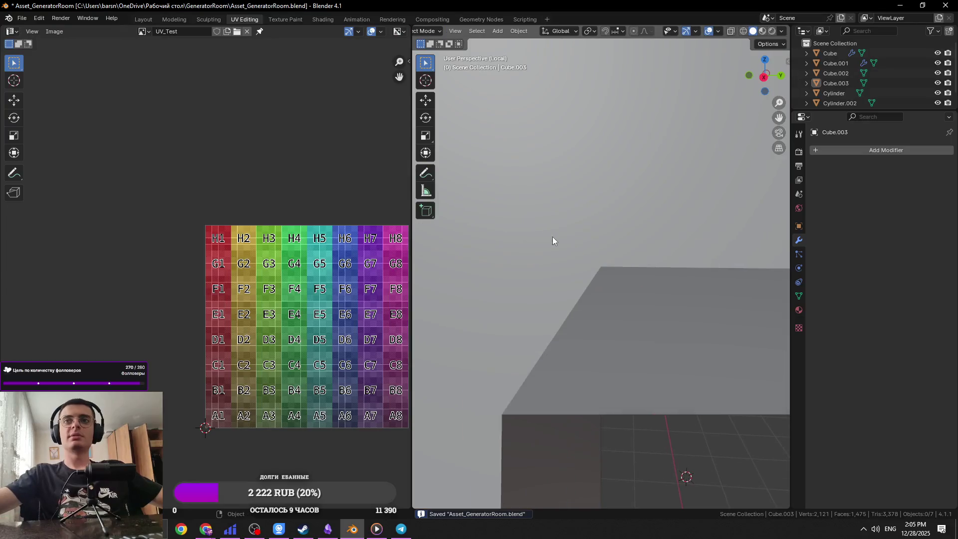
{"action": "key", "text": "Tab"}
Step: Duplicate the window opening's inner edge loop and offset the copy along X
{"action": "key", "text": "shift+s"}
{"action": "key", "text": "ctrl+s"}
{"action": "key", "text": "KP_Decimal"}
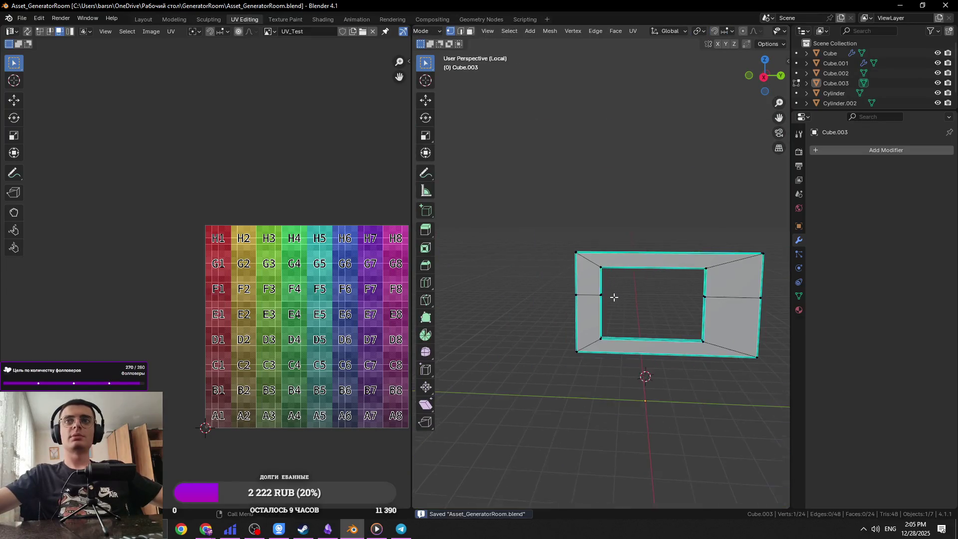
{"action": "key", "text": "KP_3"}
{"action": "scroll", "coordinate": [578, 285], "scroll_direction": "up", "scroll_amount": 3}
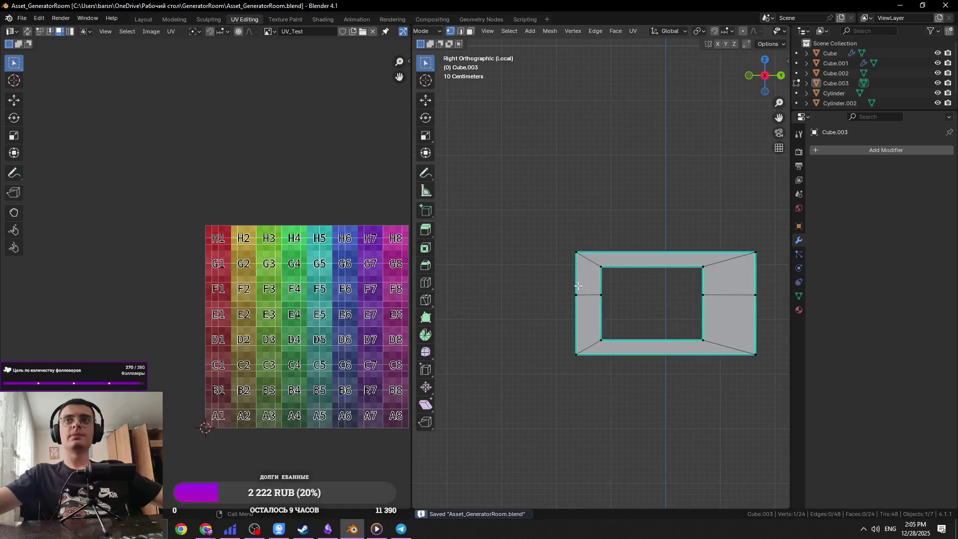
{"action": "key", "text": "Tab"}
{"action": "key", "text": "Tab"}
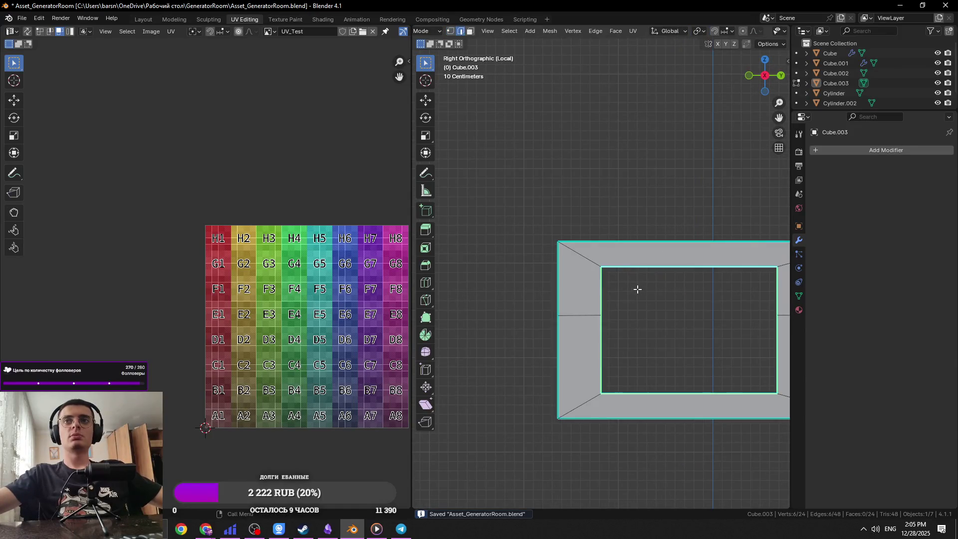
{"action": "key", "text": "shift+d"}
{"action": "key", "text": "y"}
{"action": "mouse_move", "coordinate": [636, 306]}
{"action": "middle_mouse_down", "text": "alt"}
{"action": "mouse_move", "coordinate": [636, 323]}
{"action": "mouse_move", "coordinate": [691, 359]}
{"action": "middle_mouse_up", "text": "alt"}
{"action": "key", "text": "x"}
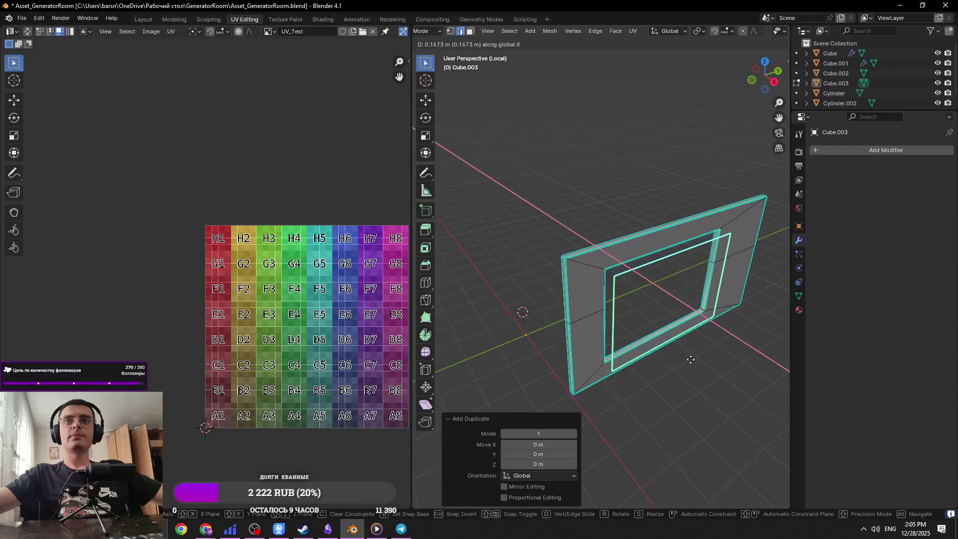
{"action": "left_click", "coordinate": [691, 360]}
Step: Extrude the duplicated loop along X to give the inner frame depth
{"action": "key", "text": "KP_1"}
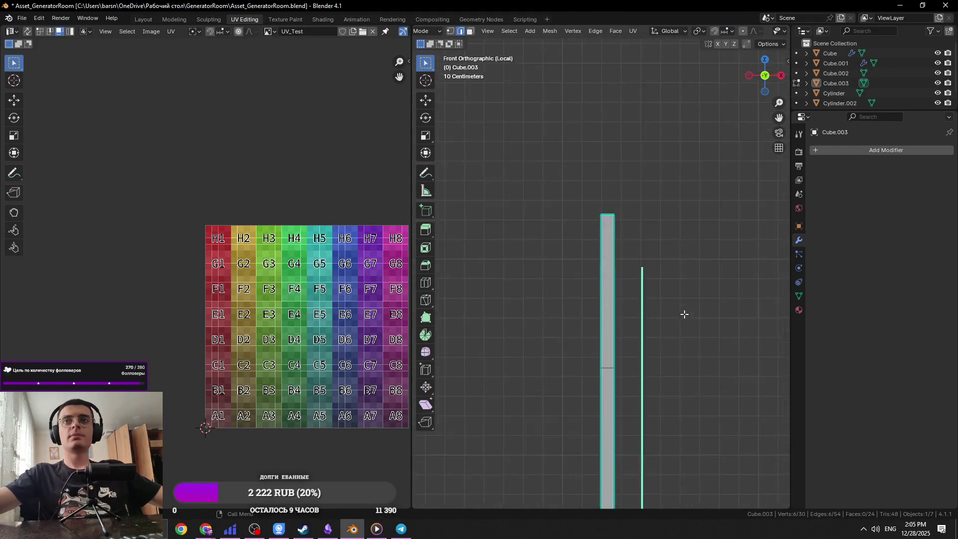
{"action": "middle_click_drag", "start_coordinate": [684, 314], "coordinate": [647, 318]}
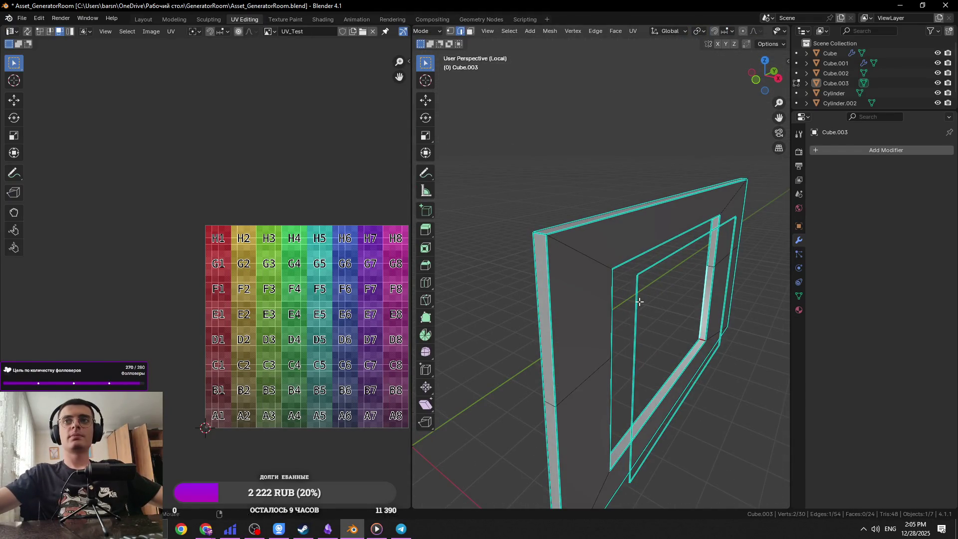
{"action": "key", "text": "e"}
{"action": "key", "text": "x"}
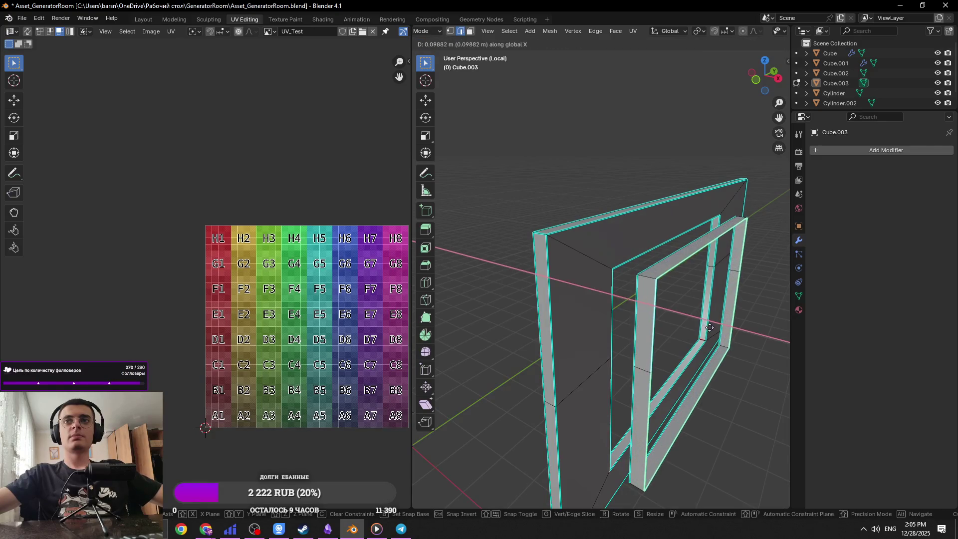
{"action": "left_click", "coordinate": [711, 328]}
Step: Select the connected inner frame geometry and separate it into its own object, Cube.004
{"action": "middle_click_drag", "start_coordinate": [711, 327], "coordinate": [679, 327]}
{"action": "scroll", "coordinate": [679, 327], "scroll_direction": "up", "scroll_amount": 5}
{"action": "key", "text": "a"}
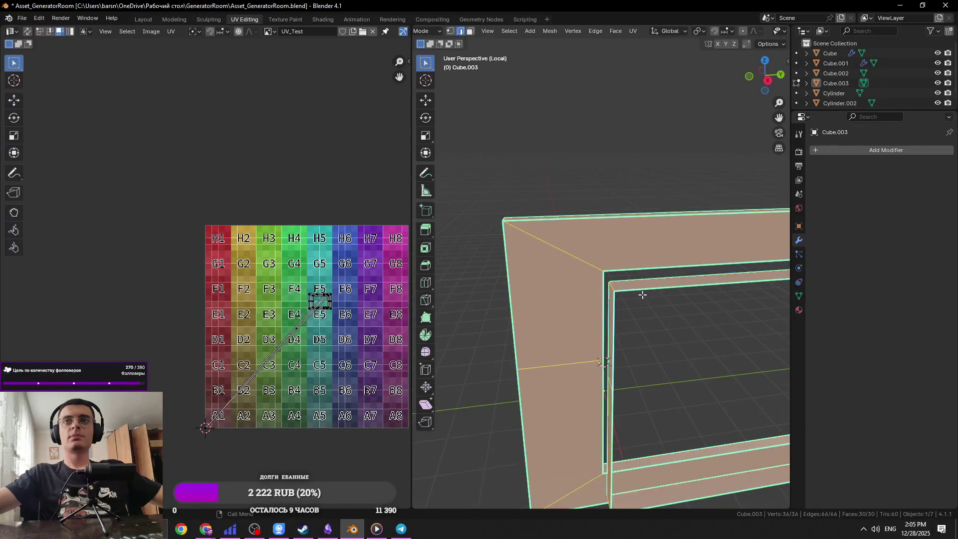
{"action": "left_click", "coordinate": [636, 289]}
{"action": "key", "text": "l"}
{"action": "key", "text": "p"}
{"action": "key", "text": "s"}
{"action": "key", "text": "Tab"}
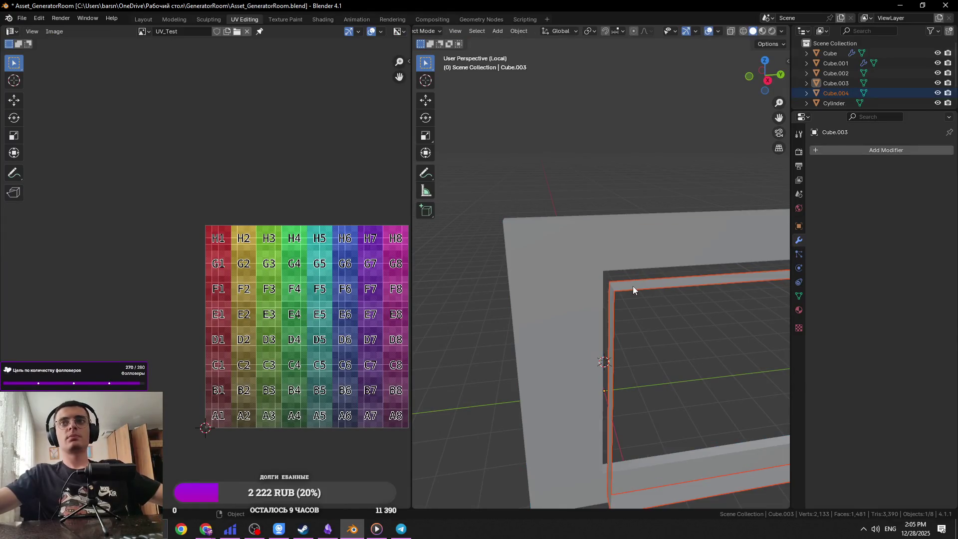
Step: Extrude all faces of Cube.004 along their normals
{"action": "left_click", "coordinate": [633, 286]}
{"action": "key", "text": "Tab"}
{"action": "mouse_move", "coordinate": [633, 286]}
{"action": "middle_mouse_down"}
{"action": "mouse_move", "coordinate": [617, 295]}
{"action": "mouse_move", "coordinate": [591, 282]}
{"action": "mouse_move", "coordinate": [705, 388]}
{"action": "middle_mouse_up"}
{"action": "key", "text": "3"}
{"action": "key", "text": "a"}
{"action": "key", "text": "e"}
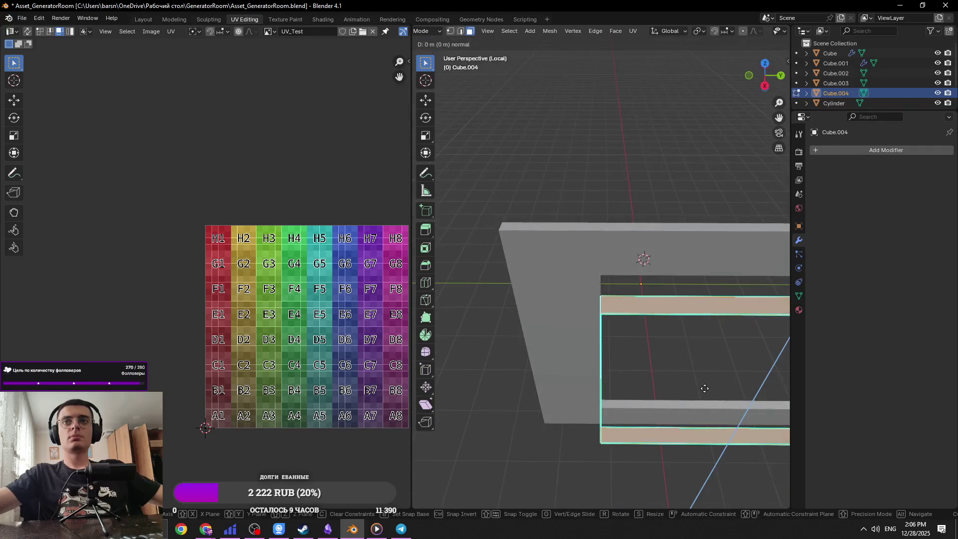
{"action": "left_click", "coordinate": [705, 389]}
Step: Scale the extruded faces inward excluding X, then scale them along Z
{"action": "key", "text": "s"}
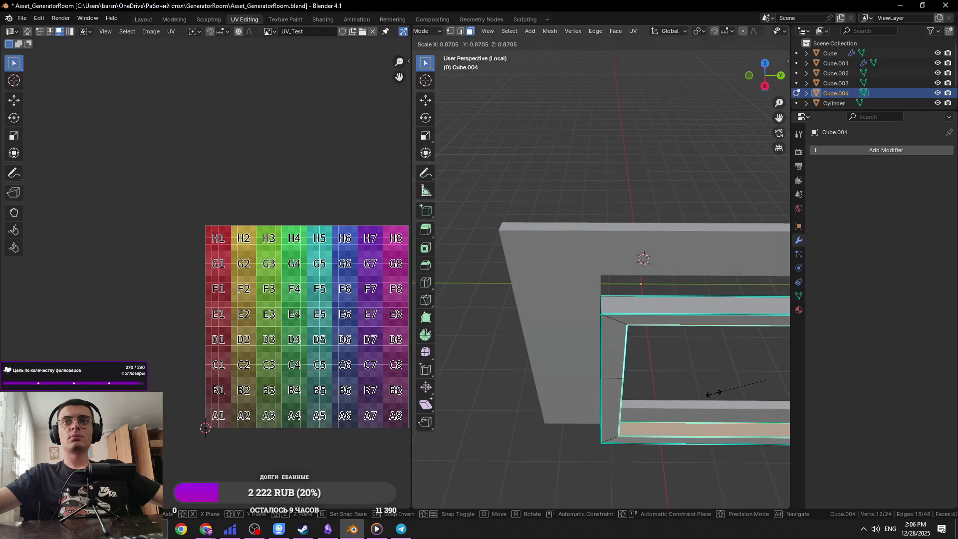
{"action": "key", "text": "shift+x"}
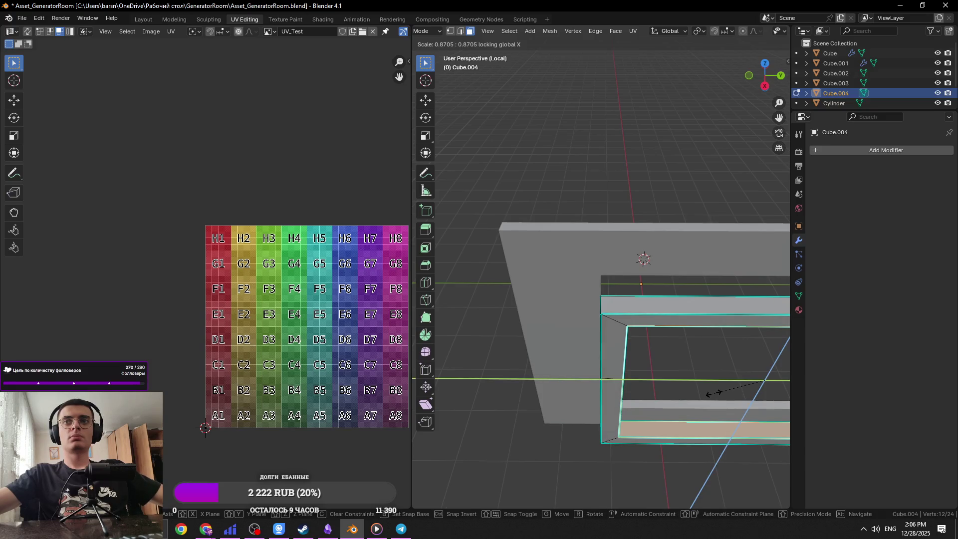
{"action": "left_click", "coordinate": [713, 394]}
{"action": "mouse_move", "coordinate": [713, 394]}
{"action": "middle_mouse_down"}
{"action": "mouse_move", "coordinate": [725, 370]}
{"action": "mouse_move", "coordinate": [589, 271]}
{"action": "mouse_move", "coordinate": [744, 292]}
{"action": "middle_mouse_up"}
{"action": "key", "text": "s"}
{"action": "key", "text": "z"}
{"action": "left_click", "coordinate": [709, 352]}
Step: Select other frame edges and try a bevel, cancel it, and return to Object Mode
{"action": "left_click", "coordinate": [588, 271], "text": "alt"}
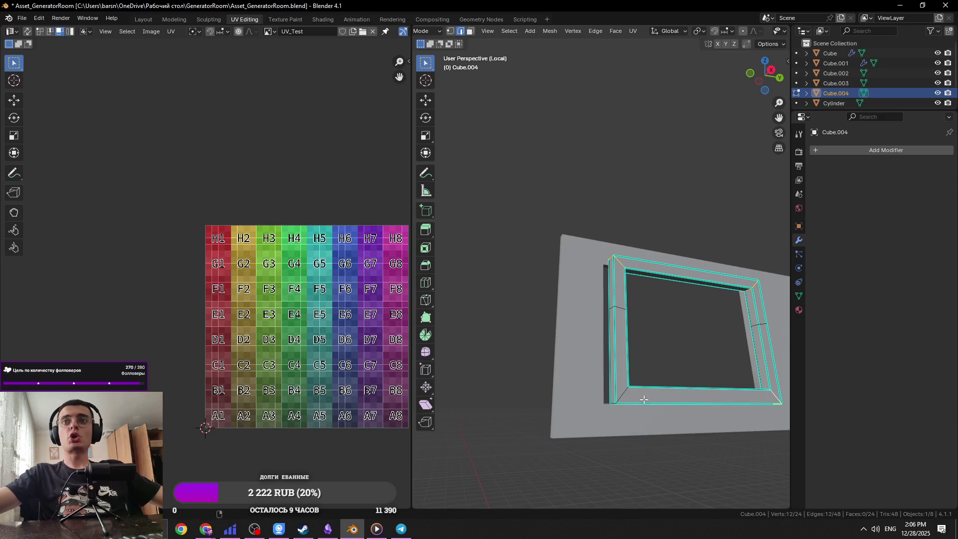
{"action": "key", "text": "KP_1"}
{"action": "key", "text": "KP_3"}
{"action": "key", "text": "ctrl+b"}
{"action": "key", "text": "Escape"}
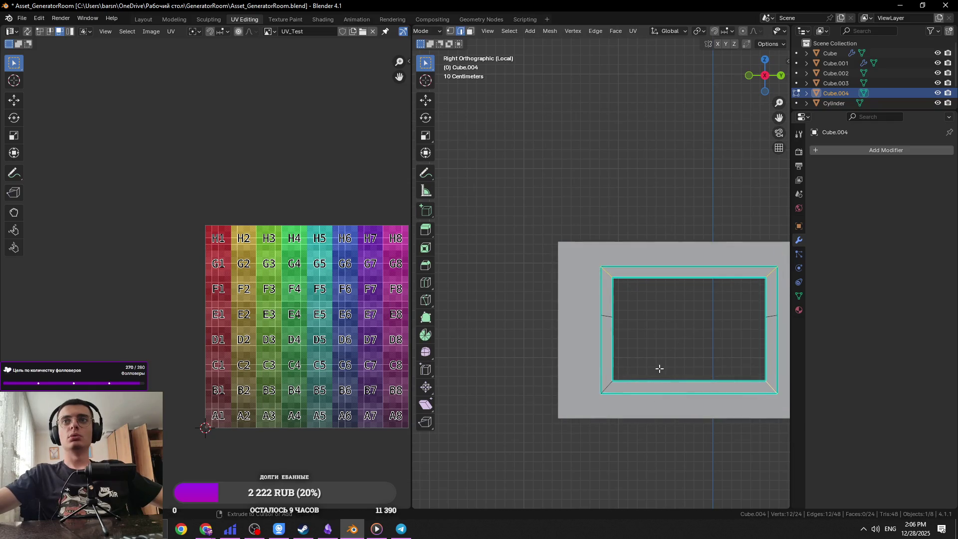
{"action": "key", "text": "Tab"}
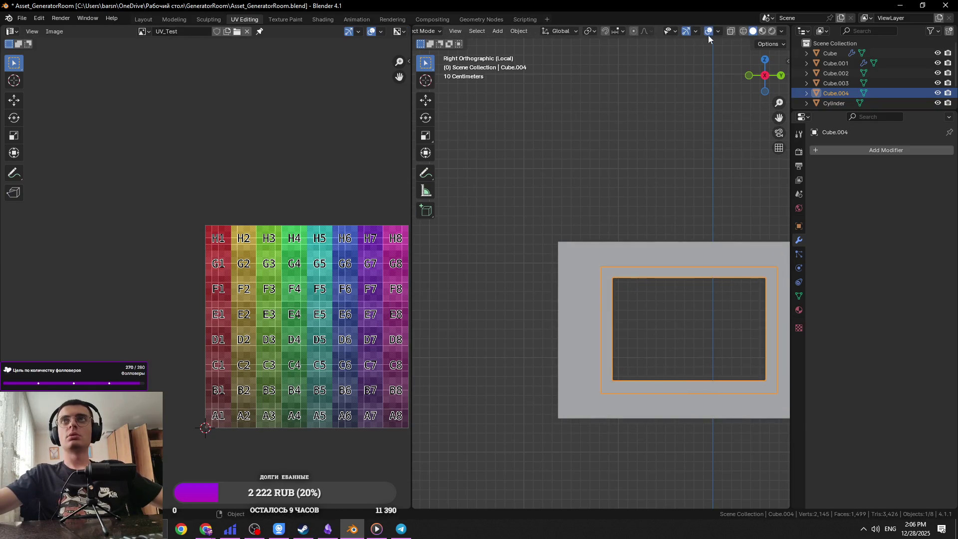
Step: Turn on the Face Orientation overlay and enter Edit Mode on the inner frame
{"action": "left_click", "coordinate": [719, 30]}
{"action": "left_click", "coordinate": [684, 213]}
{"action": "mouse_move", "coordinate": [684, 213]}
{"action": "middle_mouse_down"}
{"action": "mouse_move", "coordinate": [612, 309]}
{"action": "mouse_move", "coordinate": [628, 316]}
{"action": "mouse_move", "coordinate": [620, 300]}
{"action": "mouse_move", "coordinate": [652, 265]}
{"action": "middle_mouse_up"}
{"action": "key", "text": "Tab"}
Step: Box-select the inverted red faces along the frame and flip their normals
{"action": "left_click", "coordinate": [610, 299]}
{"action": "scroll", "coordinate": [630, 315], "scroll_direction": "up", "scroll_amount": 2}
{"action": "scroll", "coordinate": [630, 315], "scroll_direction": "down", "scroll_amount": 2}
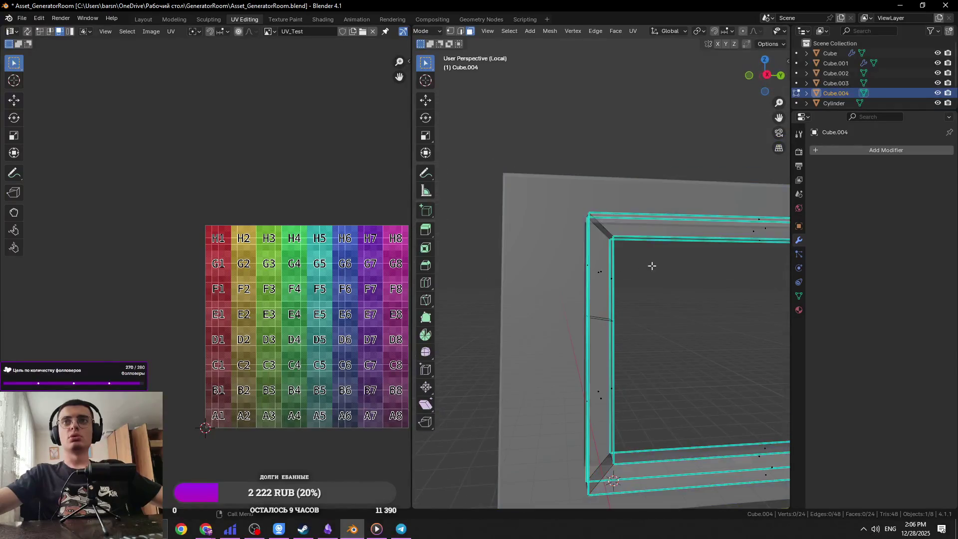
{"action": "key", "text": "ctrl+z"}
{"action": "mouse_move", "coordinate": [641, 320]}
{"action": "left_mouse_down", "text": "shift"}
{"action": "mouse_move", "coordinate": [580, 428]}
{"action": "mouse_move", "coordinate": [582, 495]}
{"action": "left_mouse_up", "text": "shift"}
{"action": "mouse_move", "coordinate": [581, 494]}
{"action": "middle_mouse_down"}
{"action": "mouse_move", "coordinate": [482, 381]}
{"action": "mouse_move", "coordinate": [567, 360]}
{"action": "middle_mouse_up"}
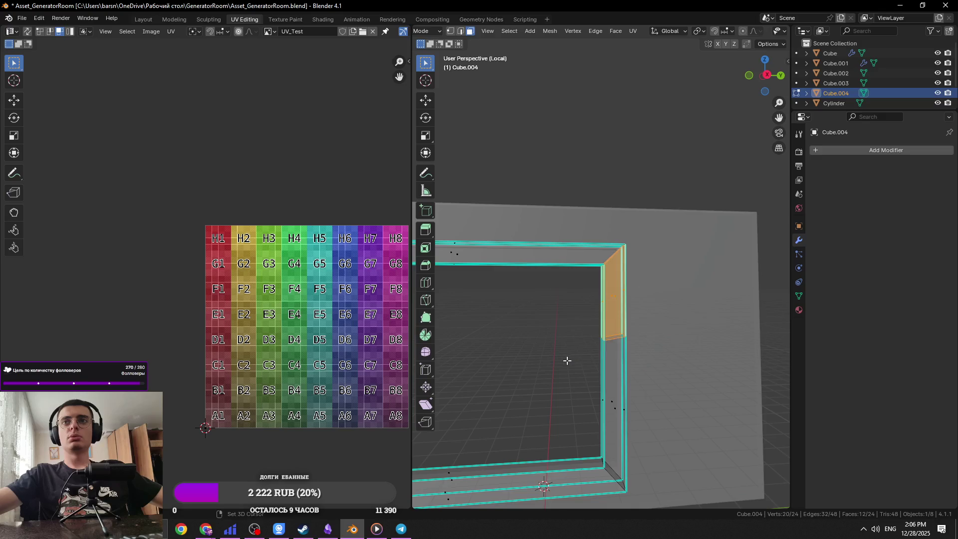
{"action": "left_click_drag", "start_coordinate": [599, 429], "coordinate": [598, 429], "text": "shift"}
{"action": "key", "text": "alt+n"}
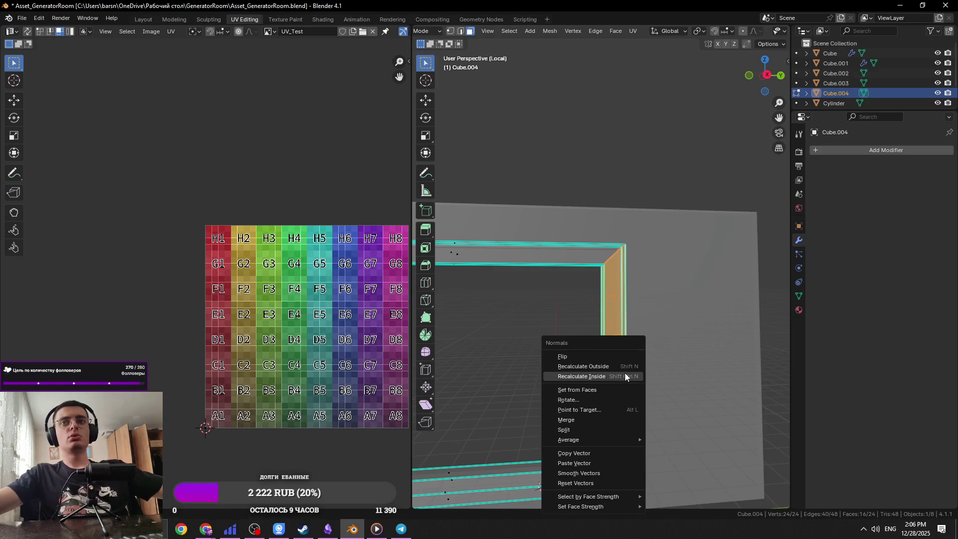
{"action": "left_click", "coordinate": [575, 356]}
Step: Deselect all faces, check the result, and save the file
{"action": "middle_click_drag", "start_coordinate": [623, 254], "coordinate": [653, 274]}
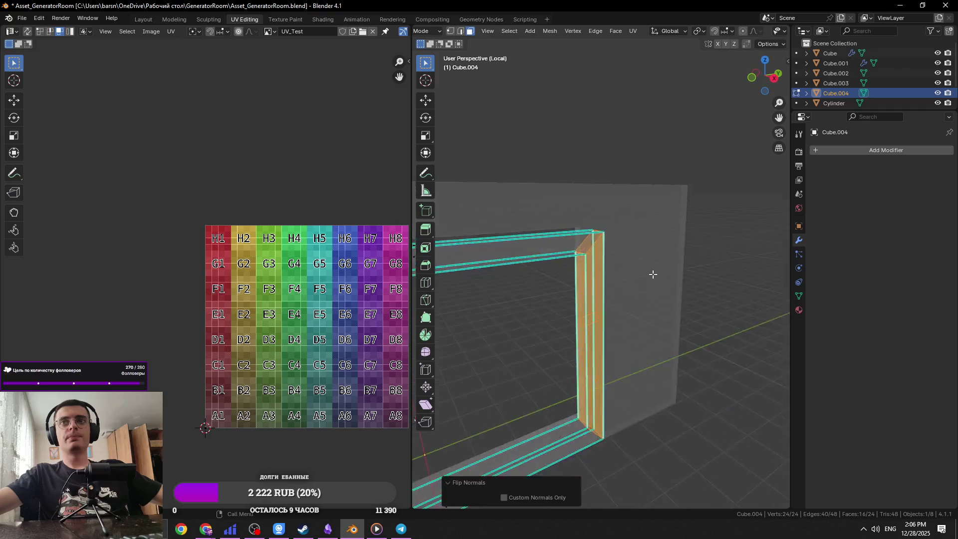
{"action": "key", "text": "alt+a"}
{"action": "mouse_move", "coordinate": [630, 422]}
{"action": "middle_mouse_down"}
{"action": "mouse_move", "coordinate": [566, 360]}
{"action": "mouse_move", "coordinate": [620, 305]}
{"action": "mouse_move", "coordinate": [605, 270]}
{"action": "middle_mouse_up"}
{"action": "key", "text": "ctrl+s"}
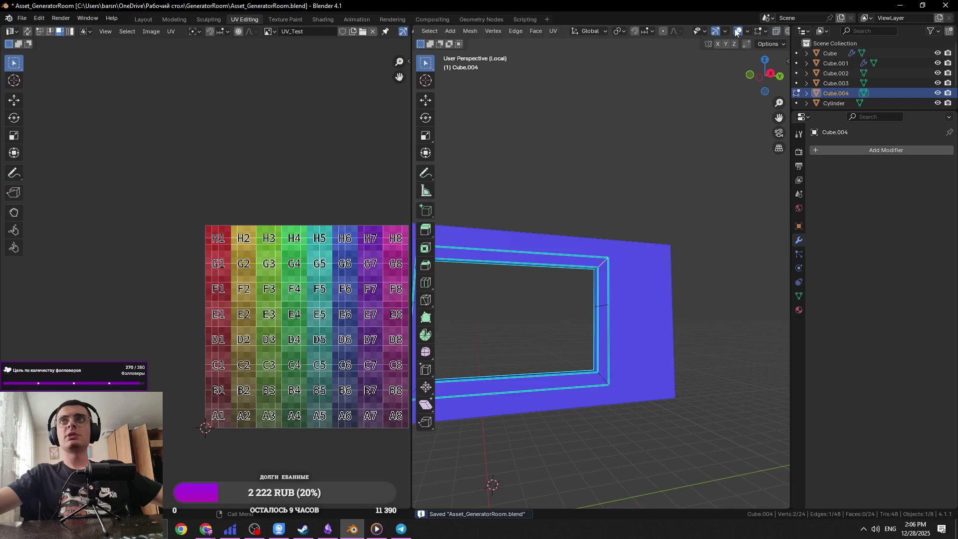
Step: Turn off the Face Orientation overlay and bring the frame's left side into view
{"action": "left_click", "coordinate": [748, 28]}
{"action": "left_click", "coordinate": [680, 226]}
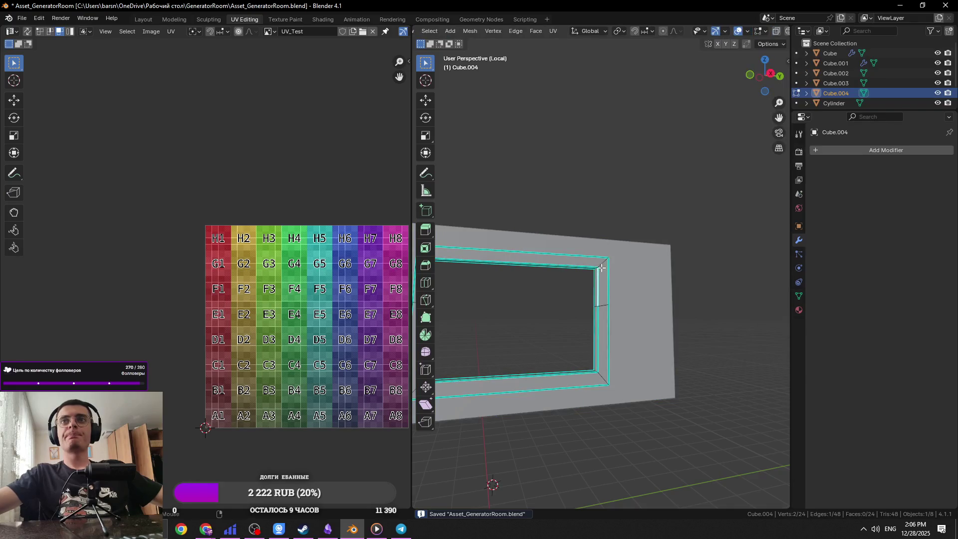
{"action": "key", "text": "KP_3"}
{"action": "key", "text": "KP_1"}
{"action": "mouse_move", "coordinate": [614, 274]}
{"action": "middle_mouse_down"}
{"action": "mouse_move", "coordinate": [621, 300]}
{"action": "mouse_move", "coordinate": [627, 199]}
{"action": "middle_mouse_up"}
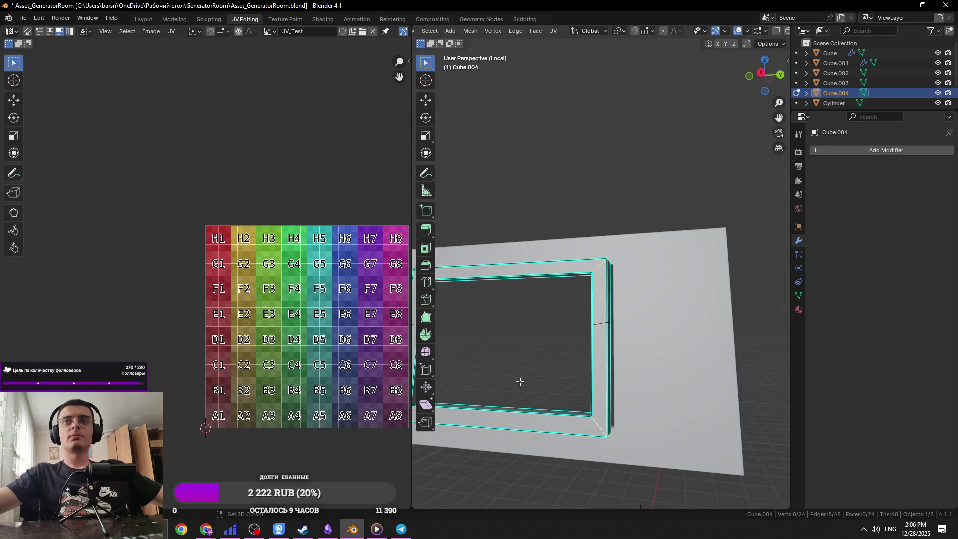
{"action": "middle_click_drag", "start_coordinate": [520, 382], "coordinate": [608, 404], "text": "shift"}
Step: Bevel the frame corners into rounded curves about 0.343 m wide, then save
{"action": "key", "text": "ctrl+b"}
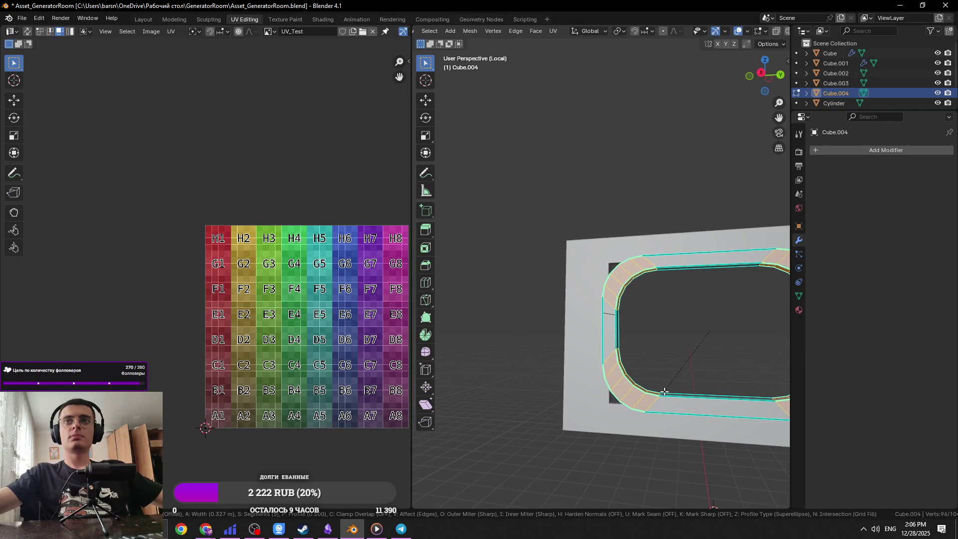
{"action": "left_click", "coordinate": [663, 392]}
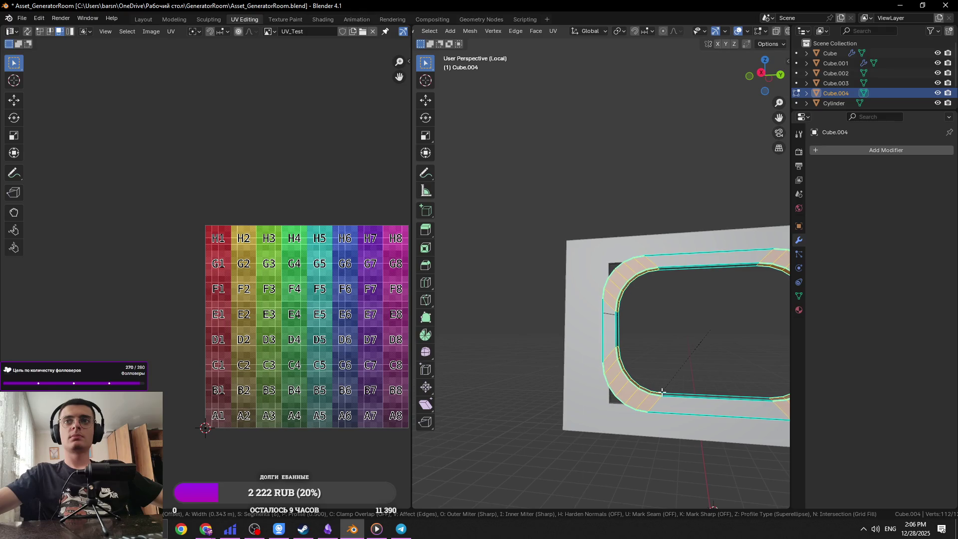
{"action": "key", "text": "Tab"}
{"action": "scroll", "coordinate": [666, 355], "scroll_direction": "down", "scroll_amount": 5}
{"action": "middle_click_drag", "start_coordinate": [666, 355], "coordinate": [696, 335]}
{"action": "scroll", "coordinate": [588, 361], "scroll_direction": "up", "scroll_amount": 4}
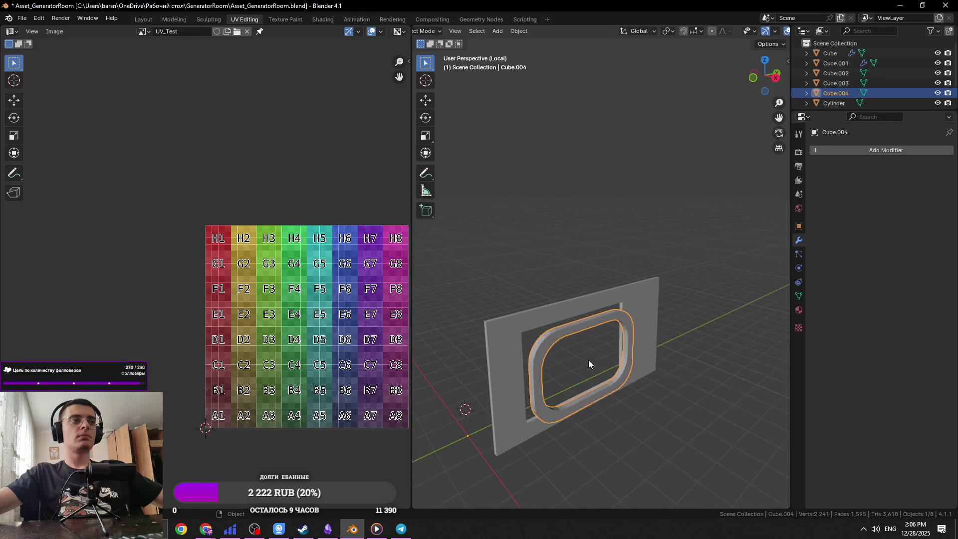
{"action": "key", "text": "ctrl+s"}
Step: Re-enter Edit Mode on the frame, select one face, and frame it in front view
{"action": "middle_click_drag", "start_coordinate": [572, 356], "coordinate": [596, 316], "text": "shift"}
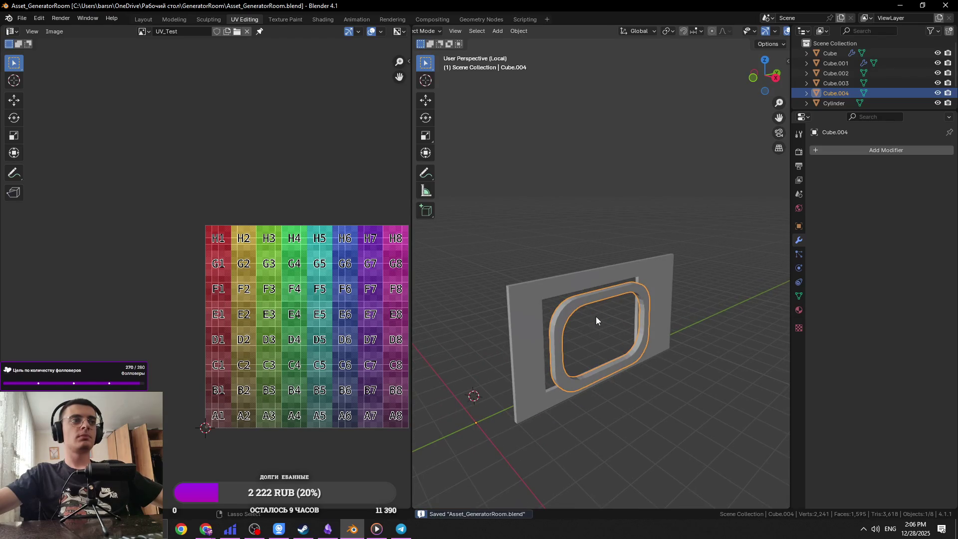
{"action": "scroll", "coordinate": [595, 313], "scroll_direction": "up", "scroll_amount": 4}
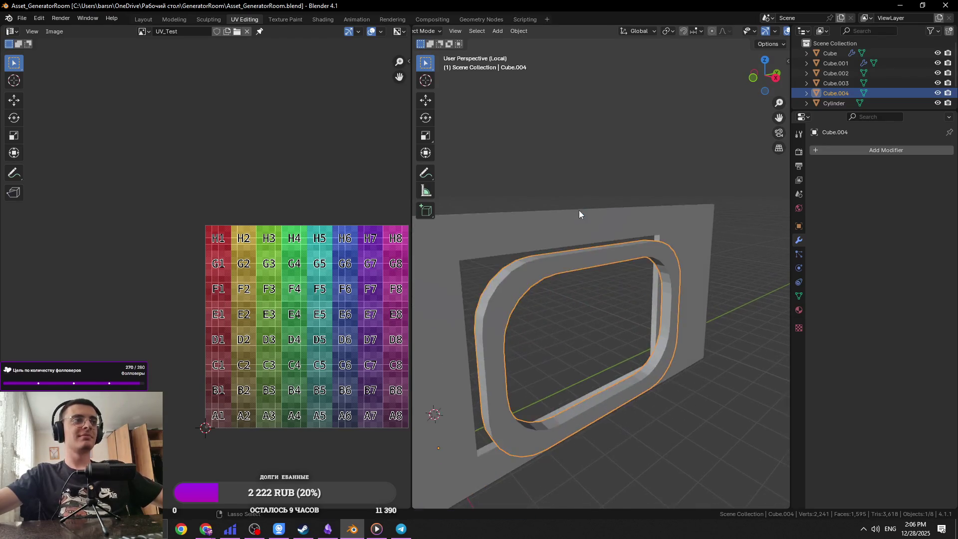
{"action": "scroll", "coordinate": [532, 253], "scroll_direction": "up", "scroll_amount": 2}
{"action": "right_click", "coordinate": [561, 289]}
{"action": "key", "text": "Tab"}
{"action": "left_click", "coordinate": [547, 285]}
{"action": "key", "text": "KP_1"}
{"action": "key", "text": "KP_Decimal"}
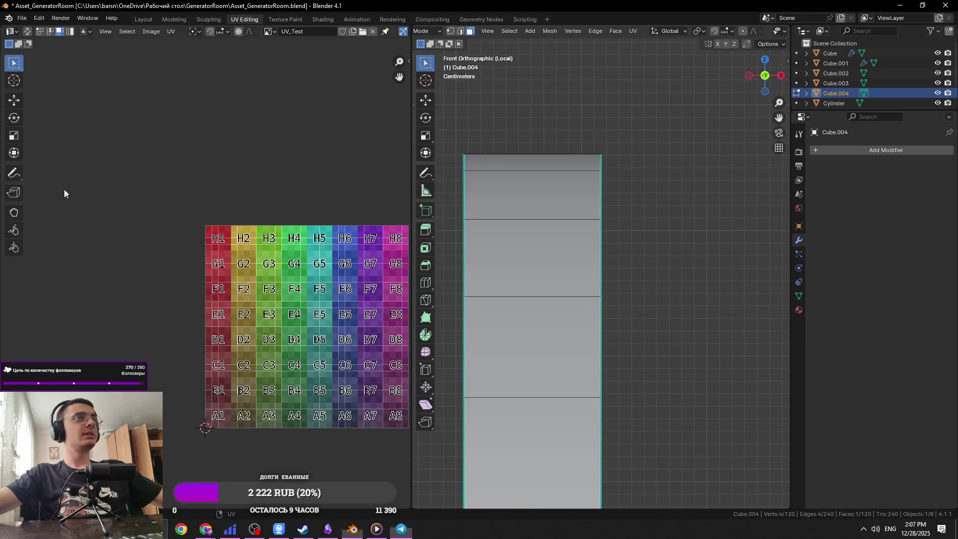
{"action": "middle_click_drag", "start_coordinate": [370, 229], "coordinate": [331, 246]}
{"action": "middle_click_drag", "start_coordinate": [449, 240], "coordinate": [530, 228]}
{"action": "key", "text": "alt+Tab"}
{"action": "left_click", "coordinate": [530, 228]}
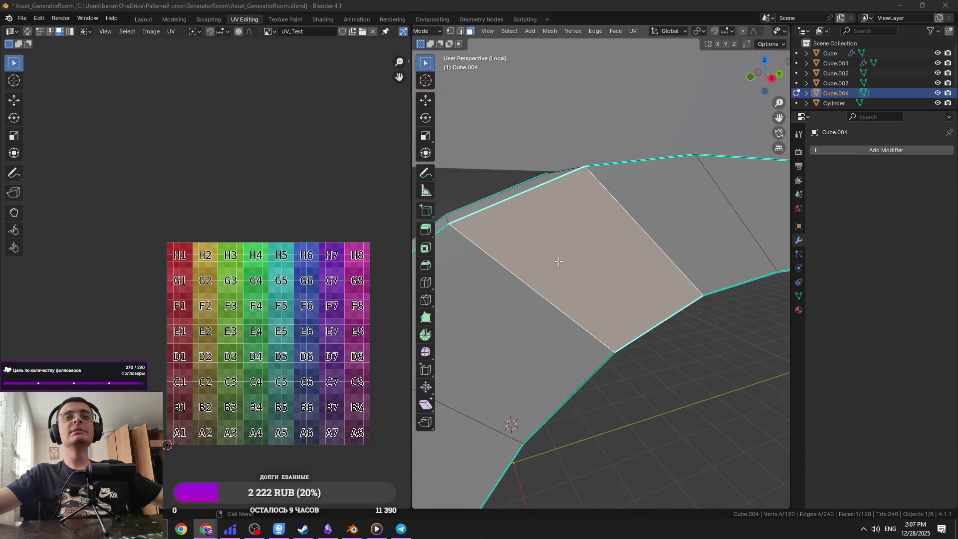
{"action": "key", "text": "alt+Tab"}
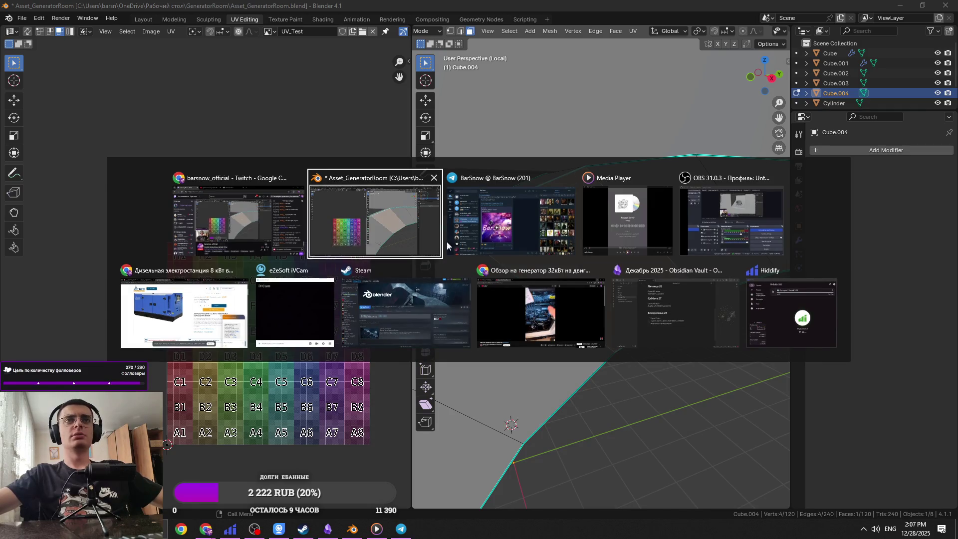
{"action": "left_click", "coordinate": [392, 206]}
{"action": "key", "text": "alt+Tab"}
{"action": "left_click", "coordinate": [542, 270]}
{"action": "key", "text": "alt+Tab"}
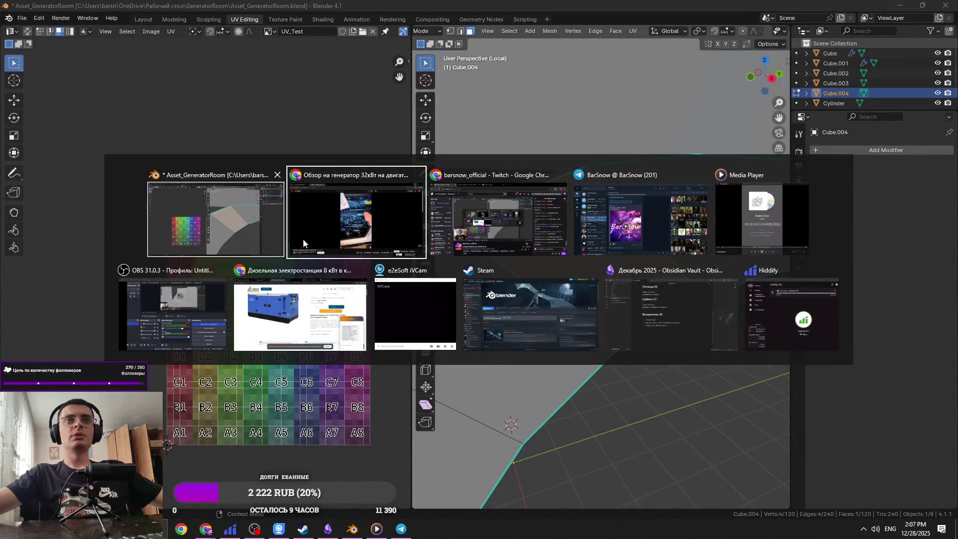
{"action": "left_click", "coordinate": [663, 201]}
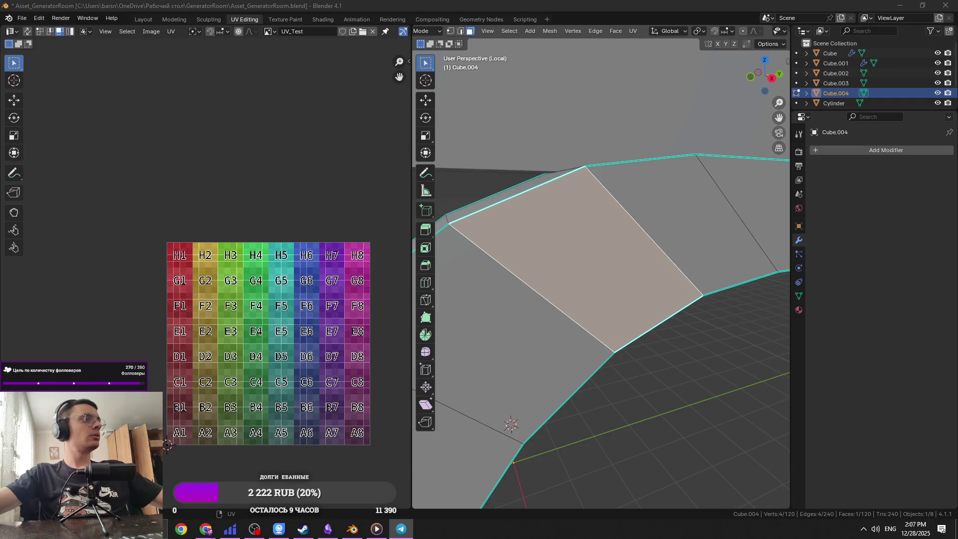
{"action": "left_click", "coordinate": [409, 163]}
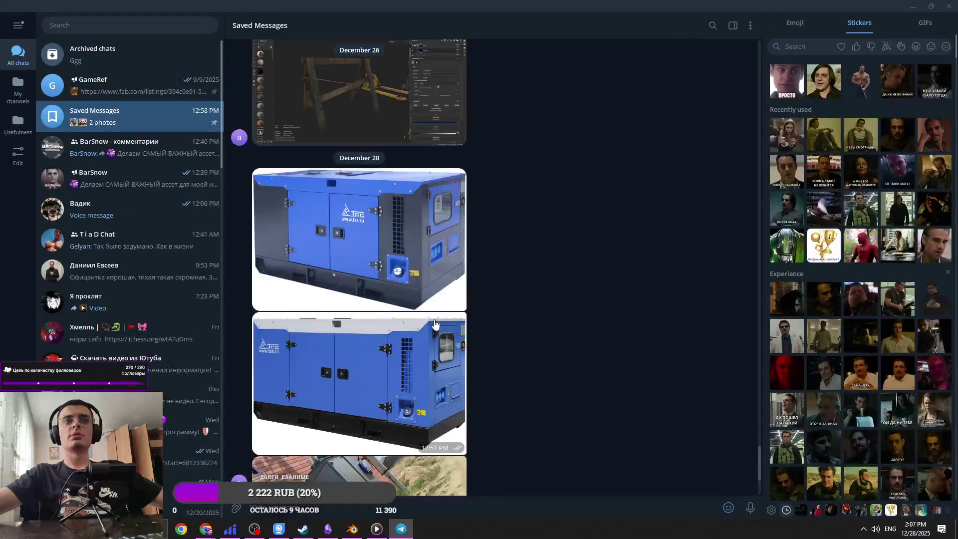
{"action": "left_click", "coordinate": [358, 235]}
{"action": "key", "text": "alt+Tab"}
{"action": "left_click", "coordinate": [535, 174]}
{"action": "key", "text": "alt+Tab"}
{"action": "key", "text": "alt+Tab"}
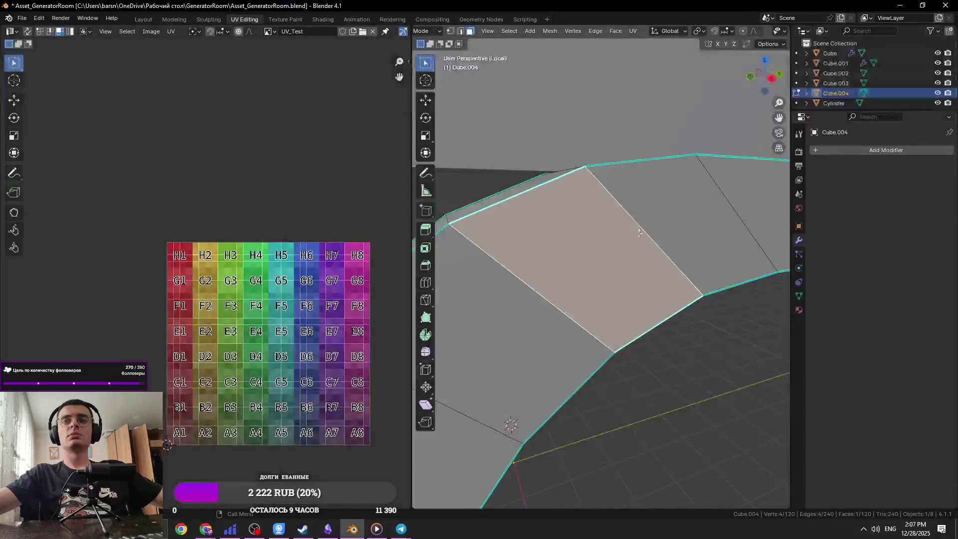
Step: Select the frame ring's whole face loop and save the file
{"action": "left_click", "coordinate": [618, 261], "text": "alt"}
{"action": "key", "text": "KP_1"}
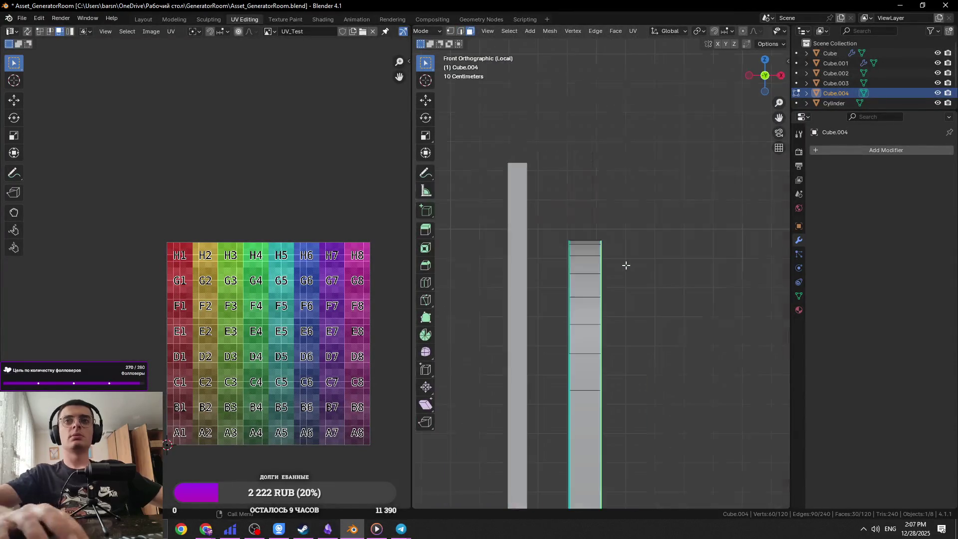
{"action": "key", "text": "ctrl+KP_1"}
{"action": "key", "text": "KP_3"}
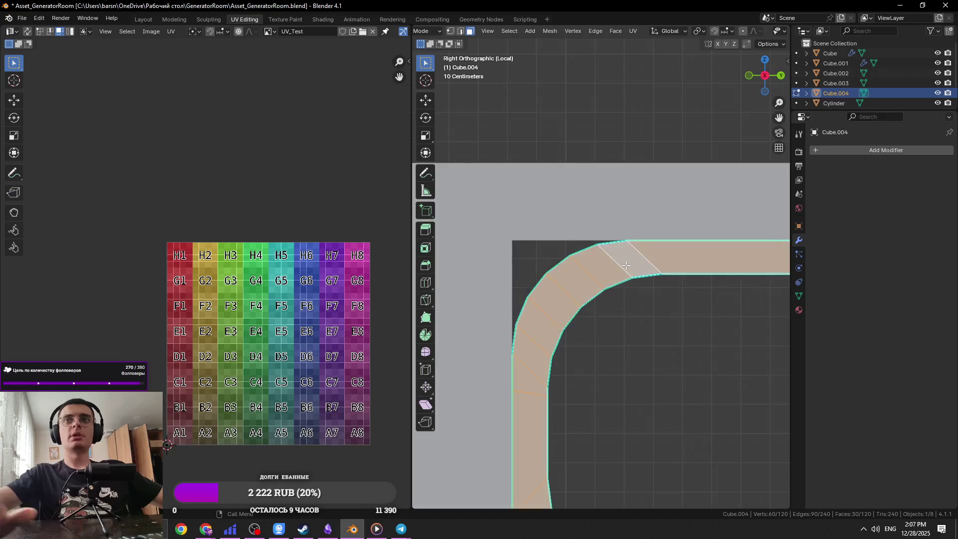
{"action": "key", "text": "s"}
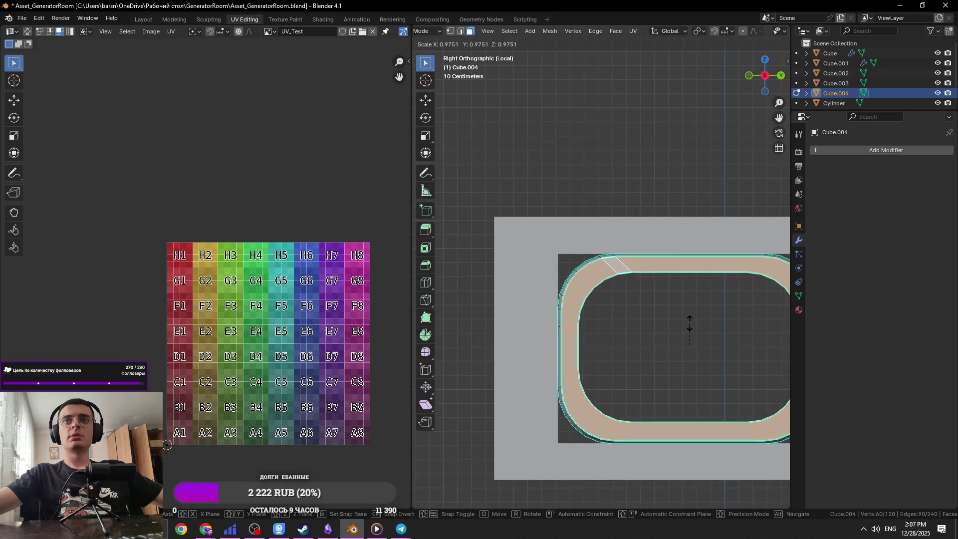
{"action": "right_click", "coordinate": [672, 318]}
{"action": "mouse_move", "coordinate": [672, 318]}
{"action": "middle_mouse_down"}
{"action": "mouse_move", "coordinate": [691, 344]}
{"action": "mouse_move", "coordinate": [688, 313]}
{"action": "mouse_move", "coordinate": [626, 275]}
{"action": "mouse_move", "coordinate": [687, 336]}
{"action": "middle_mouse_up"}
{"action": "key", "text": "ctrl+s"}
Step: Scale the ring loop with Y and X locked, then save
{"action": "key", "text": "s"}
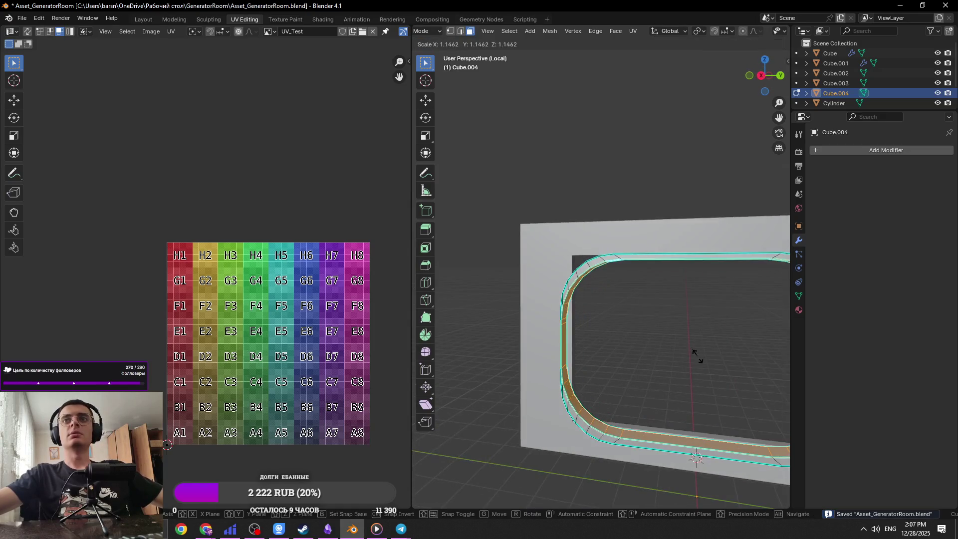
{"action": "key", "text": "shift+y"}
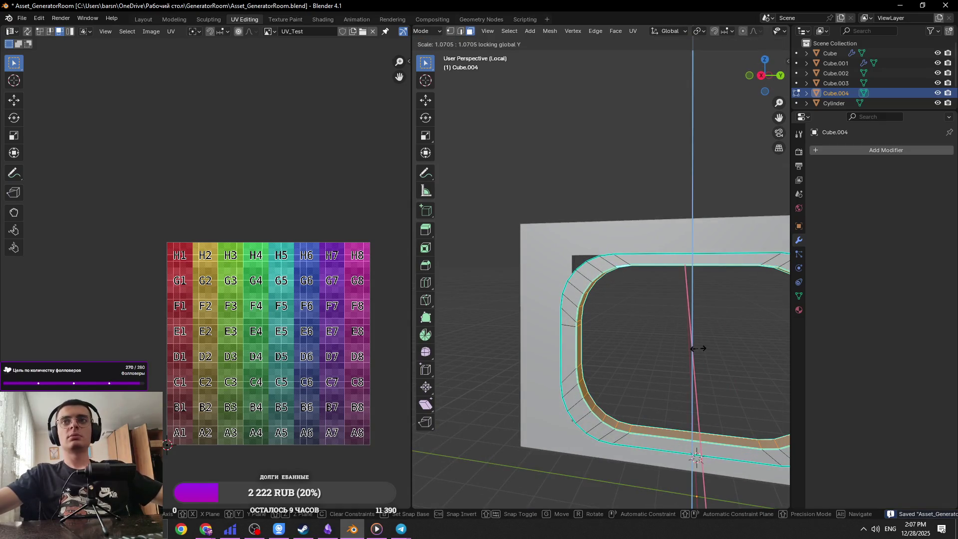
{"action": "key", "text": "shift+x"}
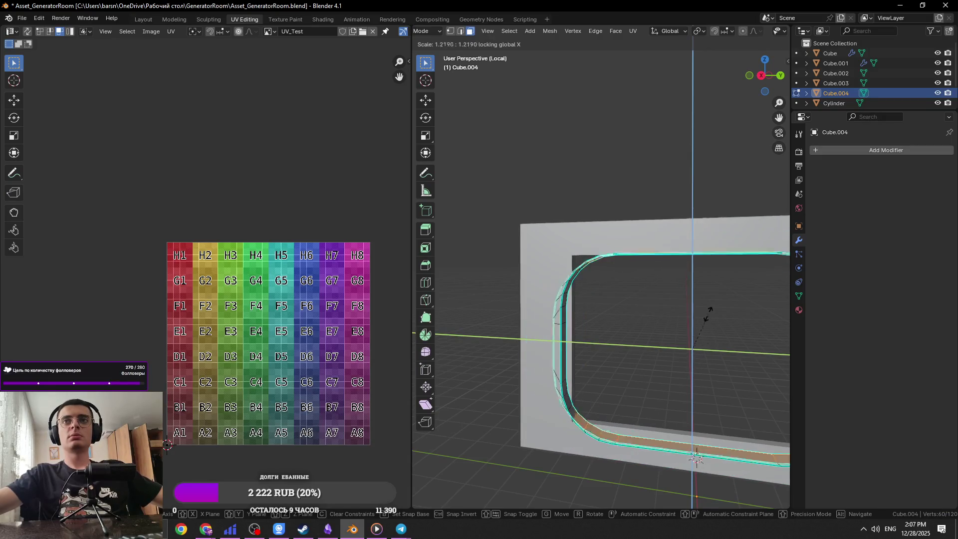
{"action": "left_click", "coordinate": [707, 297]}
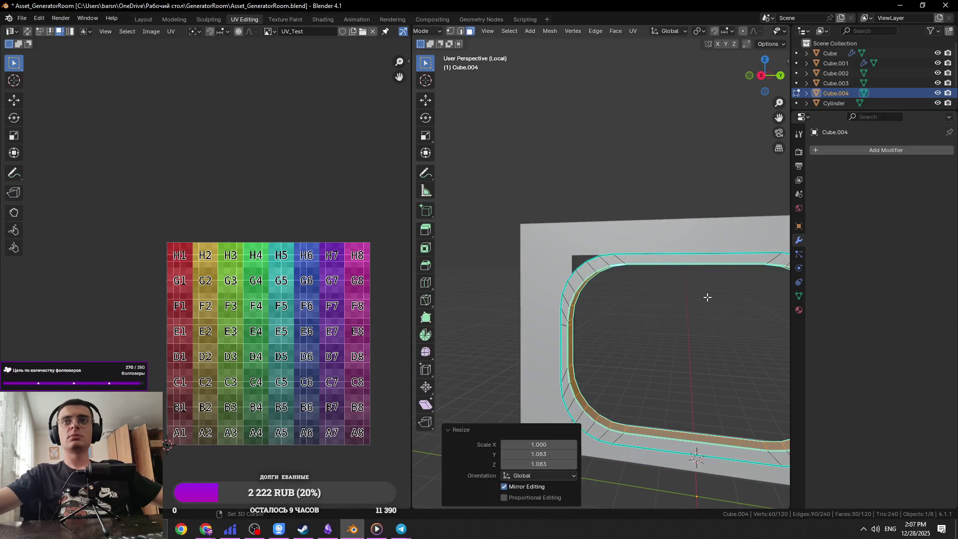
{"action": "key", "text": "Tab"}
{"action": "scroll", "coordinate": [681, 313], "scroll_direction": "down", "scroll_amount": 5}
{"action": "key", "text": "ctrl+s"}
Step: Rescale the ring loop along X and then along Y
{"action": "key", "text": "Tab"}
{"action": "key", "text": "s"}
{"action": "key", "text": "x"}
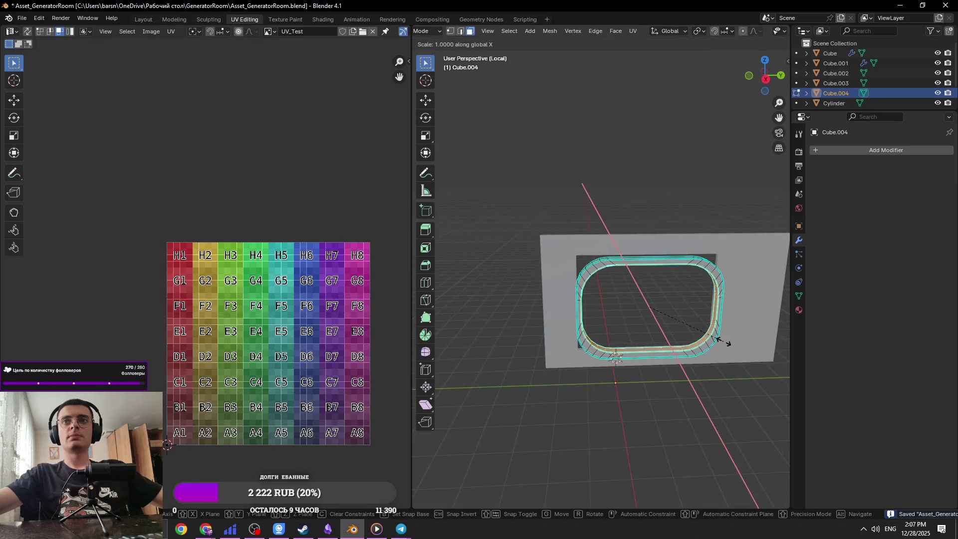
{"action": "left_click", "coordinate": [715, 340]}
{"action": "mouse_move", "coordinate": [716, 340]}
{"action": "middle_mouse_down"}
{"action": "mouse_move", "coordinate": [733, 342]}
{"action": "mouse_move", "coordinate": [707, 352]}
{"action": "mouse_move", "coordinate": [694, 345]}
{"action": "middle_mouse_up"}
{"action": "key", "text": "s"}
{"action": "key", "text": "y"}
{"action": "left_click", "coordinate": [730, 341]}
Step: Move the ring loop along X into position and save
{"action": "key", "text": "g"}
{"action": "key", "text": "x"}
{"action": "left_click", "coordinate": [671, 335]}
{"action": "key", "text": "KP_1"}
{"action": "key", "text": "ctrl+s"}
{"action": "key", "text": "KP_3"}
{"action": "scroll", "coordinate": [624, 300], "scroll_direction": "down", "scroll_amount": 4}
{"action": "scroll", "coordinate": [565, 231], "scroll_direction": "up", "scroll_amount": 4}
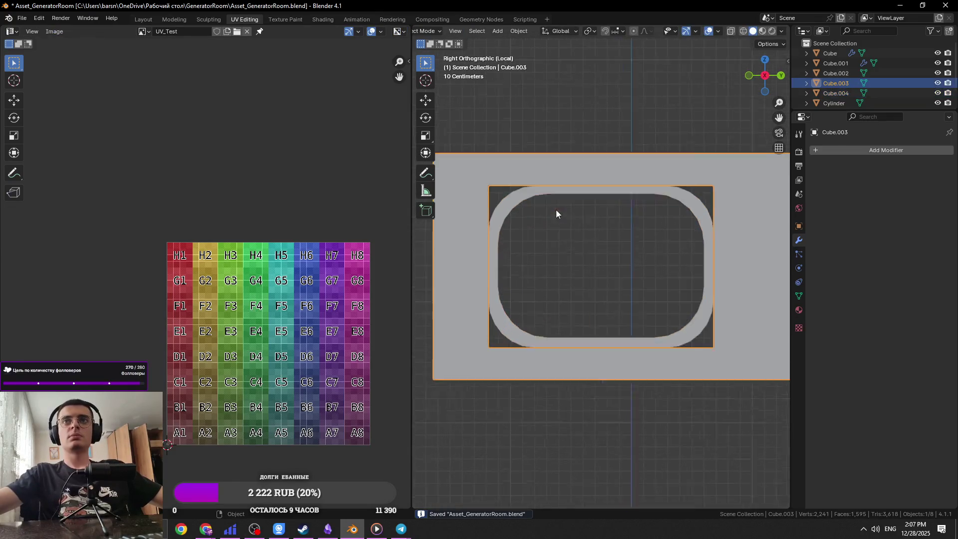
Step: Select the ring's inner loop of faces, scale it along Z, and save
{"action": "middle_click_drag", "start_coordinate": [574, 206], "coordinate": [566, 193]}
{"action": "left_click", "coordinate": [564, 191]}
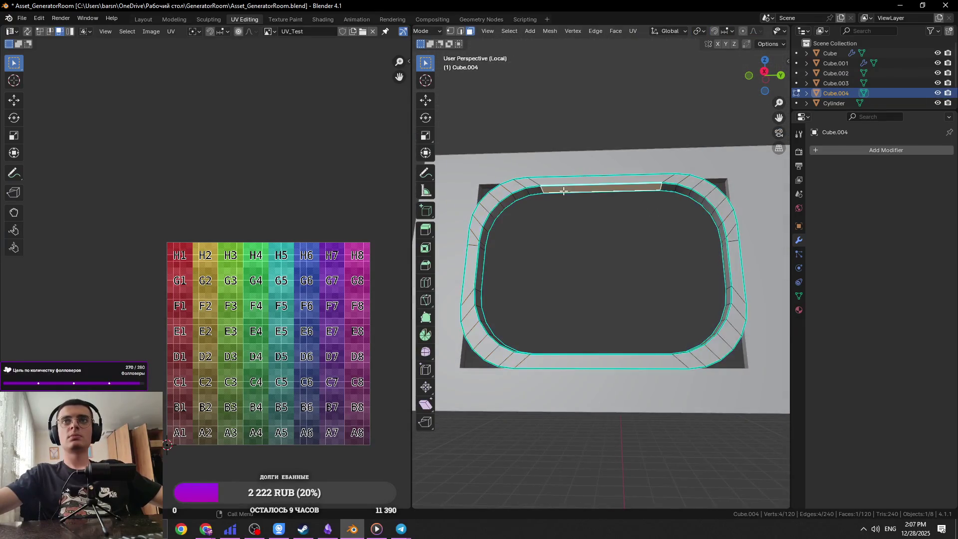
{"action": "left_click", "coordinate": [542, 189], "text": "alt"}
{"action": "key", "text": "s"}
{"action": "key", "text": "z"}
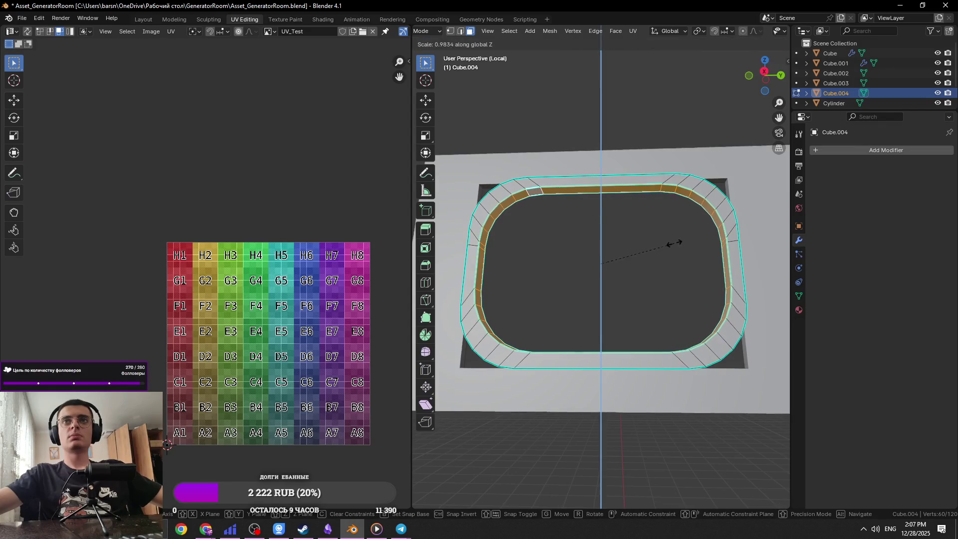
{"action": "left_click", "coordinate": [674, 242]}
{"action": "key", "text": "ctrl+s"}
{"action": "mouse_move", "coordinate": [674, 243]}
{"action": "middle_mouse_down"}
{"action": "mouse_move", "coordinate": [655, 295]}
{"action": "mouse_move", "coordinate": [696, 300]}
{"action": "mouse_move", "coordinate": [654, 300]}
{"action": "middle_mouse_up"}
{"action": "key", "text": "KP_3"}
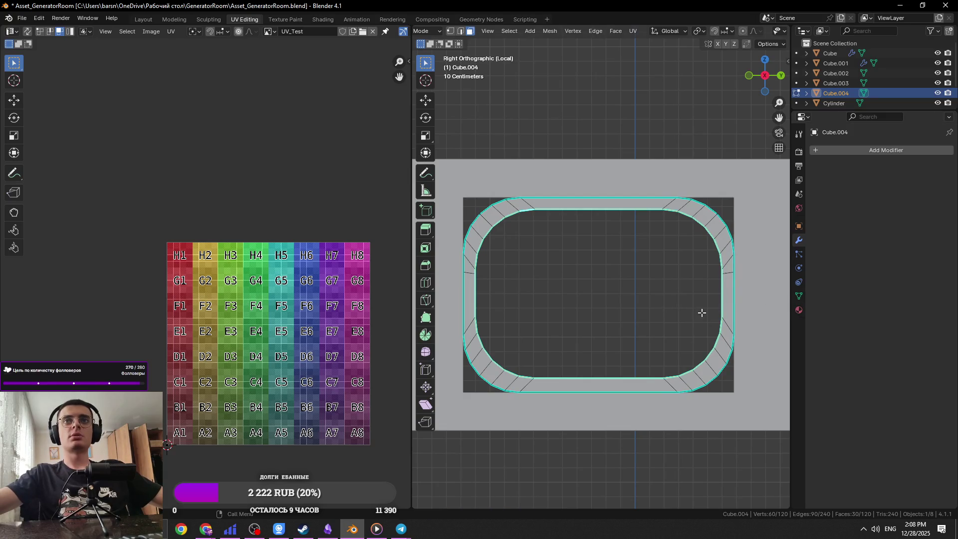
{"action": "key", "text": "ctrl+s"}
Step: Extrude the whole ring and scale the new faces inward to about 0.954
{"action": "key", "text": "Tab"}
{"action": "key", "text": "Tab"}
{"action": "middle_click_drag", "start_coordinate": [633, 295], "coordinate": [659, 327]}
{"action": "key", "text": "a"}
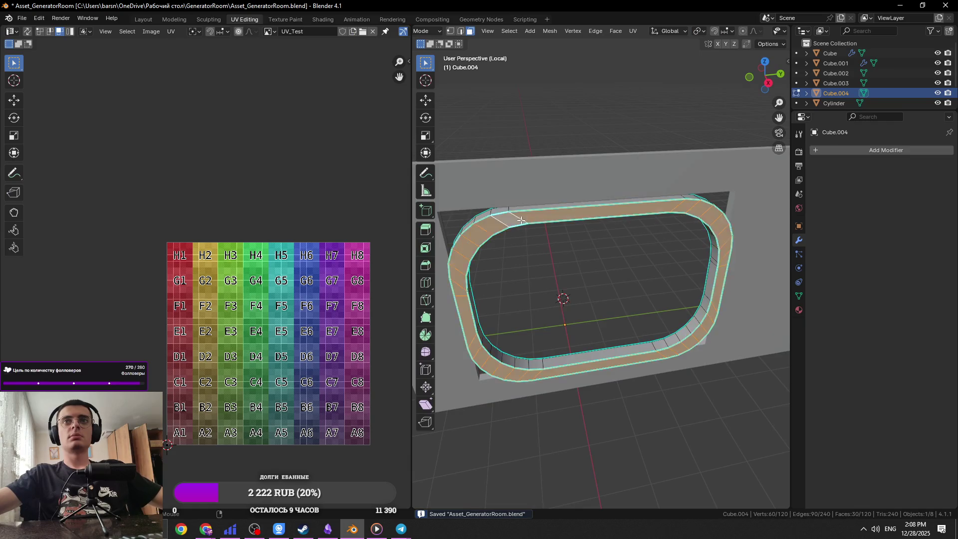
{"action": "key", "text": "e"}
{"action": "key", "text": "s"}
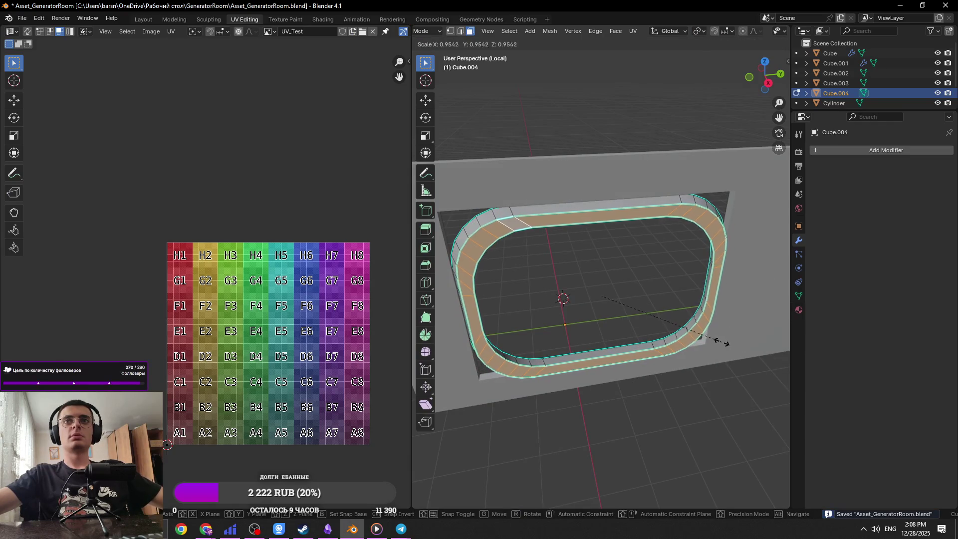
{"action": "left_click", "coordinate": [662, 319]}
{"action": "key", "text": "Tab"}
{"action": "key", "text": "Tab"}
{"action": "mouse_move", "coordinate": [660, 324]}
{"action": "middle_mouse_down"}
{"action": "mouse_move", "coordinate": [708, 306]}
{"action": "mouse_move", "coordinate": [654, 298]}
{"action": "middle_mouse_up"}
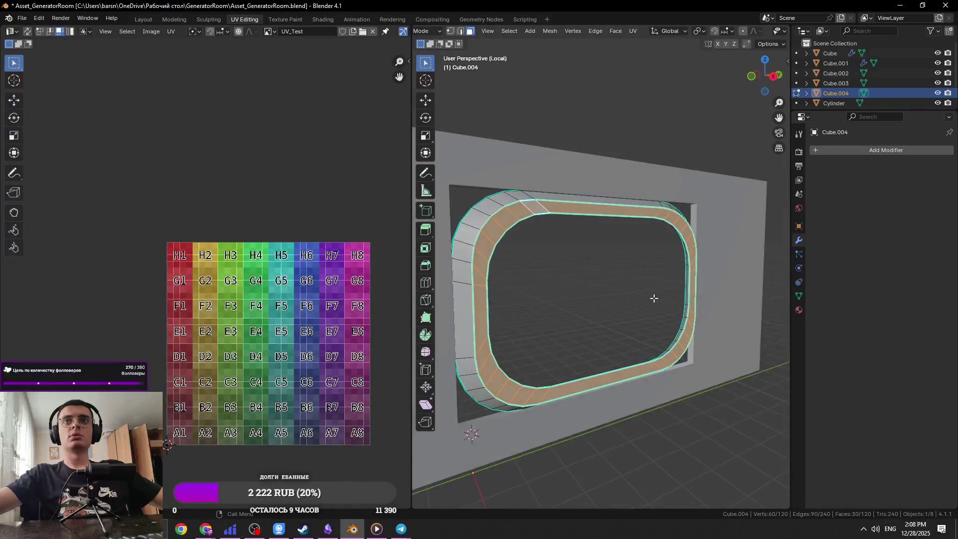
{"action": "key", "text": "Tab"}
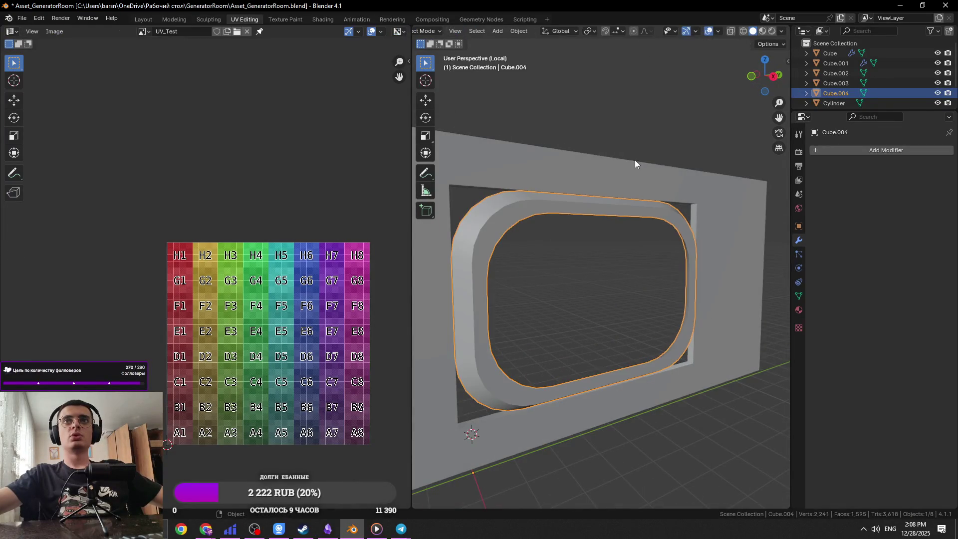
{"action": "key", "text": "Tab"}
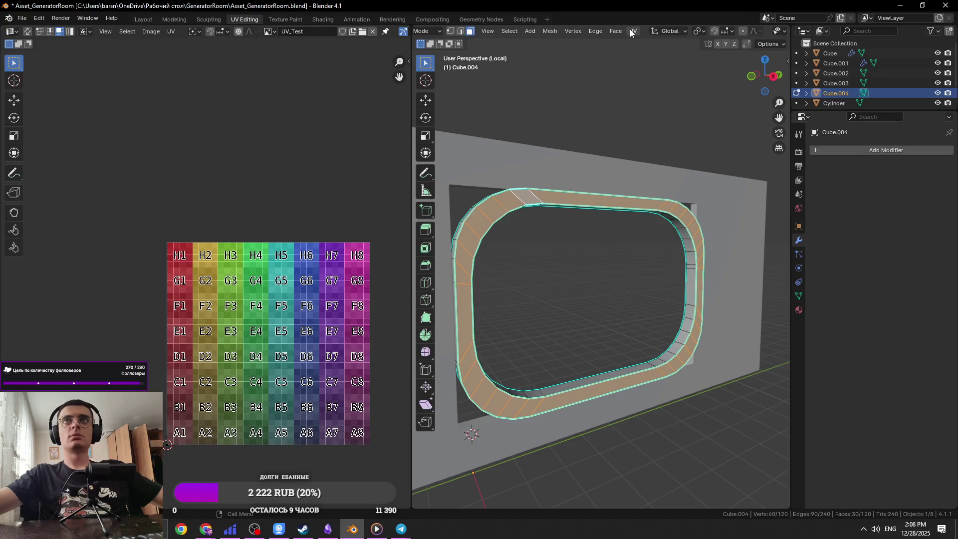
Step: Set the pivot point to Median Point and scale the frame ring
{"action": "left_click", "coordinate": [700, 32]}
{"action": "left_click", "coordinate": [705, 98]}
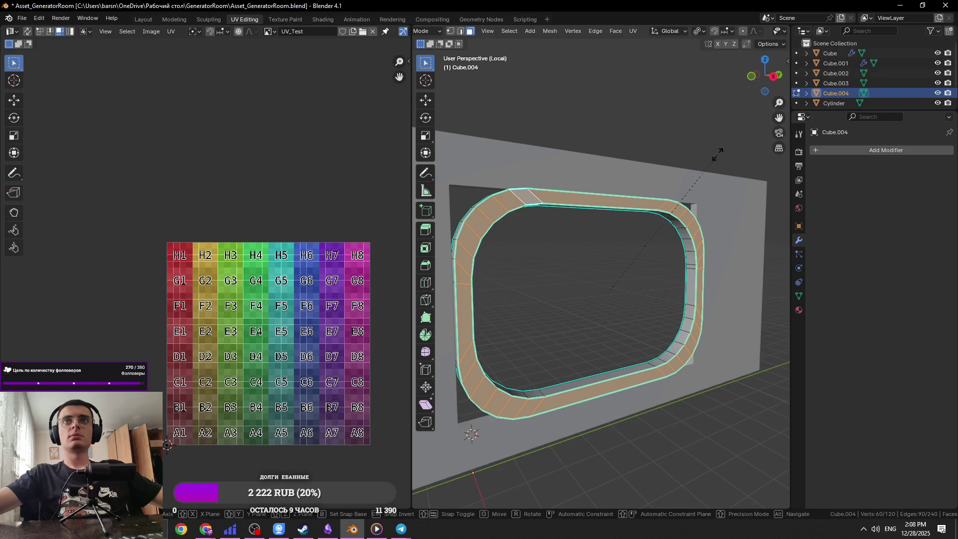
{"action": "key", "text": "s"}
{"action": "left_click", "coordinate": [572, 254]}
{"action": "mouse_move", "coordinate": [584, 275]}
{"action": "middle_mouse_down"}
{"action": "mouse_move", "coordinate": [565, 278]}
{"action": "mouse_move", "coordinate": [646, 302]}
{"action": "mouse_move", "coordinate": [631, 293]}
{"action": "mouse_move", "coordinate": [637, 273]}
{"action": "mouse_move", "coordinate": [713, 267]}
{"action": "mouse_move", "coordinate": [620, 302]}
{"action": "middle_mouse_up"}
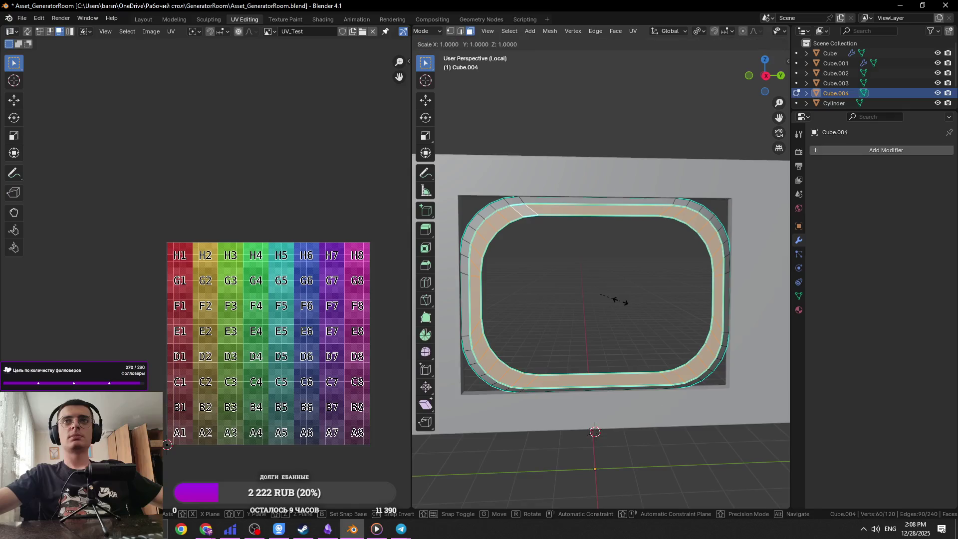
Step: Undo the ring resize and save the file
{"action": "key", "text": "Tab"}
{"action": "key", "text": "ctrl+z"}
{"action": "key", "text": "ctrl+z"}
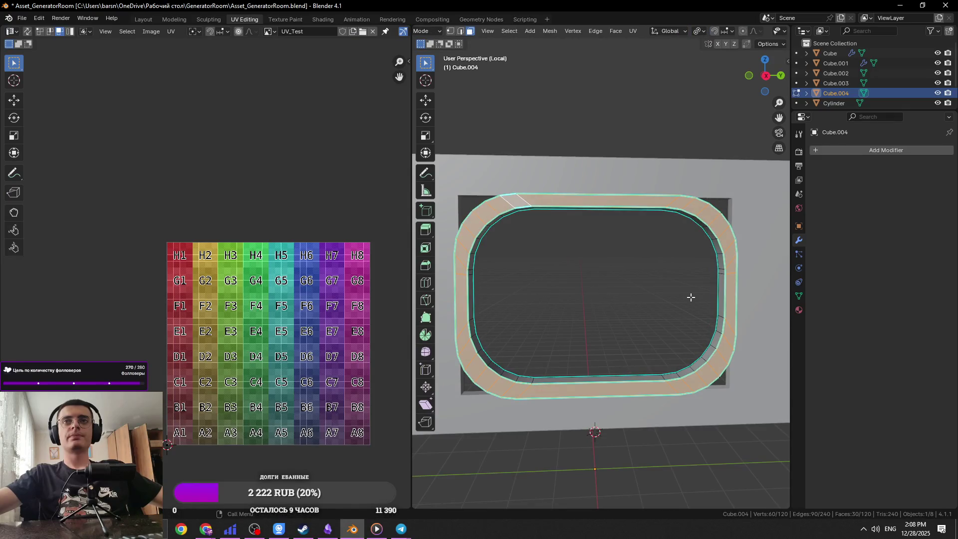
{"action": "key", "text": "Tab"}
{"action": "key", "text": "Tab"}
{"action": "key", "text": "ctrl+s"}
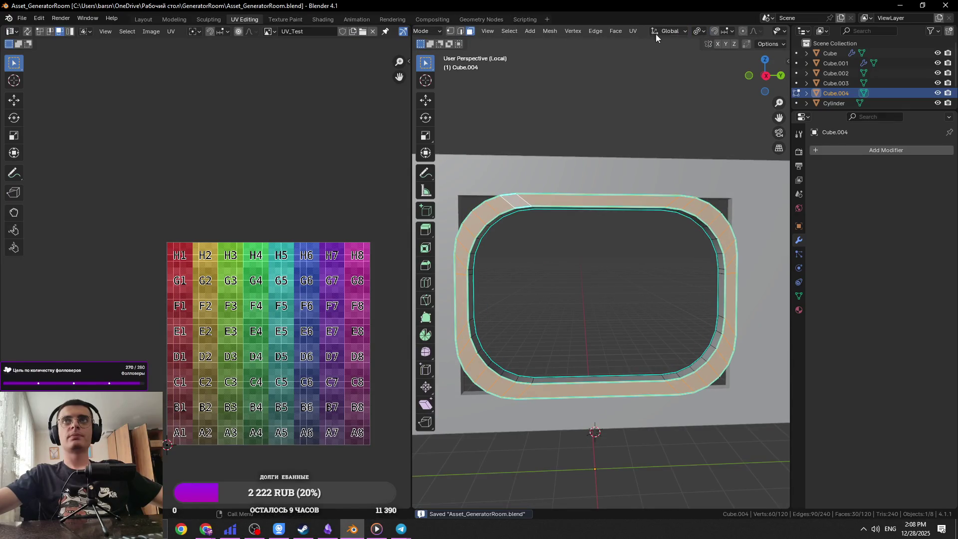
Step: Try scaling and filling the ring with Alt+F, undoing each attempt
{"action": "key", "text": "s"}
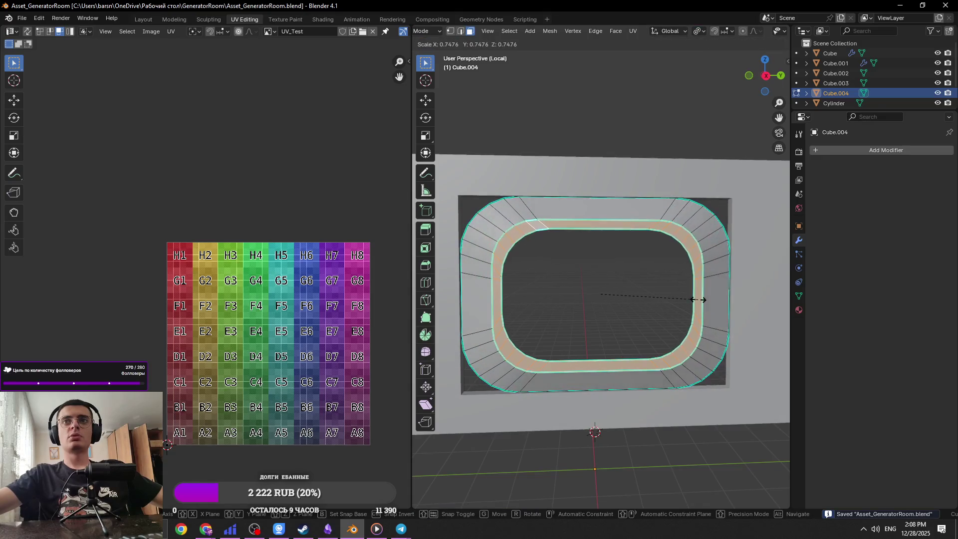
{"action": "key", "text": "Escape"}
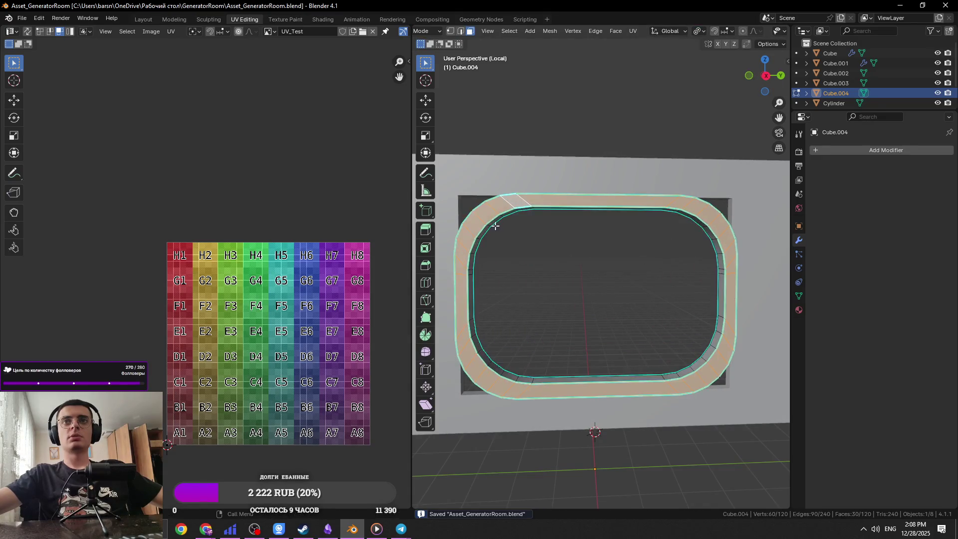
{"action": "key", "text": "alt+f"}
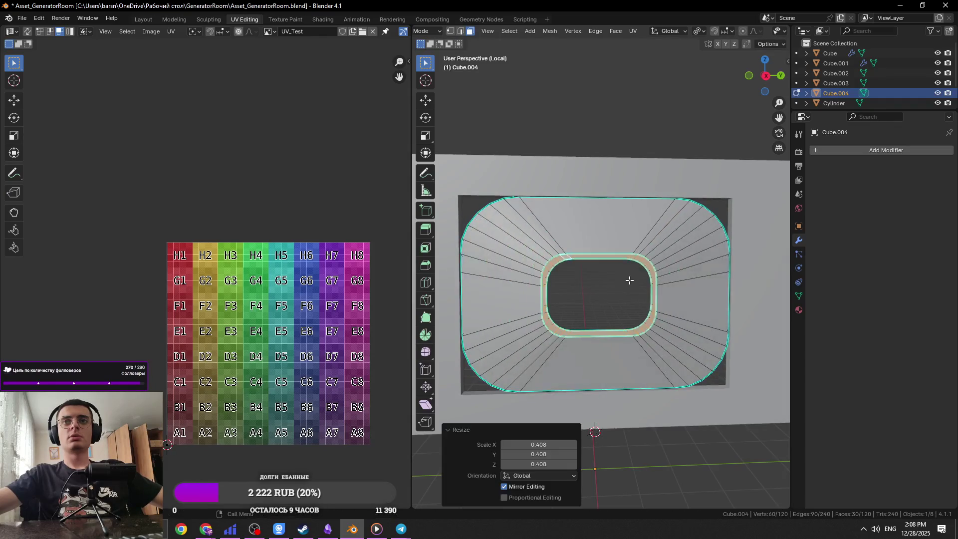
{"action": "key", "text": "ctrl+z"}
{"action": "key", "text": "ctrl+z"}
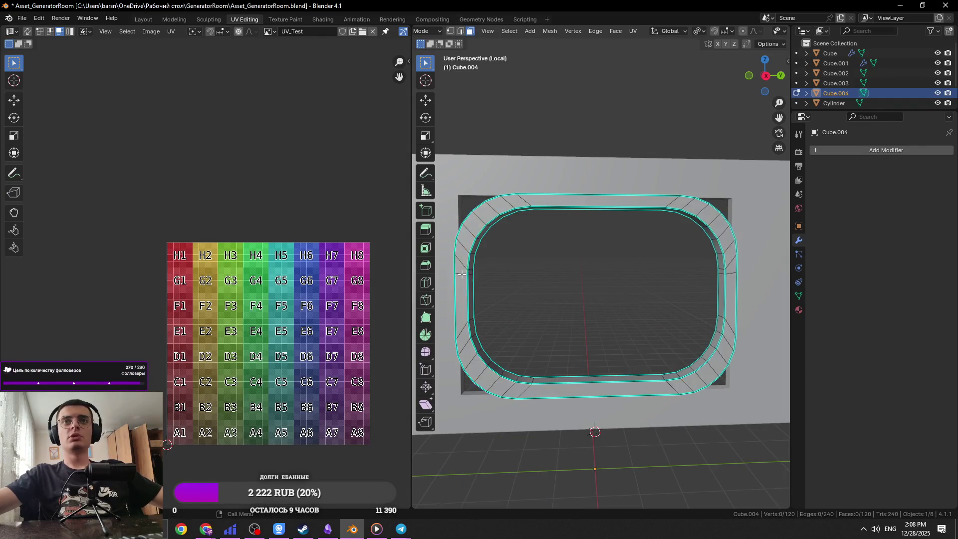
{"action": "key", "text": "s"}
{"action": "key", "text": "Escape"}
{"action": "key", "text": "ctrl+z"}
{"action": "key", "text": "alt+f"}
{"action": "key", "text": "ctrl+z"}
Step: Select the whole face ring and scale it to 0.897, then adjust to 0.841
{"action": "left_click", "coordinate": [463, 282]}
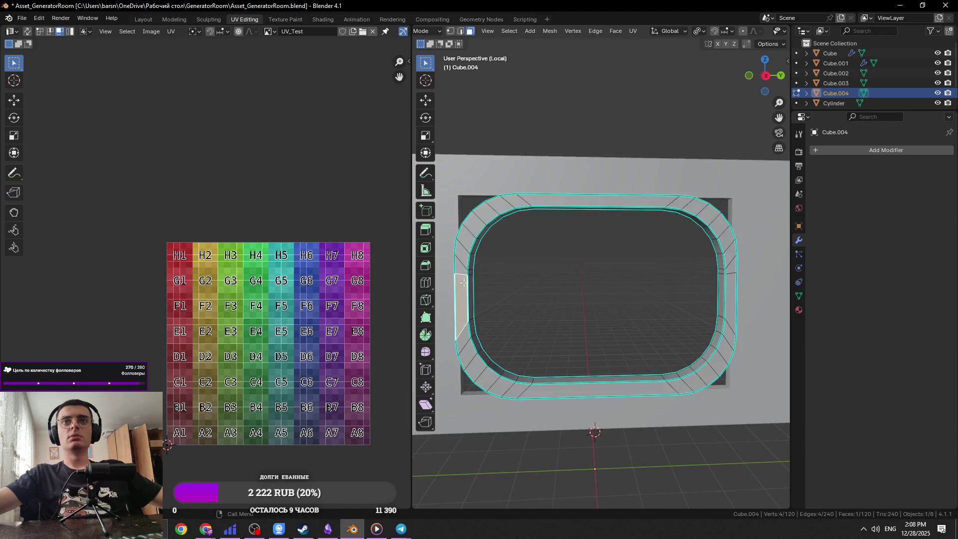
{"action": "left_click", "coordinate": [512, 210], "text": "alt"}
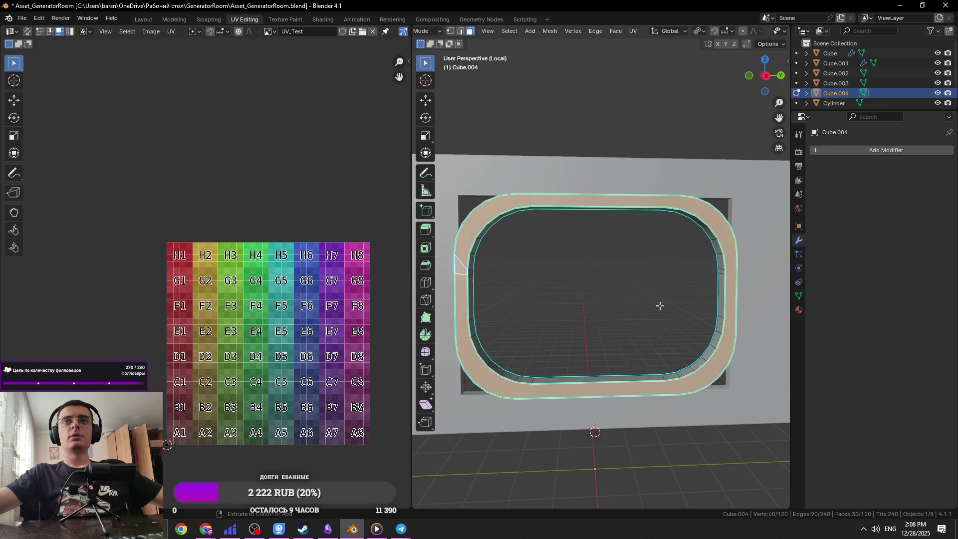
{"action": "key", "text": "s"}
{"action": "left_click", "coordinate": [717, 310]}
{"action": "mouse_move", "coordinate": [716, 310]}
{"action": "middle_mouse_down"}
{"action": "mouse_move", "coordinate": [659, 269]}
{"action": "mouse_move", "coordinate": [696, 286]}
{"action": "mouse_move", "coordinate": [759, 278]}
{"action": "mouse_move", "coordinate": [681, 313]}
{"action": "middle_mouse_up"}
{"action": "key", "text": "s"}
{"action": "left_click", "coordinate": [706, 278]}
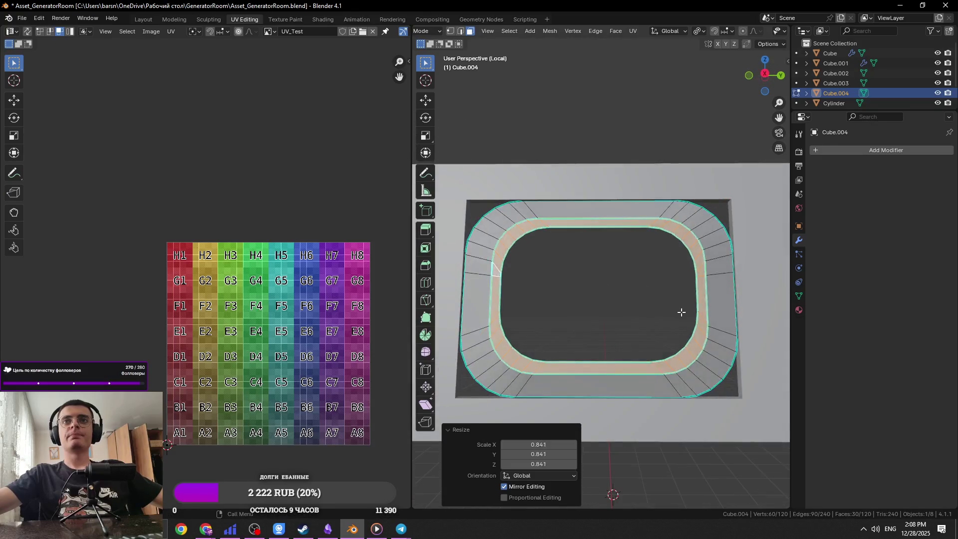
Step: Rescale the ring around its median point to fit the opening and save
{"action": "left_click", "coordinate": [637, 32]}
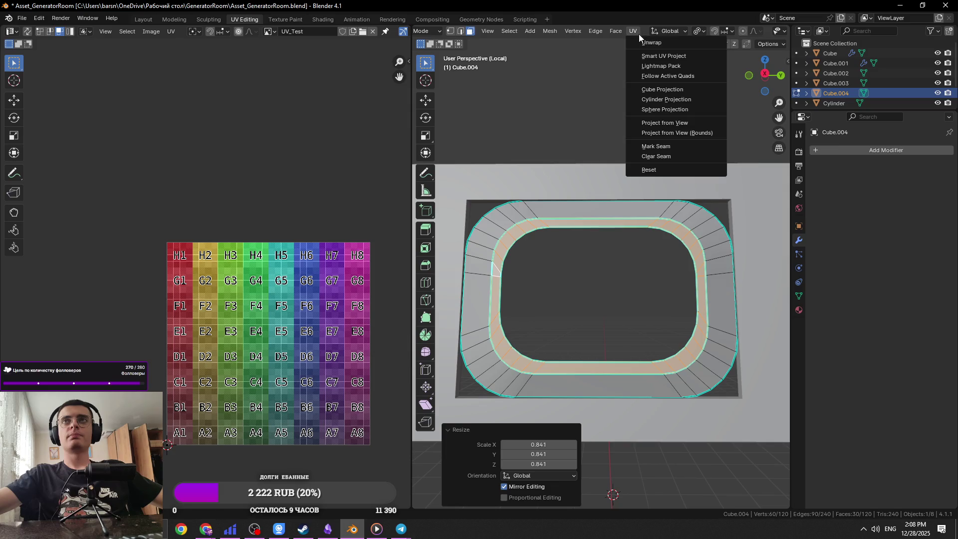
{"action": "left_click", "coordinate": [699, 30]}
{"action": "left_click", "coordinate": [719, 89]}
{"action": "key", "text": "s"}
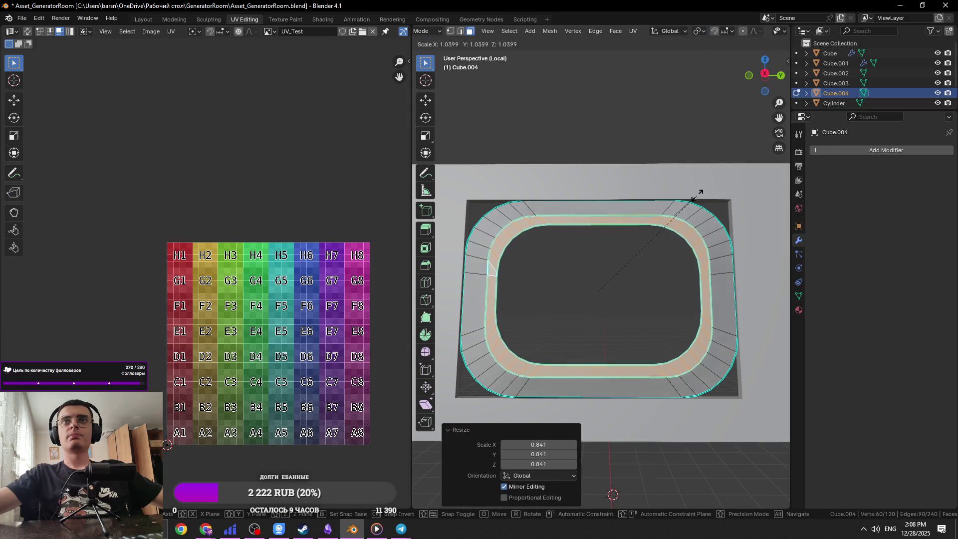
{"action": "left_click", "coordinate": [724, 190]}
{"action": "mouse_move", "coordinate": [725, 190]}
{"action": "middle_mouse_down"}
{"action": "mouse_move", "coordinate": [742, 231]}
{"action": "mouse_move", "coordinate": [734, 235]}
{"action": "mouse_move", "coordinate": [601, 171]}
{"action": "mouse_move", "coordinate": [666, 238]}
{"action": "middle_mouse_up"}
{"action": "key", "text": "ctrl+s"}
Step: Switch editing from the ring to wall panel Cube.003 in edge select mode
{"action": "key", "text": "Tab"}
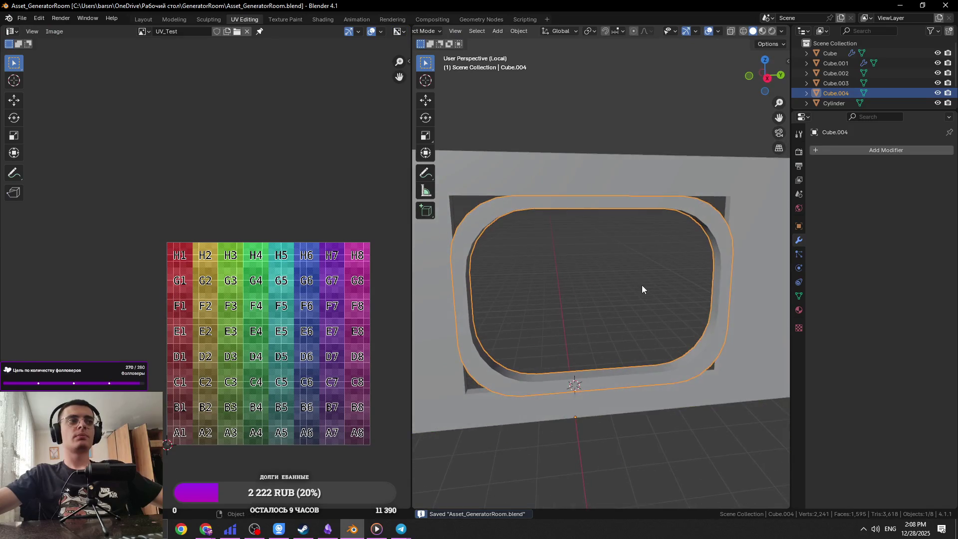
{"action": "mouse_move", "coordinate": [642, 285]}
{"action": "middle_mouse_down"}
{"action": "mouse_move", "coordinate": [703, 229]}
{"action": "mouse_move", "coordinate": [691, 239]}
{"action": "mouse_move", "coordinate": [470, 156]}
{"action": "middle_mouse_up"}
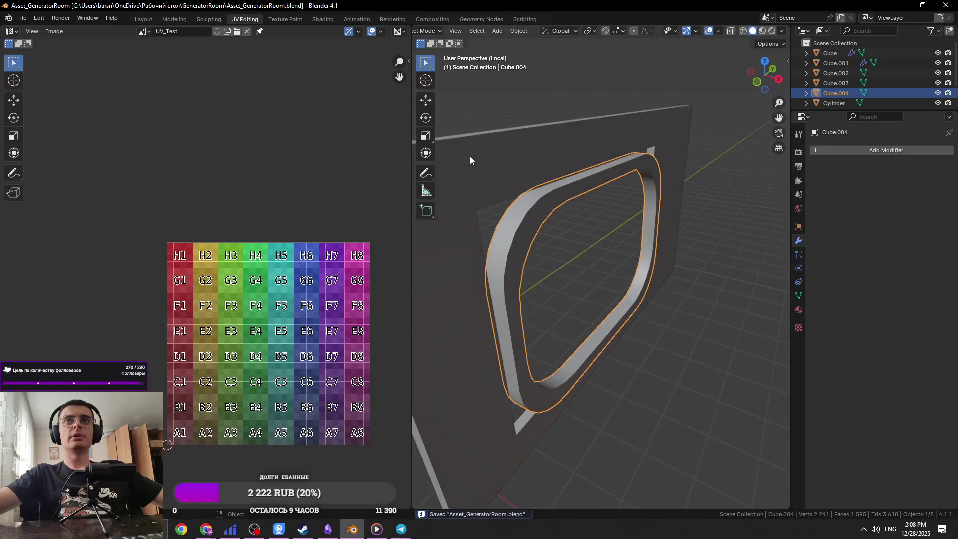
{"action": "key", "text": "Tab"}
{"action": "key", "text": "alt+q"}
{"action": "mouse_move", "coordinate": [548, 182]}
{"action": "middle_mouse_down"}
{"action": "mouse_move", "coordinate": [851, 172]}
{"action": "mouse_move", "coordinate": [724, 165]}
{"action": "mouse_move", "coordinate": [758, 154]}
{"action": "middle_mouse_up"}
{"action": "key", "text": "2"}
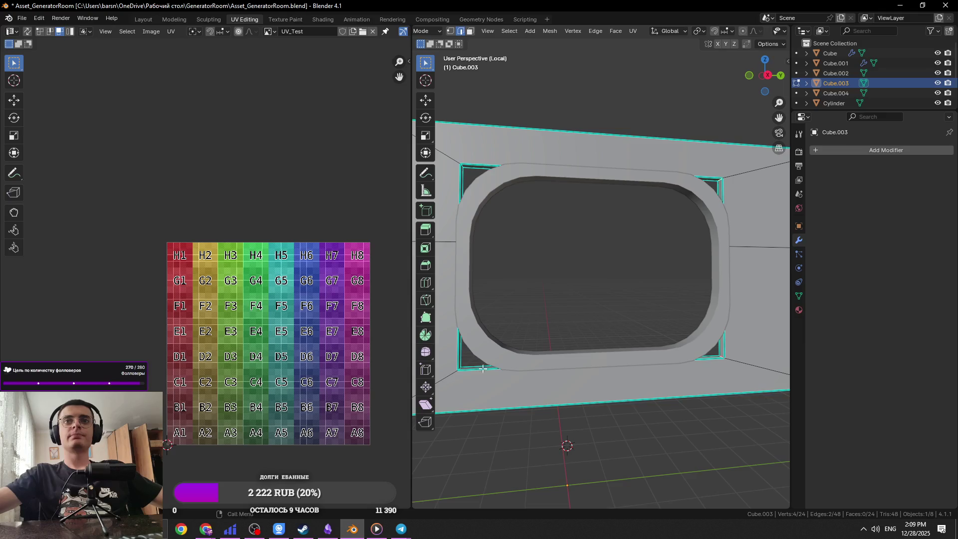
{"action": "middle_click_drag", "start_coordinate": [483, 369], "coordinate": [473, 365]}
{"action": "mouse_move", "coordinate": [477, 285]}
{"action": "middle_mouse_down"}
{"action": "mouse_move", "coordinate": [478, 200]}
{"action": "mouse_move", "coordinate": [616, 268]}
{"action": "middle_mouse_up"}
Step: Bevel the opening's corner edges with a single segment
{"action": "key", "text": "ctrl+b"}
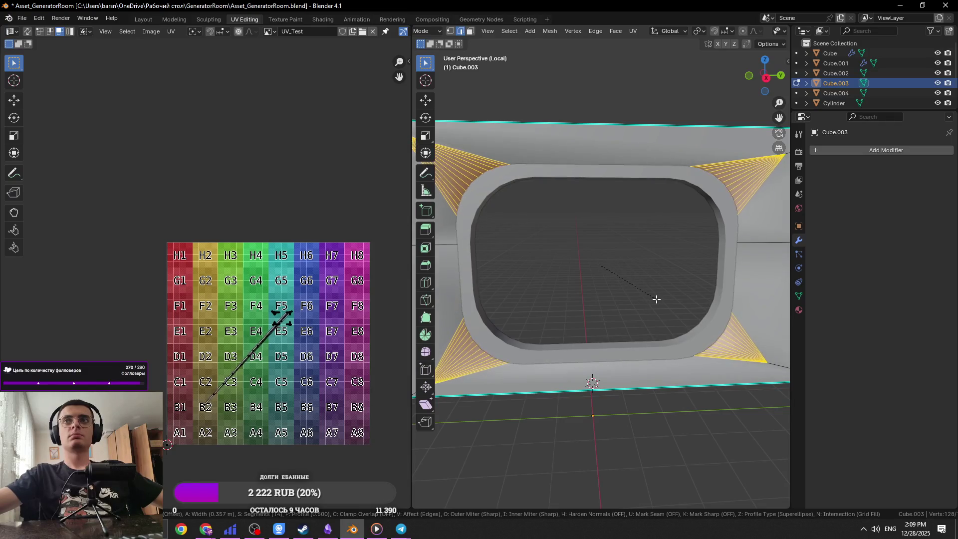
{"action": "scroll", "coordinate": [657, 299], "scroll_direction": "down", "scroll_amount": 6}
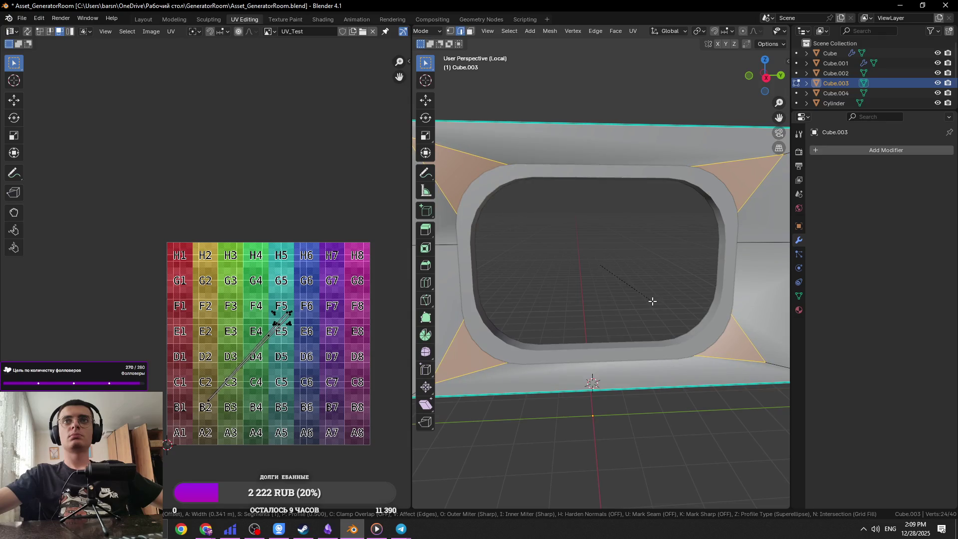
{"action": "left_click", "coordinate": [652, 301]}
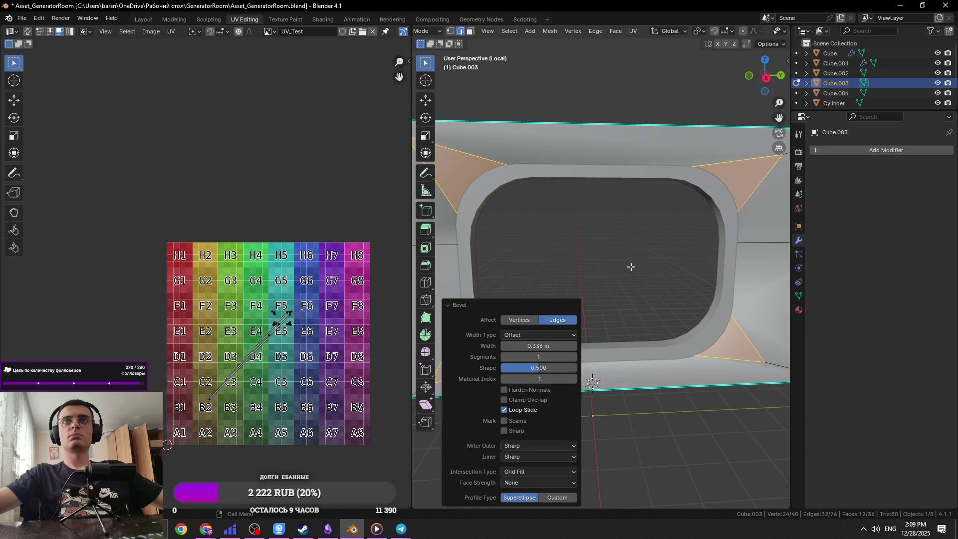
{"action": "scroll", "coordinate": [632, 266], "scroll_direction": "down", "scroll_amount": 3}
{"action": "middle_click_drag", "start_coordinate": [596, 246], "coordinate": [654, 268], "text": "shift"}
Step: Scale the bevelled corners to about 0.96 excluding X, and save
{"action": "key", "text": "KP_3"}
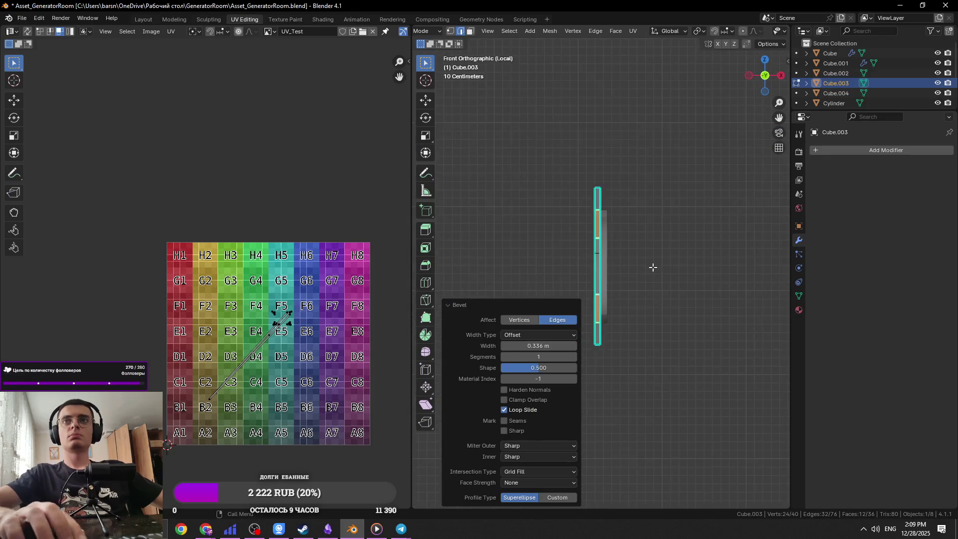
{"action": "scroll", "coordinate": [547, 236], "scroll_direction": "up", "scroll_amount": 5}
{"action": "key", "text": "s"}
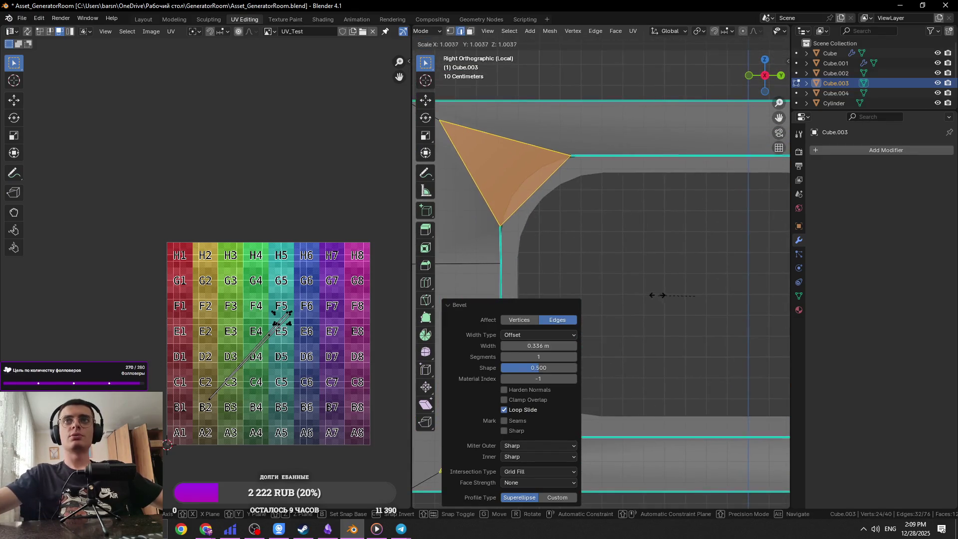
{"action": "key", "text": "shift+x"}
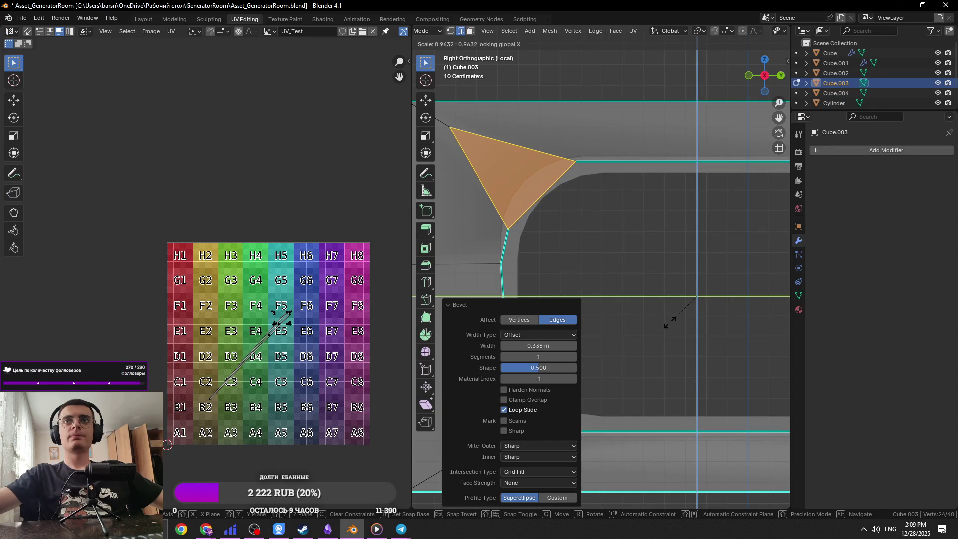
{"action": "left_click", "coordinate": [670, 322]}
{"action": "scroll", "coordinate": [664, 323], "scroll_direction": "down", "scroll_amount": 5}
{"action": "mouse_move", "coordinate": [640, 272]}
{"action": "middle_mouse_down"}
{"action": "mouse_move", "coordinate": [637, 284]}
{"action": "mouse_move", "coordinate": [619, 255]}
{"action": "middle_mouse_up"}
{"action": "key", "text": "ctrl+s"}
{"action": "key", "text": "KP_1"}
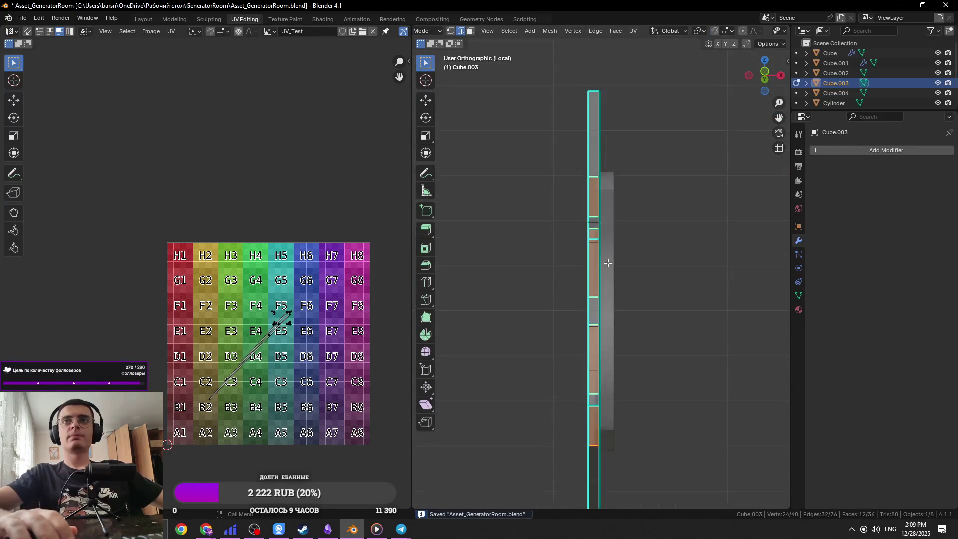
{"action": "key", "text": "KP_3"}
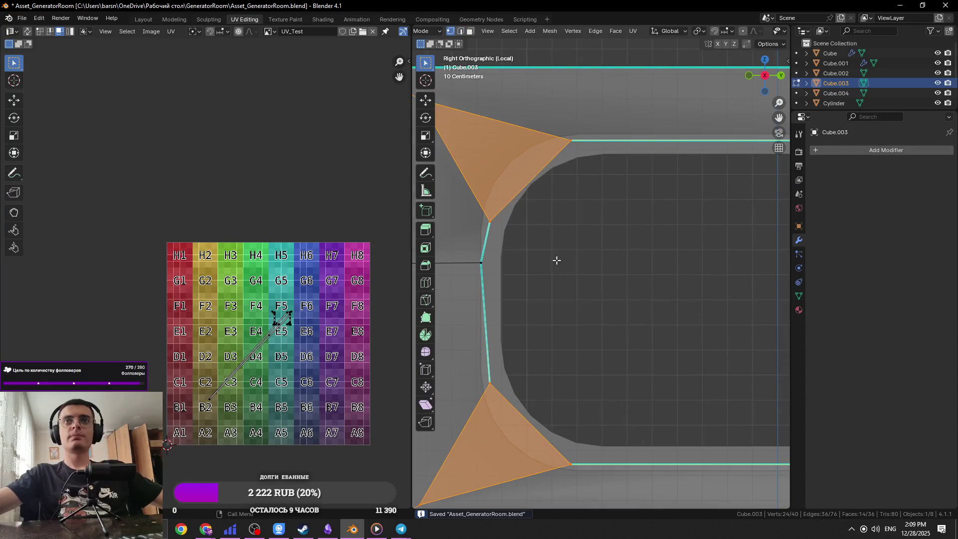
Step: Select both vertical side edges of the hole, scale them inward along Y, and save
{"action": "left_click", "coordinate": [489, 285]}
{"action": "scroll", "coordinate": [534, 306], "scroll_direction": "down", "scroll_amount": 3}
{"action": "left_click", "coordinate": [669, 275], "text": "shift"}
{"action": "scroll", "coordinate": [664, 278], "scroll_direction": "up", "scroll_amount": 5}
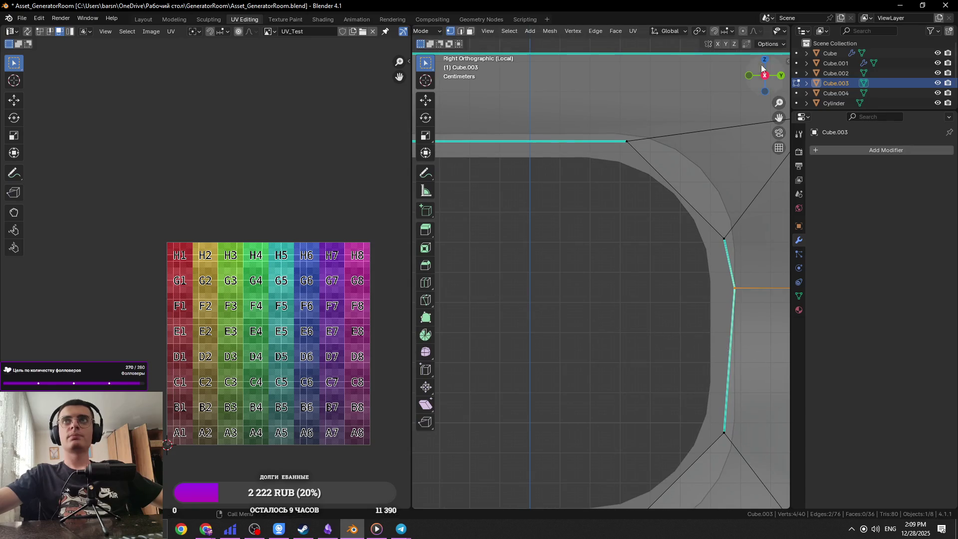
{"action": "scroll", "coordinate": [751, 239], "scroll_direction": "down", "scroll_amount": 7}
{"action": "key", "text": "s"}
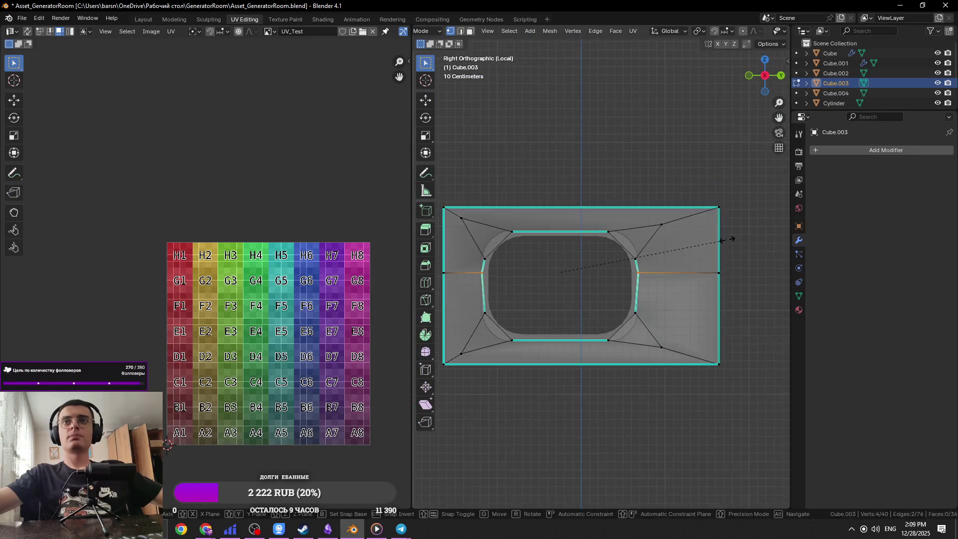
{"action": "key", "text": "y"}
{"action": "left_click", "coordinate": [697, 238]}
{"action": "key", "text": "ctrl+s"}
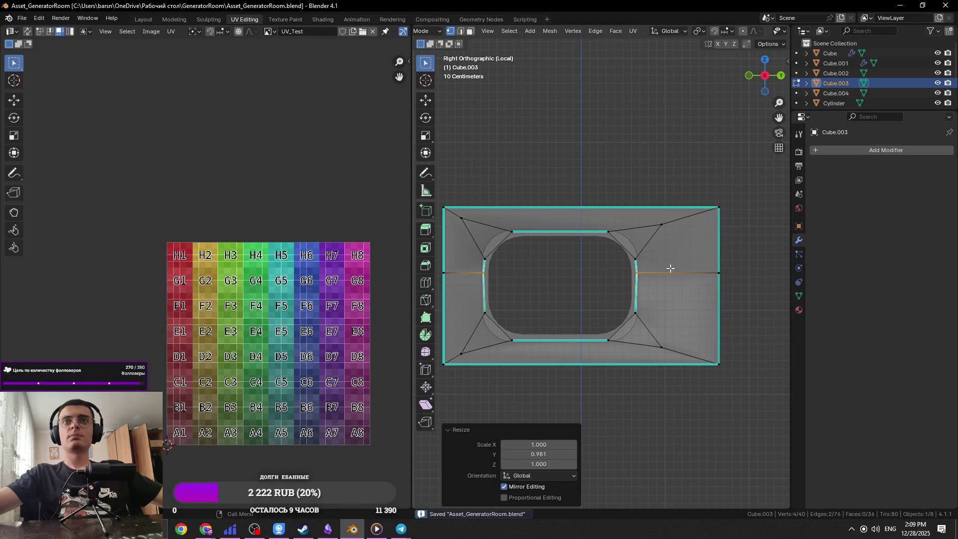
Step: Adjust the side edges with another Y scale to 0.987
{"action": "scroll", "coordinate": [670, 268], "scroll_direction": "up", "scroll_amount": 4}
{"action": "key", "text": "s"}
{"action": "key", "text": "y"}
{"action": "left_click", "coordinate": [704, 263]}
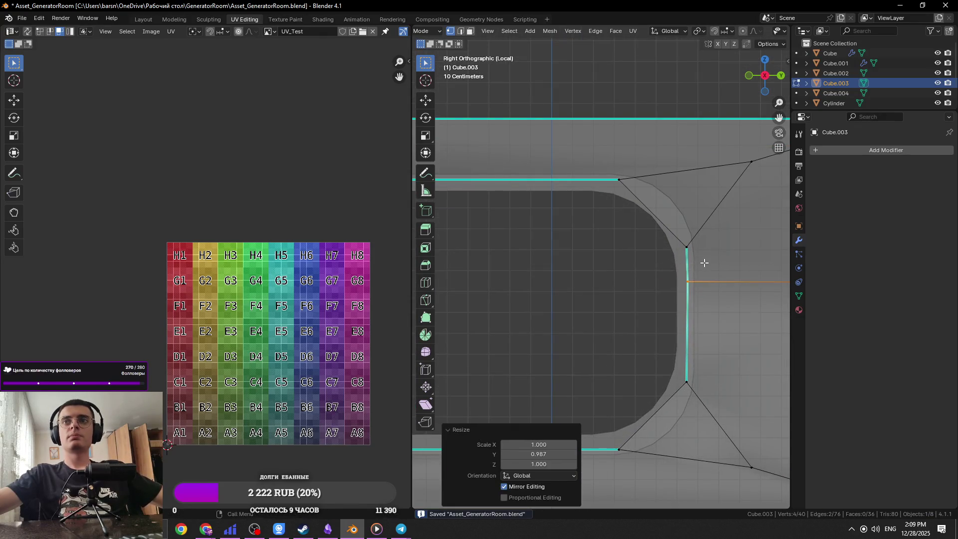
{"action": "scroll", "coordinate": [744, 257], "scroll_direction": "down", "scroll_amount": 4}
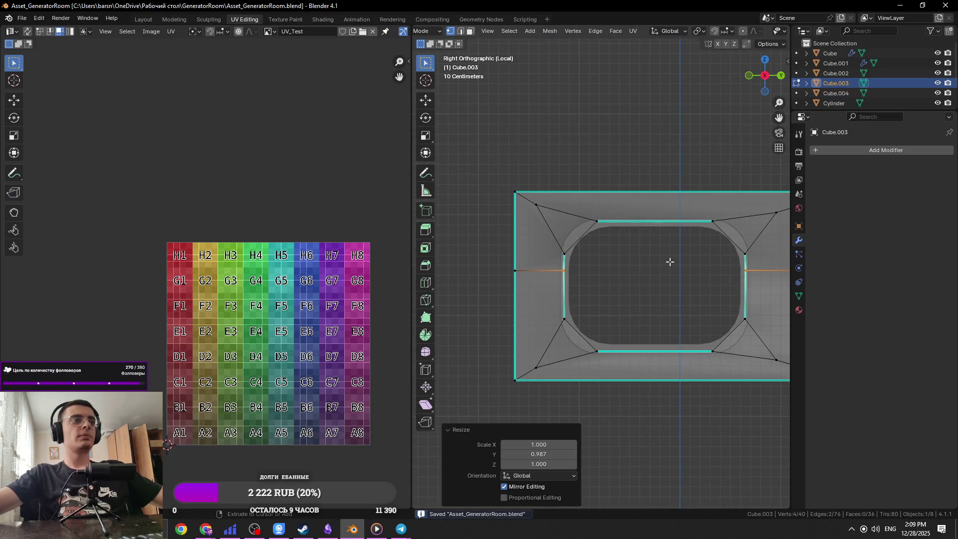
Step: Check the panel in object mode, then reselect the wall panel and re-enter edit mode
{"action": "key", "text": "Tab"}
{"action": "scroll", "coordinate": [537, 280], "scroll_direction": "up", "scroll_amount": 4}
{"action": "key", "text": "Tab"}
{"action": "middle_click_drag", "start_coordinate": [477, 139], "coordinate": [597, 272]}
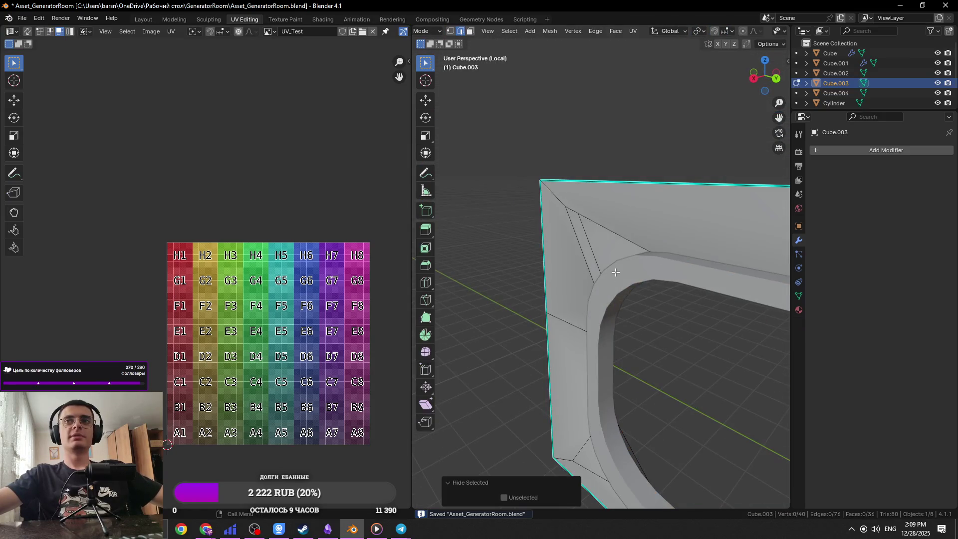
{"action": "key", "text": "Tab"}
{"action": "left_click", "coordinate": [634, 279]}
{"action": "left_click", "coordinate": [634, 277]}
{"action": "key", "text": "Tab"}
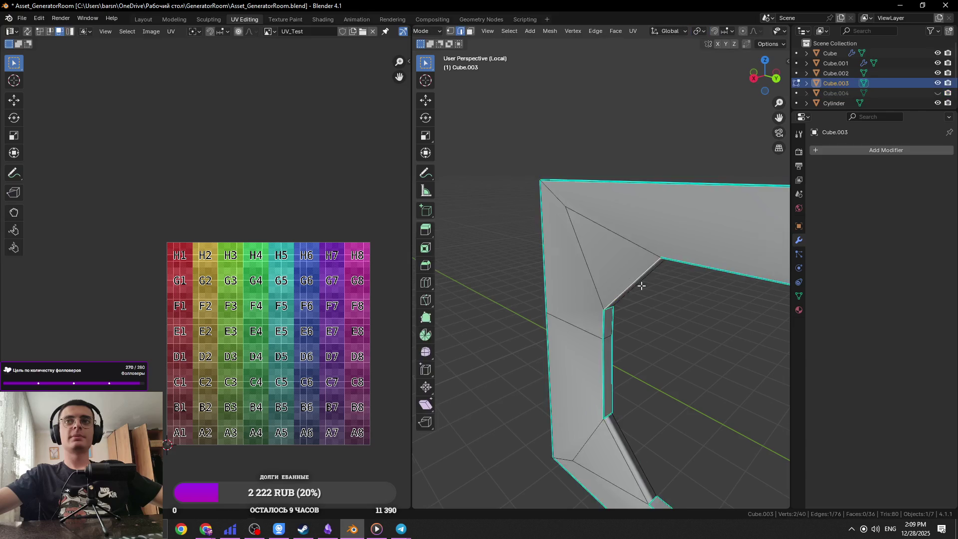
Step: Mark the hole's first side edge as sharp
{"action": "middle_click_drag", "start_coordinate": [634, 277], "coordinate": [620, 306]}
{"action": "right_click", "coordinate": [647, 265]}
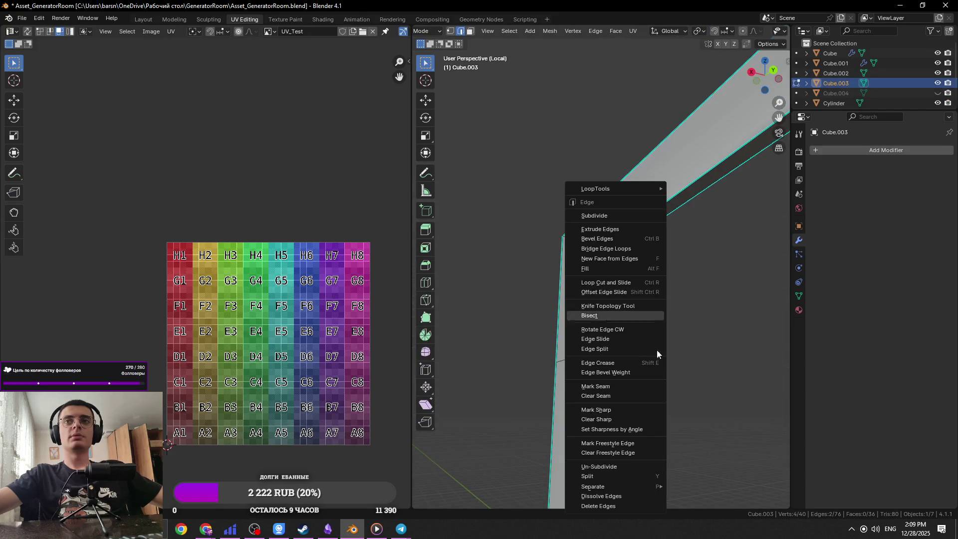
{"action": "left_click", "coordinate": [636, 406]}
{"action": "middle_click_drag", "start_coordinate": [636, 406], "coordinate": [627, 287], "text": "shift"}
{"action": "scroll", "coordinate": [601, 374], "scroll_direction": "down", "scroll_amount": 5}
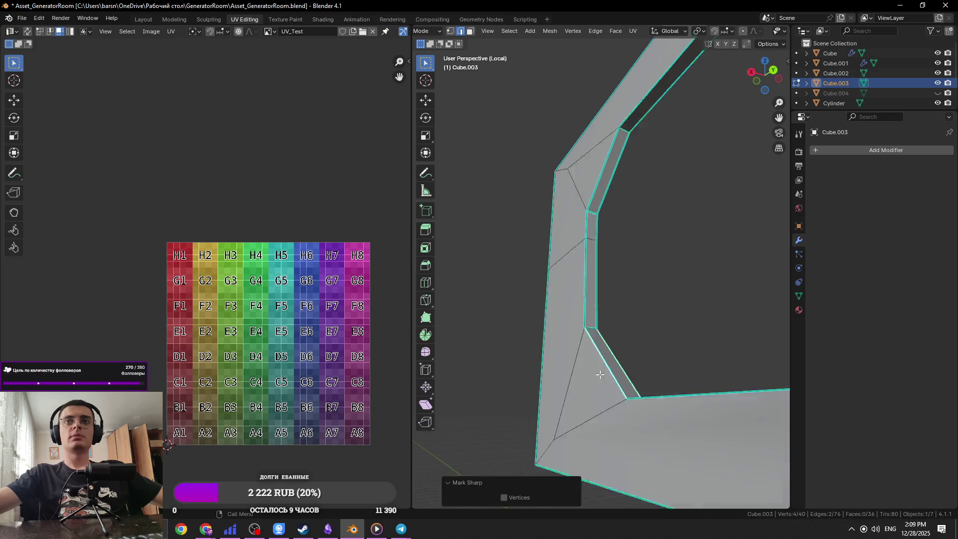
{"action": "middle_click_drag", "start_coordinate": [599, 363], "coordinate": [715, 349]}
{"action": "scroll", "coordinate": [492, 257], "scroll_direction": "up", "scroll_amount": 6}
Step: Add the opposite side edge and mark the selected edges sharp
{"action": "left_click", "coordinate": [493, 257], "text": "shift"}
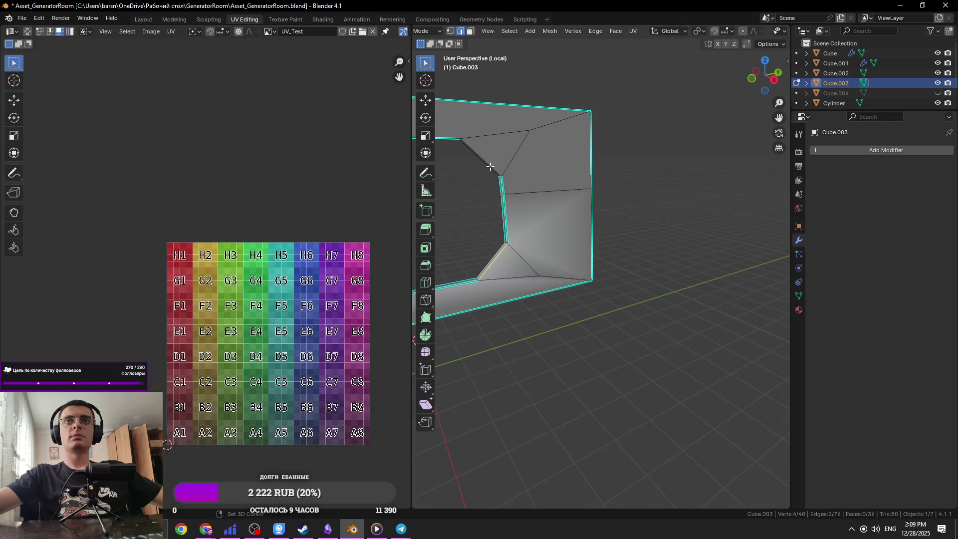
{"action": "right_click", "coordinate": [465, 236]}
{"action": "left_click", "coordinate": [453, 245]}
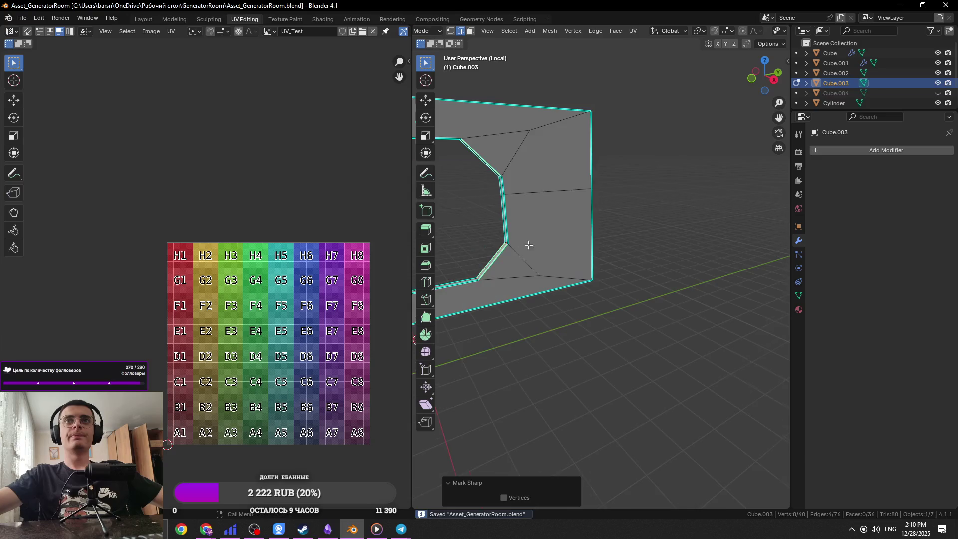
{"action": "scroll", "coordinate": [551, 257], "scroll_direction": "down", "scroll_amount": 5}
Step: Return to object mode, save, and unhide the rounded ring with Alt+H
{"action": "key", "text": "Tab"}
{"action": "middle_click_drag", "start_coordinate": [625, 248], "coordinate": [596, 234]}
{"action": "key", "text": "ctrl+s"}
{"action": "key", "text": "alt+h"}
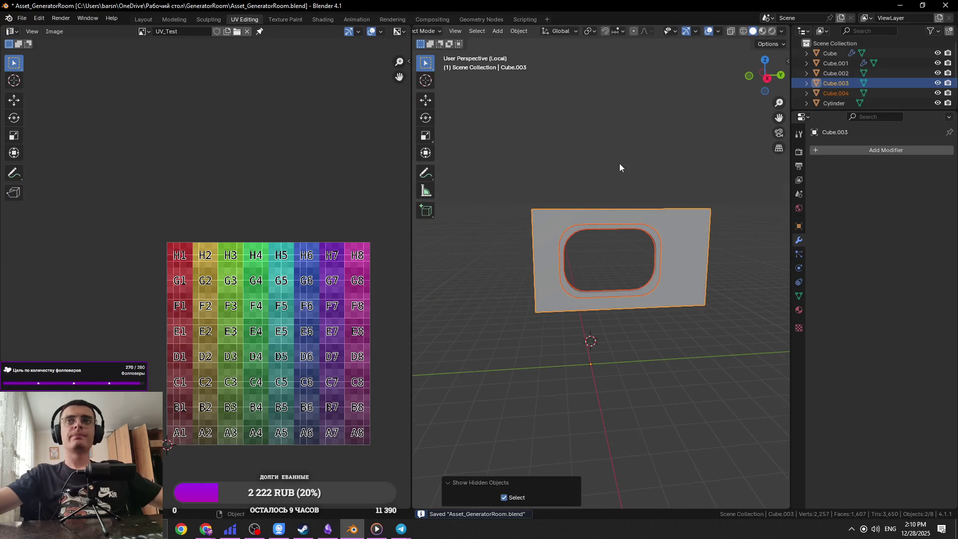
Step: Select the ring Cube.004 and move it along X
{"action": "scroll", "coordinate": [556, 215], "scroll_direction": "up", "scroll_amount": 3}
{"action": "key", "text": "Tab"}
{"action": "left_click", "coordinate": [521, 199]}
{"action": "key", "text": "Tab"}
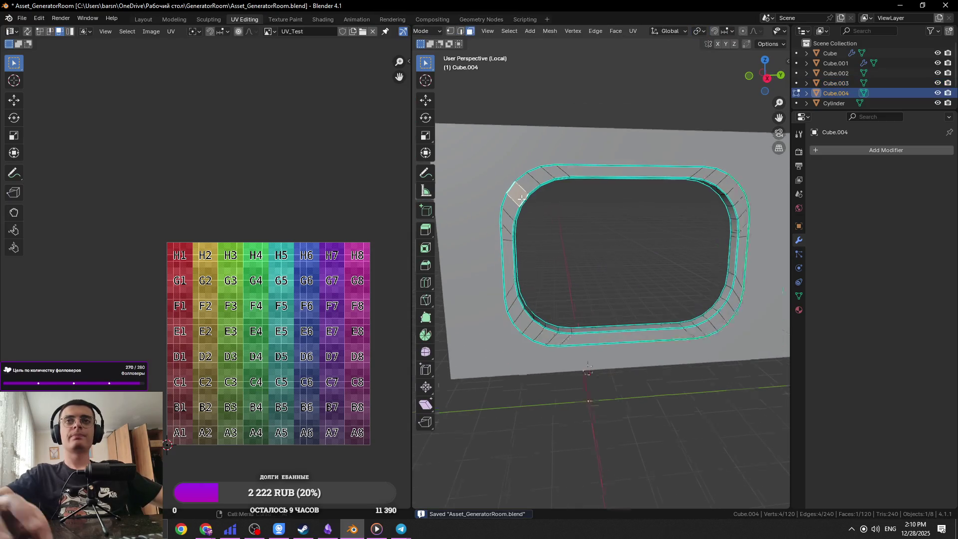
{"action": "scroll", "coordinate": [541, 193], "scroll_direction": "up", "scroll_amount": 5}
{"action": "mouse_move", "coordinate": [541, 193]}
{"action": "middle_mouse_down"}
{"action": "mouse_move", "coordinate": [675, 245]}
{"action": "mouse_move", "coordinate": [681, 221]}
{"action": "middle_mouse_up"}
{"action": "scroll", "coordinate": [657, 254], "scroll_direction": "down", "scroll_amount": 5}
{"action": "mouse_move", "coordinate": [657, 254]}
{"action": "middle_mouse_down"}
{"action": "mouse_move", "coordinate": [574, 232]}
{"action": "mouse_move", "coordinate": [730, 292]}
{"action": "middle_mouse_up"}
{"action": "key", "text": "g"}
{"action": "key", "text": "x"}
{"action": "left_click", "coordinate": [613, 262]}
Step: Nudge the ring twice more along X to line it up with the opening
{"action": "scroll", "coordinate": [613, 262], "scroll_direction": "up", "scroll_amount": 3}
{"action": "key", "text": "Tab"}
{"action": "key", "text": "Tab"}
{"action": "scroll", "coordinate": [584, 243], "scroll_direction": "up", "scroll_amount": 5}
{"action": "scroll", "coordinate": [584, 244], "scroll_direction": "down", "scroll_amount": 5}
{"action": "key", "text": "Tab"}
{"action": "mouse_move", "coordinate": [676, 325]}
{"action": "middle_mouse_down"}
{"action": "mouse_move", "coordinate": [669, 316]}
{"action": "mouse_move", "coordinate": [692, 386]}
{"action": "middle_mouse_up"}
{"action": "key", "text": "g"}
{"action": "key", "text": "x"}
{"action": "left_click", "coordinate": [705, 344]}
{"action": "key", "text": "g"}
{"action": "key", "text": "x"}
{"action": "left_click", "coordinate": [692, 382]}
Step: Scale the ring to 0.943 along X and shift it -0.00707 m along local X
{"action": "key", "text": "s"}
{"action": "key", "text": "x"}
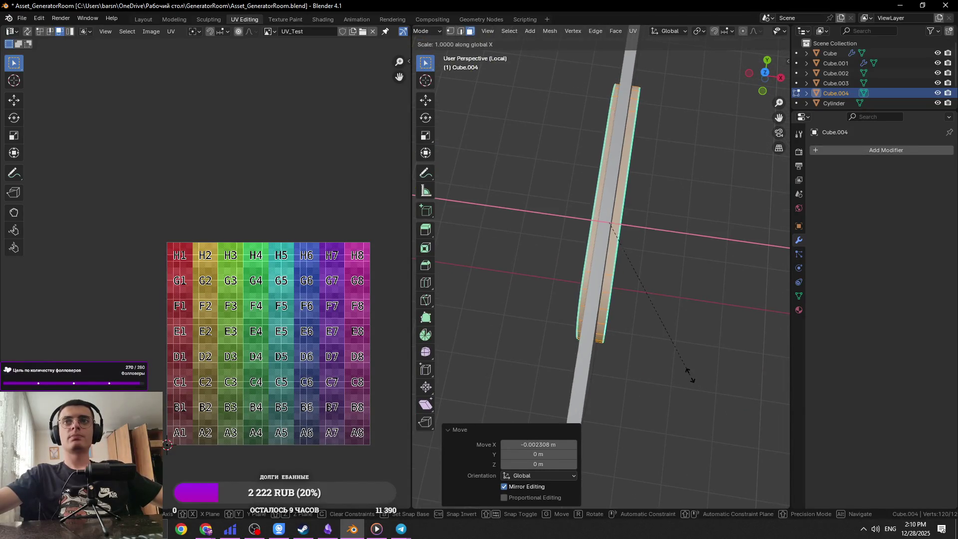
{"action": "left_click", "coordinate": [641, 343]}
{"action": "key", "text": "g"}
{"action": "key", "text": "x"}
{"action": "key", "text": "x"}
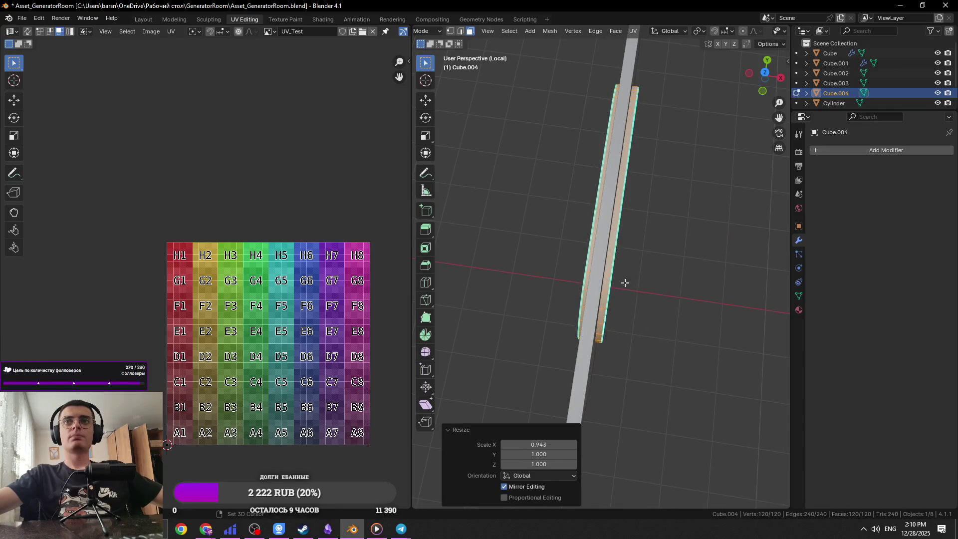
{"action": "key", "text": "x"}
{"action": "left_click", "coordinate": [659, 326]}
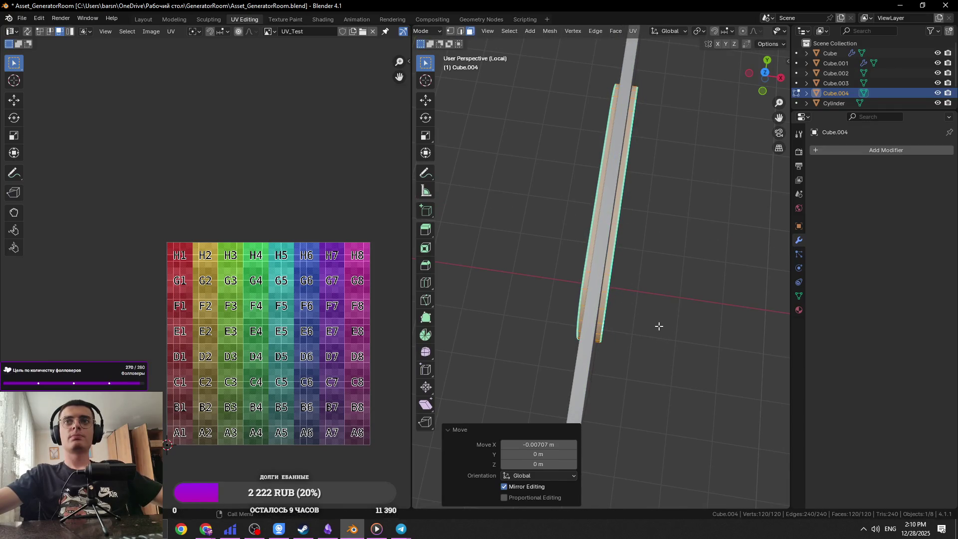
{"action": "key", "text": "Tab"}
{"action": "middle_click_drag", "start_coordinate": [659, 326], "coordinate": [647, 199]}
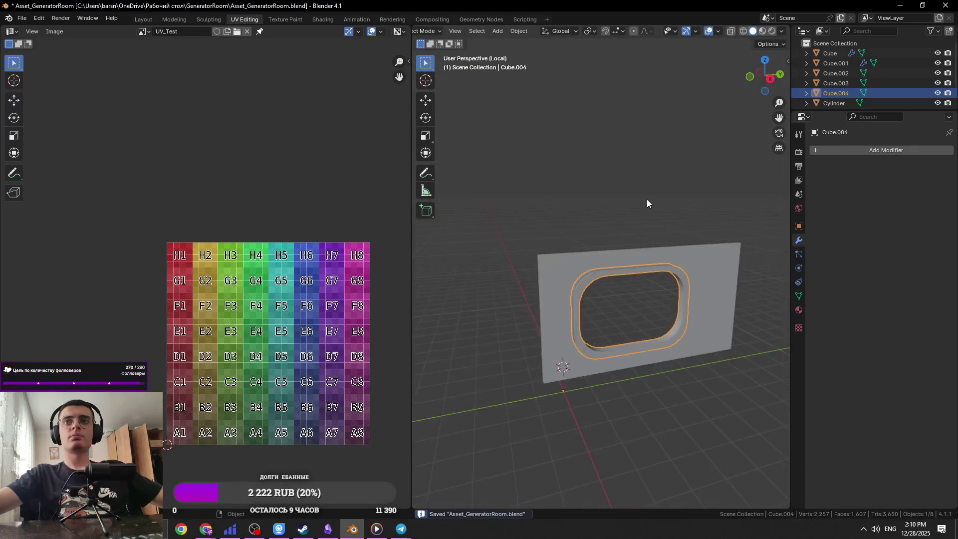
Step: Select the window ring, enter Edit Mode, and resize a face at the hole's corner
{"action": "left_click", "coordinate": [647, 199]}
{"action": "key", "text": "ctrl+s"}
{"action": "left_click", "coordinate": [673, 259]}
{"action": "key", "text": "Tab"}
{"action": "scroll", "coordinate": [612, 267], "scroll_direction": "up", "scroll_amount": 5}
{"action": "left_click", "coordinate": [593, 277]}
{"action": "key", "text": "s"}
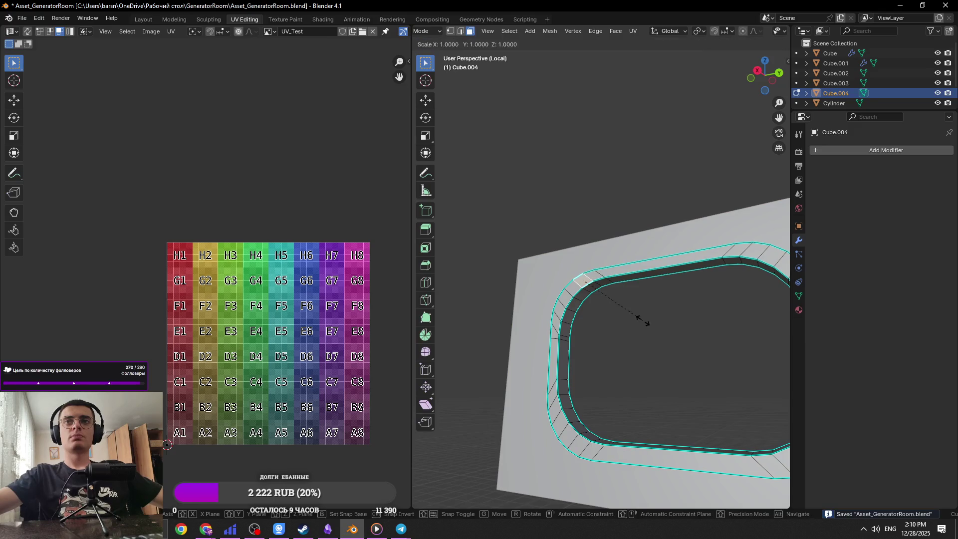
{"action": "left_click", "coordinate": [622, 313]}
Step: In edge select, scale the rim edge loops larger, then slightly smaller; exit Edit Mode and save
{"action": "scroll", "coordinate": [609, 289], "scroll_direction": "down", "scroll_amount": 3}
{"action": "left_click", "coordinate": [578, 254]}
{"action": "mouse_move", "coordinate": [609, 289]}
{"action": "middle_mouse_down"}
{"action": "mouse_move", "coordinate": [578, 255]}
{"action": "mouse_move", "coordinate": [646, 228]}
{"action": "middle_mouse_up"}
{"action": "key", "text": "2"}
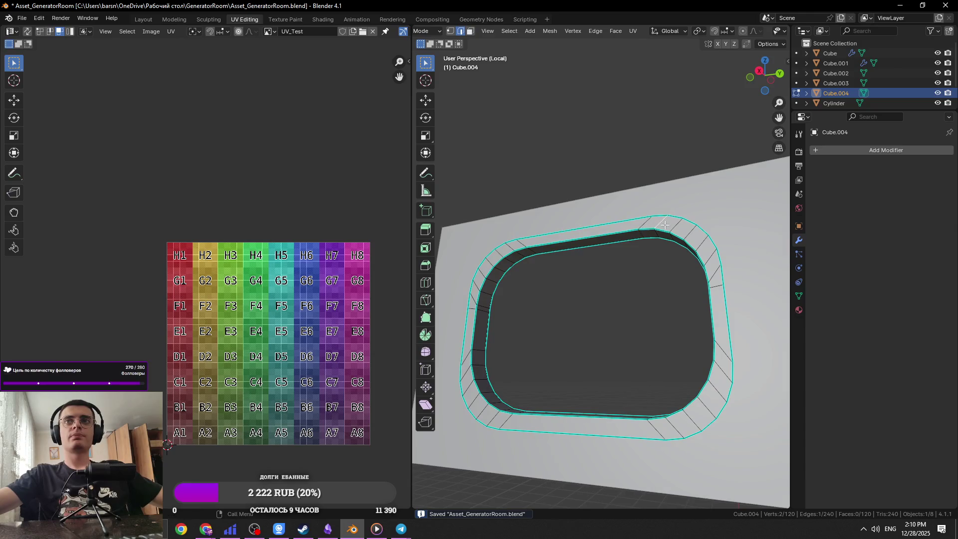
{"action": "key", "text": "s"}
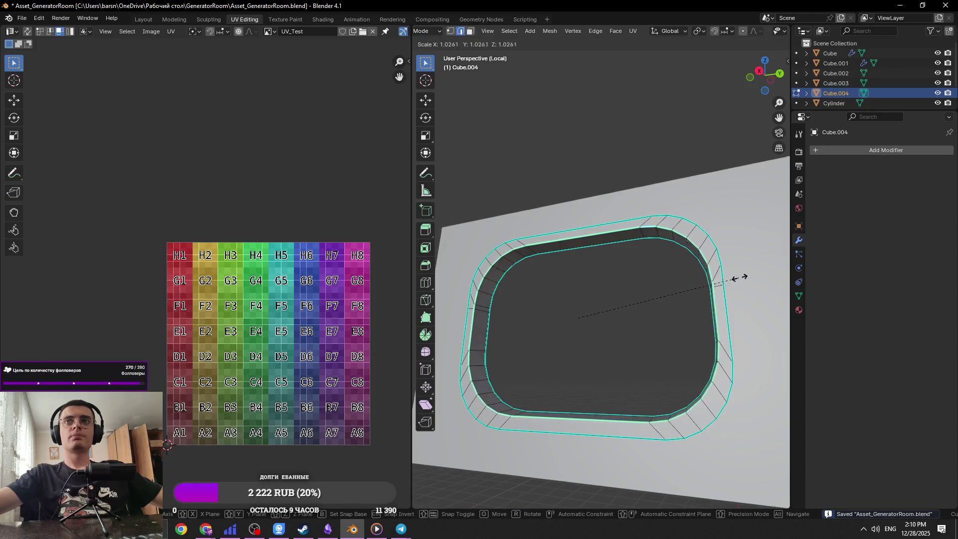
{"action": "left_click", "coordinate": [702, 236]}
{"action": "key", "text": "s"}
{"action": "key", "text": "Escape"}
{"action": "key", "text": "ctrl+z"}
{"action": "key", "text": "s"}
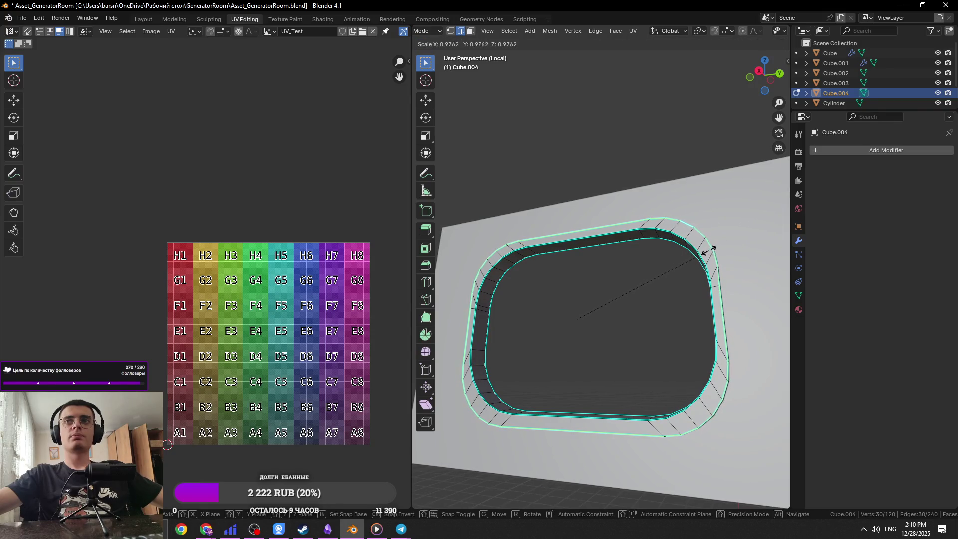
{"action": "left_click", "coordinate": [708, 250]}
{"action": "key", "text": "Tab"}
{"action": "key", "text": "ctrl+s"}
Step: Re-check the window frame in and out of Edit Mode against the reference photo, then deselect all
{"action": "mouse_move", "coordinate": [683, 283]}
{"action": "middle_mouse_down"}
{"action": "mouse_move", "coordinate": [739, 290]}
{"action": "mouse_move", "coordinate": [603, 282]}
{"action": "mouse_move", "coordinate": [572, 262]}
{"action": "mouse_move", "coordinate": [639, 279]}
{"action": "middle_mouse_up"}
{"action": "key", "text": "Tab"}
{"action": "key", "text": "Tab"}
{"action": "scroll", "coordinate": [739, 291], "scroll_direction": "down", "scroll_amount": 2}
{"action": "left_click", "coordinate": [572, 262]}
{"action": "key", "text": "Tab"}
{"action": "scroll", "coordinate": [603, 294], "scroll_direction": "up", "scroll_amount": 3}
{"action": "key", "text": "Tab"}
{"action": "scroll", "coordinate": [603, 294], "scroll_direction": "down", "scroll_amount": 4}
{"action": "key", "text": "alt+Tab"}
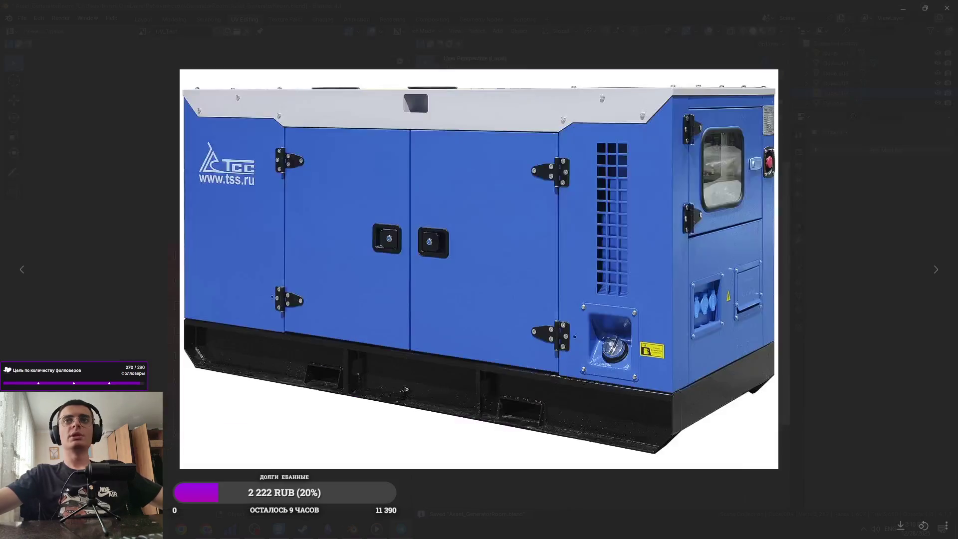
{"action": "key", "text": "Escape"}
{"action": "key", "text": "Tab"}
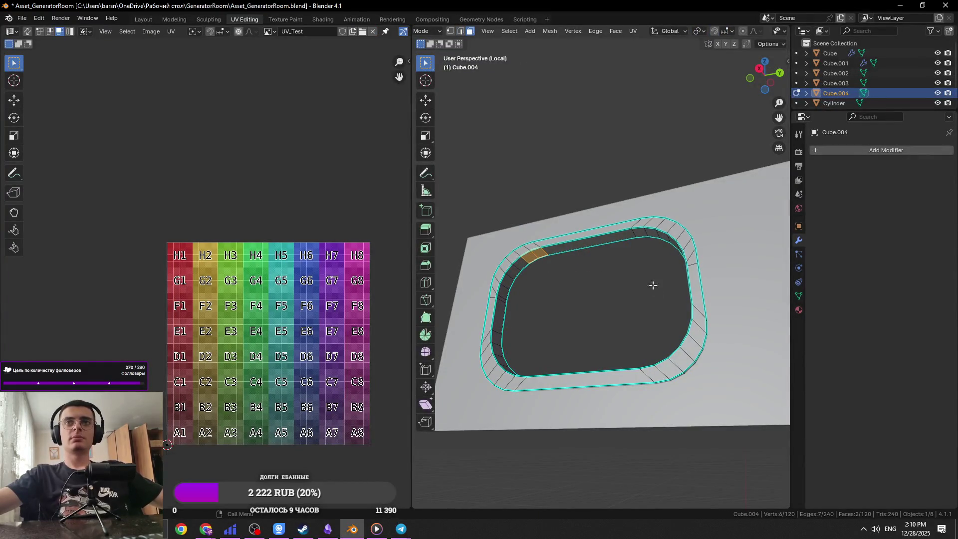
{"action": "key", "text": "Tab"}
{"action": "left_click", "coordinate": [614, 287]}
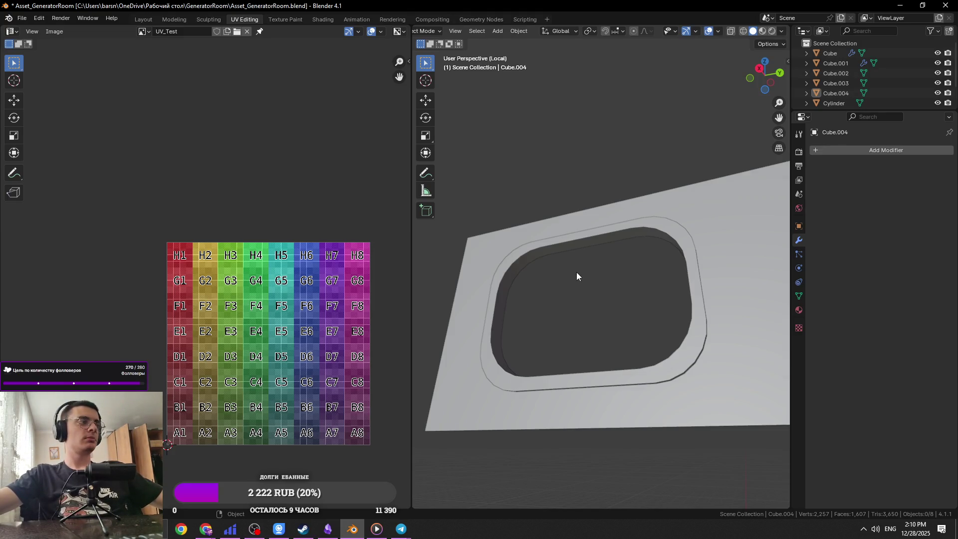
Step: Compare the model against the generator reference photo
{"action": "mouse_move", "coordinate": [575, 272]}
{"action": "middle_mouse_down"}
{"action": "mouse_move", "coordinate": [639, 307]}
{"action": "mouse_move", "coordinate": [571, 284]}
{"action": "mouse_move", "coordinate": [535, 298]}
{"action": "mouse_move", "coordinate": [634, 327]}
{"action": "mouse_move", "coordinate": [568, 312]}
{"action": "mouse_move", "coordinate": [504, 259]}
{"action": "mouse_move", "coordinate": [607, 349]}
{"action": "mouse_move", "coordinate": [713, 336]}
{"action": "middle_mouse_up"}
{"action": "key", "text": "Escape"}
{"action": "scroll", "coordinate": [636, 308], "scroll_direction": "up", "scroll_amount": 3}
{"action": "scroll", "coordinate": [505, 260], "scroll_direction": "down", "scroll_amount": 3}
{"action": "key", "text": "alt+Tab"}
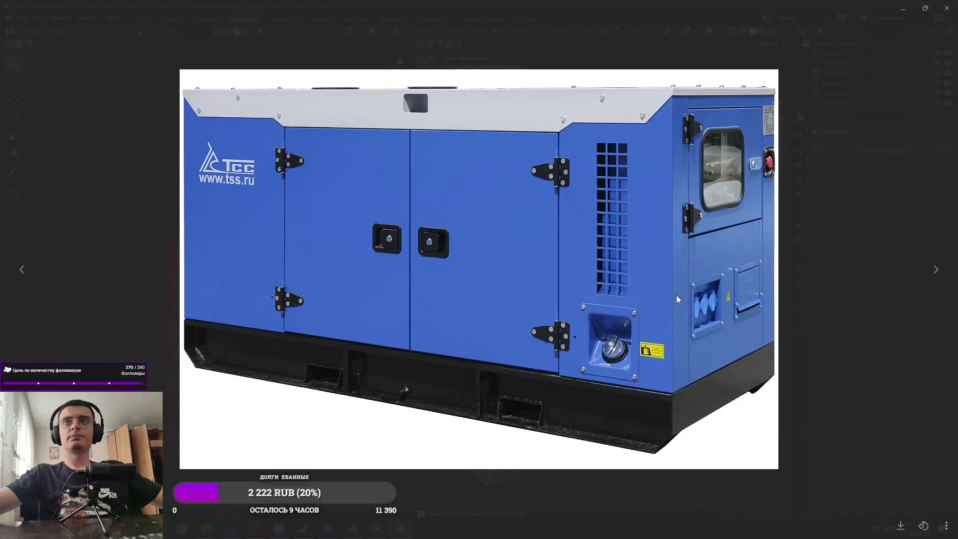
{"action": "key", "text": "Escape"}
Step: Select the recessed window frame Cube.004 and view it in Front Orthographic
{"action": "left_click", "coordinate": [564, 257]}
{"action": "key", "text": "KP_1"}
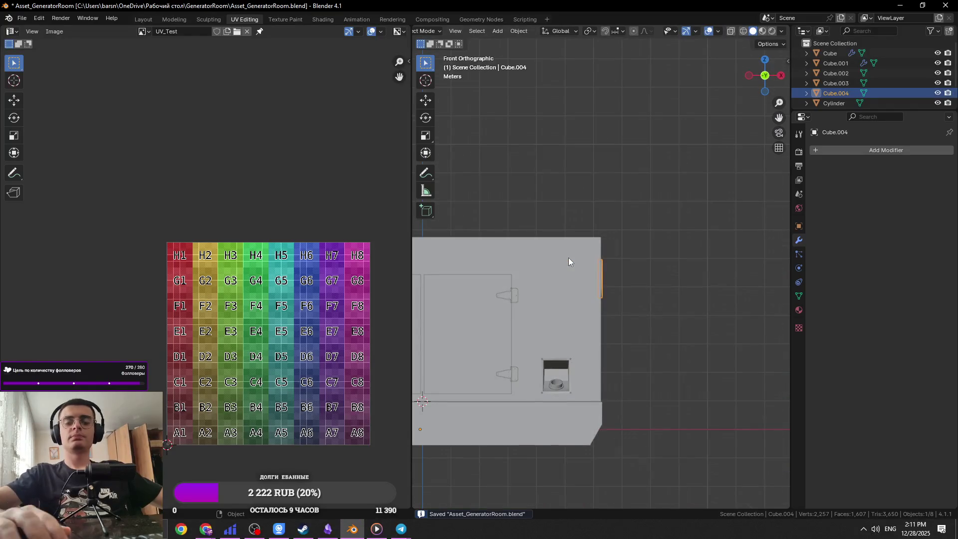
{"action": "mouse_move", "coordinate": [568, 257]}
{"action": "middle_mouse_down"}
{"action": "mouse_move", "coordinate": [523, 259]}
{"action": "mouse_move", "coordinate": [586, 250]}
{"action": "middle_mouse_up"}
{"action": "scroll", "coordinate": [585, 249], "scroll_direction": "up", "scroll_amount": 5}
Step: Select the rounded window ring Cube.004 and dissolve its extra faces in Edit Mode
{"action": "left_click", "coordinate": [576, 247]}
{"action": "left_click", "coordinate": [568, 256]}
{"action": "left_click", "coordinate": [579, 260]}
{"action": "left_click", "coordinate": [587, 259]}
{"action": "key", "text": "s"}
{"action": "key", "text": "Escape"}
{"action": "key", "text": "Tab"}
{"action": "key", "text": "ctrl+x"}
Step: Scale the ring narrower along X and taller along Z, saving in between
{"action": "key", "text": "s"}
{"action": "key", "text": "x"}
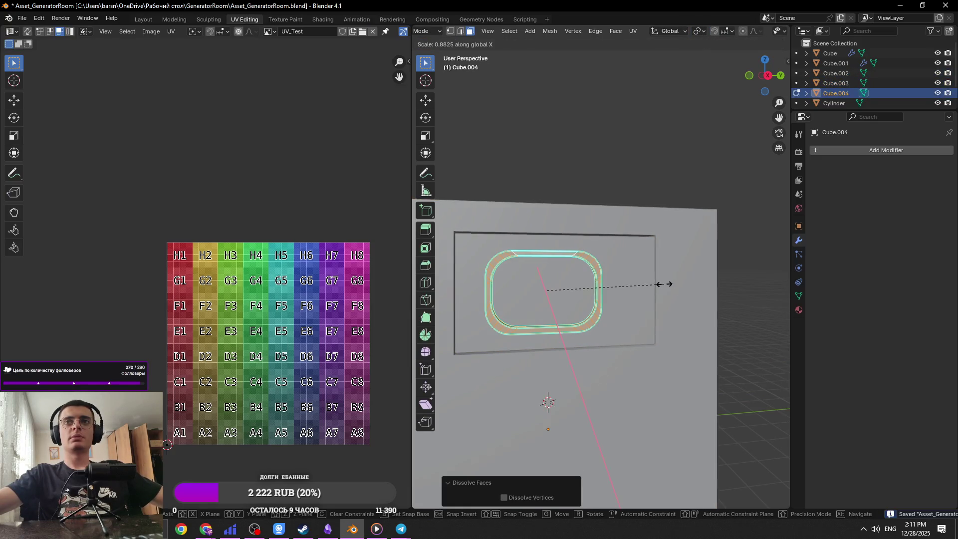
{"action": "key", "text": "y"}
{"action": "key", "text": "Escape"}
{"action": "key", "text": "ctrl+s"}
{"action": "key", "text": "s"}
{"action": "key", "text": "z"}
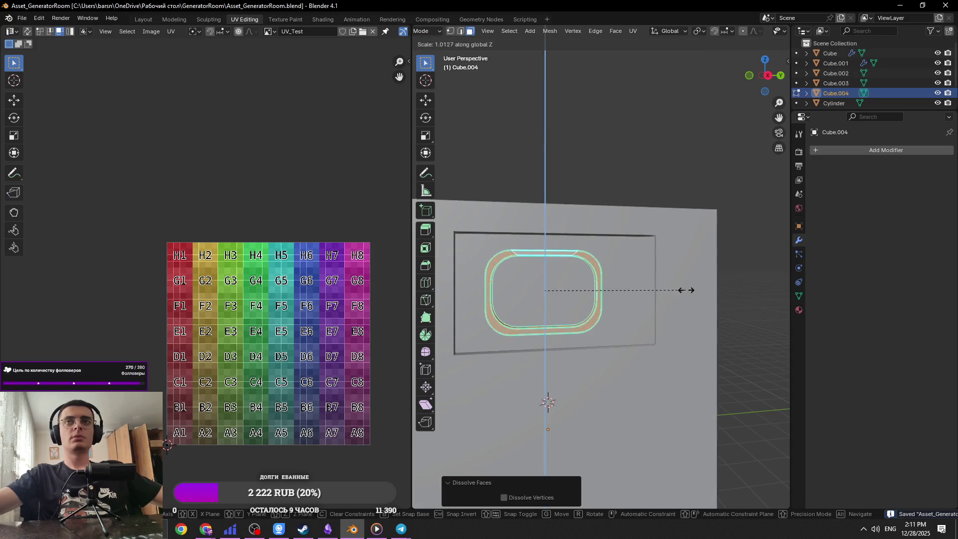
{"action": "left_click", "coordinate": [781, 272]}
Step: Switch to editing the window plate Cube.003 with see-through display on
{"action": "key", "text": "Tab"}
{"action": "left_click", "coordinate": [606, 253]}
{"action": "key", "text": "Tab"}
{"action": "key", "text": "alt+z"}
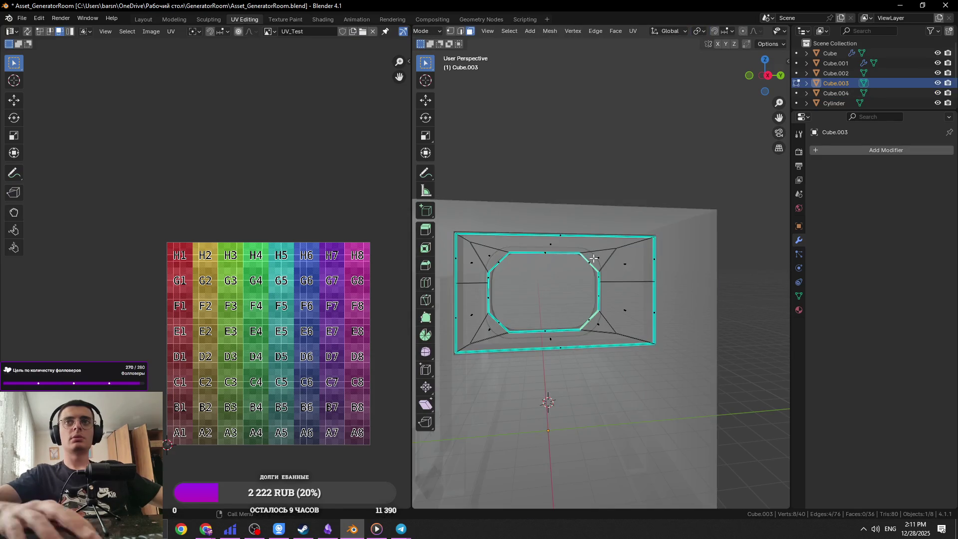
Step: Isolate the window parts in local view and get back to editing the window plate
{"action": "key", "text": "KP_1"}
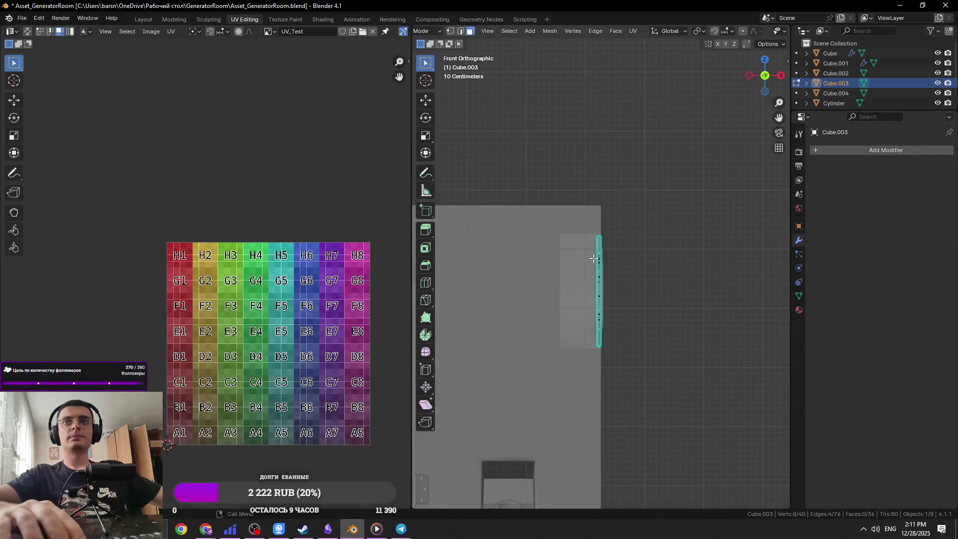
{"action": "key", "text": "Tab"}
{"action": "key", "text": "KP_Divide"}
{"action": "mouse_move", "coordinate": [594, 259]}
{"action": "middle_mouse_down"}
{"action": "mouse_move", "coordinate": [507, 209]}
{"action": "mouse_move", "coordinate": [601, 226]}
{"action": "mouse_move", "coordinate": [583, 228]}
{"action": "mouse_move", "coordinate": [526, 271]}
{"action": "middle_mouse_up"}
{"action": "left_click", "coordinate": [582, 227]}
{"action": "key", "text": "KP_Divide"}
{"action": "left_click", "coordinate": [525, 271]}
{"action": "key", "text": "KP_Divide"}
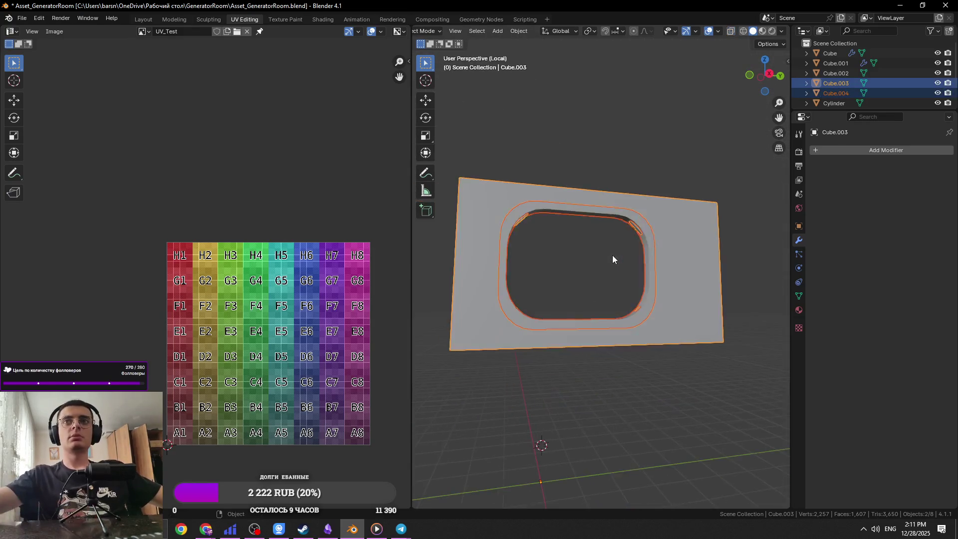
{"action": "scroll", "coordinate": [604, 253], "scroll_direction": "up", "scroll_amount": 3}
{"action": "key", "text": "ctrl+z"}
Step: In Right Orthographic view, select the chamfered opening loop and widen it along Y
{"action": "left_click_drag", "start_coordinate": [670, 174], "coordinate": [619, 211]}
{"action": "key", "text": "KP_1"}
{"action": "key", "text": "KP_3"}
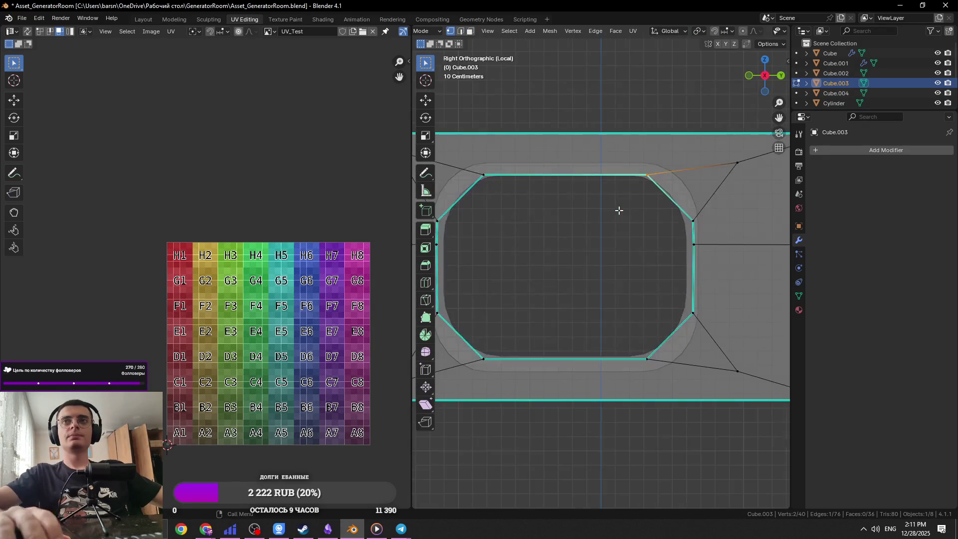
{"action": "key", "text": "KP_Decimal"}
{"action": "scroll", "coordinate": [639, 275], "scroll_direction": "down", "scroll_amount": 4}
{"action": "left_click_drag", "start_coordinate": [648, 351], "coordinate": [648, 351]}
{"action": "scroll", "coordinate": [567, 305], "scroll_direction": "down", "scroll_amount": 3}
{"action": "scroll", "coordinate": [569, 284], "scroll_direction": "up", "scroll_amount": 2}
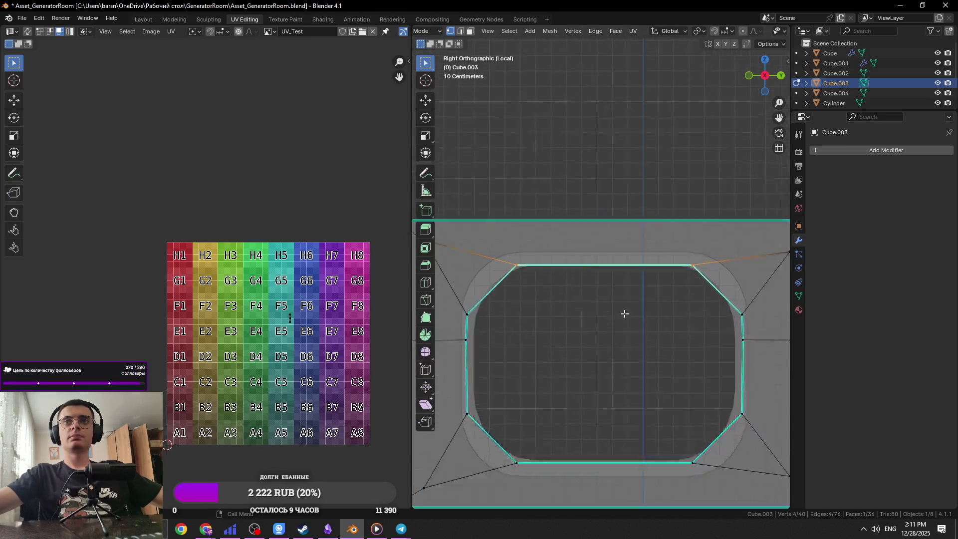
{"action": "key", "text": "s"}
{"action": "key", "text": "x"}
{"action": "key", "text": "y"}
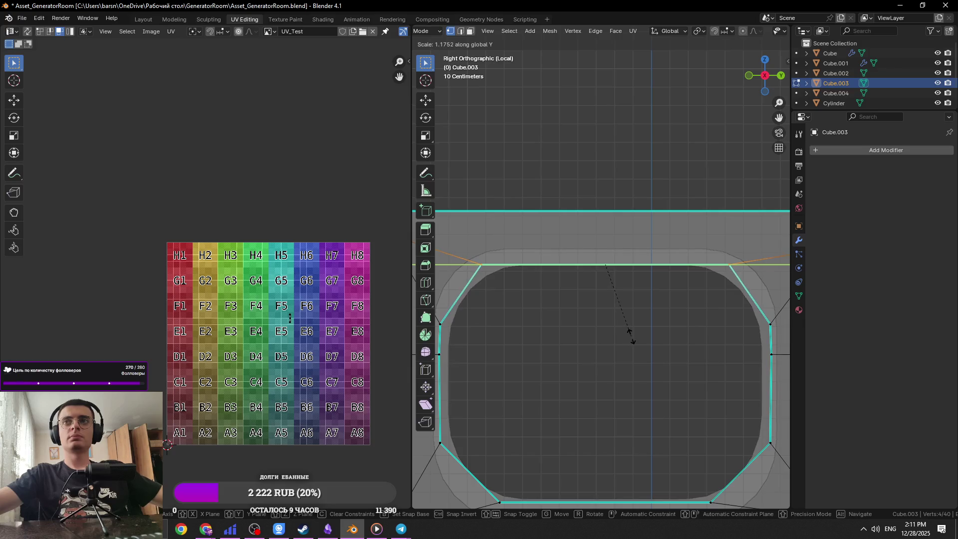
{"action": "left_click", "coordinate": [628, 337]}
Step: Widen the opening once more, exit Edit Mode, deselect, and save the file
{"action": "scroll", "coordinate": [619, 338], "scroll_direction": "down", "scroll_amount": 4}
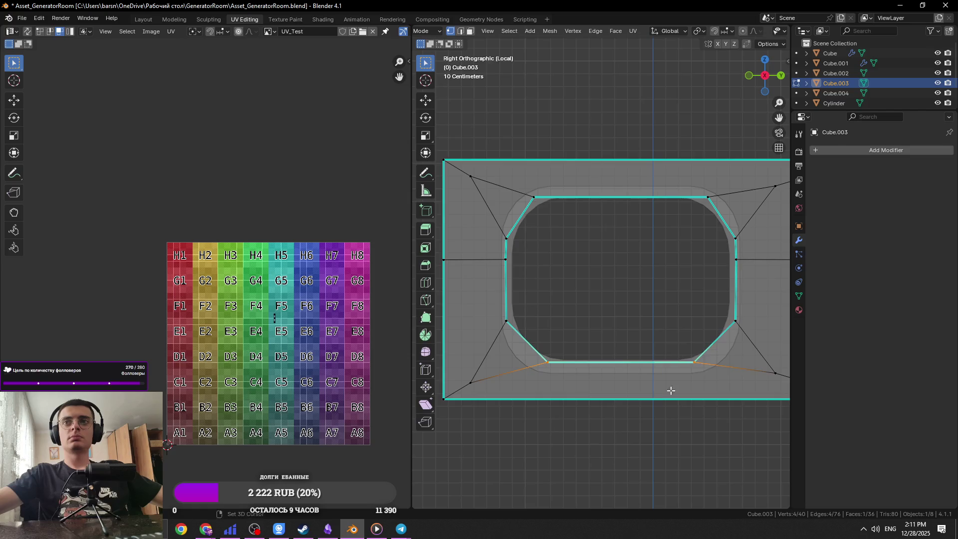
{"action": "key", "text": "s"}
{"action": "key", "text": "x"}
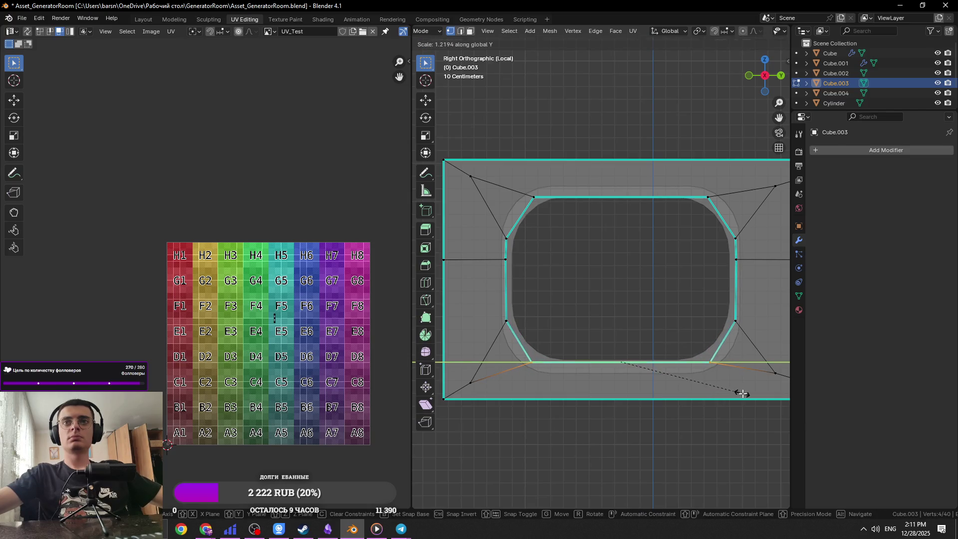
{"action": "left_click", "coordinate": [743, 394]}
{"action": "key", "text": "Tab"}
{"action": "scroll", "coordinate": [652, 319], "scroll_direction": "down", "scroll_amount": 4}
{"action": "left_click", "coordinate": [634, 277]}
{"action": "key", "text": "ctrl+s"}
{"action": "mouse_move", "coordinate": [625, 262]}
{"action": "middle_mouse_down"}
{"action": "mouse_move", "coordinate": [568, 272]}
{"action": "mouse_move", "coordinate": [570, 263]}
{"action": "mouse_move", "coordinate": [556, 260]}
{"action": "mouse_move", "coordinate": [585, 265]}
{"action": "mouse_move", "coordinate": [558, 266]}
{"action": "mouse_move", "coordinate": [526, 296]}
{"action": "middle_mouse_up"}
{"action": "scroll", "coordinate": [574, 257], "scroll_direction": "up", "scroll_amount": 3}
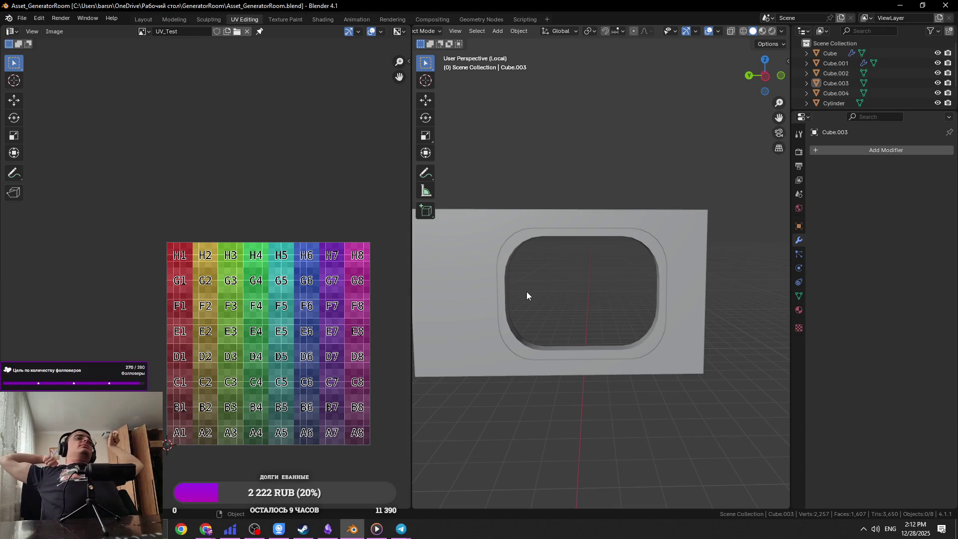
Step: Save, then select the rounded window ring Cube.004 and frame it in view
{"action": "middle_click_drag", "start_coordinate": [638, 128], "coordinate": [469, 225]}
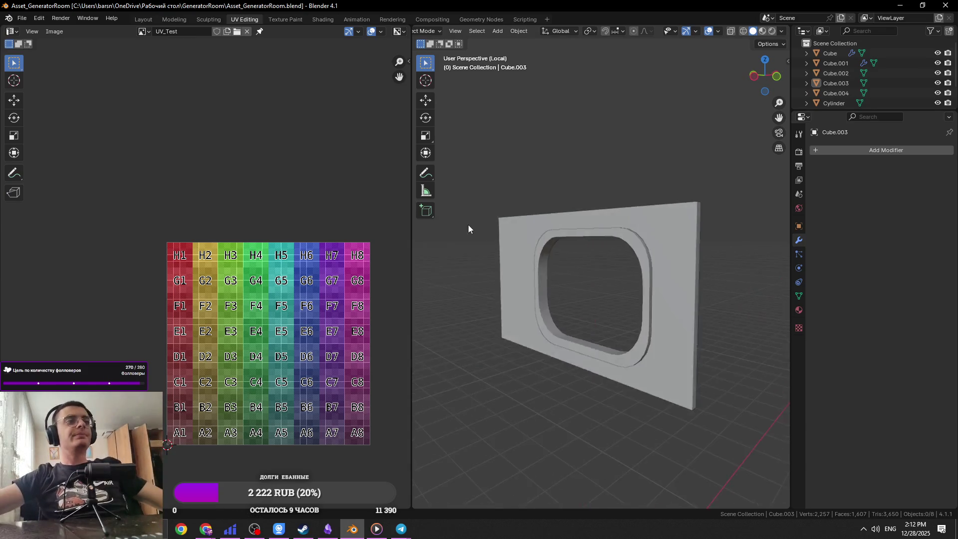
{"action": "key", "text": "ctrl+s"}
{"action": "left_click", "coordinate": [542, 213]}
{"action": "mouse_move", "coordinate": [542, 212]}
{"action": "middle_mouse_down"}
{"action": "mouse_move", "coordinate": [639, 232]}
{"action": "mouse_move", "coordinate": [597, 238]}
{"action": "mouse_move", "coordinate": [621, 277]}
{"action": "middle_mouse_up"}
{"action": "left_click", "coordinate": [616, 222]}
{"action": "middle_click_drag", "start_coordinate": [613, 233], "coordinate": [630, 268]}
{"action": "key", "text": "KP_Decimal"}
Step: Nudge the ring's side face along X, exit local view and Edit Mode, and save
{"action": "key", "text": "Tab"}
{"action": "key", "text": "s"}
{"action": "key", "text": "x"}
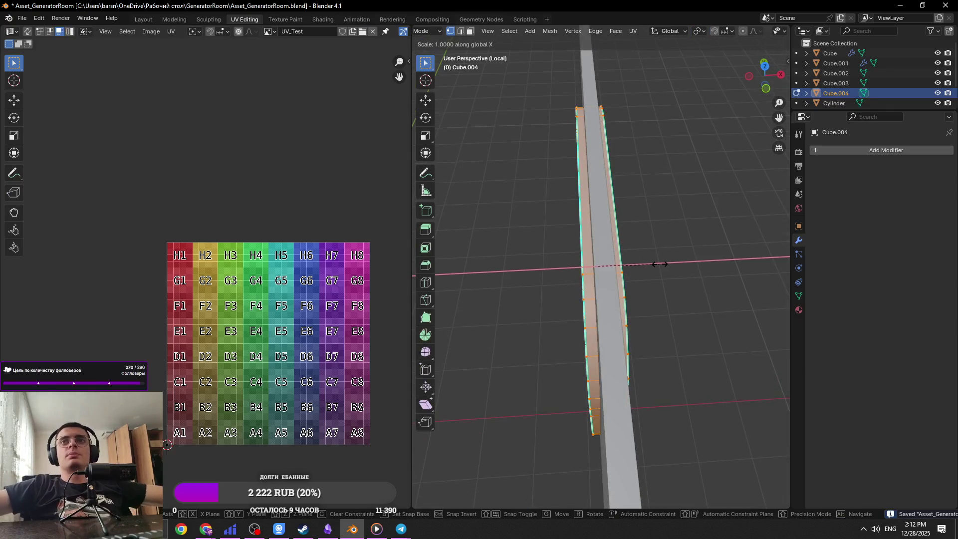
{"action": "key", "text": "g"}
{"action": "left_click", "coordinate": [660, 264]}
{"action": "middle_click_drag", "start_coordinate": [685, 257], "coordinate": [675, 302]}
{"action": "key", "text": "KP_Divide"}
{"action": "key", "text": "Tab"}
{"action": "left_click", "coordinate": [702, 259]}
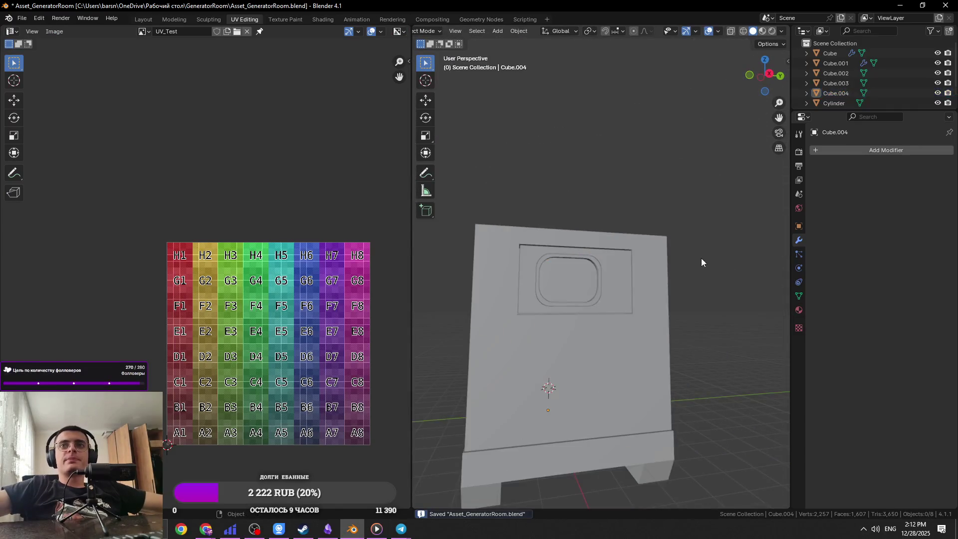
{"action": "key", "text": "ctrl+s"}
{"action": "scroll", "coordinate": [561, 297], "scroll_direction": "down", "scroll_amount": 3}
Step: Orbit around the generator's door and right sides, then frame the window object
{"action": "middle_click_drag", "start_coordinate": [584, 298], "coordinate": [685, 296]}
{"action": "scroll", "coordinate": [608, 292], "scroll_direction": "up", "scroll_amount": 2}
{"action": "scroll", "coordinate": [608, 292], "scroll_direction": "up", "scroll_amount": 3}
{"action": "mouse_move", "coordinate": [658, 310]}
{"action": "middle_mouse_down"}
{"action": "mouse_move", "coordinate": [670, 287]}
{"action": "mouse_move", "coordinate": [645, 295]}
{"action": "mouse_move", "coordinate": [694, 304]}
{"action": "mouse_move", "coordinate": [640, 267]}
{"action": "middle_mouse_up"}
{"action": "scroll", "coordinate": [669, 280], "scroll_direction": "up", "scroll_amount": 3}
{"action": "left_click", "coordinate": [628, 272]}
{"action": "key", "text": "KP_Decimal"}
{"action": "key", "text": "alt+Tab"}
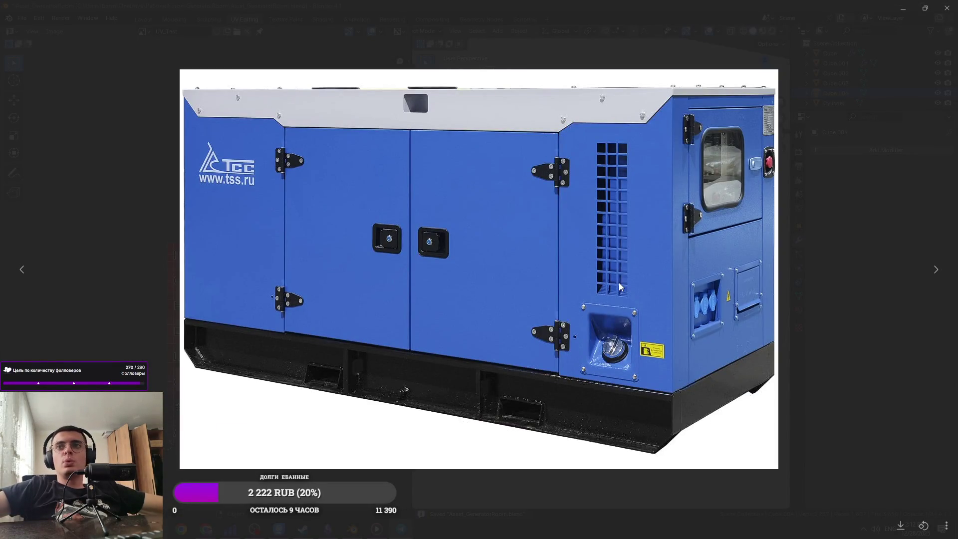
Step: Compare the blue generator reference photo with the model, then start editing the front wall Cube.002
{"action": "key", "text": "alt+Tab"}
{"action": "scroll", "coordinate": [615, 286], "scroll_direction": "down", "scroll_amount": 3}
{"action": "key", "text": "alt+Tab"}
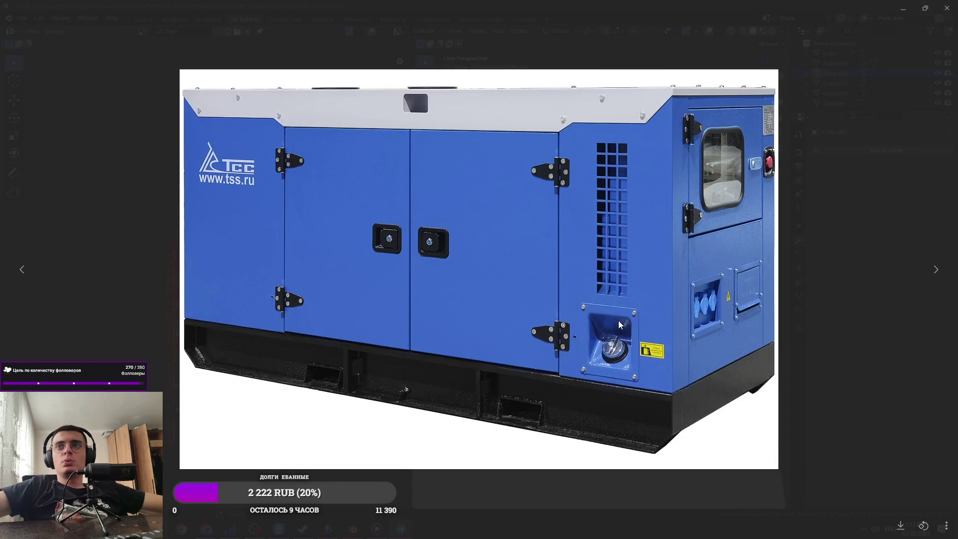
{"action": "key", "text": "alt+Tab"}
{"action": "key", "text": "alt+Tab"}
{"action": "key", "text": "alt+Tab"}
{"action": "left_click", "coordinate": [562, 350]}
{"action": "key", "text": "Tab"}
Step: Select the lower front face and the face above it, and inset both
{"action": "left_click", "coordinate": [605, 328]}
{"action": "key", "text": "alt+Tab"}
{"action": "key", "text": "alt+Tab"}
{"action": "left_click", "coordinate": [582, 274], "text": "shift"}
{"action": "key", "text": "i"}
{"action": "left_click", "coordinate": [707, 335]}
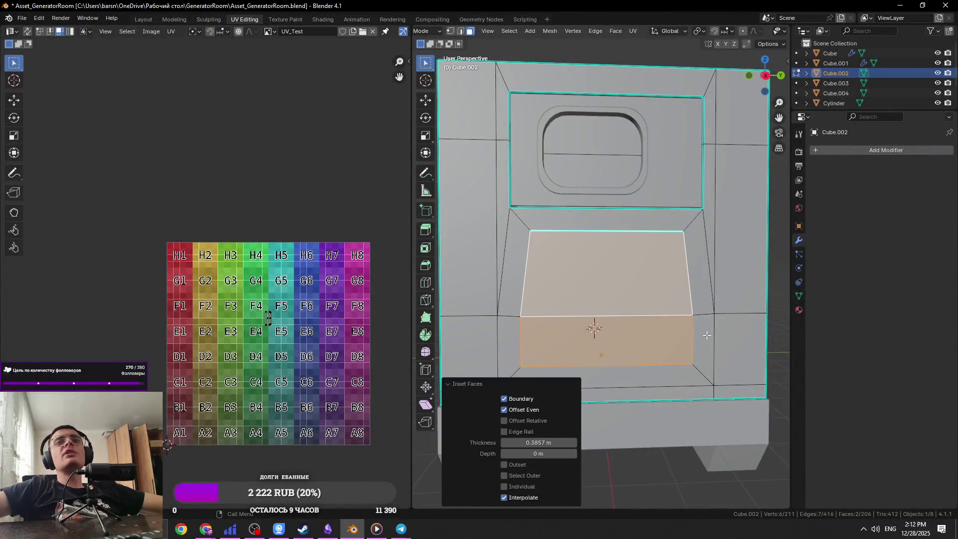
Step: Try LoopTools Space and then Bridge on the inset faces, undoing each one
{"action": "right_click", "coordinate": [652, 341]}
{"action": "mouse_move", "coordinate": [664, 304]}
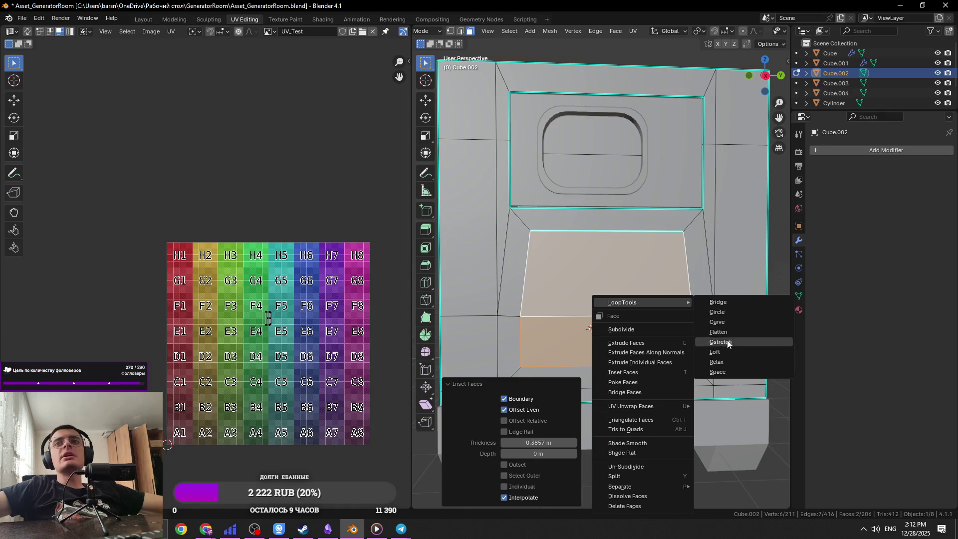
{"action": "left_click", "coordinate": [731, 372]}
{"action": "key", "text": "ctrl+z"}
{"action": "right_click", "coordinate": [694, 345]}
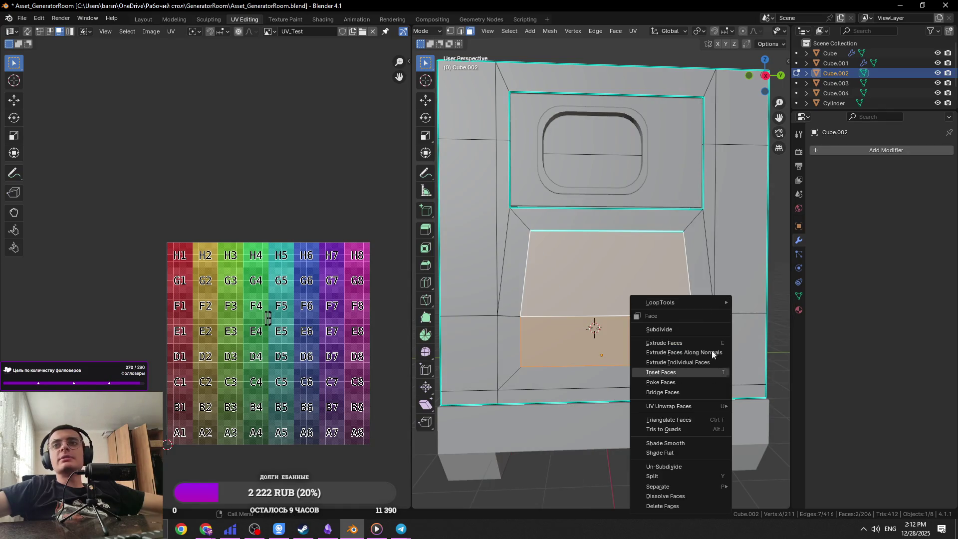
{"action": "mouse_move", "coordinate": [699, 302]}
{"action": "left_click", "coordinate": [764, 302]}
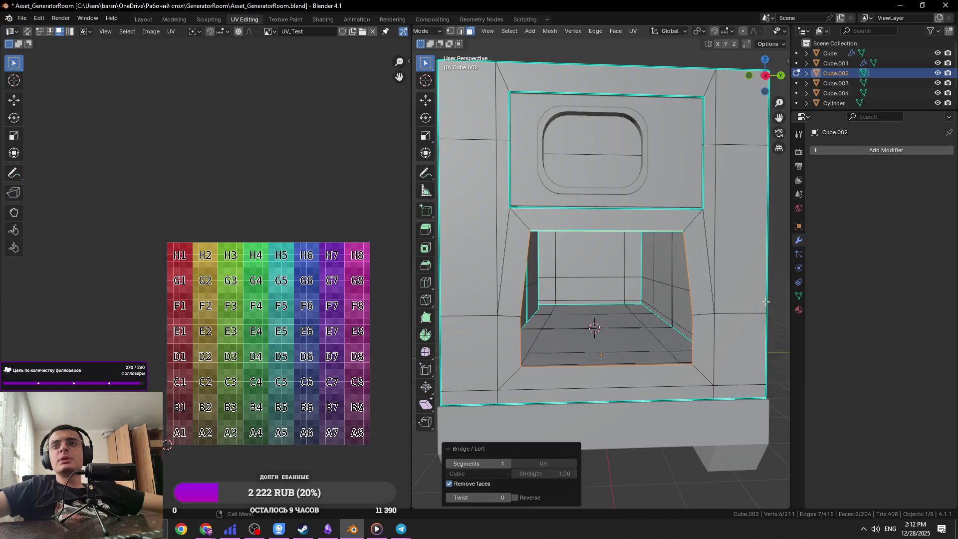
{"action": "key", "text": "ctrl+z"}
Step: Retry even spacing and undo it, then apply a LoopTools reshape and Flatten to the faces
{"action": "right_click", "coordinate": [764, 301]}
{"action": "mouse_move", "coordinate": [763, 302]}
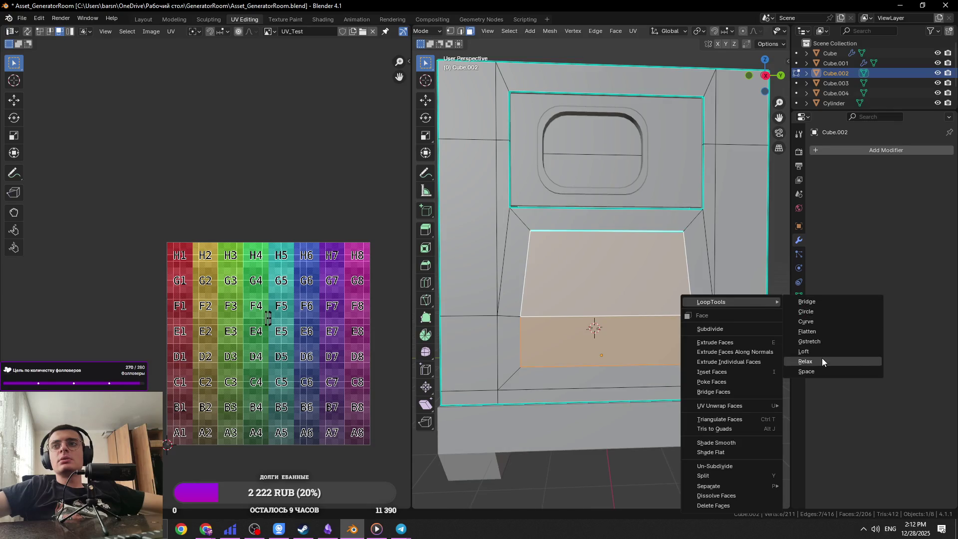
{"action": "left_click", "coordinate": [821, 370]}
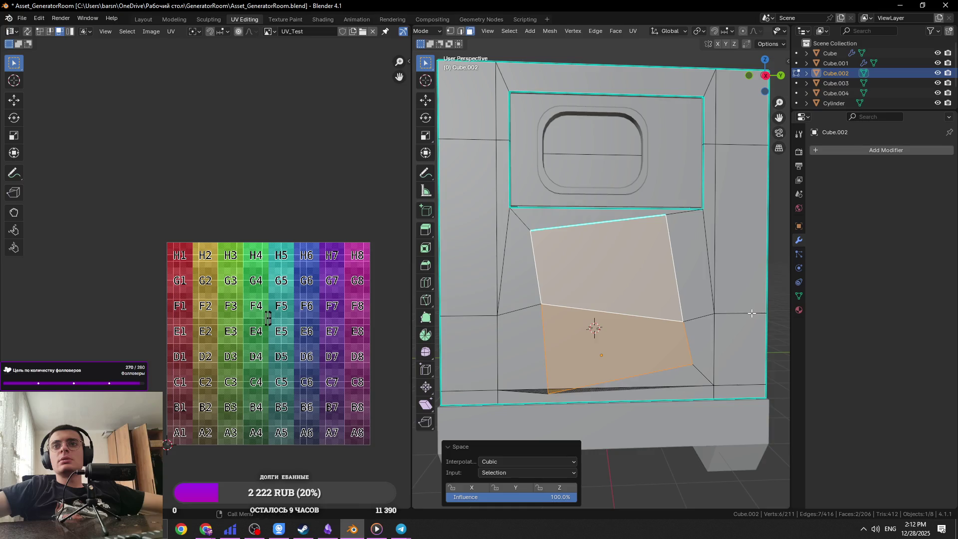
{"action": "key", "text": "ctrl+z"}
{"action": "right_click", "coordinate": [753, 313]}
{"action": "mouse_move", "coordinate": [763, 313]}
{"action": "left_click", "coordinate": [805, 352]}
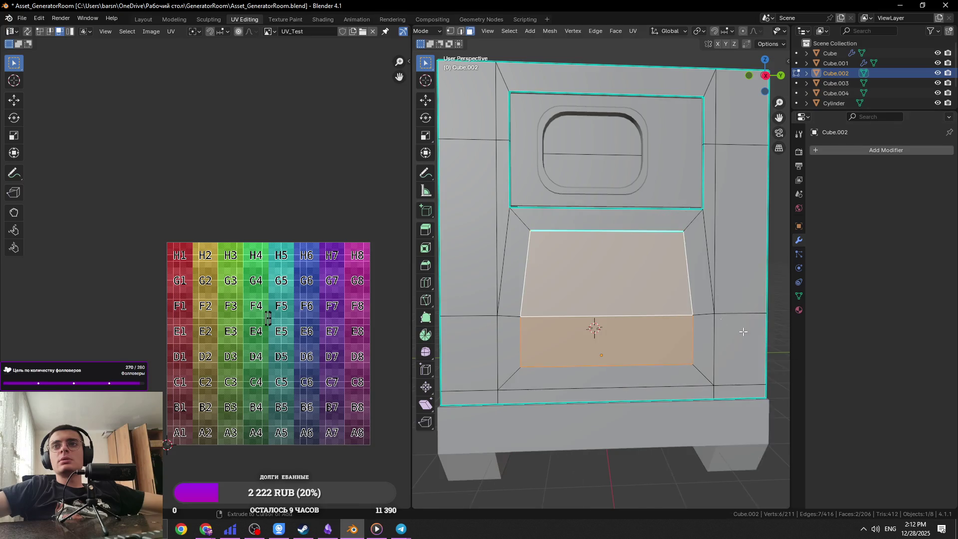
{"action": "right_click", "coordinate": [743, 331]}
{"action": "left_click", "coordinate": [768, 331]}
Step: Reshape the selected faces into a LoopTools circle, then undo it
{"action": "right_click", "coordinate": [713, 316]}
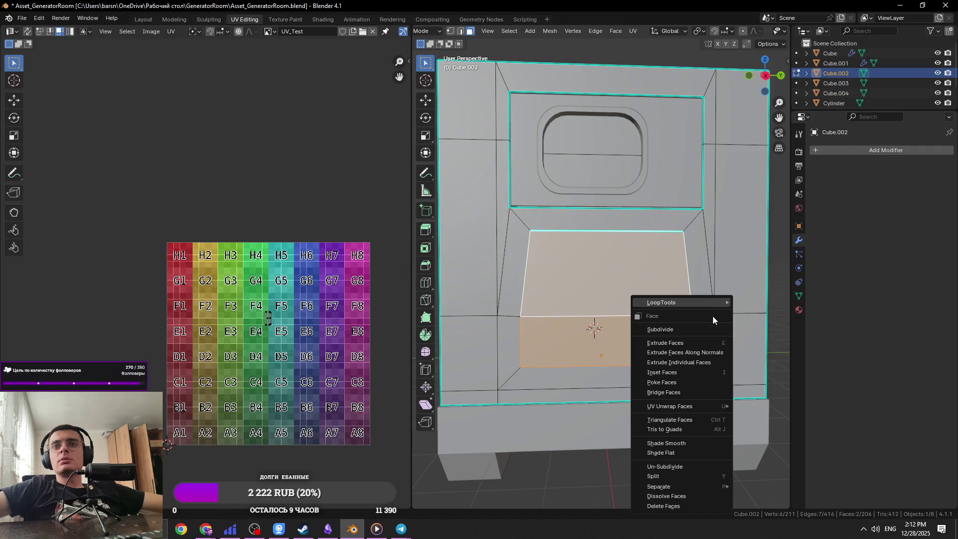
{"action": "mouse_move", "coordinate": [719, 302]}
{"action": "left_click", "coordinate": [754, 312]}
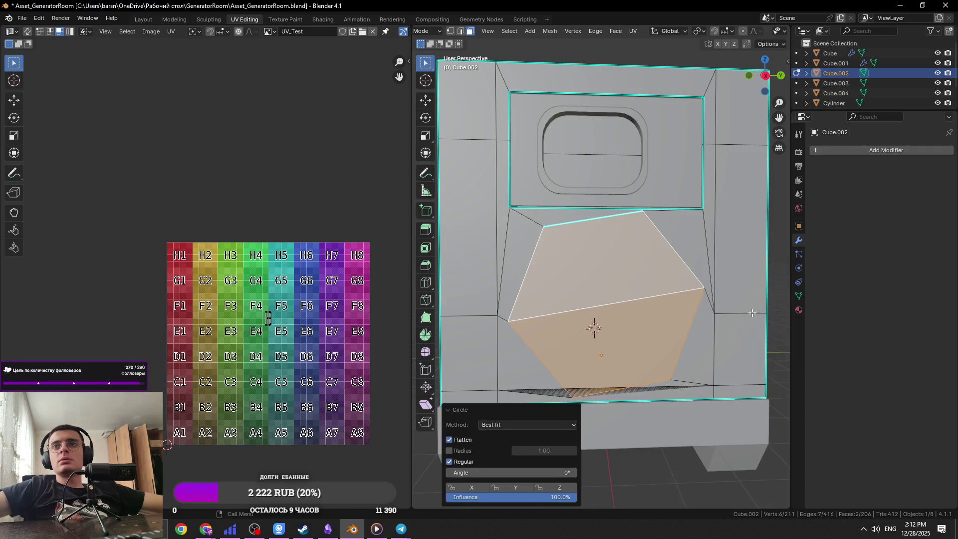
{"action": "key", "text": "ctrl+z"}
Step: Undo back to the rectangular face, save, and restore the horizontal edge loop higher up
{"action": "key", "text": "ctrl+z"}
{"action": "scroll", "coordinate": [743, 312], "scroll_direction": "down", "scroll_amount": 4}
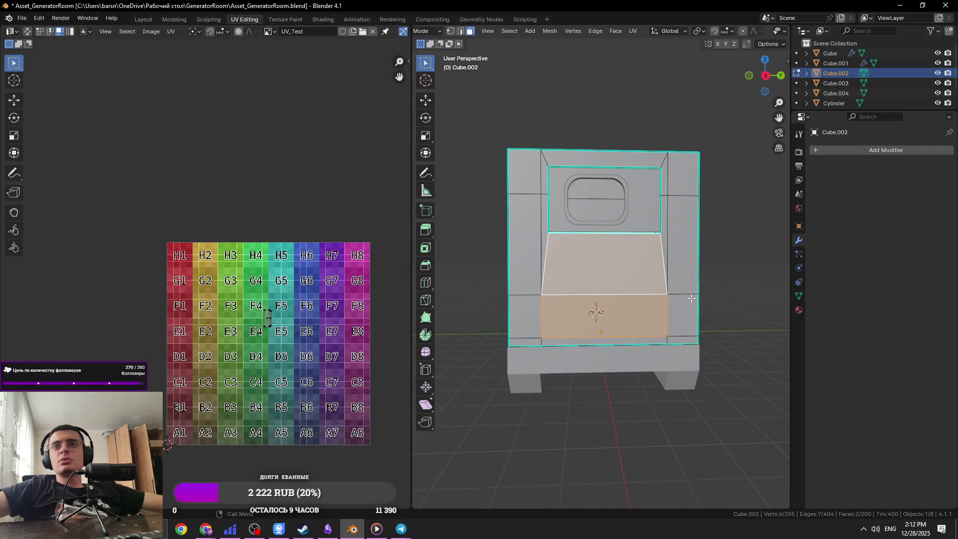
{"action": "key", "text": "ctrl+z"}
{"action": "scroll", "coordinate": [632, 337], "scroll_direction": "up", "scroll_amount": 3}
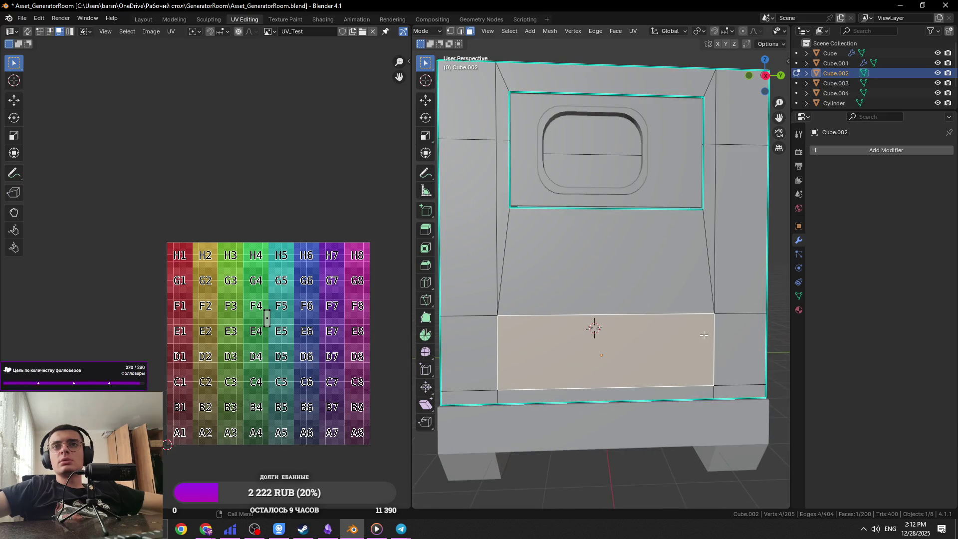
{"action": "key", "text": "ctrl+z"}
{"action": "key", "text": "ctrl+z"}
{"action": "key", "text": "ctrl+z"}
{"action": "key", "text": "ctrl+s"}
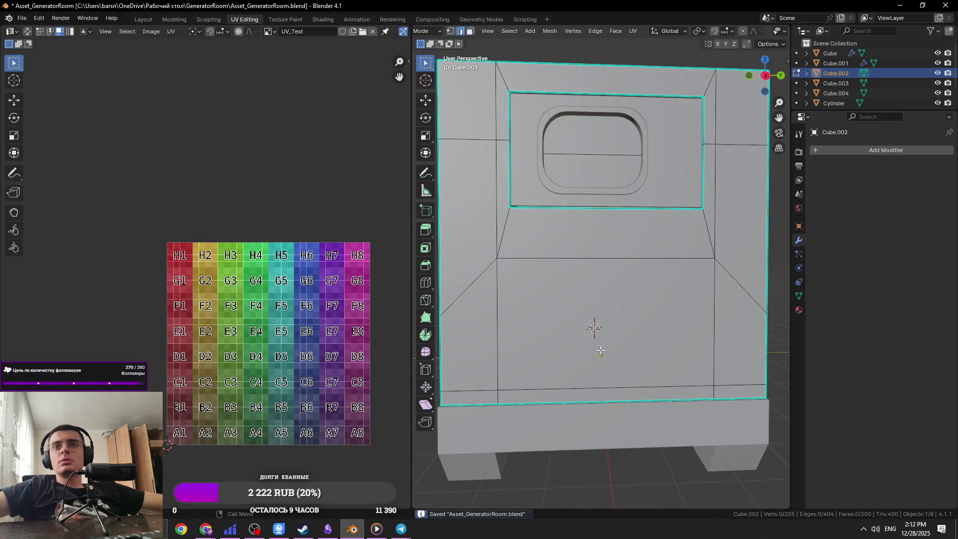
{"action": "key", "text": "ctrl+z"}
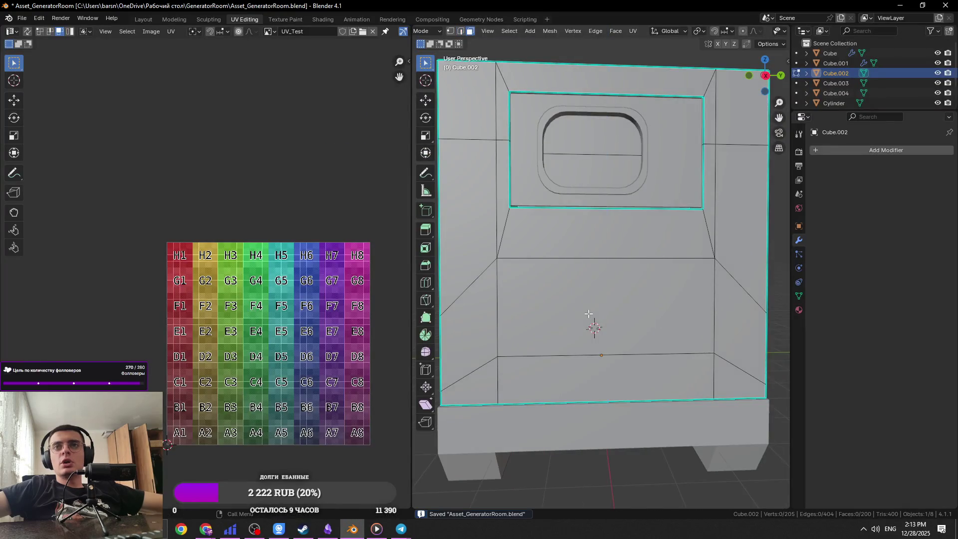
Step: Select the lower panel face and loop cut it down the middle, redoing one misplaced cut
{"action": "left_click", "coordinate": [589, 313]}
{"action": "scroll", "coordinate": [594, 300], "scroll_direction": "up", "scroll_amount": 2}
{"action": "key", "text": "ctrl+r"}
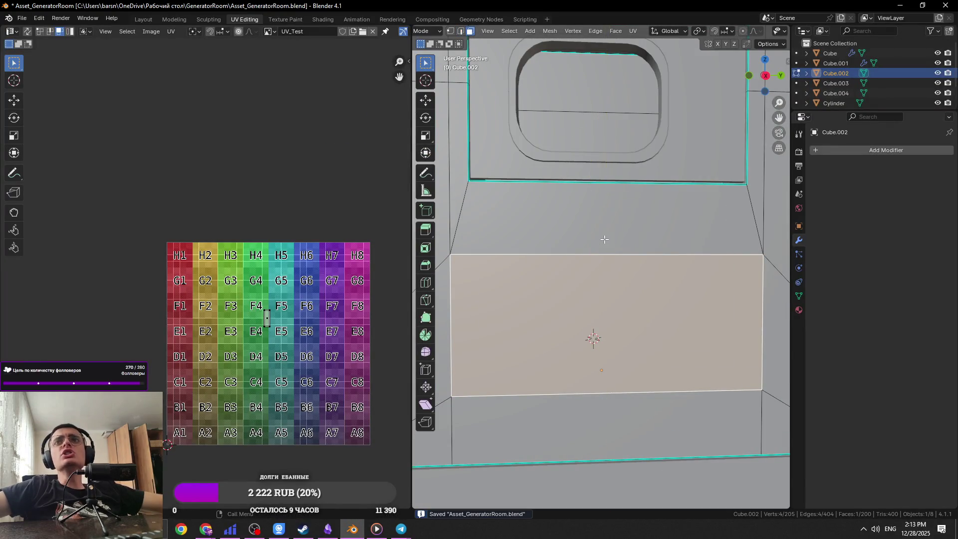
{"action": "scroll", "coordinate": [601, 299], "scroll_direction": "down", "scroll_amount": 1}
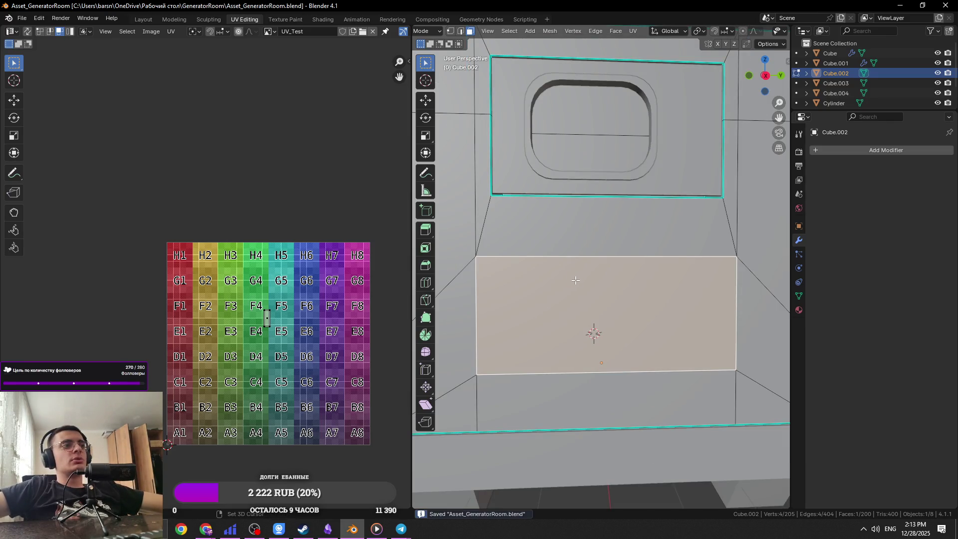
{"action": "key", "text": "ctrl+r"}
{"action": "double_click", "coordinate": [596, 205]}
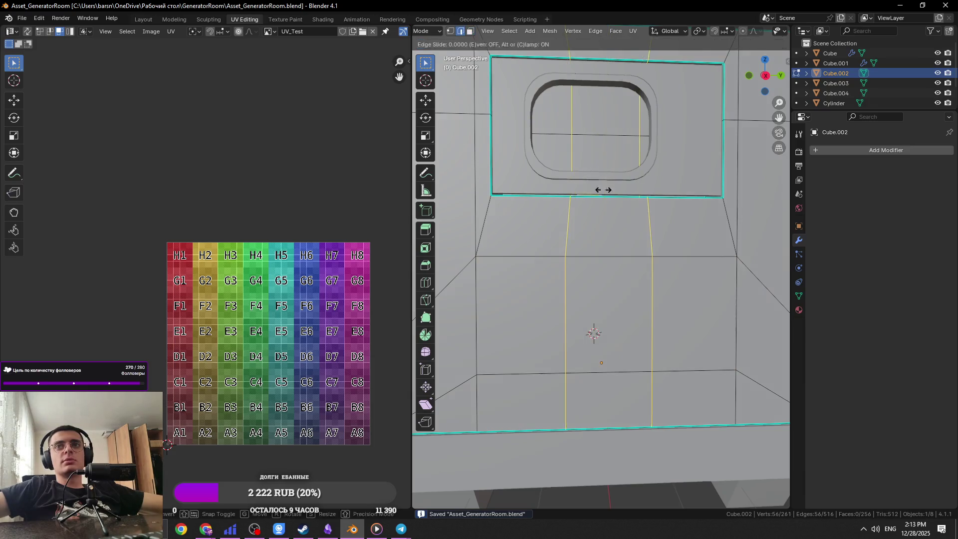
{"action": "key", "text": "ctrl+z"}
{"action": "key", "text": "ctrl+r"}
{"action": "double_click", "coordinate": [597, 185]}
Step: Inset both halves individually by 0.2932 m and save the file
{"action": "left_click", "coordinate": [594, 311]}
{"action": "left_click", "coordinate": [680, 304], "text": "shift"}
{"action": "key", "text": "i"}
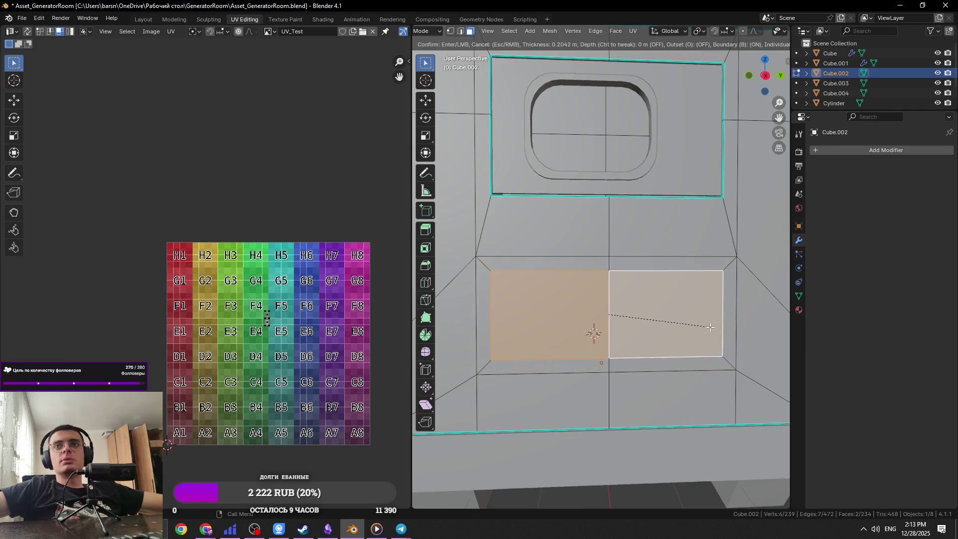
{"action": "left_click", "coordinate": [711, 330]}
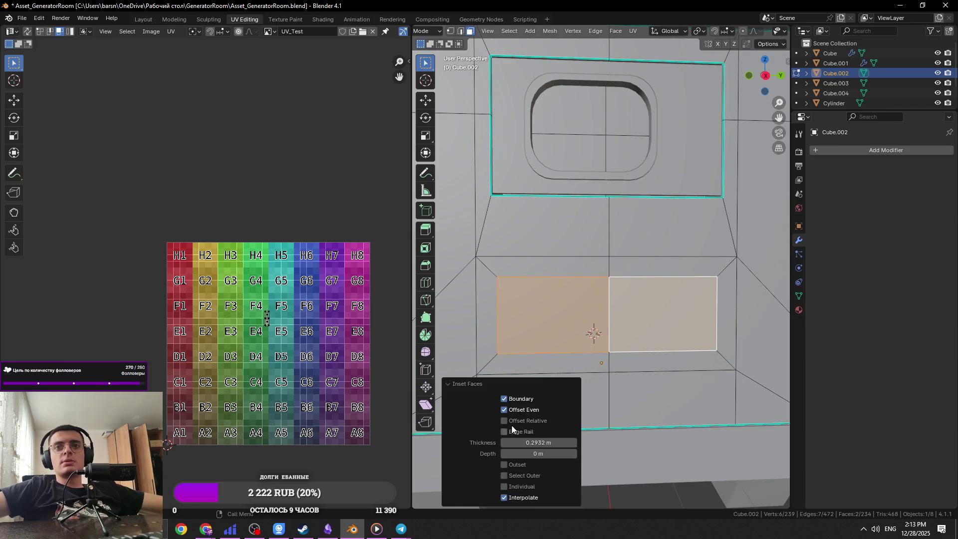
{"action": "left_click", "coordinate": [524, 487]}
{"action": "key", "text": "ctrl+s"}
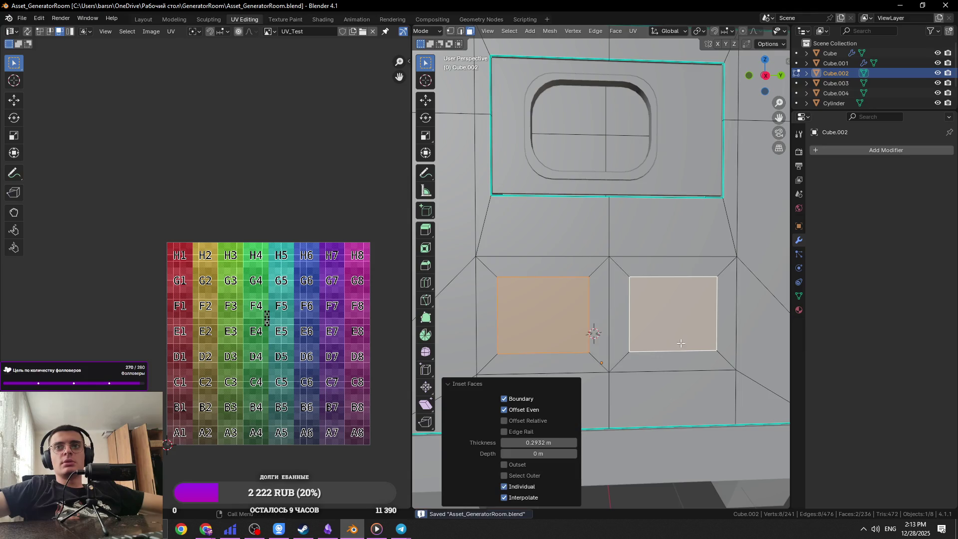
{"action": "scroll", "coordinate": [663, 355], "scroll_direction": "down", "scroll_amount": 5}
{"action": "middle_click_drag", "start_coordinate": [663, 354], "coordinate": [656, 312]}
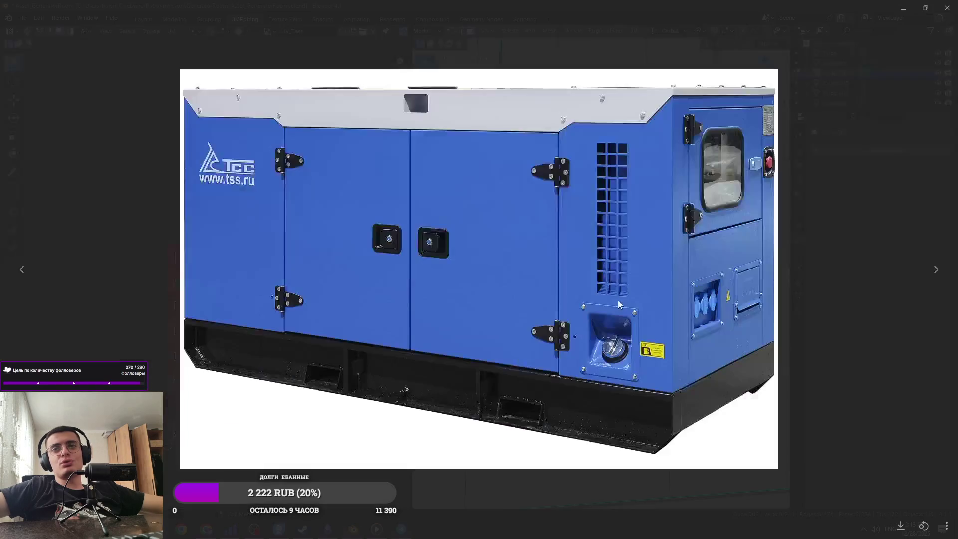
{"action": "key", "text": "alt+Tab"}
{"action": "middle_click_drag", "start_coordinate": [602, 308], "coordinate": [576, 298]}
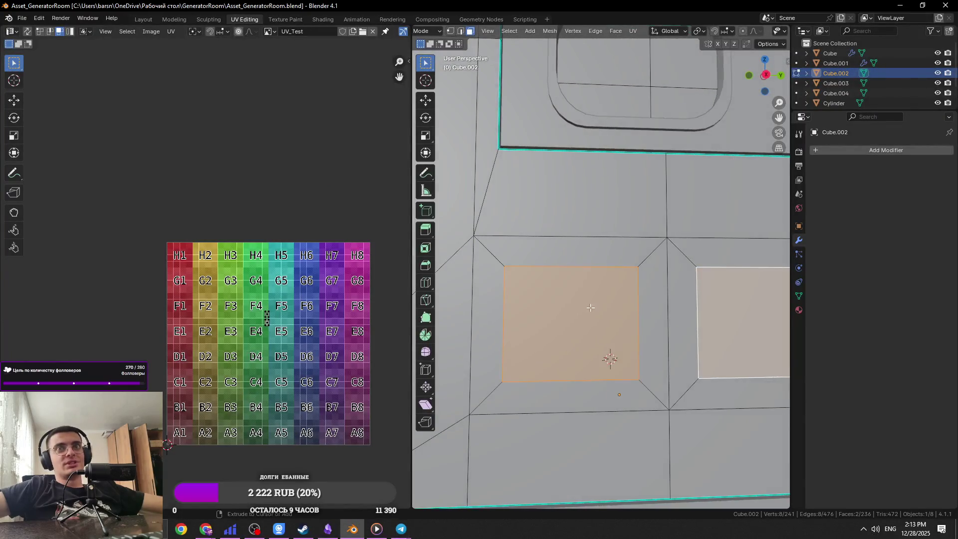
Step: Save, then compare a straight side view of the box against the generator reference photo
{"action": "key", "text": "ctrl+s"}
{"action": "scroll", "coordinate": [622, 326], "scroll_direction": "down", "scroll_amount": 6}
{"action": "mouse_move", "coordinate": [689, 364]}
{"action": "middle_mouse_down"}
{"action": "mouse_move", "coordinate": [634, 364]}
{"action": "mouse_move", "coordinate": [634, 353]}
{"action": "middle_mouse_up"}
{"action": "key", "text": "KP_3"}
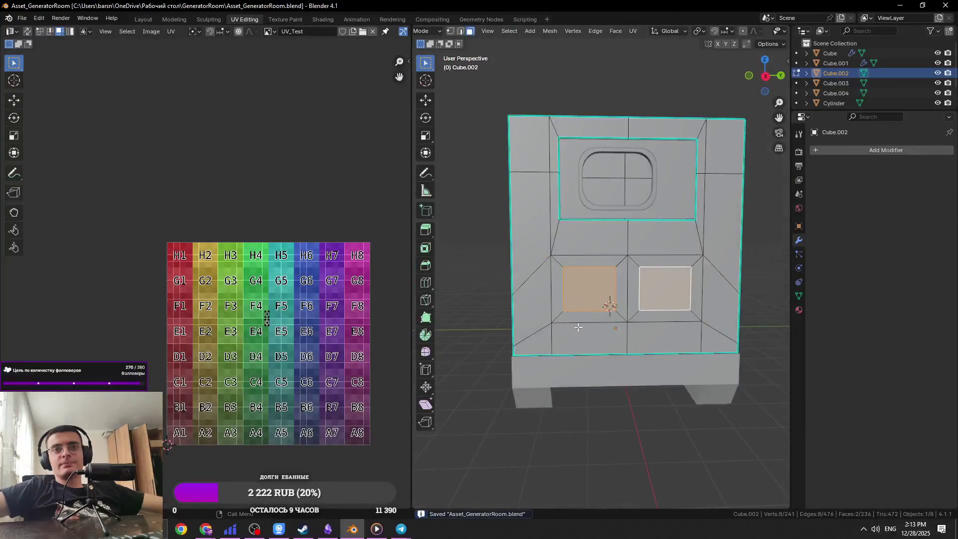
{"action": "key", "text": "alt+Tab"}
{"action": "key", "text": "alt+Tab"}
{"action": "mouse_move", "coordinate": [690, 314]}
{"action": "middle_mouse_down"}
{"action": "mouse_move", "coordinate": [686, 344]}
{"action": "mouse_move", "coordinate": [662, 358]}
{"action": "mouse_move", "coordinate": [584, 341]}
{"action": "middle_mouse_up"}
{"action": "key", "text": "alt+Tab"}
{"action": "key", "text": "alt+Tab"}
{"action": "key", "text": "alt+Tab"}
{"action": "key", "text": "alt+Tab"}
{"action": "scroll", "coordinate": [659, 360], "scroll_direction": "up", "scroll_amount": 5}
Step: Extrude the two square faces about -0.14 m inward and mark both rim loops sharp
{"action": "key", "text": "e"}
{"action": "left_click", "coordinate": [625, 361]}
{"action": "key", "text": "2"}
{"action": "left_click", "coordinate": [583, 341], "text": "alt"}
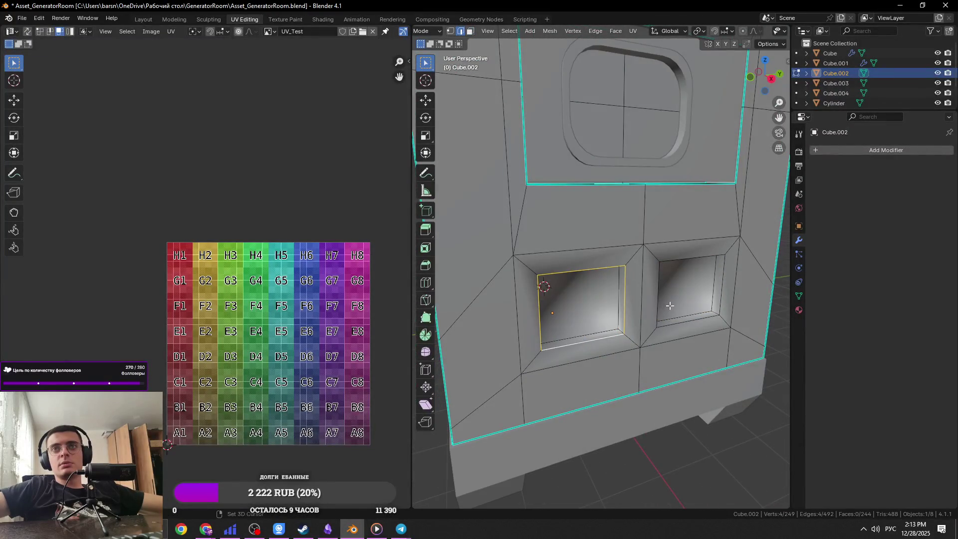
{"action": "left_click", "coordinate": [668, 331], "text": "alt+shift"}
{"action": "right_click", "coordinate": [668, 330]}
{"action": "left_click", "coordinate": [634, 396]}
{"action": "right_click", "coordinate": [584, 333]}
{"action": "left_click", "coordinate": [584, 334]}
Step: Mark the left and right niche edges sharp and save the file
{"action": "left_click", "coordinate": [599, 288]}
{"action": "scroll", "coordinate": [599, 288], "scroll_direction": "up", "scroll_amount": 3}
{"action": "left_click", "coordinate": [519, 271], "text": "alt"}
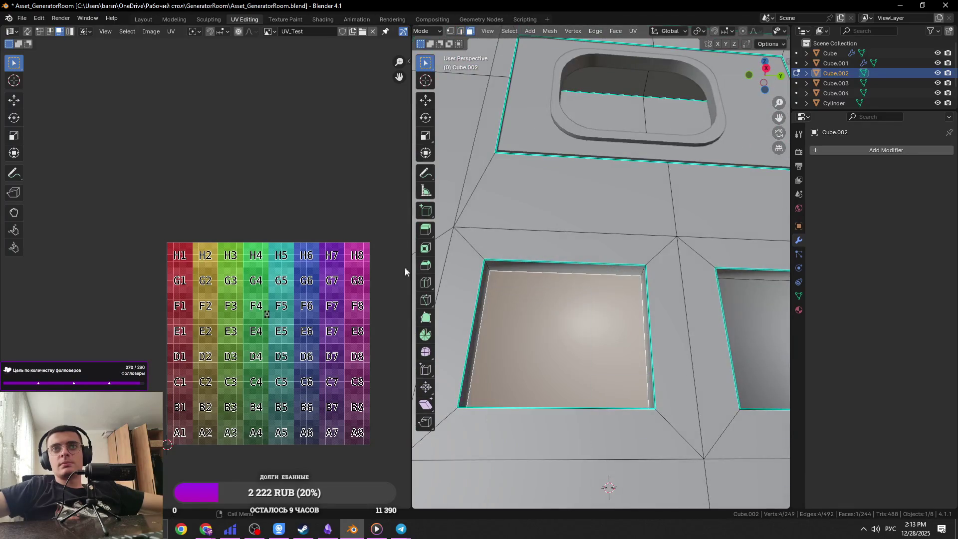
{"action": "right_click", "coordinate": [594, 295]}
{"action": "left_click", "coordinate": [589, 318]}
{"action": "left_click", "coordinate": [749, 320], "text": "alt"}
{"action": "right_click", "coordinate": [757, 323]}
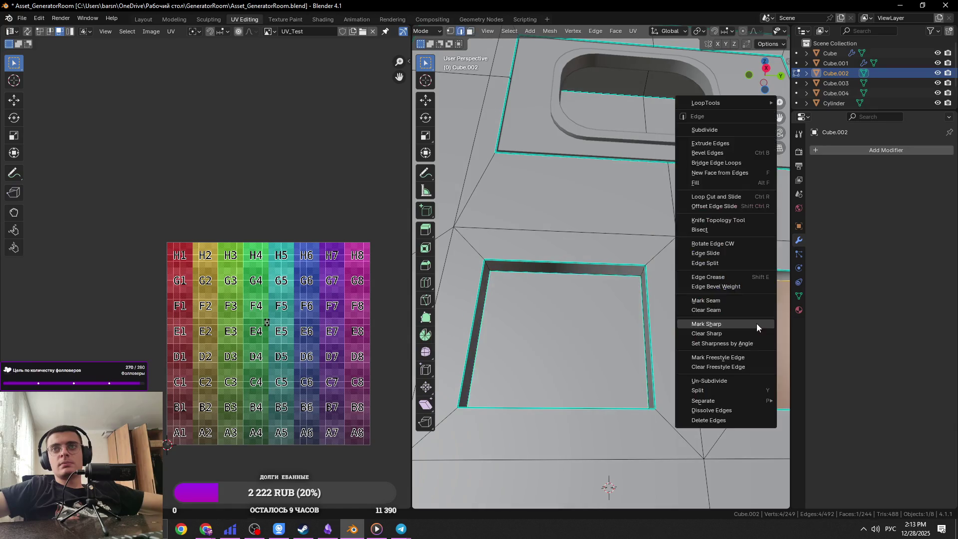
{"action": "left_click", "coordinate": [757, 323]}
{"action": "key", "text": "ctrl+s"}
Step: Mark the remaining niche top, side and corner edges sharp
{"action": "left_click", "coordinate": [544, 275]}
{"action": "mouse_move", "coordinate": [614, 264]}
{"action": "middle_mouse_down"}
{"action": "mouse_move", "coordinate": [624, 280]}
{"action": "mouse_move", "coordinate": [620, 378]}
{"action": "middle_mouse_up"}
{"action": "left_click", "coordinate": [627, 282], "text": "shift"}
{"action": "mouse_move", "coordinate": [621, 312]}
{"action": "middle_mouse_down"}
{"action": "mouse_move", "coordinate": [513, 304]}
{"action": "mouse_move", "coordinate": [565, 234]}
{"action": "middle_mouse_up"}
{"action": "left_click", "coordinate": [539, 280]}
{"action": "right_click", "coordinate": [565, 233]}
{"action": "left_click", "coordinate": [637, 247]}
{"action": "mouse_move", "coordinate": [637, 248]}
{"action": "middle_mouse_down"}
{"action": "mouse_move", "coordinate": [510, 358]}
{"action": "mouse_move", "coordinate": [586, 259]}
{"action": "middle_mouse_up"}
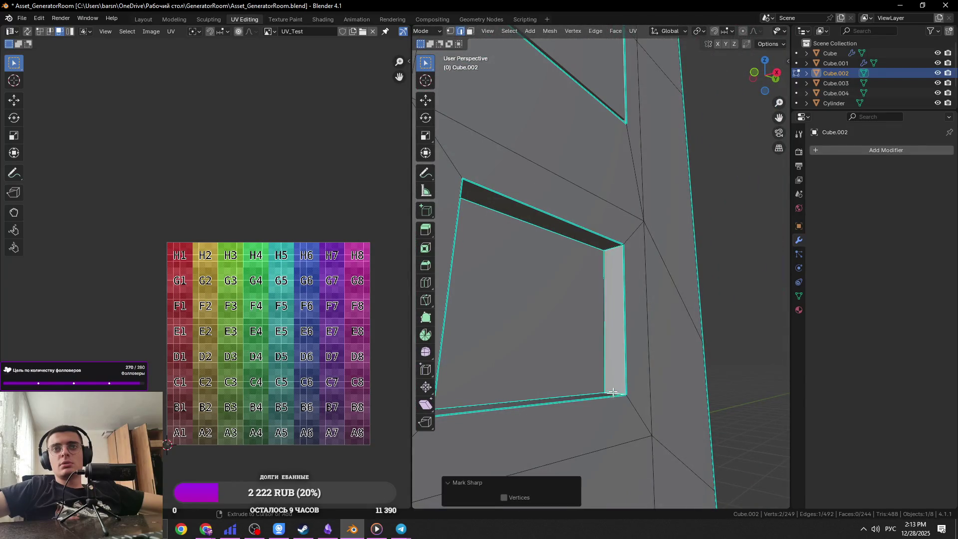
Step: Return to Object Mode to review the whole generator, then bring up the reference photo
{"action": "key", "text": "Tab"}
{"action": "mouse_move", "coordinate": [569, 328]}
{"action": "middle_mouse_down", "text": "shift"}
{"action": "mouse_move", "coordinate": [685, 323]}
{"action": "mouse_move", "coordinate": [648, 345]}
{"action": "mouse_move", "coordinate": [584, 316]}
{"action": "mouse_move", "coordinate": [562, 263]}
{"action": "mouse_move", "coordinate": [582, 313]}
{"action": "mouse_move", "coordinate": [590, 291]}
{"action": "mouse_move", "coordinate": [571, 348]}
{"action": "mouse_move", "coordinate": [566, 332]}
{"action": "mouse_move", "coordinate": [575, 403]}
{"action": "mouse_move", "coordinate": [557, 400]}
{"action": "middle_mouse_up", "text": "shift"}
{"action": "key", "text": "alt+Tab"}
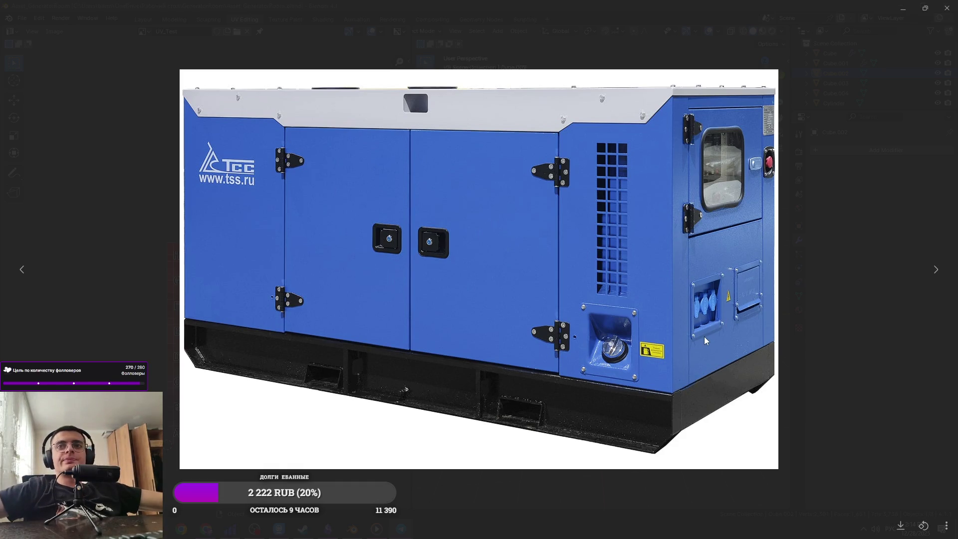
Step: Switch between Blender and the reference photo, saving the Blender file
{"action": "key", "text": "alt+Tab"}
{"action": "key", "text": "ctrl+s"}
{"action": "scroll", "coordinate": [654, 309], "scroll_direction": "up", "scroll_amount": 2}
{"action": "key", "text": "alt+Tab"}
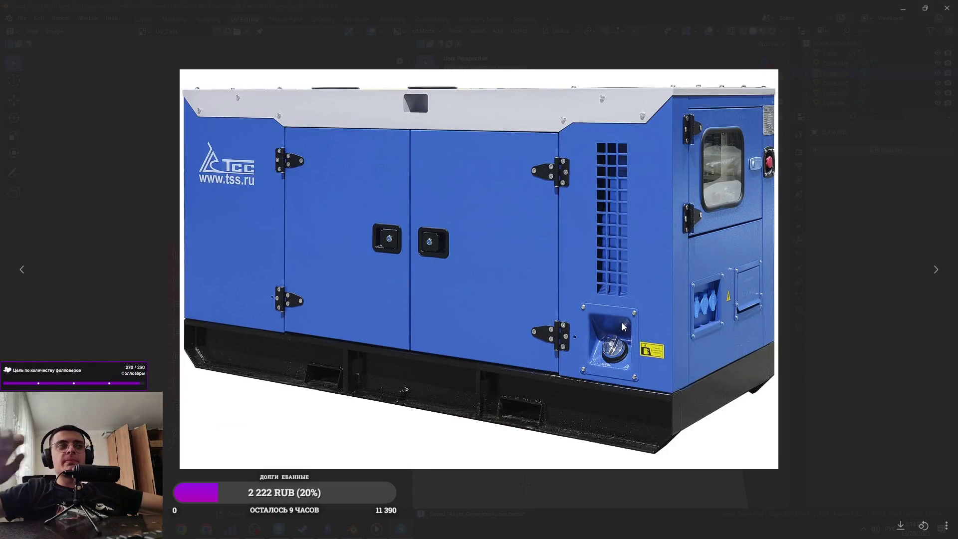
{"action": "key", "text": "alt+Tab"}
Step: In Edit Mode, frame a niche face, view it from the side, and start bevelling its rim
{"action": "key", "text": "Tab"}
{"action": "left_click", "coordinate": [612, 406]}
{"action": "key", "text": "KP_Decimal"}
{"action": "key", "text": "alt+Tab"}
{"action": "key", "text": "alt+Tab"}
{"action": "scroll", "coordinate": [567, 343], "scroll_direction": "down", "scroll_amount": 5}
{"action": "mouse_move", "coordinate": [568, 342]}
{"action": "middle_mouse_down"}
{"action": "mouse_move", "coordinate": [527, 341]}
{"action": "mouse_move", "coordinate": [700, 366]}
{"action": "middle_mouse_up"}
{"action": "scroll", "coordinate": [567, 308], "scroll_direction": "up", "scroll_amount": 4}
{"action": "key", "text": "ctrl+b"}
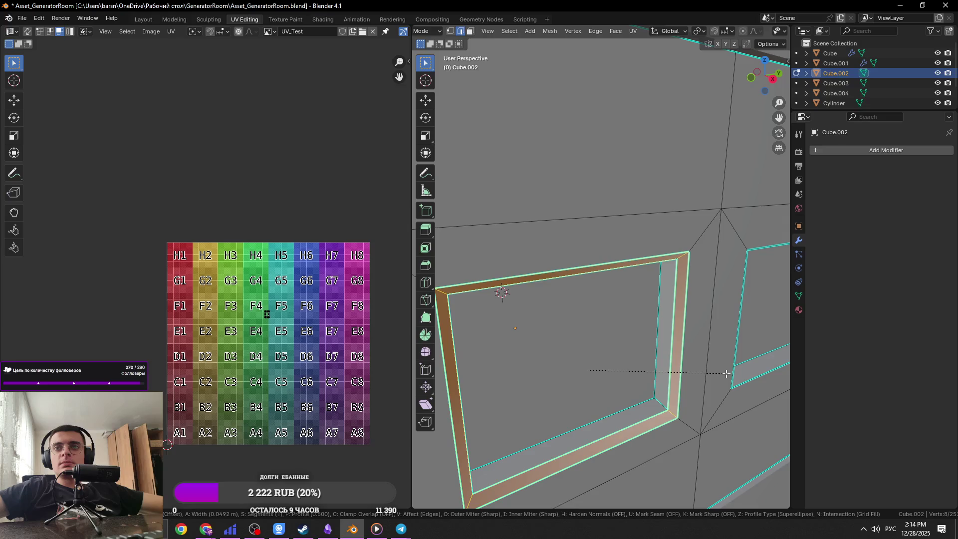
{"action": "key", "text": "Escape"}
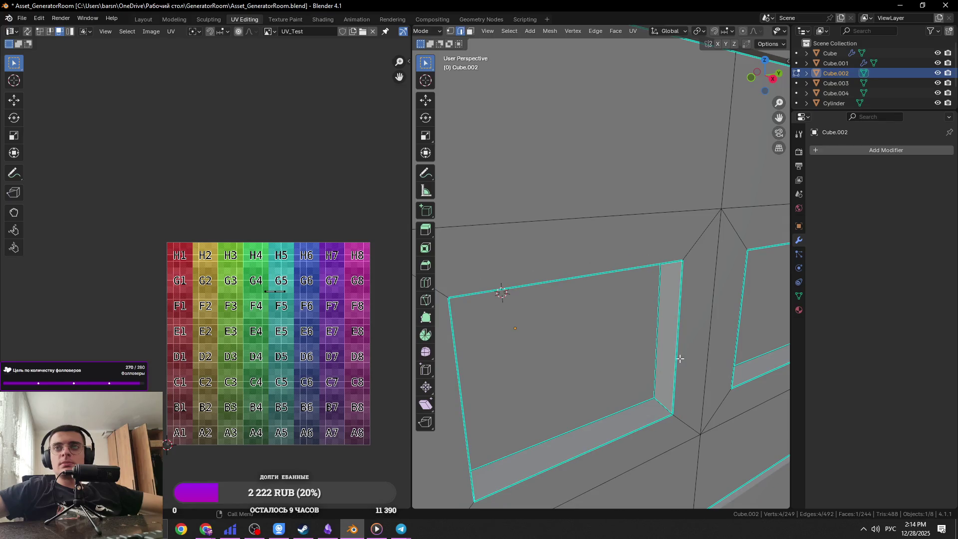
{"action": "middle_click_drag", "start_coordinate": [575, 281], "coordinate": [569, 269]}
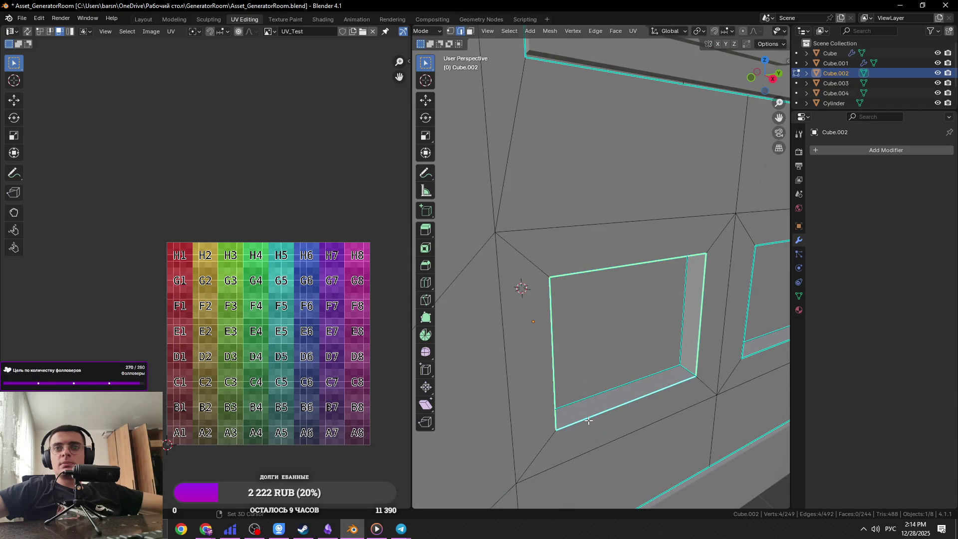
{"action": "middle_click_drag", "start_coordinate": [685, 396], "coordinate": [602, 343]}
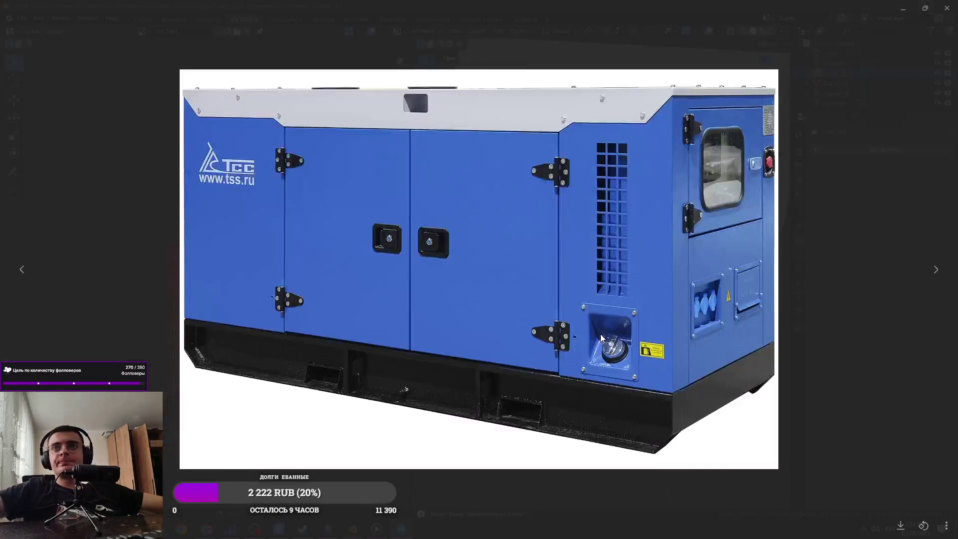
{"action": "scroll", "coordinate": [627, 349], "scroll_direction": "up", "scroll_amount": 4}
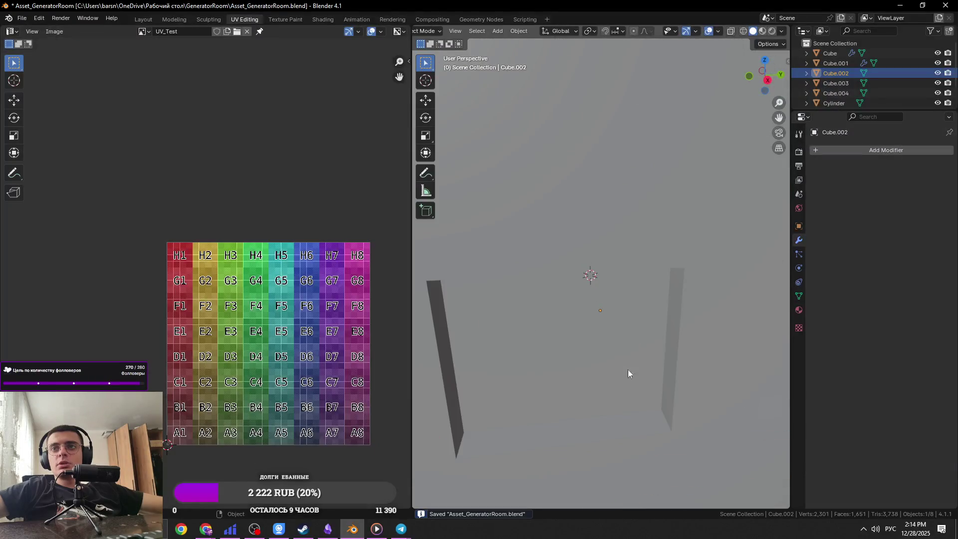
{"action": "left_click", "coordinate": [637, 420]}
Step: Save, frame the niche, and add a trial cube mesh while toggling edit modes
{"action": "key", "text": "ctrl+s"}
{"action": "key", "text": "KP_Decimal"}
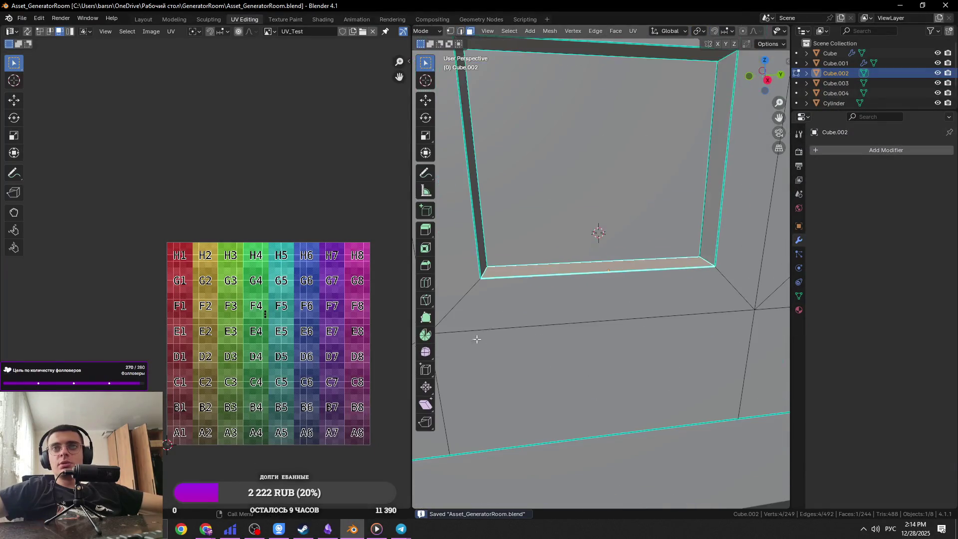
{"action": "key", "text": "shift+a"}
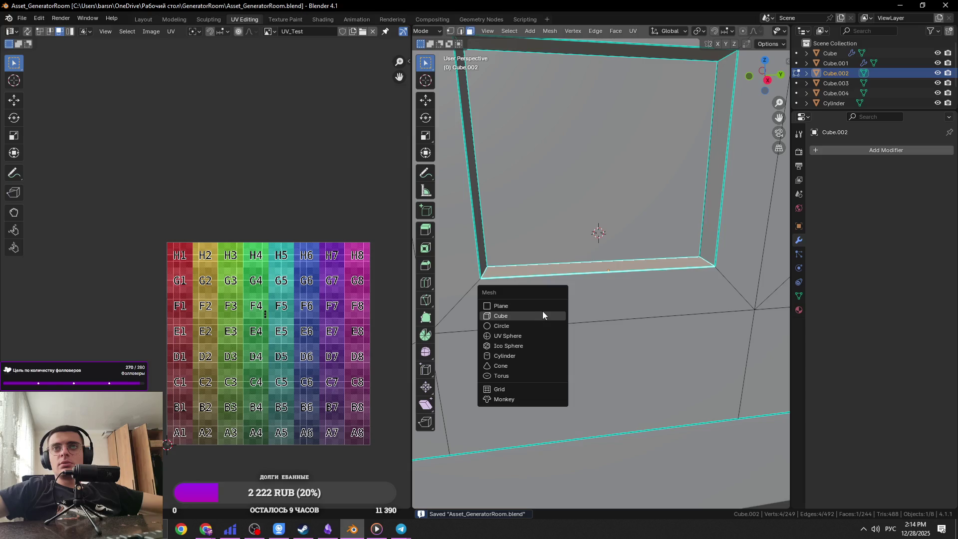
{"action": "left_click", "coordinate": [543, 316]}
{"action": "key", "text": "ctrl+Tab"}
{"action": "left_click", "coordinate": [614, 254]}
{"action": "key", "text": "Tab"}
Step: Add a cube inside the niche, abandon its scaling, and undo it
{"action": "key", "text": "shift+a"}
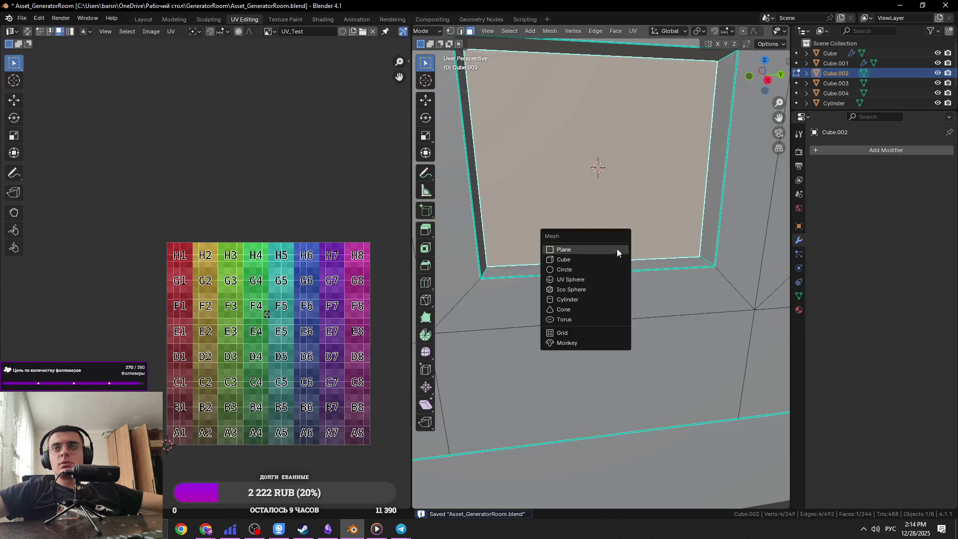
{"action": "left_click", "coordinate": [584, 264]}
{"action": "scroll", "coordinate": [584, 265], "scroll_direction": "down", "scroll_amount": 4}
{"action": "key", "text": "s"}
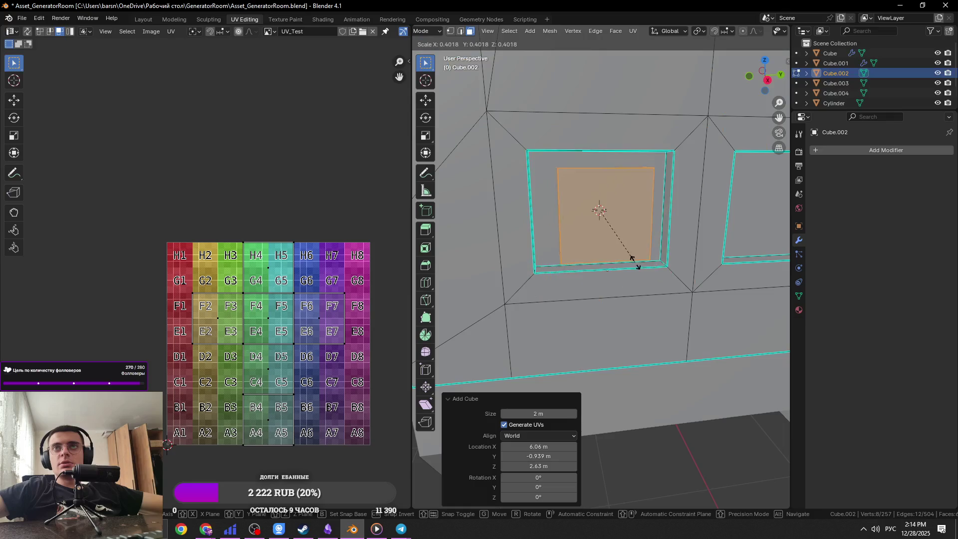
{"action": "key", "text": "z"}
{"action": "left_click", "coordinate": [627, 221]}
{"action": "key", "text": "ctrl+z"}
{"action": "key", "text": "ctrl+z"}
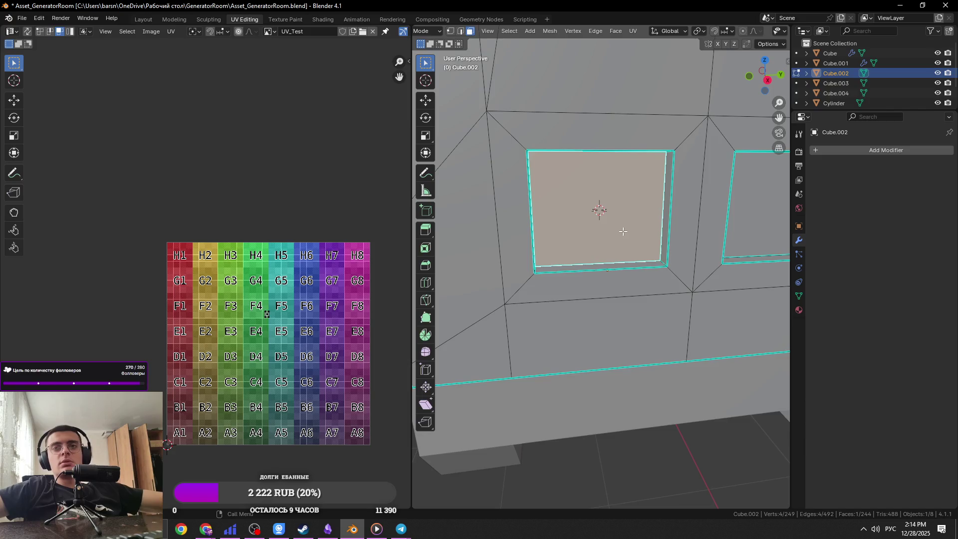
{"action": "middle_click_drag", "start_coordinate": [624, 230], "coordinate": [636, 225]}
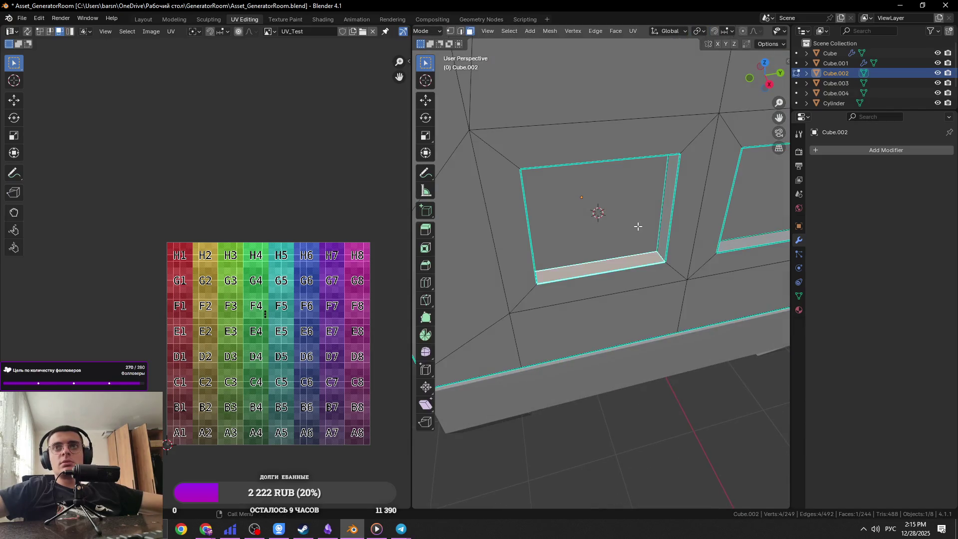
Step: Move a copy of the niche outline in front and separate it as its own panel object
{"action": "key", "text": "2"}
{"action": "key", "text": "e"}
{"action": "left_click", "coordinate": [684, 250]}
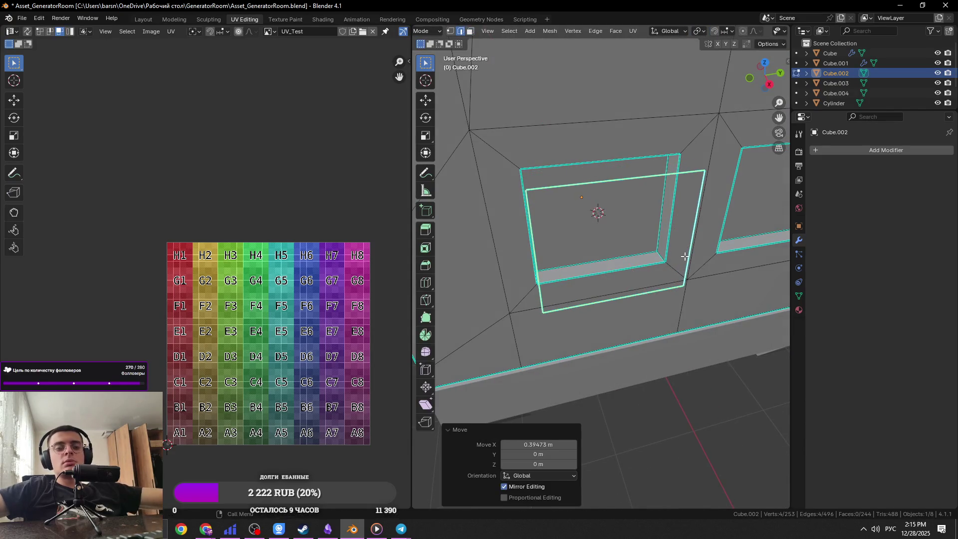
{"action": "key", "text": "p"}
{"action": "left_click", "coordinate": [689, 280]}
{"action": "key", "text": "Tab"}
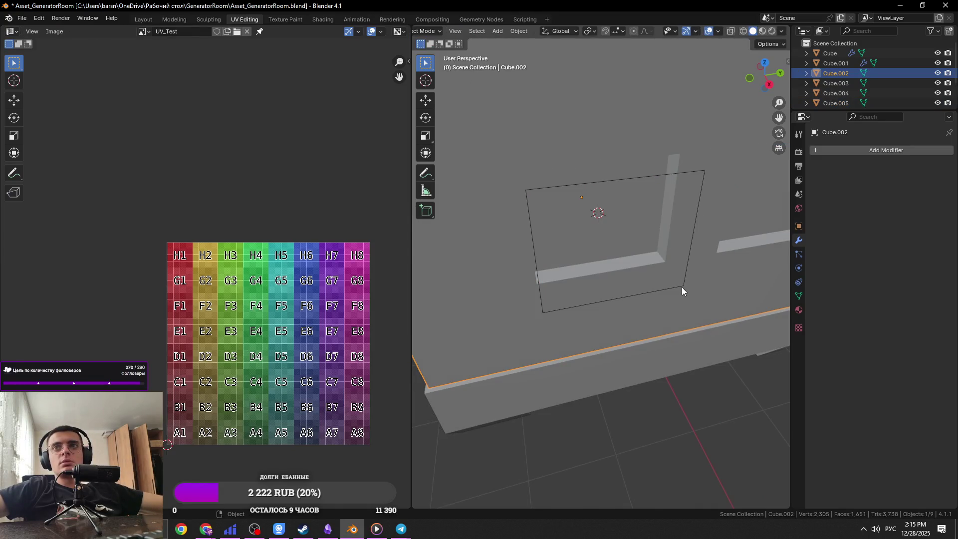
{"action": "left_click", "coordinate": [682, 288]}
{"action": "key", "text": "Tab"}
{"action": "mouse_move", "coordinate": [684, 292]}
{"action": "middle_mouse_down"}
{"action": "mouse_move", "coordinate": [716, 300]}
{"action": "mouse_move", "coordinate": [685, 272]}
{"action": "mouse_move", "coordinate": [704, 261]}
{"action": "middle_mouse_up"}
Step: Extrude the separate panel's outline about 0.1 m along X to give it depth
{"action": "key", "text": "a"}
{"action": "key", "text": "e"}
{"action": "key", "text": "x"}
{"action": "left_click", "coordinate": [723, 307]}
Step: Extrude the frame edges again, scale them outward into a wider rim, and save
{"action": "key", "text": "a"}
{"action": "key", "text": "e"}
{"action": "key", "text": "s"}
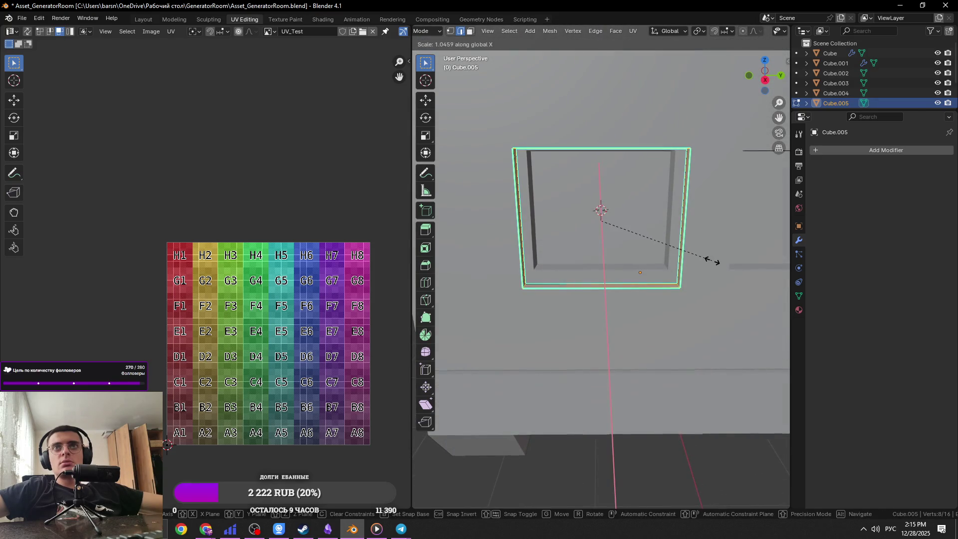
{"action": "right_click", "coordinate": [713, 257]}
{"action": "key", "text": "s"}
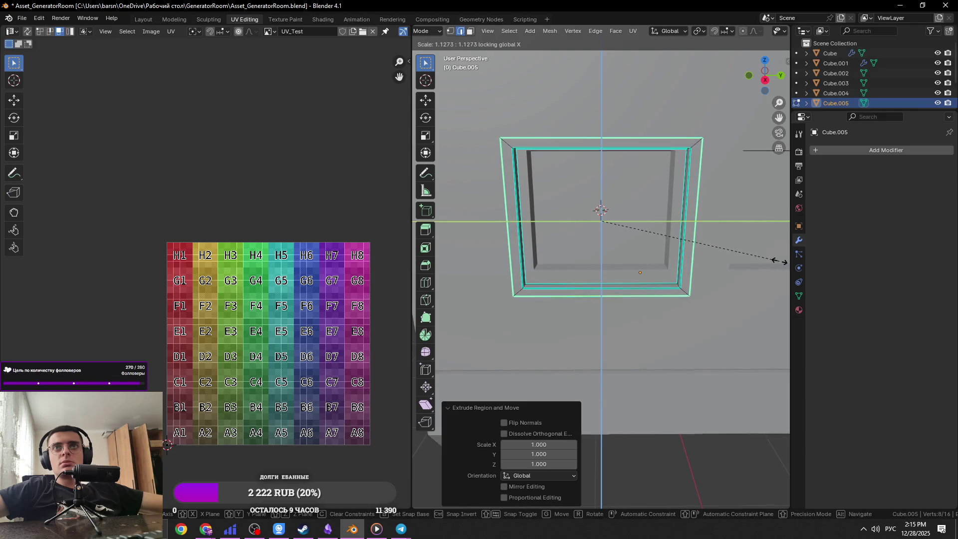
{"action": "left_click", "coordinate": [781, 261]}
{"action": "key", "text": "Tab"}
{"action": "key", "text": "ctrl+s"}
Step: Inspect the frame from the front view and save the file
{"action": "key", "text": "Tab"}
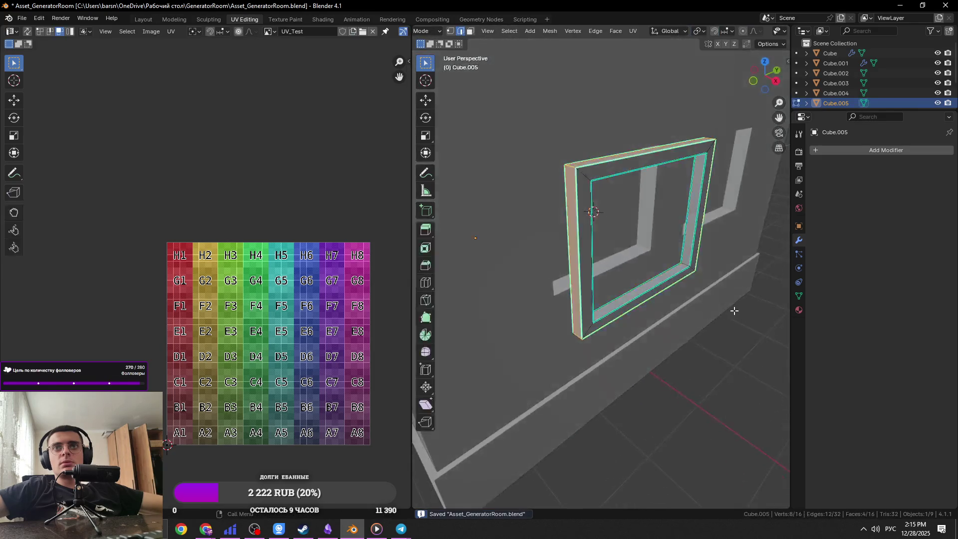
{"action": "key", "text": "KP_1"}
{"action": "key", "text": "ctrl+s"}
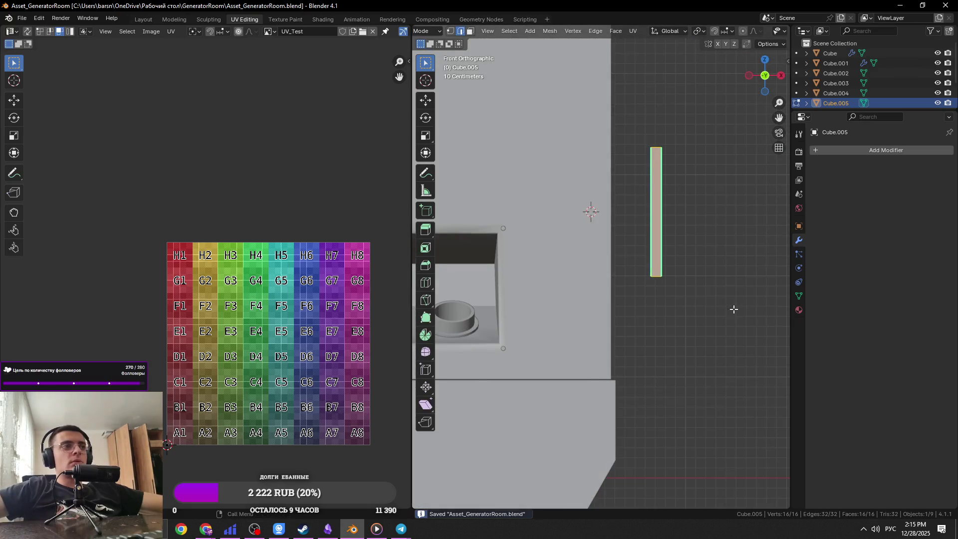
{"action": "mouse_move", "coordinate": [714, 277]}
{"action": "middle_mouse_down"}
{"action": "mouse_move", "coordinate": [721, 299]}
{"action": "mouse_move", "coordinate": [695, 315]}
{"action": "middle_mouse_up"}
{"action": "key", "text": "Tab"}
Step: On the housing Cube.002, scale the niche rim loop outward to 1.146
{"action": "left_click", "coordinate": [556, 293]}
{"action": "key", "text": "Tab"}
{"action": "key", "text": "s"}
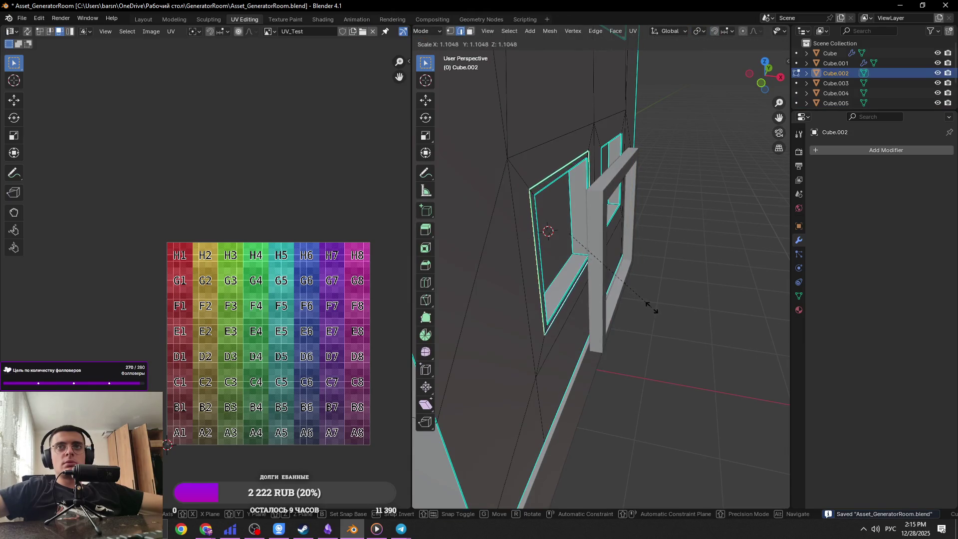
{"action": "left_click", "coordinate": [652, 308]}
{"action": "mouse_move", "coordinate": [652, 308]}
{"action": "middle_mouse_down"}
{"action": "mouse_move", "coordinate": [505, 250]}
{"action": "mouse_move", "coordinate": [556, 271]}
{"action": "middle_mouse_up"}
{"action": "scroll", "coordinate": [504, 251], "scroll_direction": "up", "scroll_amount": 3}
Step: Scale the niche ring outward again, then extrude the corner edges and scale them out
{"action": "scroll", "coordinate": [556, 272], "scroll_direction": "up", "scroll_amount": 3}
{"action": "key", "text": "s"}
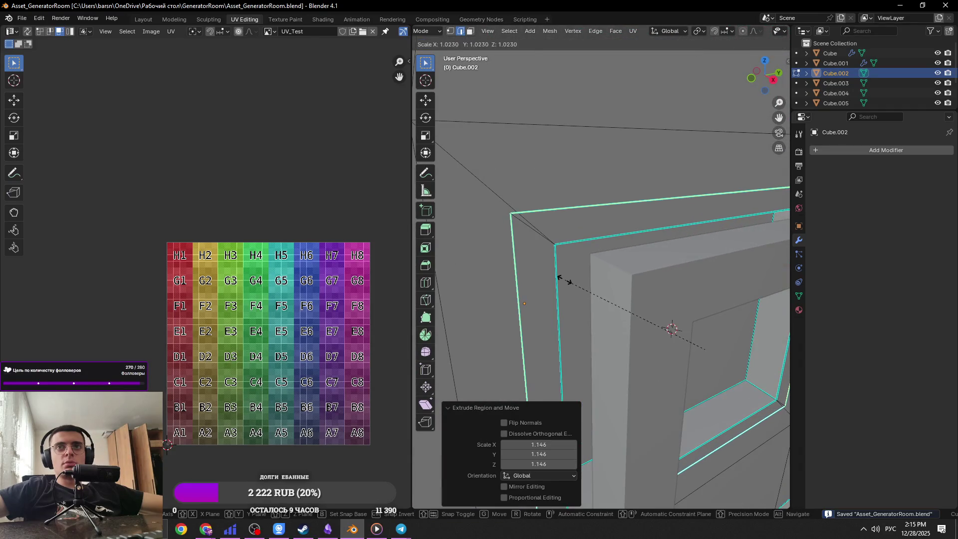
{"action": "left_click", "coordinate": [564, 280]}
{"action": "scroll", "coordinate": [559, 269], "scroll_direction": "up", "scroll_amount": 5}
{"action": "middle_click_drag", "start_coordinate": [559, 250], "coordinate": [564, 212]}
{"action": "key", "text": "e"}
{"action": "right_click", "coordinate": [563, 229]}
{"action": "key", "text": "s"}
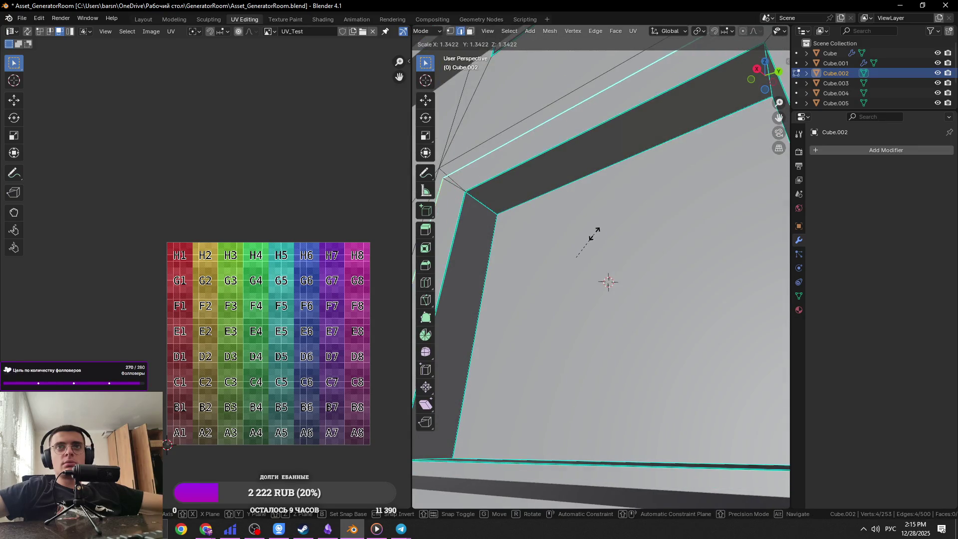
{"action": "left_click", "coordinate": [592, 235]}
Step: Dissolve the stray corner edge of the niche rim
{"action": "left_click", "coordinate": [480, 202]}
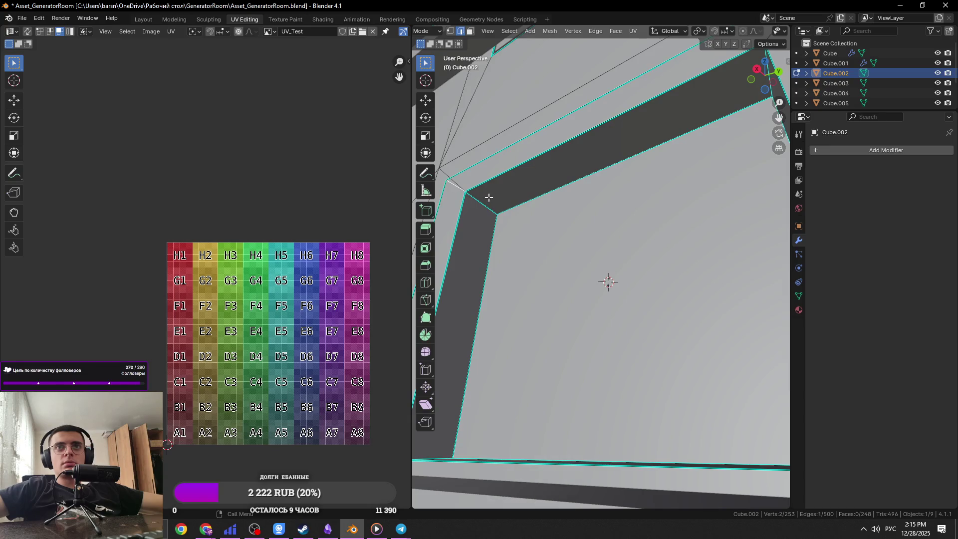
{"action": "scroll", "coordinate": [549, 225], "scroll_direction": "up", "scroll_amount": 3}
{"action": "key", "text": "x"}
{"action": "left_click", "coordinate": [627, 249]}
{"action": "middle_click_drag", "start_coordinate": [627, 249], "coordinate": [530, 235]}
{"action": "key", "text": "1"}
{"action": "scroll", "coordinate": [530, 235], "scroll_direction": "down", "scroll_amount": 2}
{"action": "key", "text": "2"}
{"action": "left_click", "coordinate": [524, 218]}
{"action": "key", "text": "ctrl+s"}
{"action": "key", "text": "x"}
{"action": "left_click", "coordinate": [620, 293]}
Step: Knife a new edge across the rim corner to the inner edge
{"action": "middle_click_drag", "start_coordinate": [578, 284], "coordinate": [549, 254]}
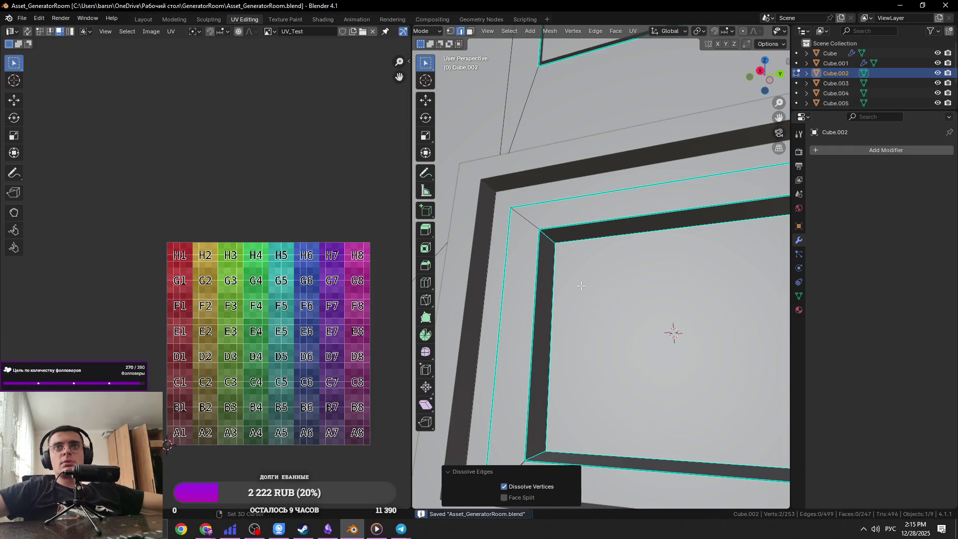
{"action": "key", "text": "k"}
{"action": "left_click", "coordinate": [501, 182]}
{"action": "left_click", "coordinate": [559, 227]}
{"action": "key", "text": "Return"}
Step: Select the inner corner vertex, return to Object Mode and save the file
{"action": "middle_click_drag", "start_coordinate": [572, 240], "coordinate": [594, 233]}
{"action": "key", "text": "1"}
{"action": "left_click", "coordinate": [596, 232]}
{"action": "left_click", "coordinate": [531, 152], "text": "shift"}
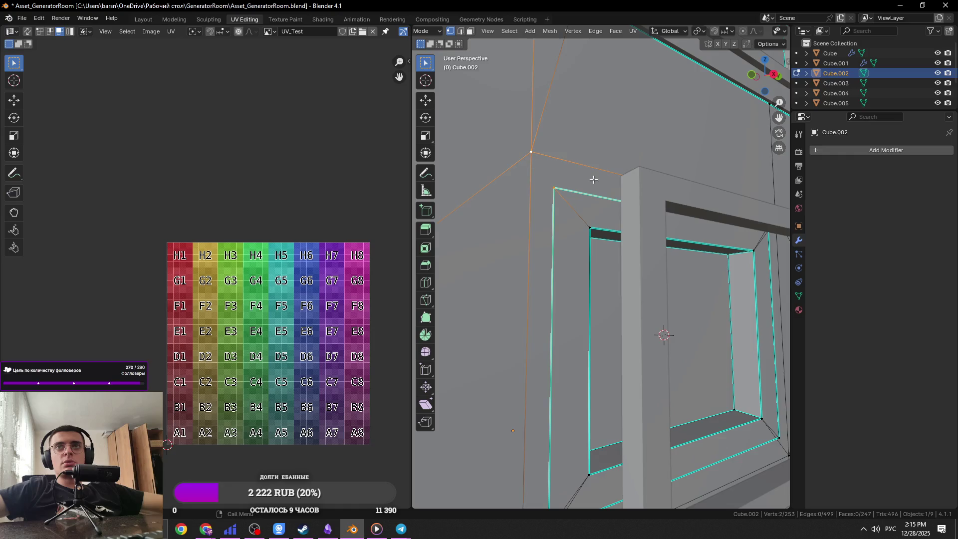
{"action": "left_click", "coordinate": [594, 223]}
{"action": "key", "text": "shift+2"}
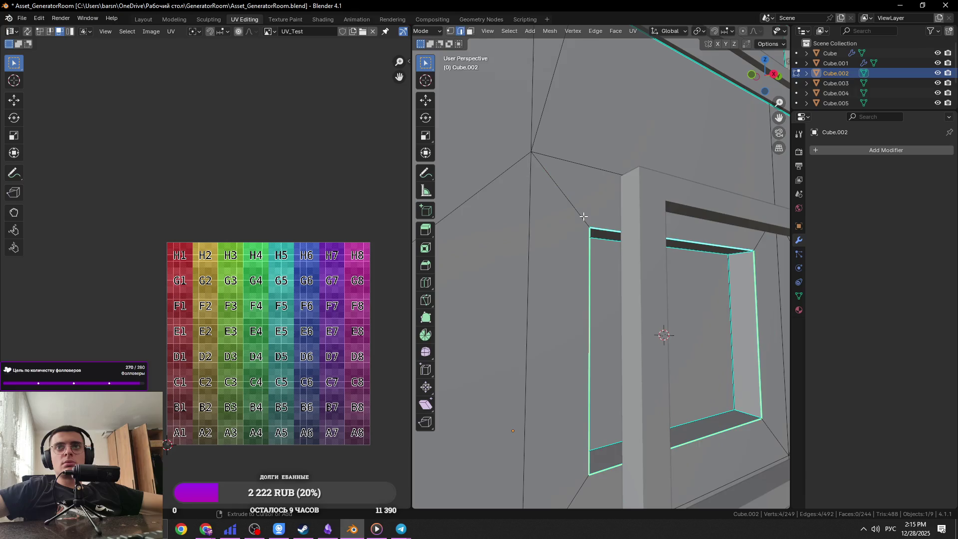
{"action": "key", "text": "Tab"}
{"action": "key", "text": "ctrl+s"}
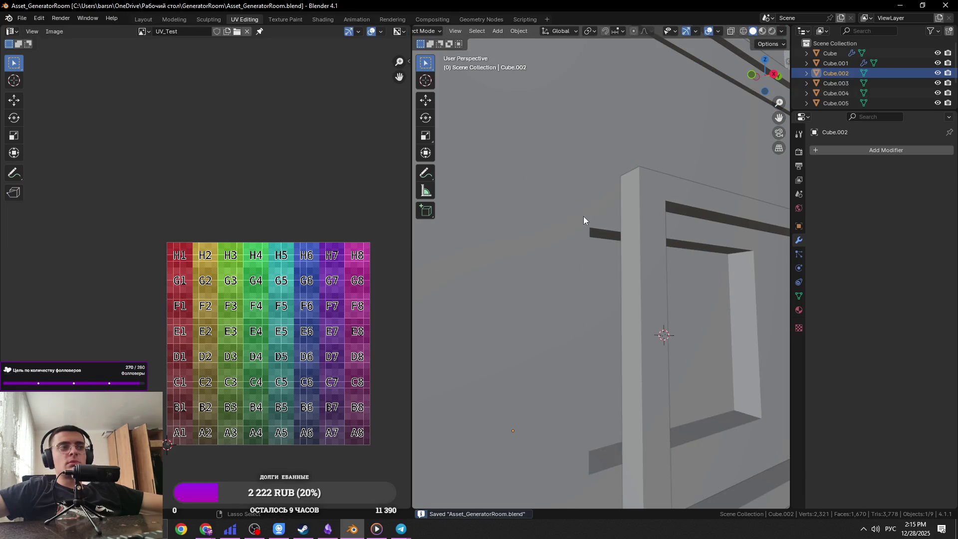
Step: Push Cube.002's niche rim edges out 0.066 m along X
{"action": "key", "text": "Tab"}
{"action": "key", "text": "Tab"}
{"action": "mouse_move", "coordinate": [606, 229]}
{"action": "middle_mouse_down"}
{"action": "mouse_move", "coordinate": [627, 274]}
{"action": "mouse_move", "coordinate": [641, 280]}
{"action": "middle_mouse_up"}
{"action": "key", "text": "Tab"}
{"action": "key", "text": "Tab"}
{"action": "left_click", "coordinate": [640, 280]}
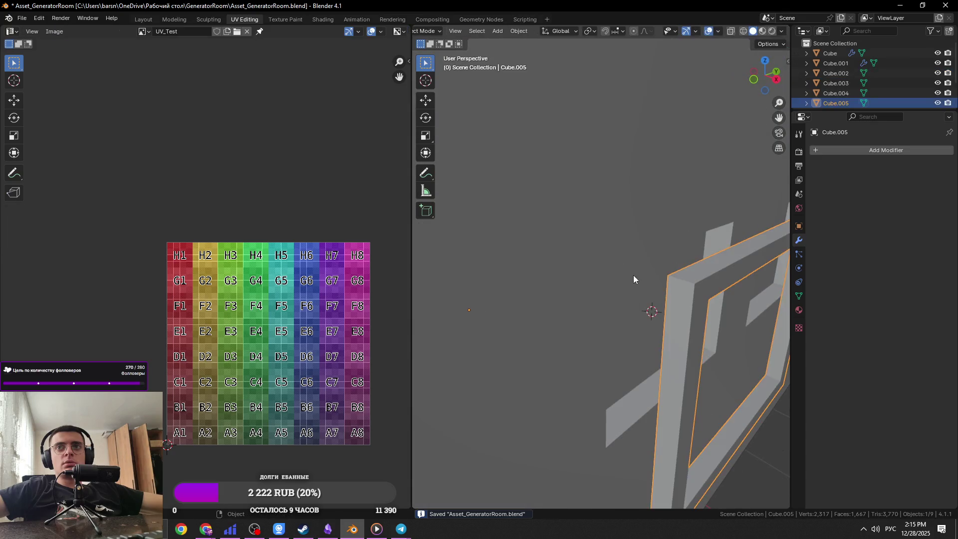
{"action": "left_click", "coordinate": [606, 250]}
{"action": "key", "text": "Tab"}
{"action": "key", "text": "g"}
{"action": "key", "text": "x"}
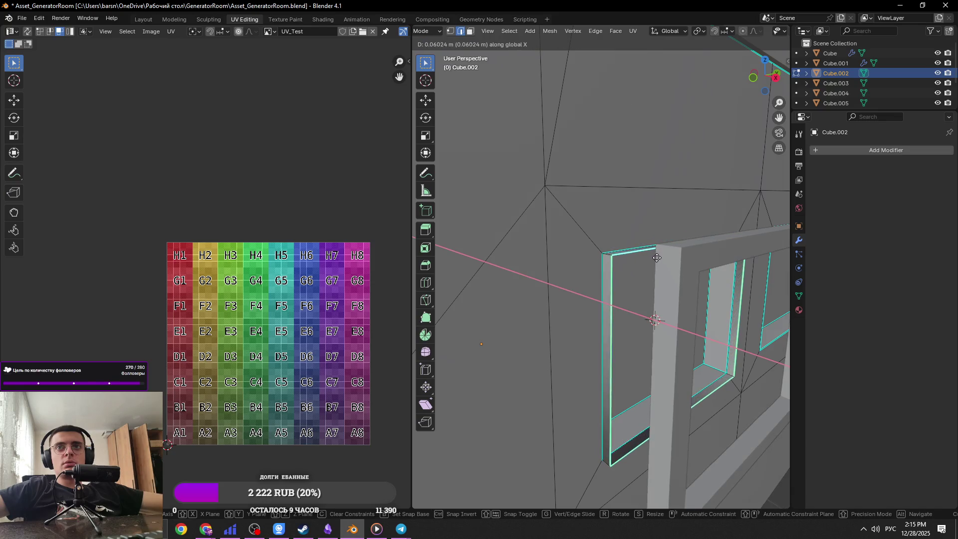
{"action": "left_click", "coordinate": [657, 257]}
Step: Delete the separate Cube.005 frame object and go back to editing the housing
{"action": "mouse_move", "coordinate": [622, 257]}
{"action": "middle_mouse_down"}
{"action": "mouse_move", "coordinate": [631, 268]}
{"action": "mouse_move", "coordinate": [574, 270]}
{"action": "middle_mouse_up"}
{"action": "scroll", "coordinate": [574, 269], "scroll_direction": "up", "scroll_amount": 3}
{"action": "key", "text": "Tab"}
{"action": "left_click", "coordinate": [529, 269]}
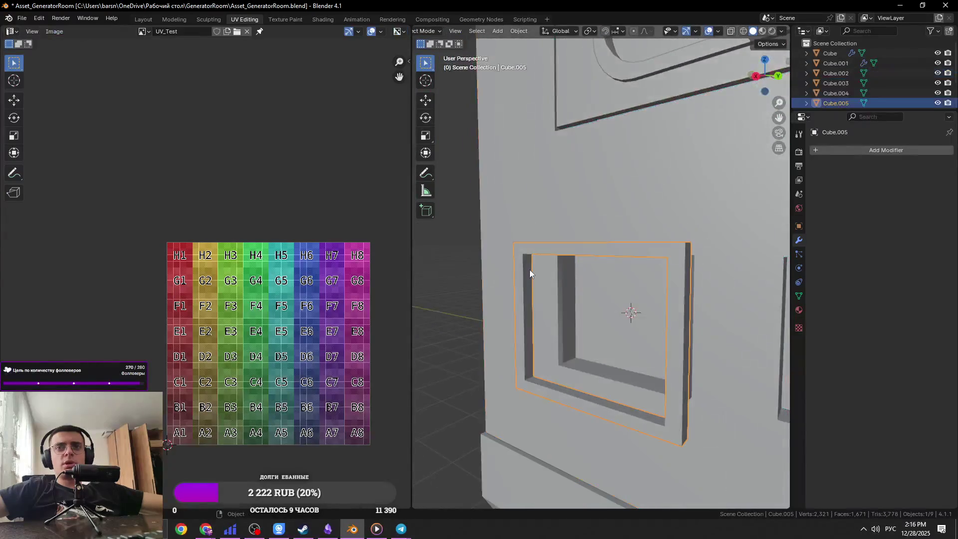
{"action": "scroll", "coordinate": [572, 271], "scroll_direction": "up", "scroll_amount": 1}
{"action": "key", "text": "Delete"}
{"action": "left_click", "coordinate": [574, 256]}
{"action": "key", "text": "Tab"}
{"action": "scroll", "coordinate": [574, 256], "scroll_direction": "up", "scroll_amount": 3}
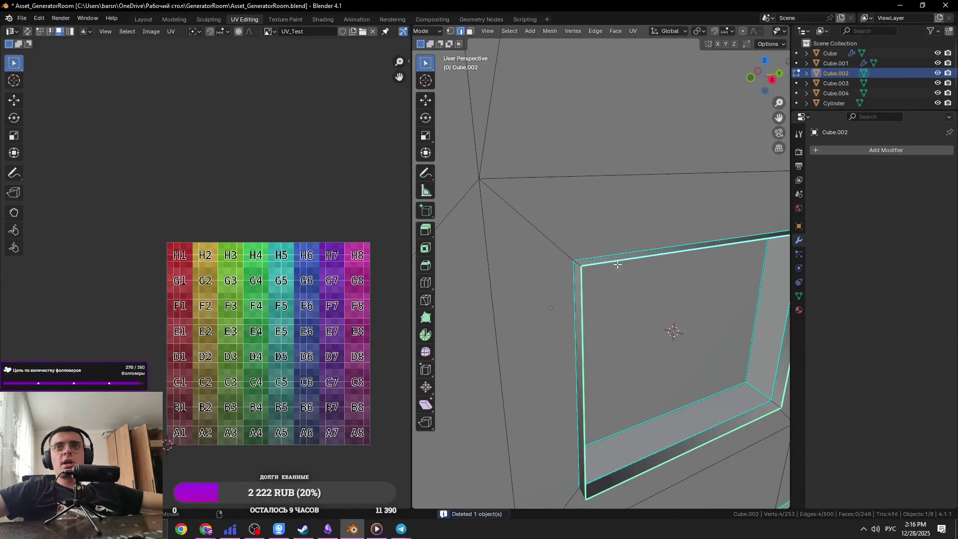
Step: Select the niche's inner wall faces to inspect them and save the file
{"action": "middle_click_drag", "start_coordinate": [601, 262], "coordinate": [648, 271]}
{"action": "key", "text": "3"}
{"action": "left_click", "coordinate": [657, 315], "text": "alt"}
{"action": "mouse_move", "coordinate": [657, 315]}
{"action": "middle_mouse_down"}
{"action": "mouse_move", "coordinate": [696, 295]}
{"action": "mouse_move", "coordinate": [622, 290]}
{"action": "mouse_move", "coordinate": [552, 348]}
{"action": "middle_mouse_up"}
{"action": "scroll", "coordinate": [668, 317], "scroll_direction": "down", "scroll_amount": 2}
{"action": "scroll", "coordinate": [671, 293], "scroll_direction": "up", "scroll_amount": 1}
{"action": "key", "text": "ctrl+s"}
{"action": "key", "text": "2"}
{"action": "key", "text": "Tab"}
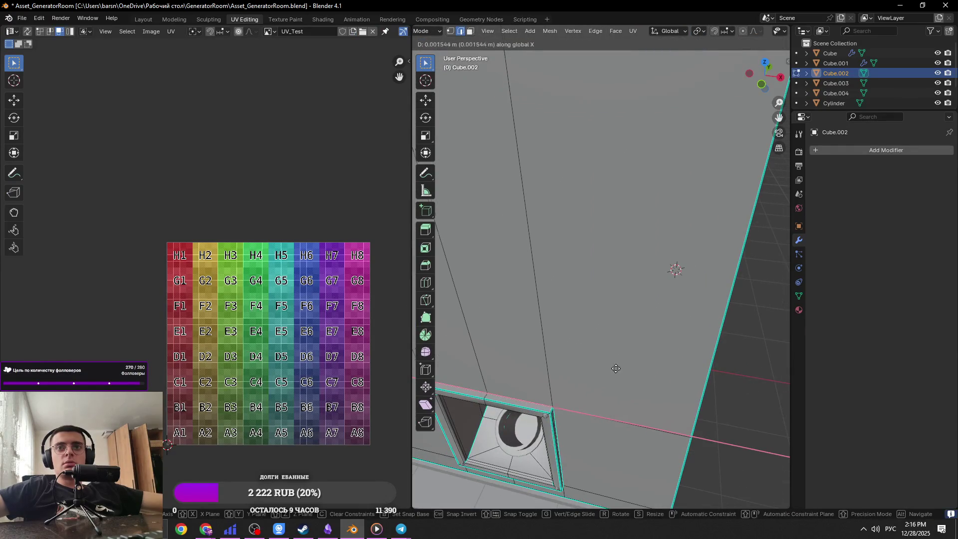
Step: Shade Cube.002 smooth by angle at 34.4° with Keep Sharp Edges on
{"action": "mouse_move", "coordinate": [638, 372]}
{"action": "middle_mouse_down"}
{"action": "mouse_move", "coordinate": [573, 324]}
{"action": "mouse_move", "coordinate": [652, 307]}
{"action": "middle_mouse_up"}
{"action": "key", "text": "Tab"}
{"action": "scroll", "coordinate": [638, 320], "scroll_direction": "up", "scroll_amount": 6}
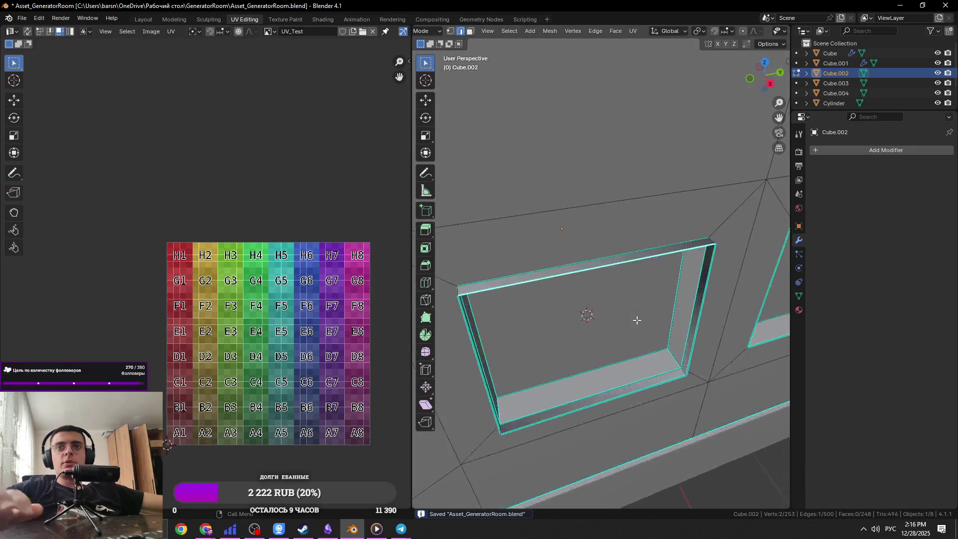
{"action": "scroll", "coordinate": [635, 277], "scroll_direction": "down", "scroll_amount": 3}
{"action": "middle_click_drag", "start_coordinate": [618, 263], "coordinate": [523, 336]}
{"action": "key", "text": "Tab"}
{"action": "right_click", "coordinate": [539, 334]}
{"action": "left_click", "coordinate": [539, 334]}
{"action": "scroll", "coordinate": [538, 333], "scroll_direction": "down", "scroll_amount": 5}
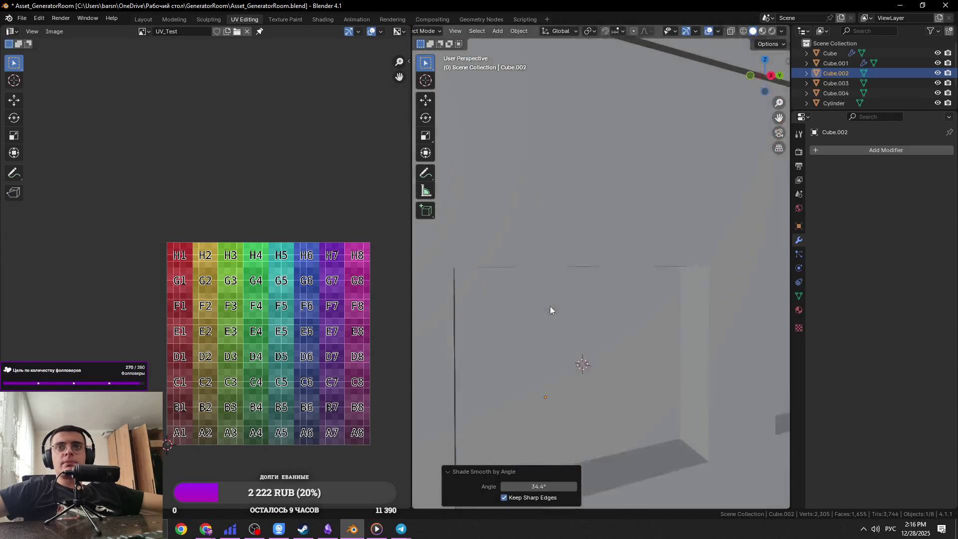
Step: Select all of Cube.002's mesh in Edit Mode to show its UVs over the UV_Test grid
{"action": "key", "text": "ctrl+s"}
{"action": "mouse_move", "coordinate": [528, 281]}
{"action": "middle_mouse_down"}
{"action": "mouse_move", "coordinate": [645, 310]}
{"action": "mouse_move", "coordinate": [622, 321]}
{"action": "middle_mouse_up"}
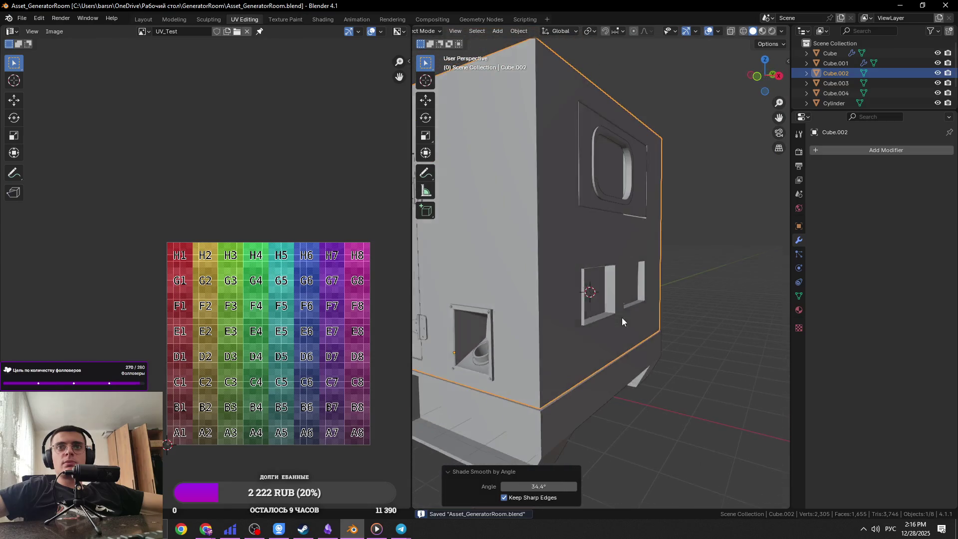
{"action": "key", "text": "Tab"}
{"action": "scroll", "coordinate": [559, 280], "scroll_direction": "up", "scroll_amount": 5}
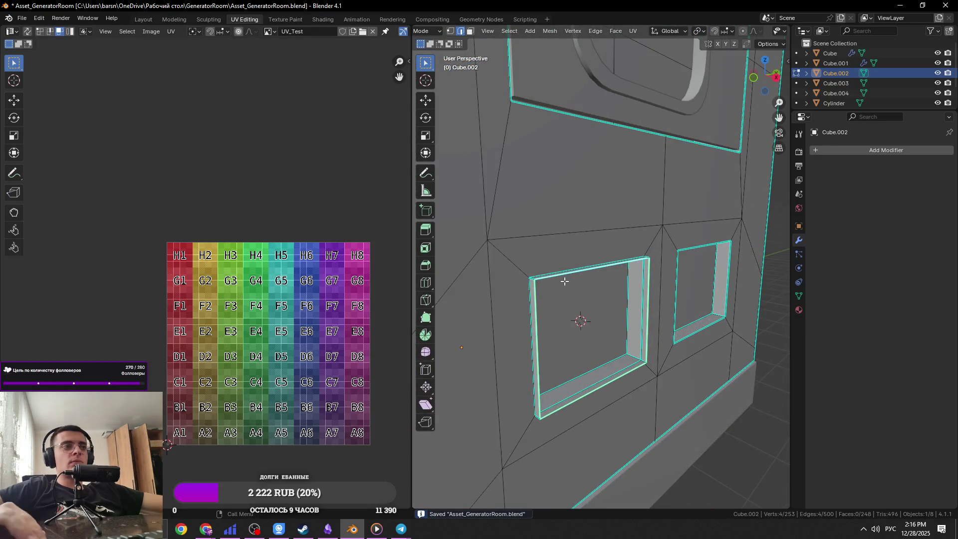
{"action": "scroll", "coordinate": [548, 278], "scroll_direction": "up", "scroll_amount": 3}
{"action": "scroll", "coordinate": [574, 300], "scroll_direction": "down", "scroll_amount": 2}
{"action": "mouse_move", "coordinate": [574, 299]}
{"action": "middle_mouse_down"}
{"action": "mouse_move", "coordinate": [638, 305]}
{"action": "mouse_move", "coordinate": [634, 314]}
{"action": "middle_mouse_up"}
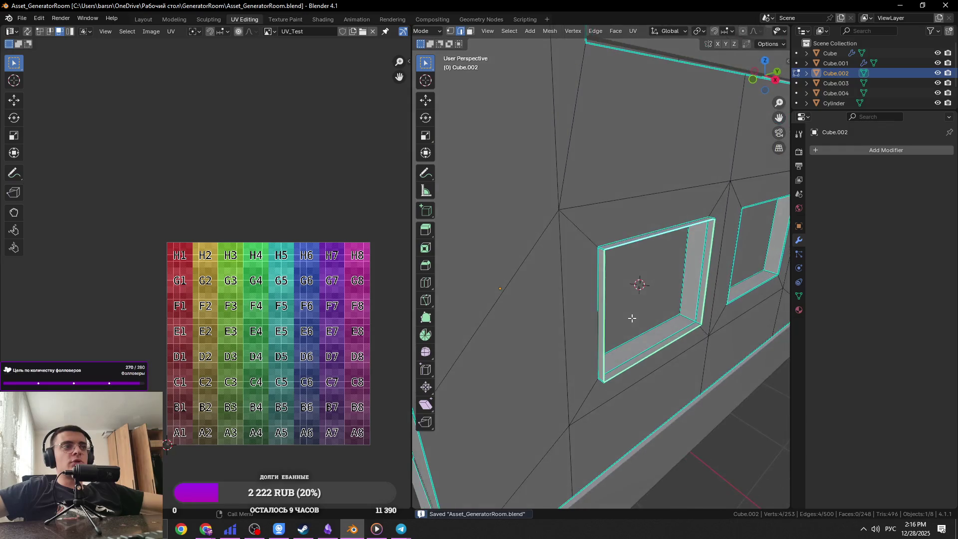
{"action": "key", "text": "Tab"}
{"action": "key", "text": "Tab"}
{"action": "left_click", "coordinate": [613, 218]}
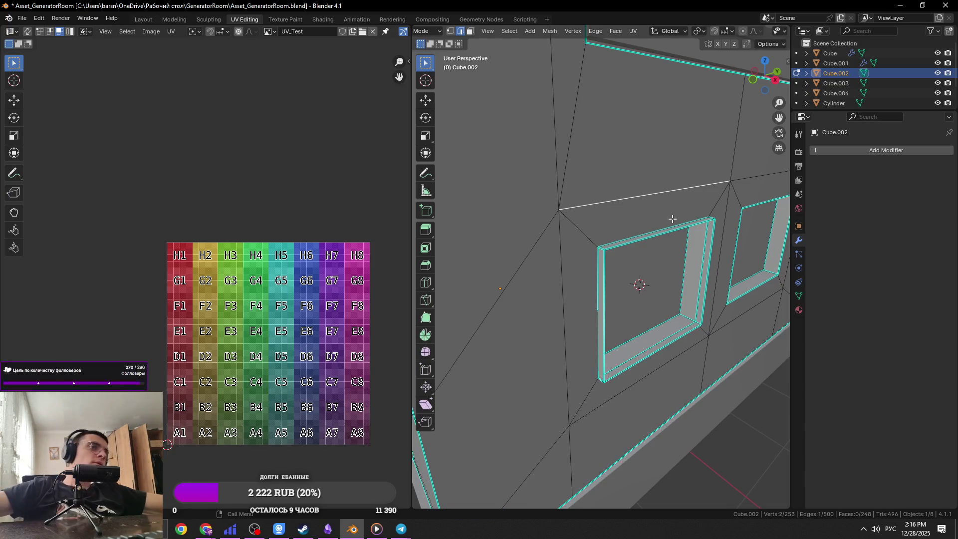
{"action": "key", "text": "a"}
{"action": "scroll", "coordinate": [687, 218], "scroll_direction": "down", "scroll_amount": 6}
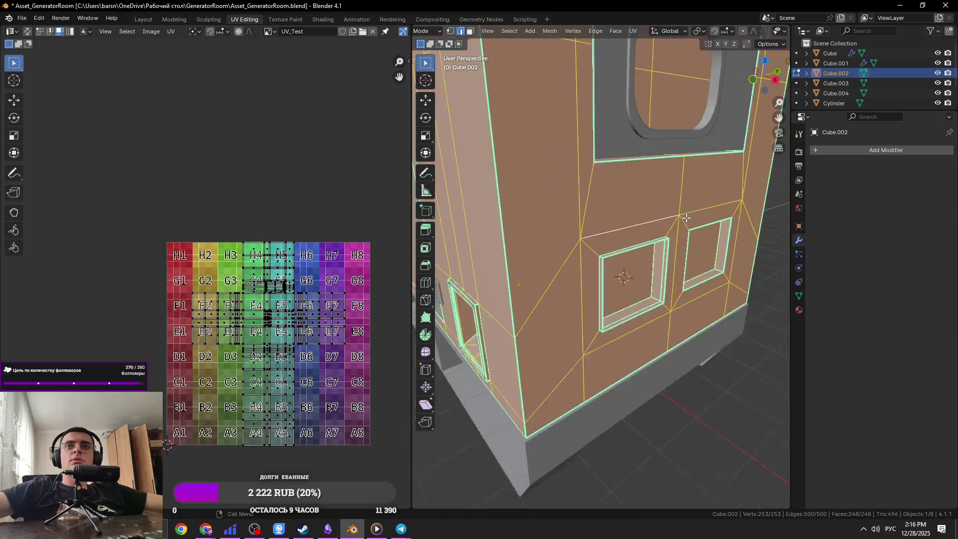
Step: Cancel an accidental scale of the whole mesh and save the file
{"action": "key", "text": "s"}
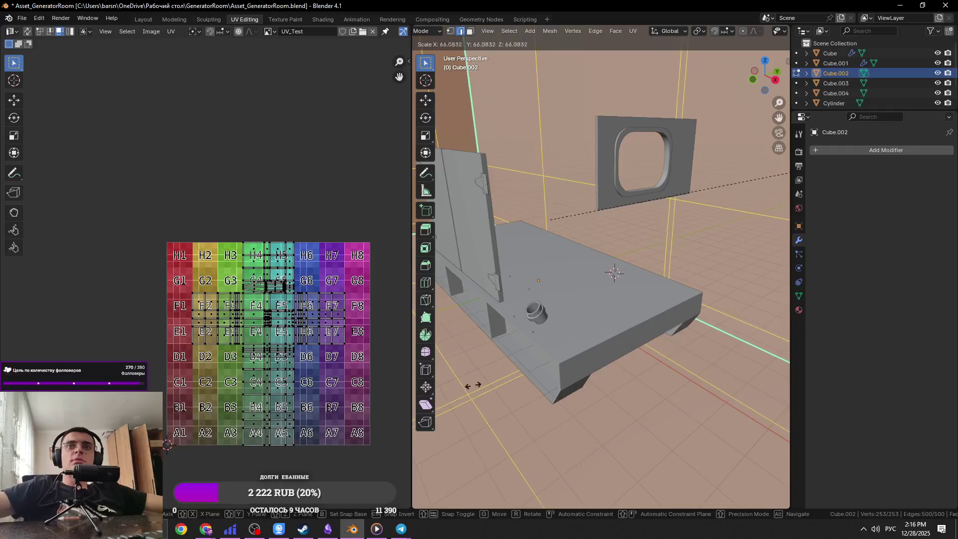
{"action": "key", "text": "Escape"}
{"action": "key", "text": "ctrl+s"}
Step: Select the inner edge loop framing the left niche on the front panel
{"action": "scroll", "coordinate": [663, 264], "scroll_direction": "down", "scroll_amount": 3}
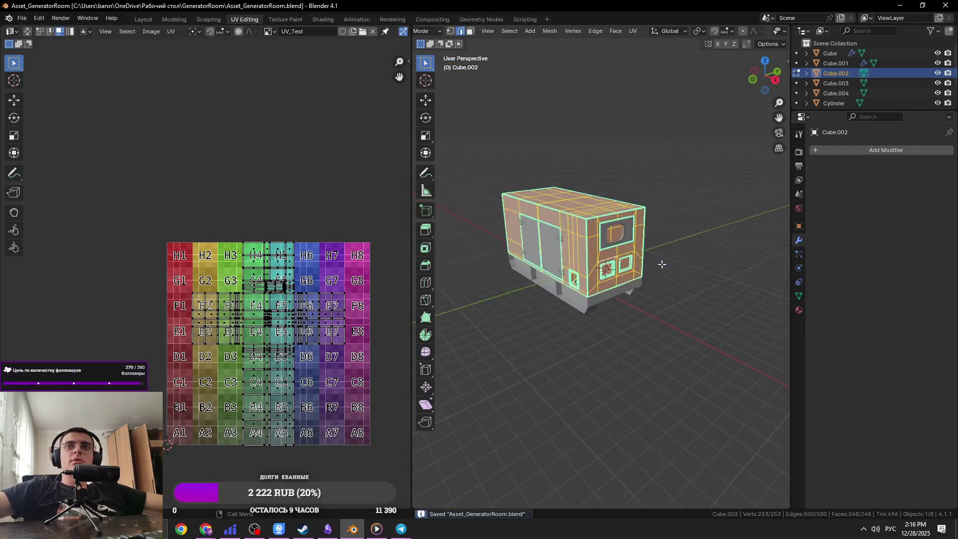
{"action": "scroll", "coordinate": [663, 264], "scroll_direction": "up", "scroll_amount": 10}
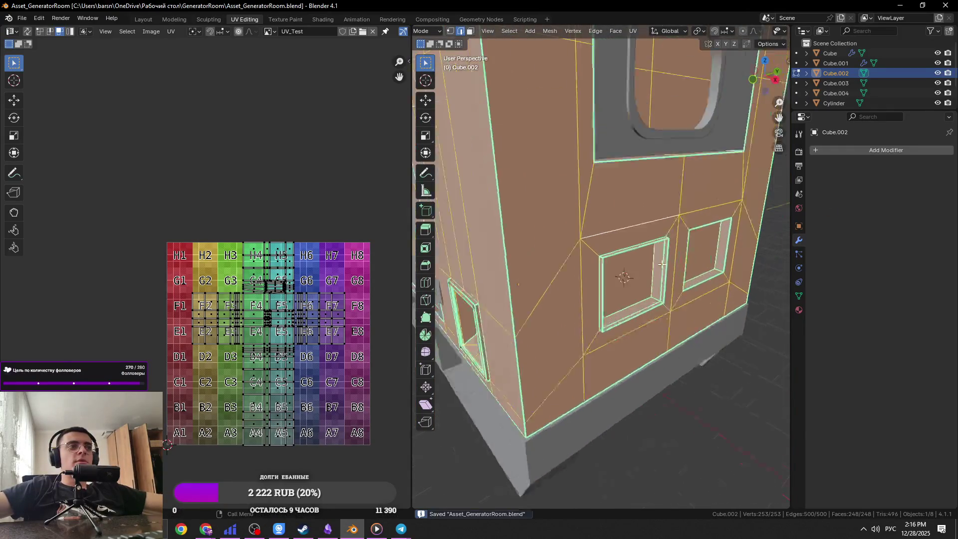
{"action": "scroll", "coordinate": [662, 263], "scroll_direction": "up", "scroll_amount": 3}
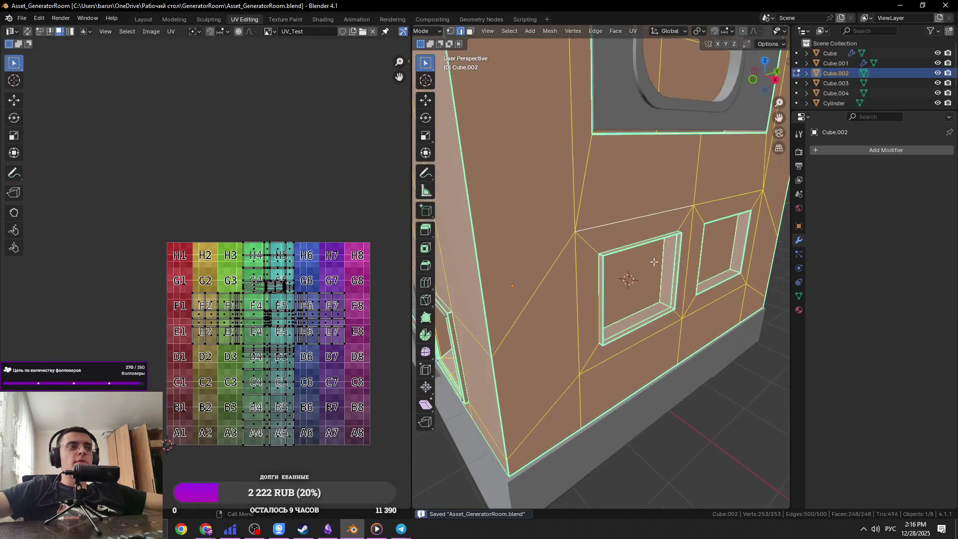
{"action": "scroll", "coordinate": [647, 249], "scroll_direction": "up", "scroll_amount": 2}
{"action": "left_click", "coordinate": [623, 249], "text": "alt"}
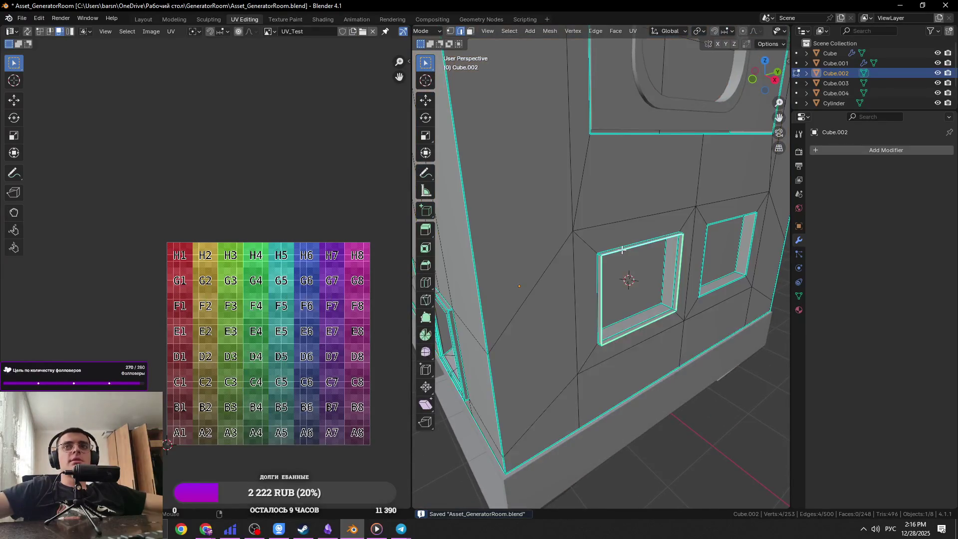
{"action": "scroll", "coordinate": [617, 249], "scroll_direction": "up", "scroll_amount": 3}
{"action": "middle_click_drag", "start_coordinate": [616, 248], "coordinate": [666, 306]}
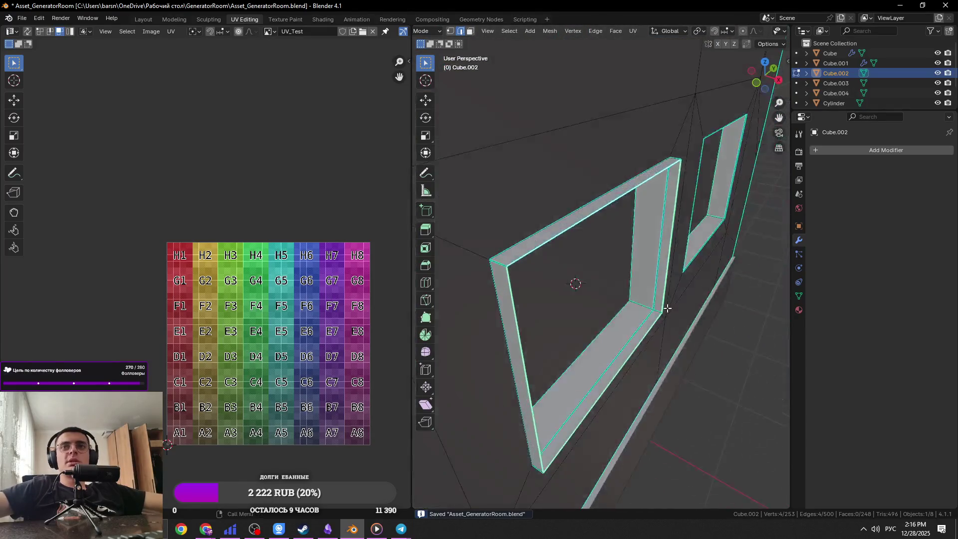
Step: Extrude the left niche frame, enlarge it to 1.129 off the X axis, and recess it 0.1 m
{"action": "key", "text": "s"}
{"action": "key", "text": "shift+x"}
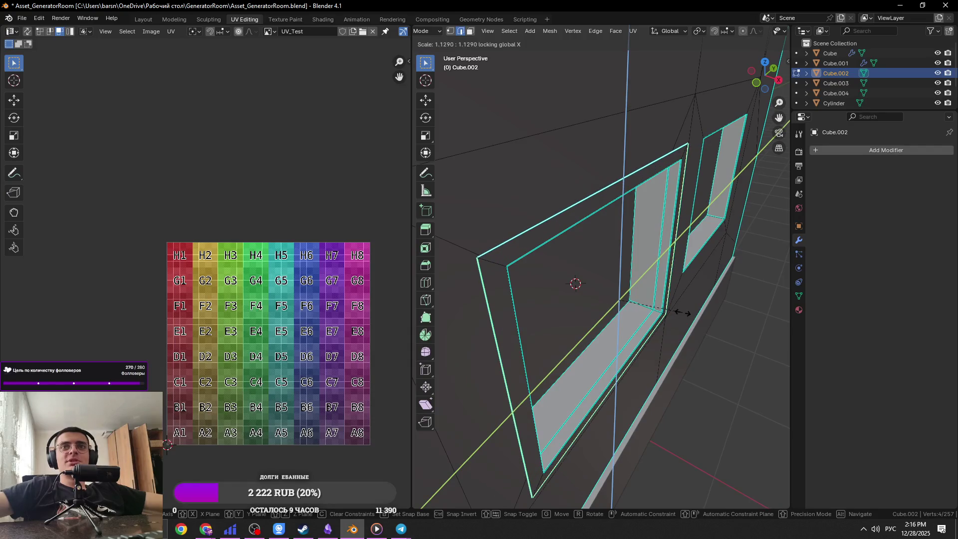
{"action": "left_click", "coordinate": [683, 314]}
{"action": "middle_click_drag", "start_coordinate": [683, 315], "coordinate": [686, 318]}
{"action": "key", "text": "g"}
{"action": "key", "text": "x"}
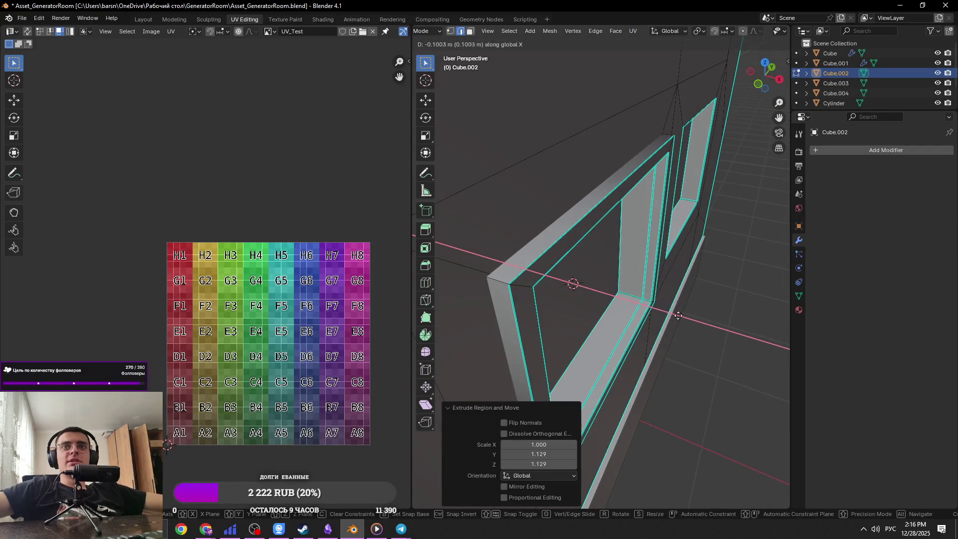
{"action": "left_click", "coordinate": [707, 325]}
Step: Shade the front panel Cube.002 flat and save the file
{"action": "key", "text": "Tab"}
{"action": "scroll", "coordinate": [675, 305], "scroll_direction": "up", "scroll_amount": 5}
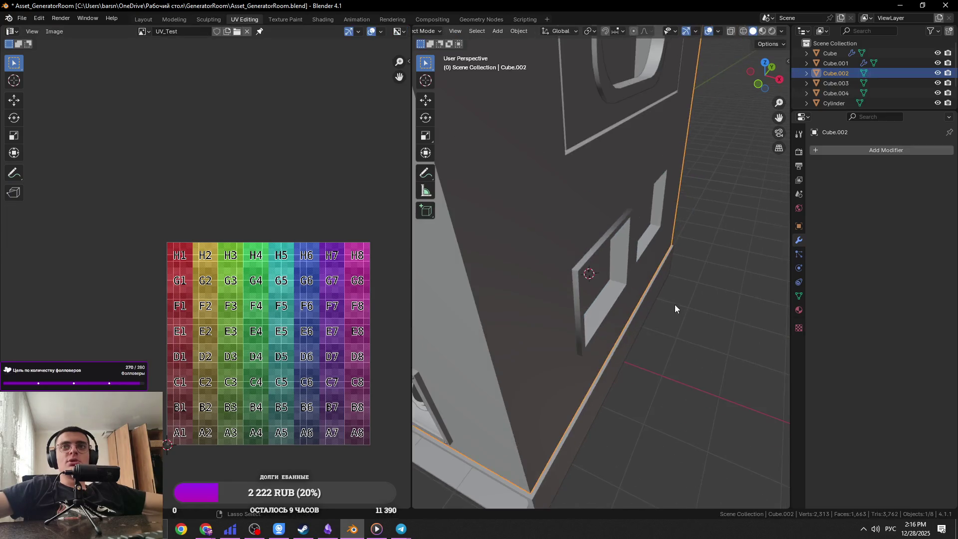
{"action": "key", "text": "ctrl+s"}
{"action": "mouse_move", "coordinate": [612, 274]}
{"action": "middle_mouse_down"}
{"action": "mouse_move", "coordinate": [628, 274]}
{"action": "mouse_move", "coordinate": [618, 260]}
{"action": "mouse_move", "coordinate": [703, 276]}
{"action": "mouse_move", "coordinate": [670, 306]}
{"action": "middle_mouse_up"}
{"action": "right_click", "coordinate": [628, 273]}
{"action": "left_click", "coordinate": [608, 281]}
{"action": "key", "text": "ctrl+s"}
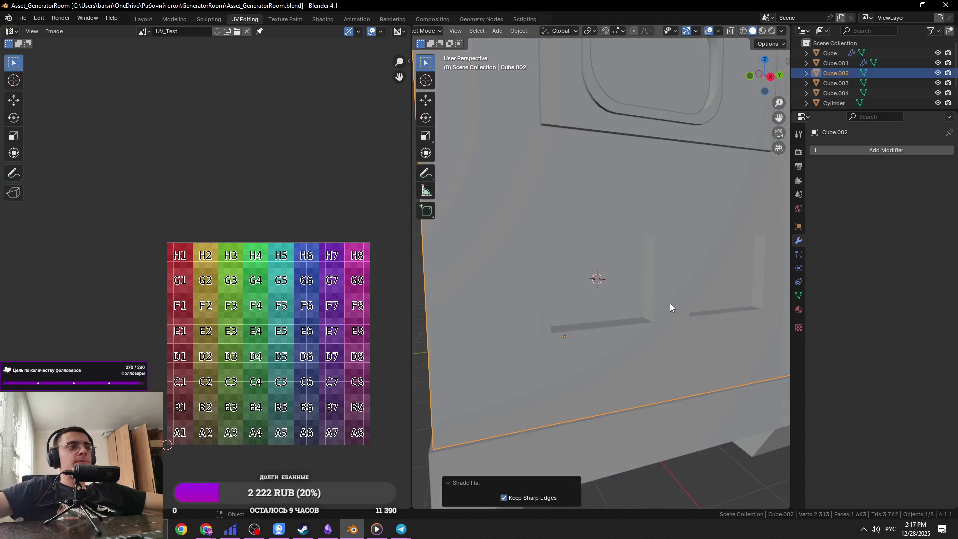
Step: Return to mesh editing on the panel and inspect the wall recesses from several angles
{"action": "mouse_move", "coordinate": [622, 283]}
{"action": "middle_mouse_down"}
{"action": "mouse_move", "coordinate": [589, 288]}
{"action": "mouse_move", "coordinate": [636, 350]}
{"action": "middle_mouse_up"}
{"action": "key", "text": "Tab"}
{"action": "key", "text": "Tab"}
{"action": "key", "text": "Tab"}
{"action": "key", "text": "Tab"}
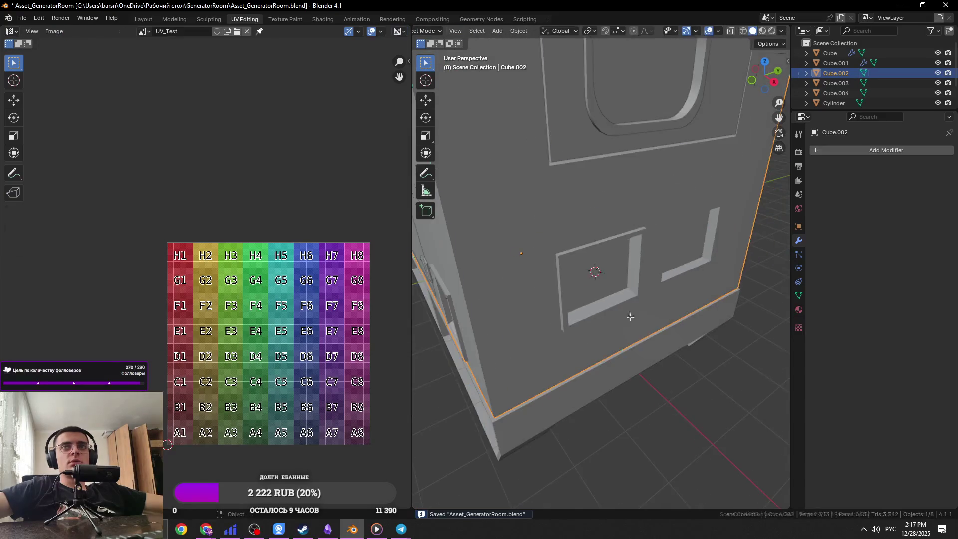
{"action": "key", "text": "Tab"}
{"action": "middle_click_drag", "start_coordinate": [627, 316], "coordinate": [553, 217]}
{"action": "key", "text": "Tab"}
{"action": "scroll", "coordinate": [564, 234], "scroll_direction": "up", "scroll_amount": 3}
{"action": "mouse_move", "coordinate": [574, 248]}
{"action": "middle_mouse_down"}
{"action": "mouse_move", "coordinate": [597, 270]}
{"action": "mouse_move", "coordinate": [555, 264]}
{"action": "middle_mouse_up"}
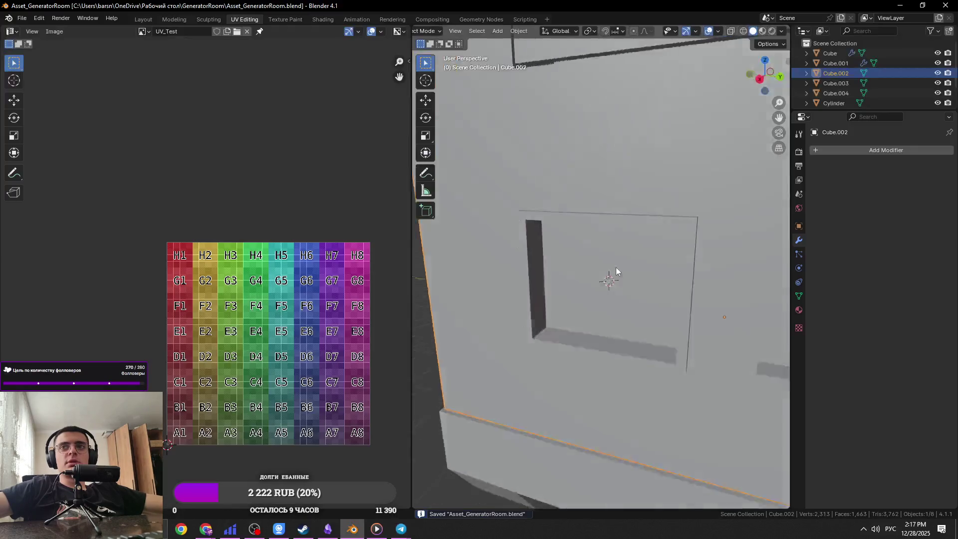
{"action": "key", "text": "Tab"}
{"action": "mouse_move", "coordinate": [616, 270]}
{"action": "middle_mouse_down"}
{"action": "mouse_move", "coordinate": [554, 247]}
{"action": "mouse_move", "coordinate": [581, 257]}
{"action": "mouse_move", "coordinate": [569, 280]}
{"action": "mouse_move", "coordinate": [650, 304]}
{"action": "middle_mouse_up"}
{"action": "scroll", "coordinate": [533, 236], "scroll_direction": "down", "scroll_amount": 2}
Step: With edge selection and X-ray on, select the niche frame's inner edge loop
{"action": "key", "text": "2"}
{"action": "left_click", "coordinate": [549, 247], "text": "alt"}
{"action": "key", "text": "alt+z"}
{"action": "key", "text": "alt+z"}
{"action": "left_click", "coordinate": [589, 289], "text": "alt"}
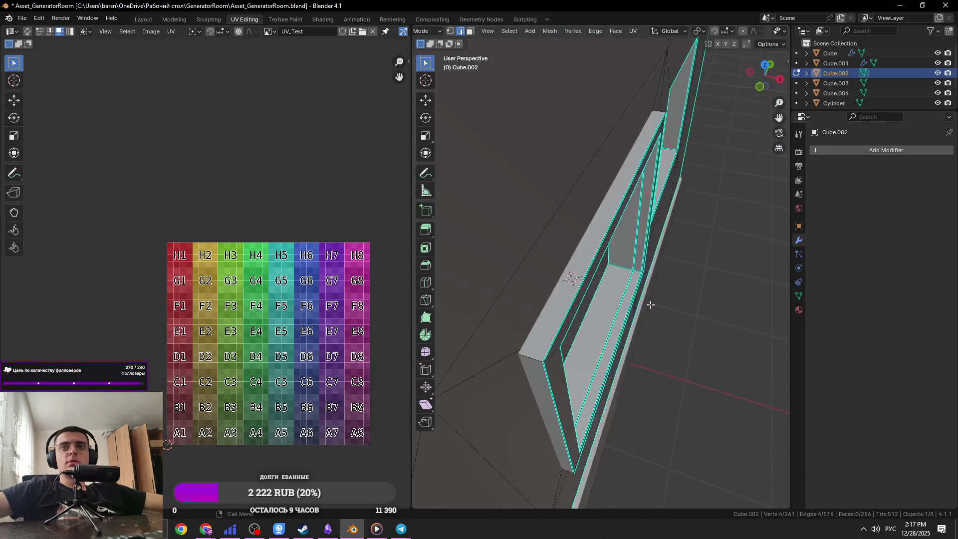
Step: Enlarge the selected loop by 1.092, then by a further 1.021, saving after each
{"action": "mouse_move", "coordinate": [582, 283]}
{"action": "middle_mouse_down"}
{"action": "mouse_move", "coordinate": [665, 297]}
{"action": "mouse_move", "coordinate": [722, 294]}
{"action": "middle_mouse_up"}
{"action": "key", "text": "s"}
{"action": "key", "text": "shift+x"}
{"action": "left_click", "coordinate": [659, 294]}
{"action": "key", "text": "ctrl+s"}
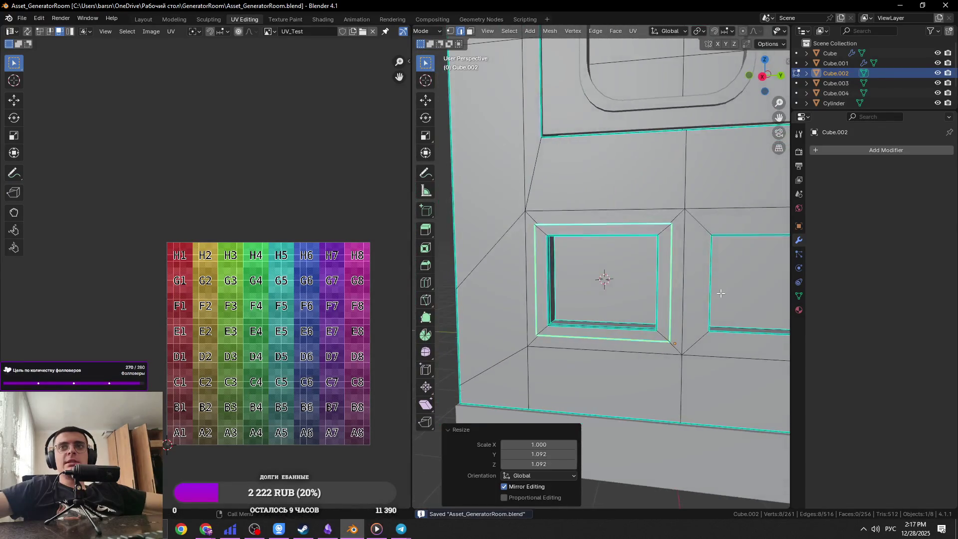
{"action": "key", "text": "s"}
{"action": "key", "text": "shift+x"}
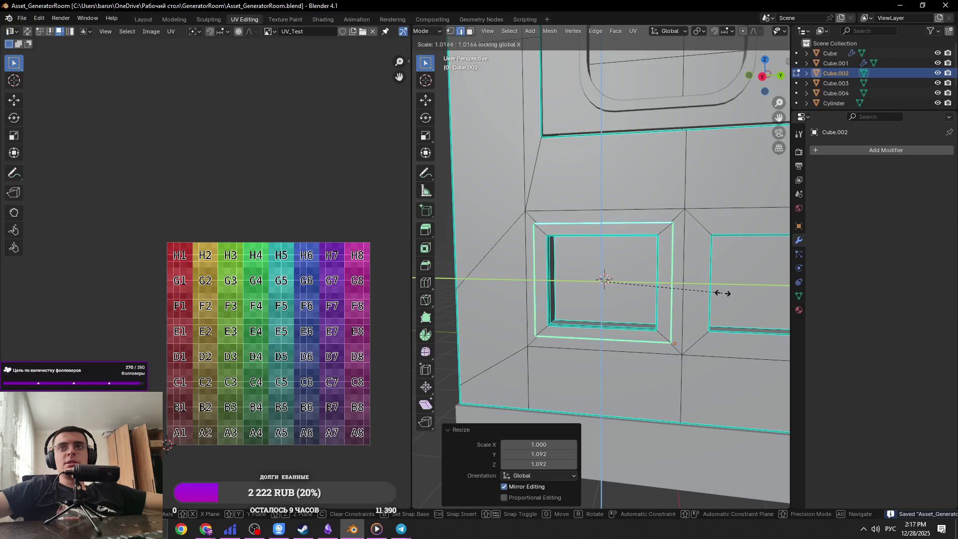
{"action": "left_click", "coordinate": [719, 293]}
{"action": "scroll", "coordinate": [719, 293], "scroll_direction": "down", "scroll_amount": 5}
{"action": "key", "text": "ctrl+s"}
{"action": "scroll", "coordinate": [630, 288], "scroll_direction": "up", "scroll_amount": 4}
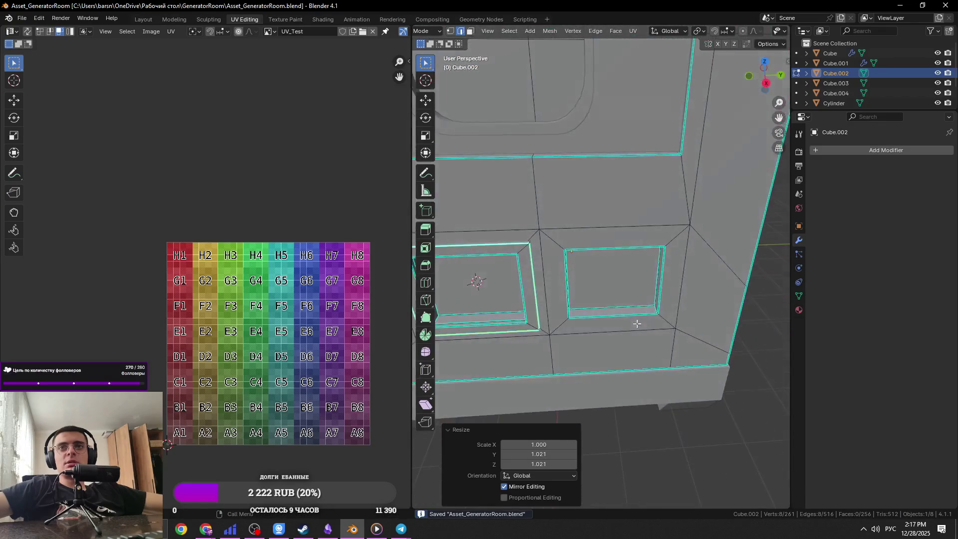
Step: Select the right niche's inner loop and move it along the X axis
{"action": "left_click", "coordinate": [601, 251], "text": "alt"}
{"action": "scroll", "coordinate": [597, 265], "scroll_direction": "down", "scroll_amount": 2}
{"action": "scroll", "coordinate": [619, 262], "scroll_direction": "up", "scroll_amount": 6}
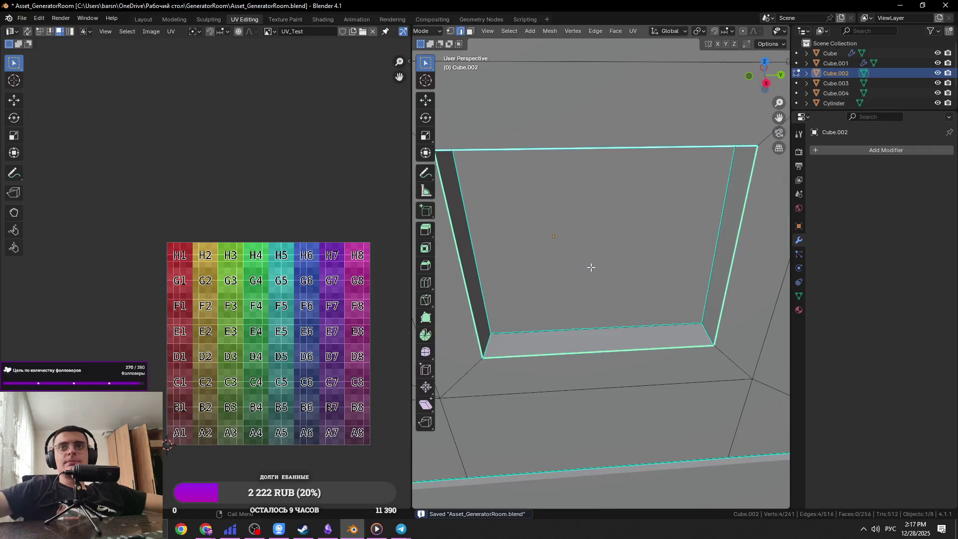
{"action": "scroll", "coordinate": [633, 260], "scroll_direction": "down", "scroll_amount": 3}
{"action": "mouse_move", "coordinate": [633, 259]}
{"action": "middle_mouse_down"}
{"action": "mouse_move", "coordinate": [681, 332]}
{"action": "mouse_move", "coordinate": [713, 347]}
{"action": "middle_mouse_up"}
{"action": "key", "text": "g"}
{"action": "key", "text": "x"}
{"action": "left_click", "coordinate": [724, 350]}
Step: Offset the right niche loop 0.01057 m along X, checking it from top and side views
{"action": "key", "text": "KP_7"}
{"action": "key", "text": "alt+z"}
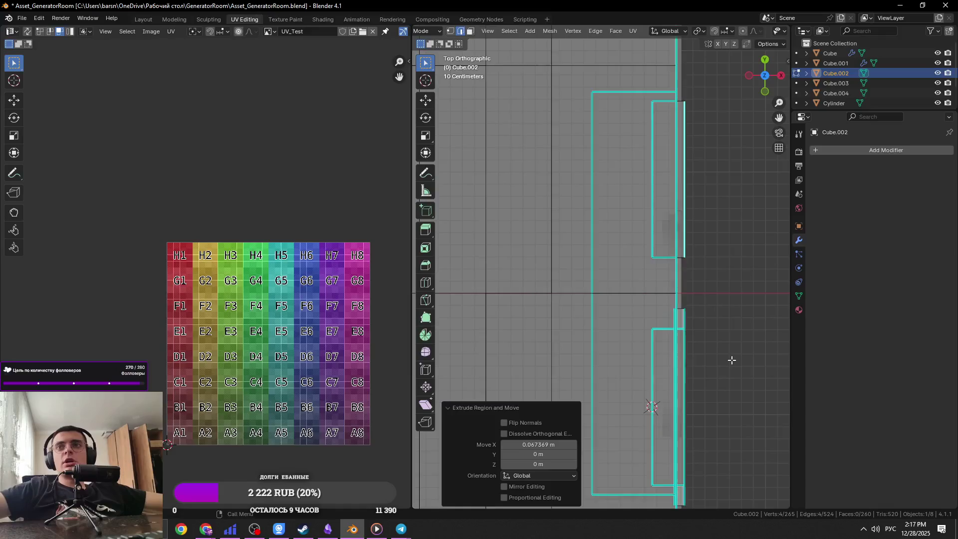
{"action": "key", "text": "alt+z"}
{"action": "key", "text": "g"}
{"action": "key", "text": "x"}
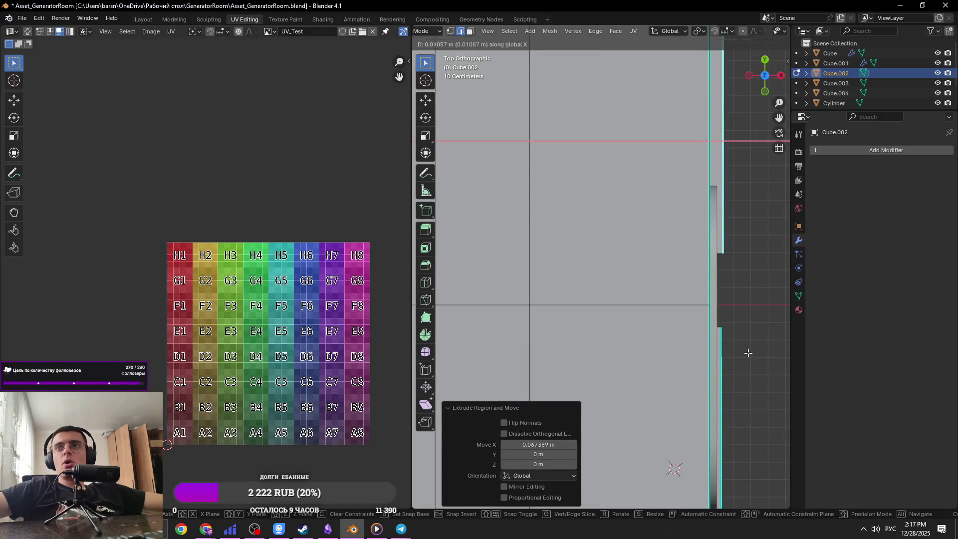
{"action": "left_click", "coordinate": [749, 354]}
{"action": "scroll", "coordinate": [747, 349], "scroll_direction": "down", "scroll_amount": 2}
{"action": "middle_click_drag", "start_coordinate": [745, 348], "coordinate": [693, 296]}
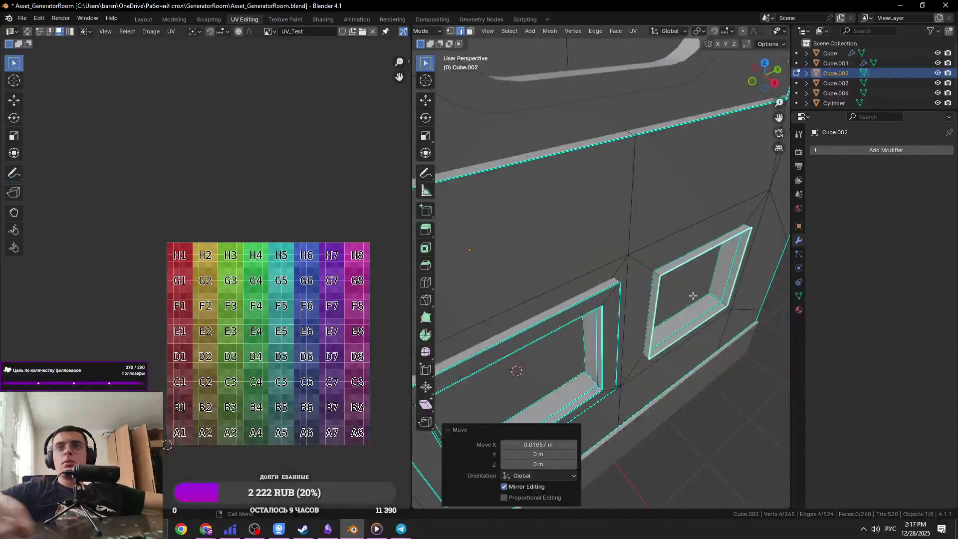
{"action": "key", "text": "KP_1"}
{"action": "key", "text": "KP_3"}
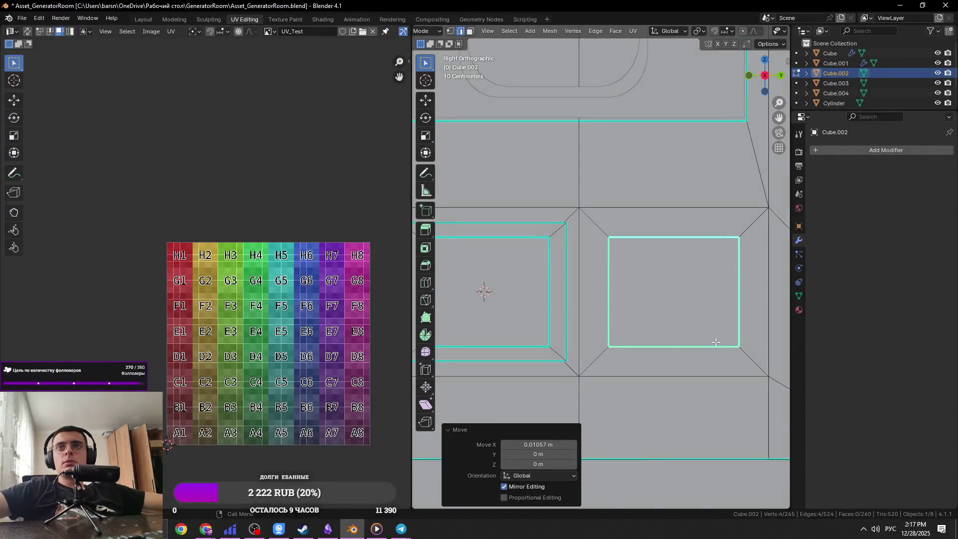
Step: Extrude the right niche frame, enlarge it to 1.262 and recess it about 0.102 m
{"action": "key", "text": "e"}
{"action": "key", "text": "s"}
{"action": "key", "text": "shift+x"}
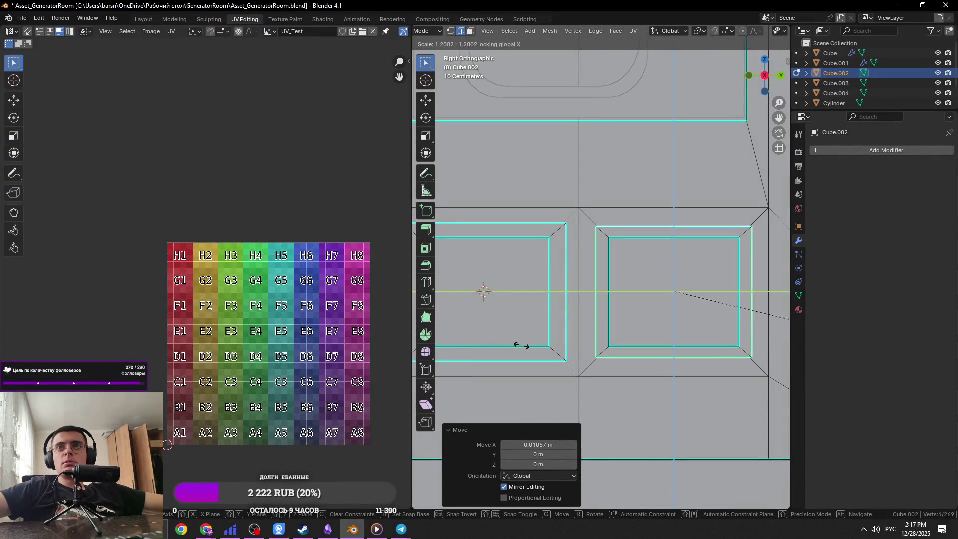
{"action": "left_click", "coordinate": [562, 359]}
{"action": "middle_click_drag", "start_coordinate": [563, 360], "coordinate": [631, 351]}
{"action": "key", "text": "g"}
{"action": "key", "text": "x"}
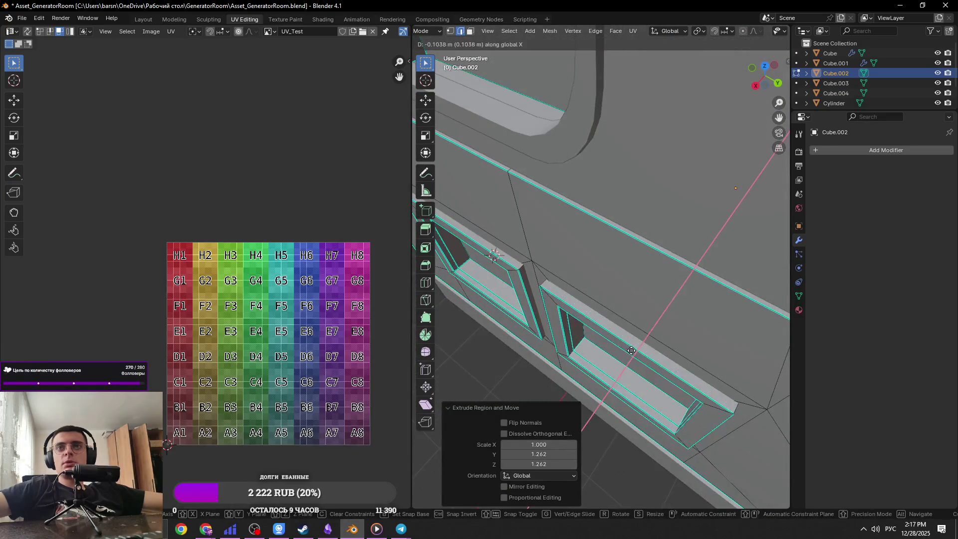
{"action": "left_click", "coordinate": [633, 352]}
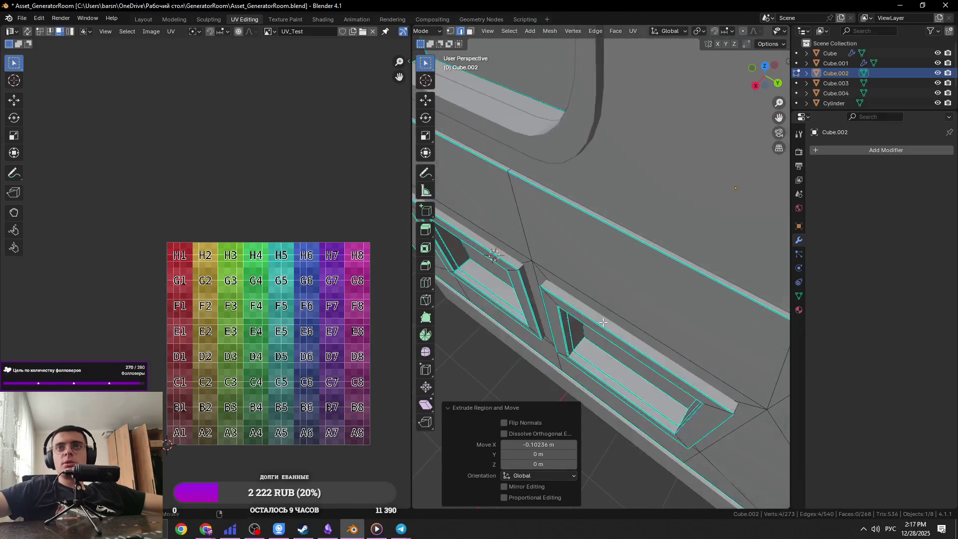
Step: Dismiss the generator reference photo and look over the front panel in Object Mode
{"action": "key", "text": "Tab"}
{"action": "scroll", "coordinate": [603, 322], "scroll_direction": "down", "scroll_amount": 5}
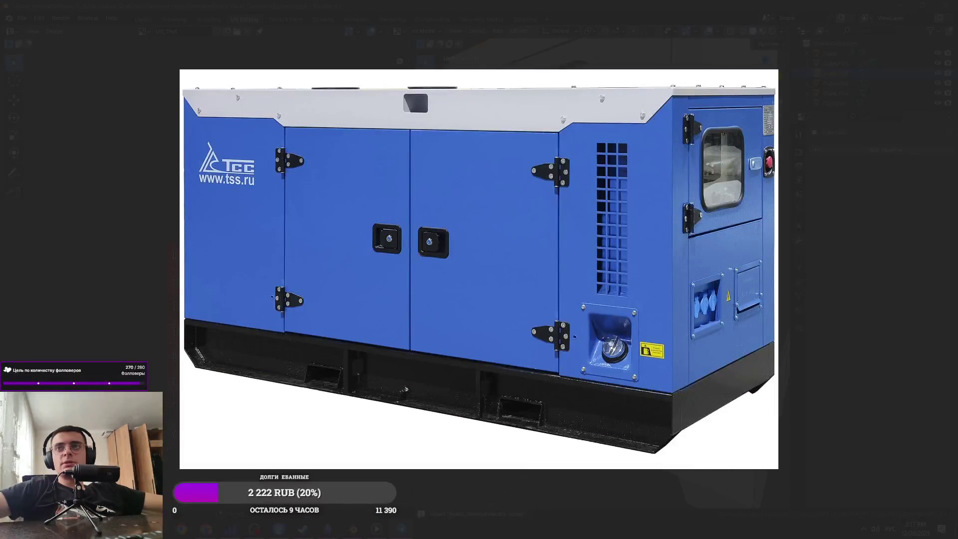
{"action": "key", "text": "Escape"}
{"action": "scroll", "coordinate": [636, 254], "scroll_direction": "up", "scroll_amount": 3}
{"action": "scroll", "coordinate": [614, 270], "scroll_direction": "down", "scroll_amount": 2}
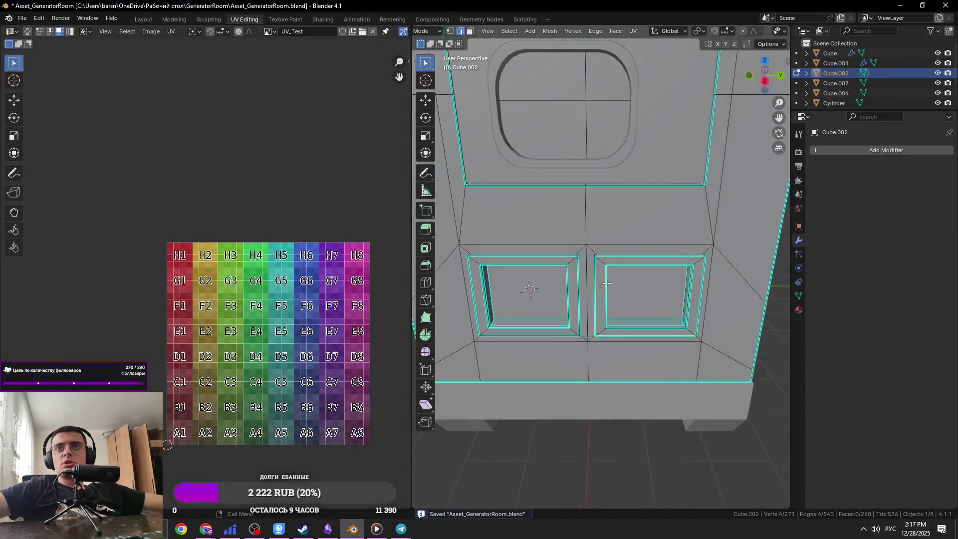
{"action": "scroll", "coordinate": [594, 288], "scroll_direction": "up", "scroll_amount": 6}
{"action": "scroll", "coordinate": [594, 288], "scroll_direction": "down", "scroll_amount": 4}
{"action": "mouse_move", "coordinate": [678, 279]}
{"action": "middle_mouse_down"}
{"action": "mouse_move", "coordinate": [647, 281]}
{"action": "mouse_move", "coordinate": [618, 239]}
{"action": "middle_mouse_up"}
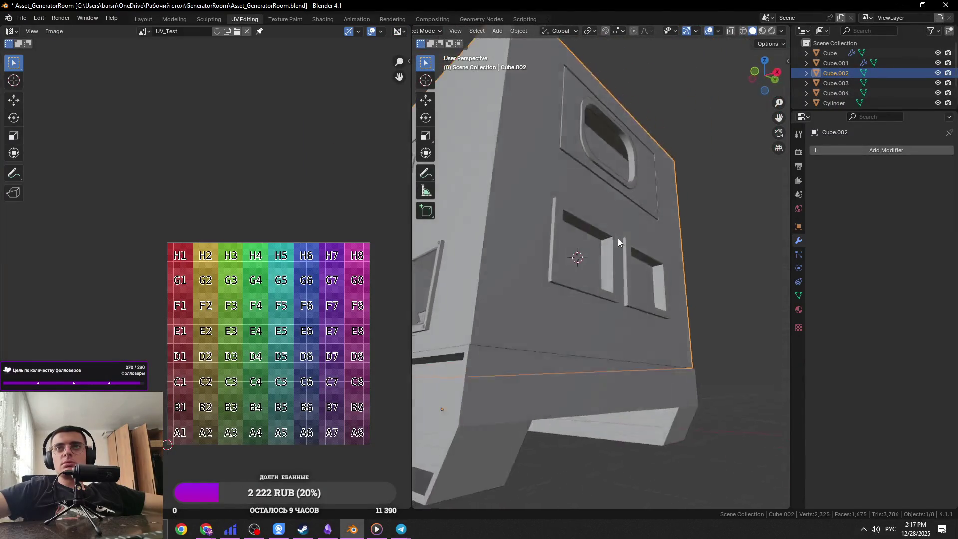
{"action": "scroll", "coordinate": [630, 270], "scroll_direction": "up", "scroll_amount": 3}
Step: Select the niche frame's face loop, adjust its depth along X, and save
{"action": "key", "text": "Tab"}
{"action": "middle_click_drag", "start_coordinate": [630, 273], "coordinate": [638, 298]}
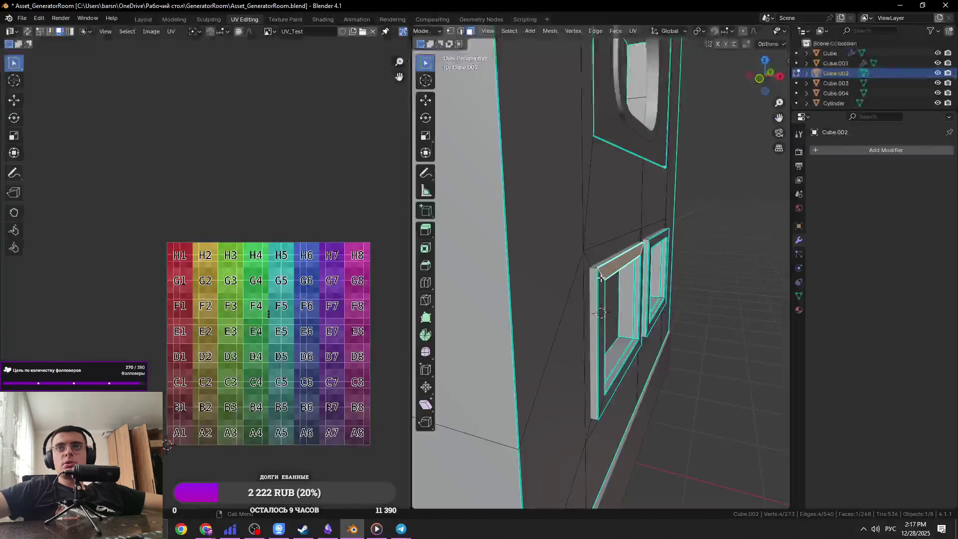
{"action": "left_click", "coordinate": [602, 278]}
{"action": "left_click", "coordinate": [603, 274], "text": "alt"}
{"action": "middle_click_drag", "start_coordinate": [603, 274], "coordinate": [667, 313]}
{"action": "mouse_move", "coordinate": [647, 246]}
{"action": "middle_mouse_down"}
{"action": "mouse_move", "coordinate": [706, 325]}
{"action": "mouse_move", "coordinate": [532, 268]}
{"action": "mouse_move", "coordinate": [562, 309]}
{"action": "mouse_move", "coordinate": [581, 314]}
{"action": "middle_mouse_up"}
{"action": "key", "text": "g"}
{"action": "key", "text": "x"}
{"action": "left_click", "coordinate": [690, 326]}
{"action": "key", "text": "Tab"}
{"action": "key", "text": "ctrl+s"}
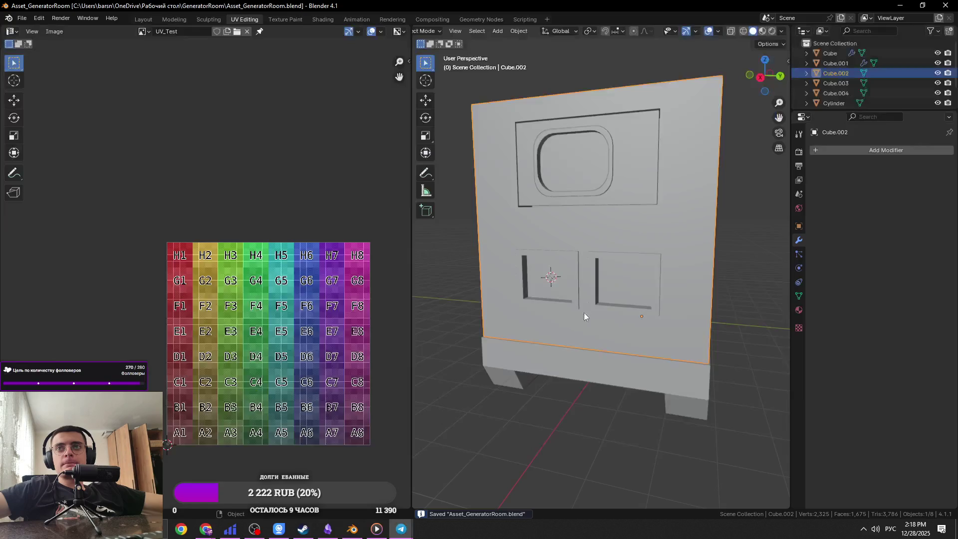
Step: Reselect Cube.002, frame its niche faces in side view, save, and close the reference photo
{"action": "left_click", "coordinate": [743, 277]}
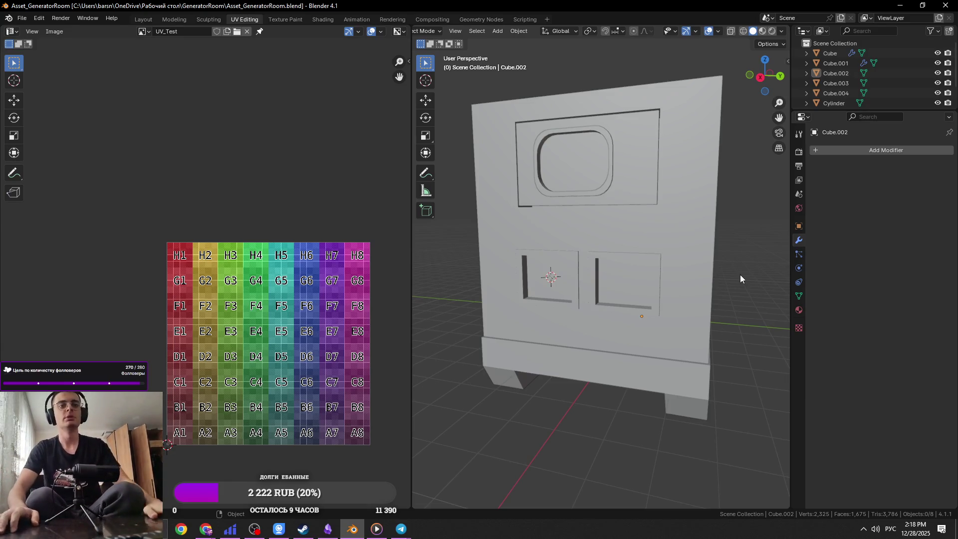
{"action": "left_click", "coordinate": [549, 300]}
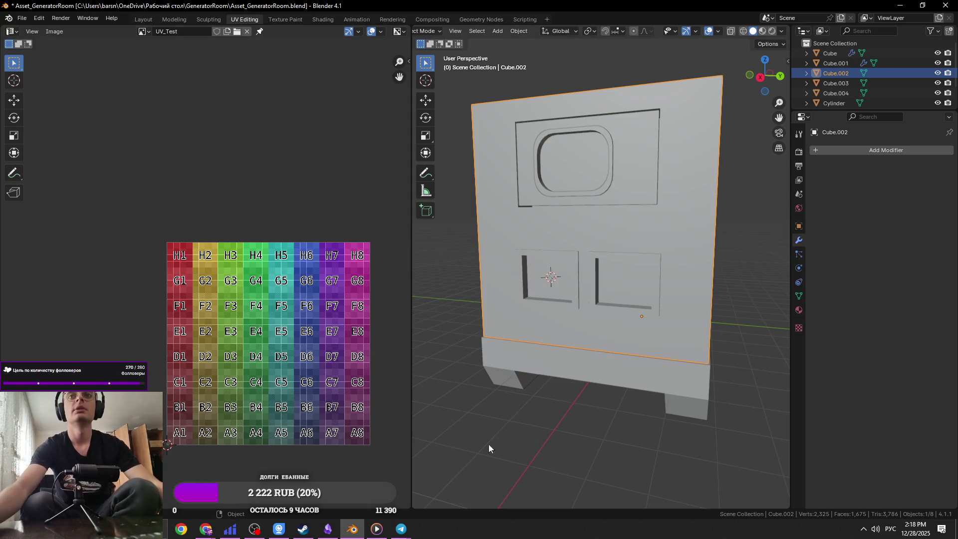
{"action": "key", "text": "Tab"}
{"action": "key", "text": "KP_3"}
{"action": "key", "text": "KP_Decimal"}
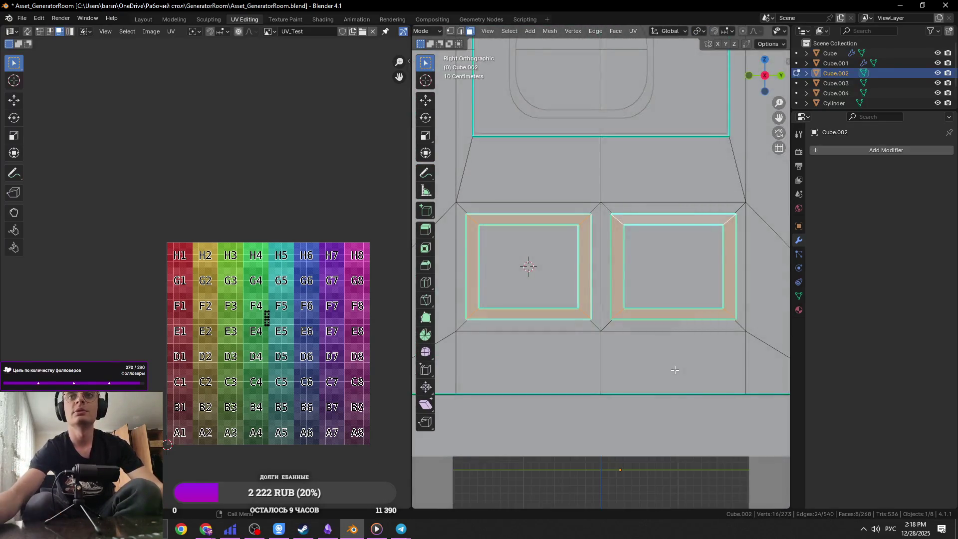
{"action": "key", "text": "ctrl+s"}
{"action": "key", "text": "Tab"}
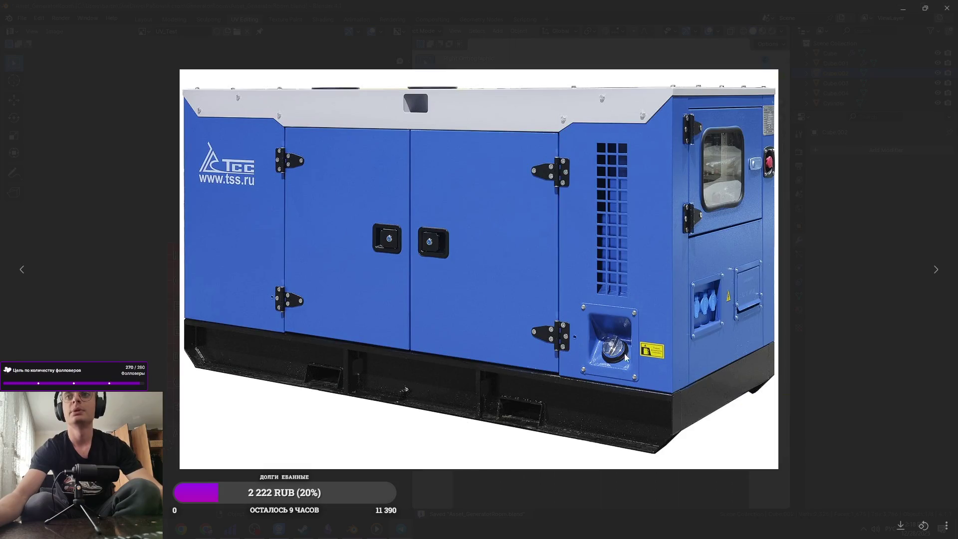
{"action": "left_click", "coordinate": [626, 358]}
{"action": "middle_click_drag", "start_coordinate": [665, 289], "coordinate": [682, 306]}
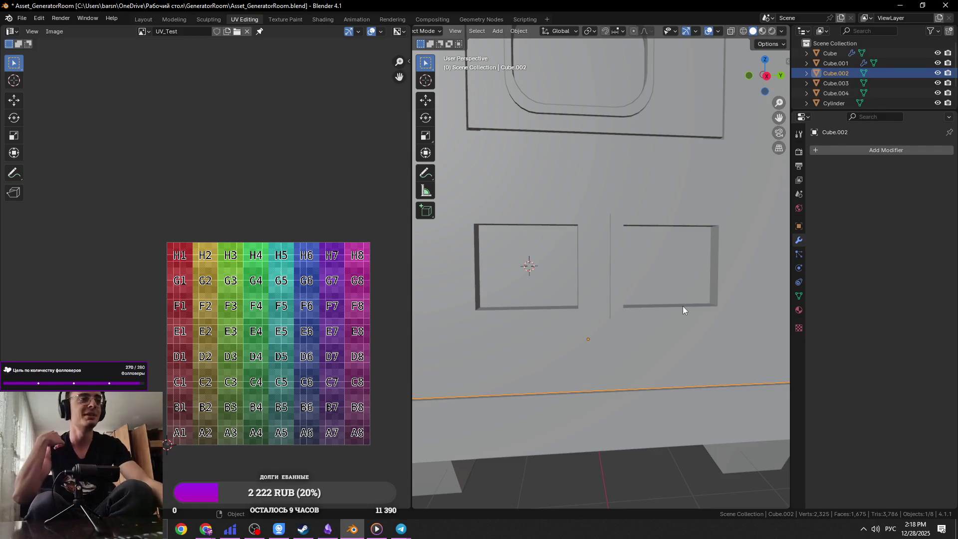
{"action": "key", "text": "Tab"}
Step: Duplicate the right niche's inner face and move the copy vertically along Z
{"action": "left_click", "coordinate": [625, 262]}
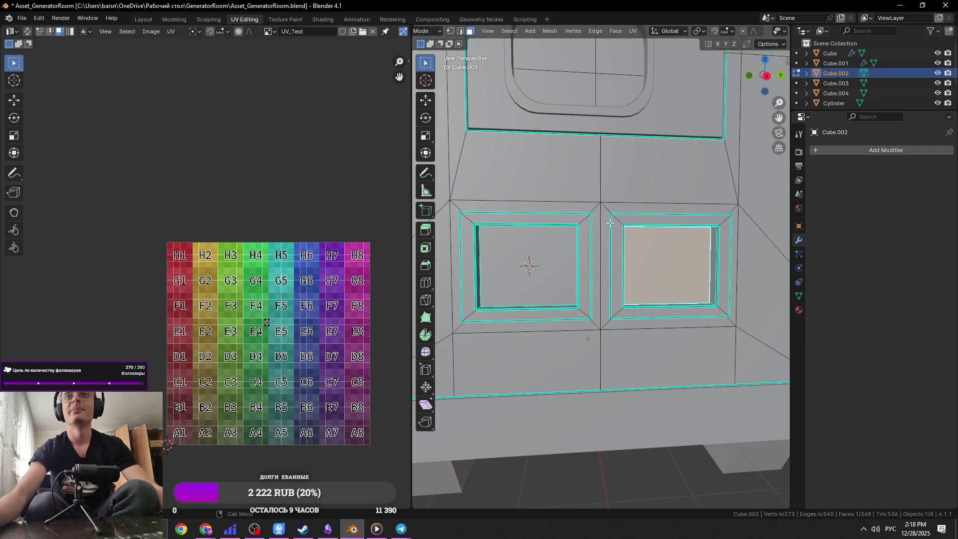
{"action": "key", "text": "ctrl+s"}
{"action": "scroll", "coordinate": [621, 229], "scroll_direction": "up", "scroll_amount": 5}
{"action": "mouse_move", "coordinate": [667, 235]}
{"action": "middle_mouse_down"}
{"action": "mouse_move", "coordinate": [619, 180]}
{"action": "mouse_move", "coordinate": [642, 274]}
{"action": "mouse_move", "coordinate": [717, 241]}
{"action": "middle_mouse_up"}
{"action": "key", "text": "shift+d"}
{"action": "key", "text": "z"}
{"action": "left_click", "coordinate": [642, 274]}
{"action": "key", "text": "g"}
{"action": "key", "text": "z"}
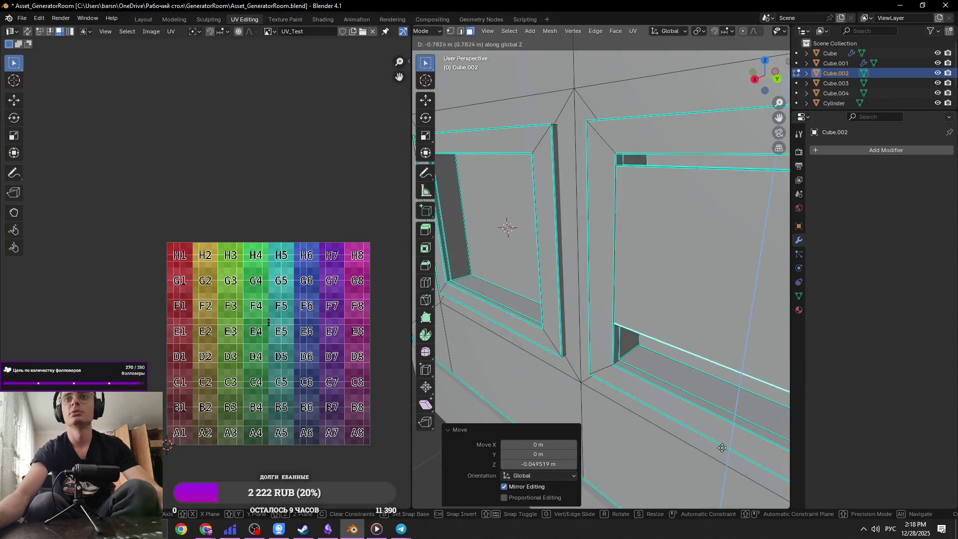
{"action": "left_click", "coordinate": [714, 489]}
Step: Select the square niche's linked faces and shrink them slightly along Y
{"action": "middle_click_drag", "start_coordinate": [685, 354], "coordinate": [724, 368]}
{"action": "left_click", "coordinate": [666, 296]}
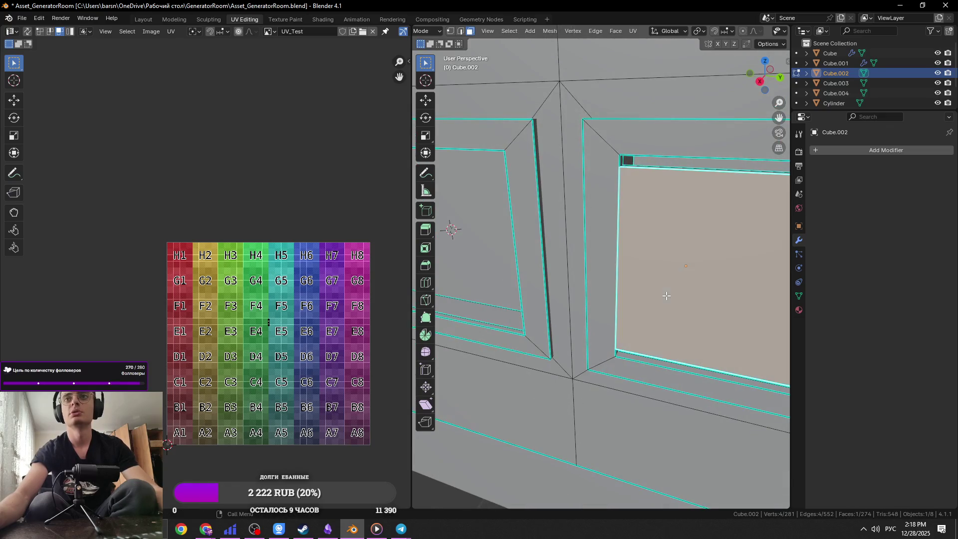
{"action": "scroll", "coordinate": [677, 295], "scroll_direction": "down", "scroll_amount": 3}
{"action": "key", "text": "ctrl+l"}
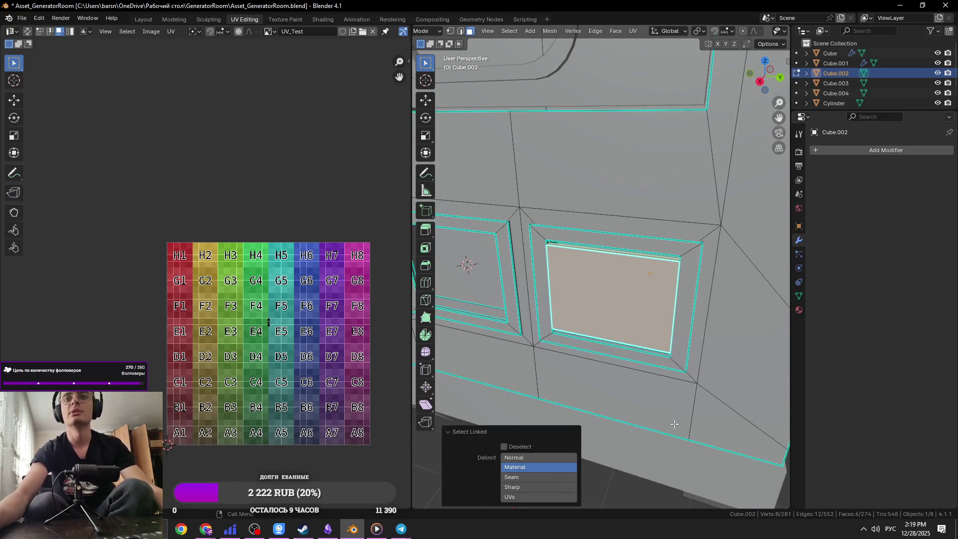
{"action": "key", "text": "s"}
{"action": "key", "text": "y"}
{"action": "left_click", "coordinate": [703, 340]}
Step: Separate the niche's linked faces into a new object, Cube.005
{"action": "middle_click_drag", "start_coordinate": [703, 340], "coordinate": [628, 275]}
{"action": "left_click", "coordinate": [628, 275]}
{"action": "key", "text": "ctrl+s"}
{"action": "key", "text": "l"}
{"action": "key", "text": "p"}
{"action": "left_click", "coordinate": [628, 275]}
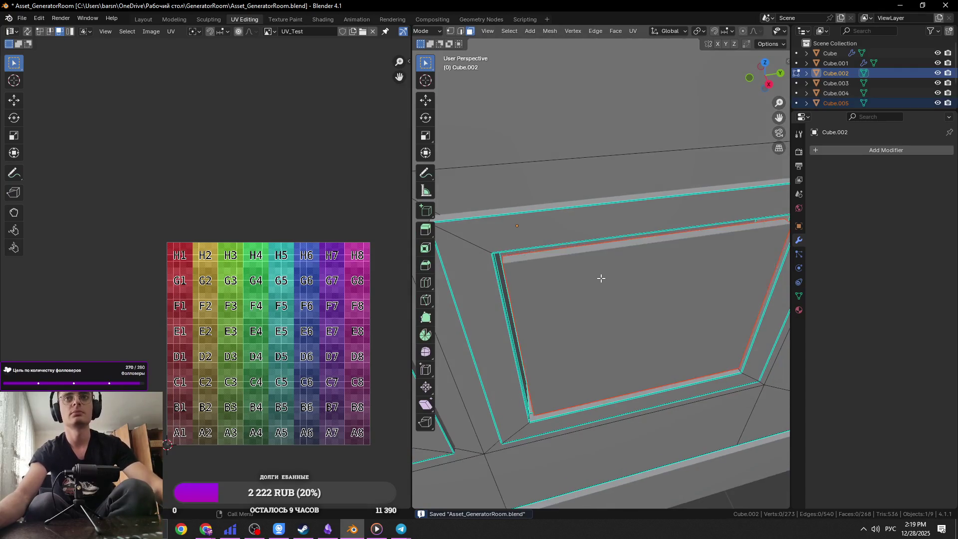
Step: Push the Cube.005 door panel 0.1162 m out along X and save
{"action": "key", "text": "Tab"}
{"action": "left_click", "coordinate": [619, 284]}
{"action": "key", "text": "g"}
{"action": "key", "text": "x"}
{"action": "left_click", "coordinate": [654, 295]}
{"action": "key", "text": "Tab"}
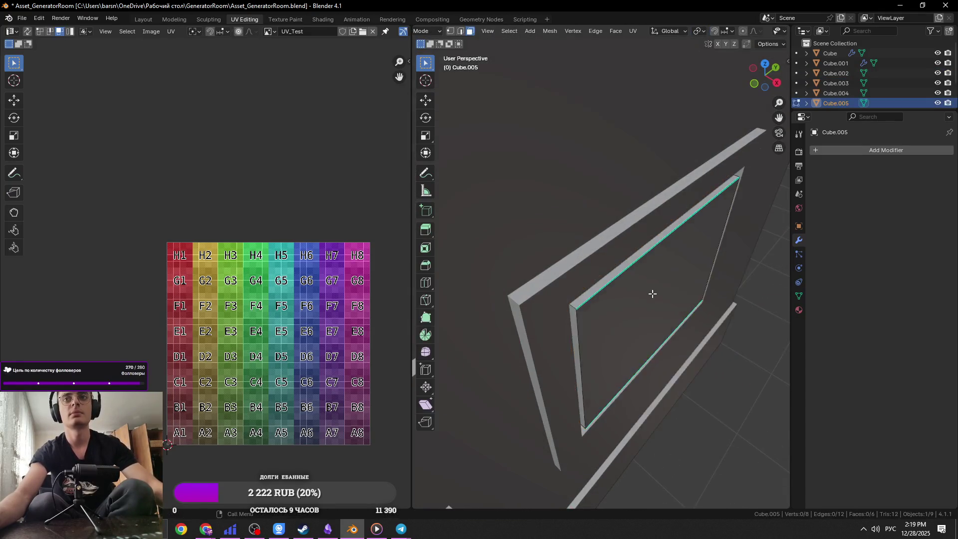
{"action": "key", "text": "g"}
{"action": "key", "text": "x"}
{"action": "left_click", "coordinate": [708, 300]}
{"action": "key", "text": "ctrl+s"}
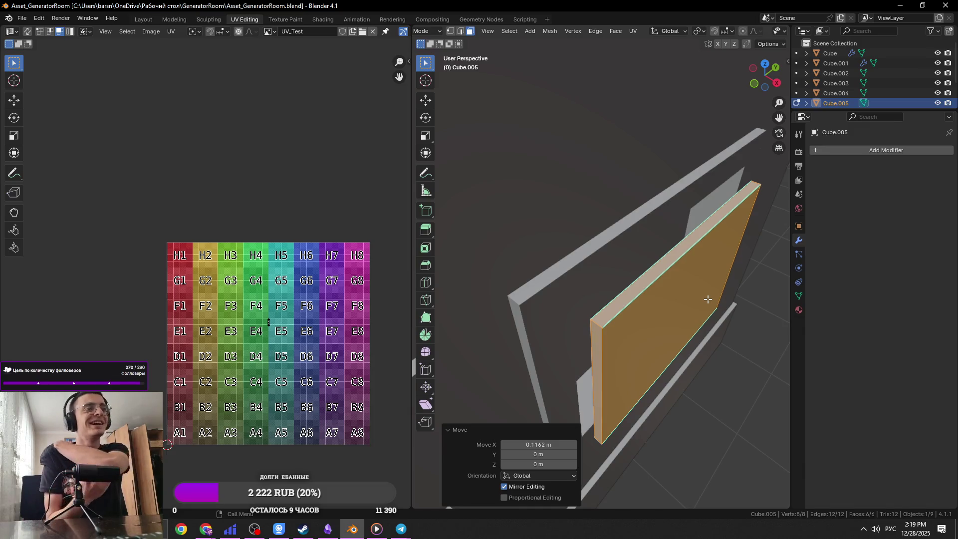
Step: Compare the door panel against the generator reference photo from a few angles
{"action": "key", "text": "alt+Tab"}
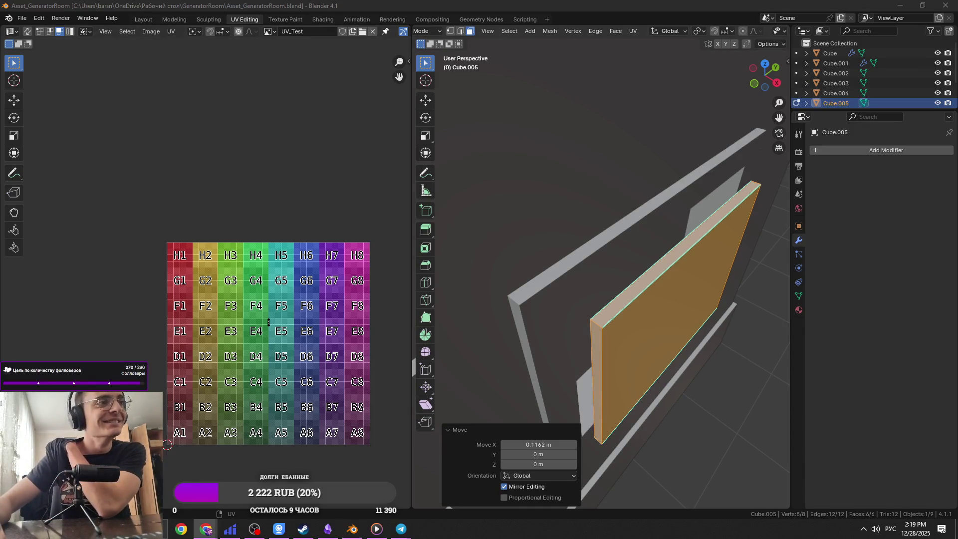
{"action": "middle_click_drag", "start_coordinate": [669, 264], "coordinate": [716, 240]}
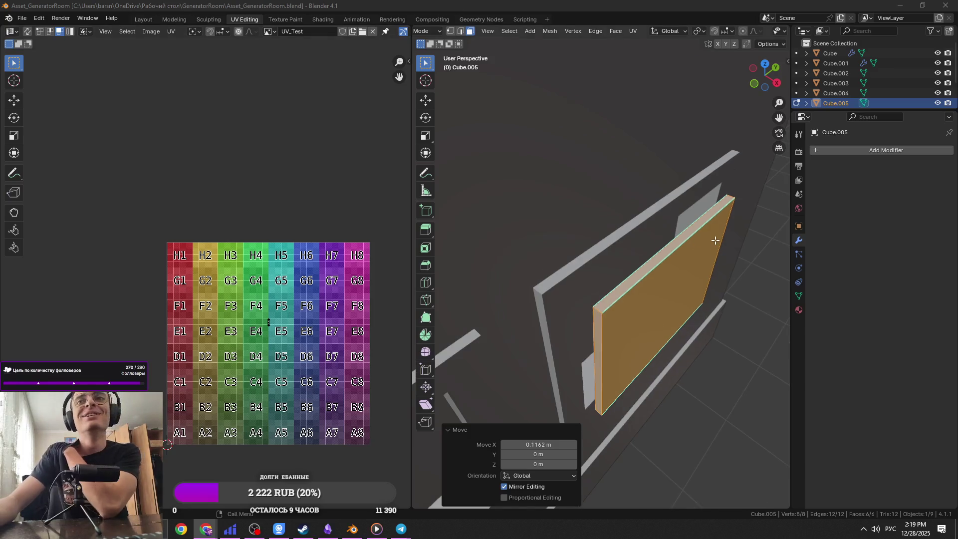
{"action": "middle_click_drag", "start_coordinate": [641, 231], "coordinate": [604, 289]}
{"action": "key", "text": "Tab"}
{"action": "key", "text": "Tab"}
{"action": "scroll", "coordinate": [604, 289], "scroll_direction": "up", "scroll_amount": 3}
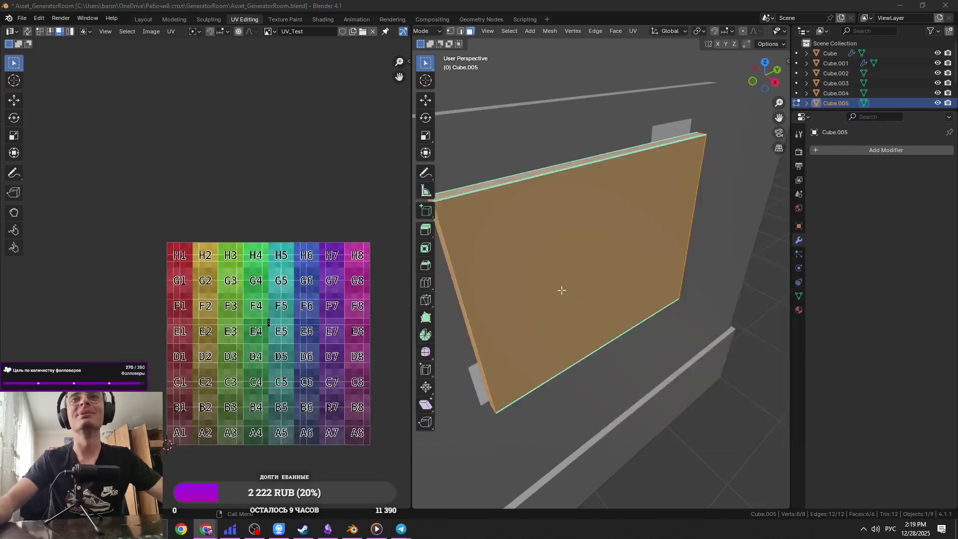
{"action": "key", "text": "alt+Tab"}
{"action": "key", "text": "alt+Tab"}
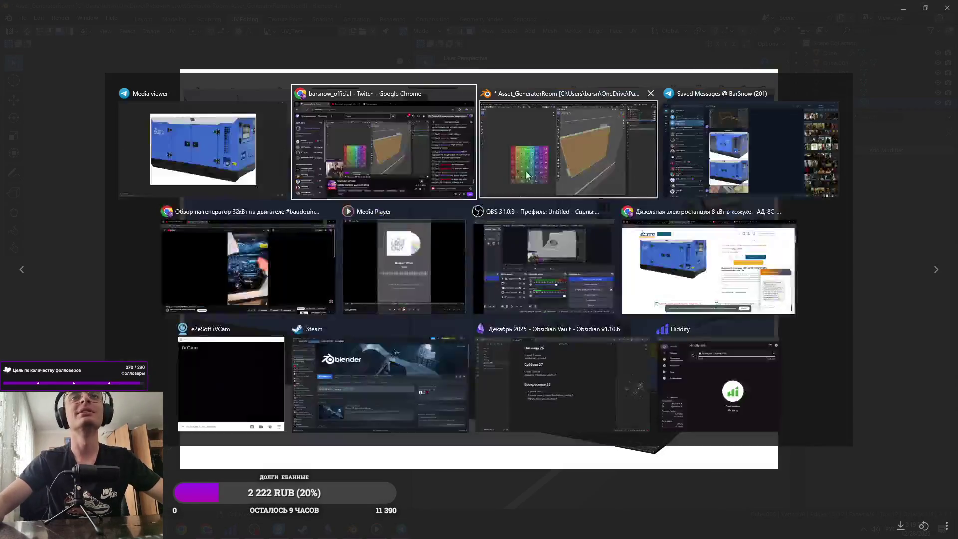
{"action": "key", "text": "alt+Tab"}
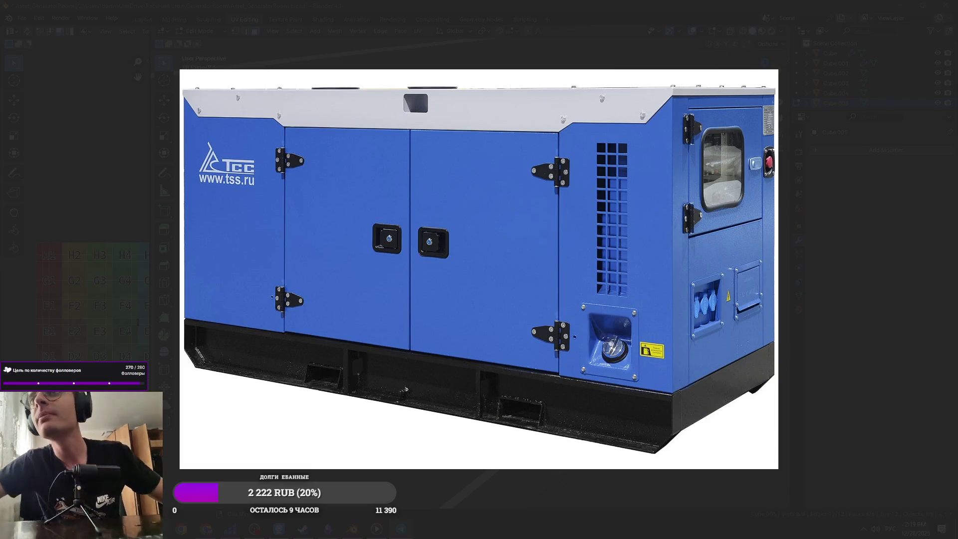
Step: Review the blue generator reference photo in the media viewer
{"action": "key", "text": "alt+Tab"}
{"action": "left_click", "coordinate": [537, 157]}
{"action": "key", "text": "alt+Tab"}
Step: Push the door panel -0.11625 m along X into the niche and save
{"action": "key", "text": "Tab"}
{"action": "mouse_move", "coordinate": [489, 163]}
{"action": "middle_mouse_down"}
{"action": "mouse_move", "coordinate": [554, 229]}
{"action": "mouse_move", "coordinate": [548, 248]}
{"action": "mouse_move", "coordinate": [531, 248]}
{"action": "middle_mouse_up"}
{"action": "key", "text": "g"}
{"action": "key", "text": "x"}
{"action": "key", "text": "x"}
{"action": "left_click", "coordinate": [543, 238]}
{"action": "key", "text": "ctrl+s"}
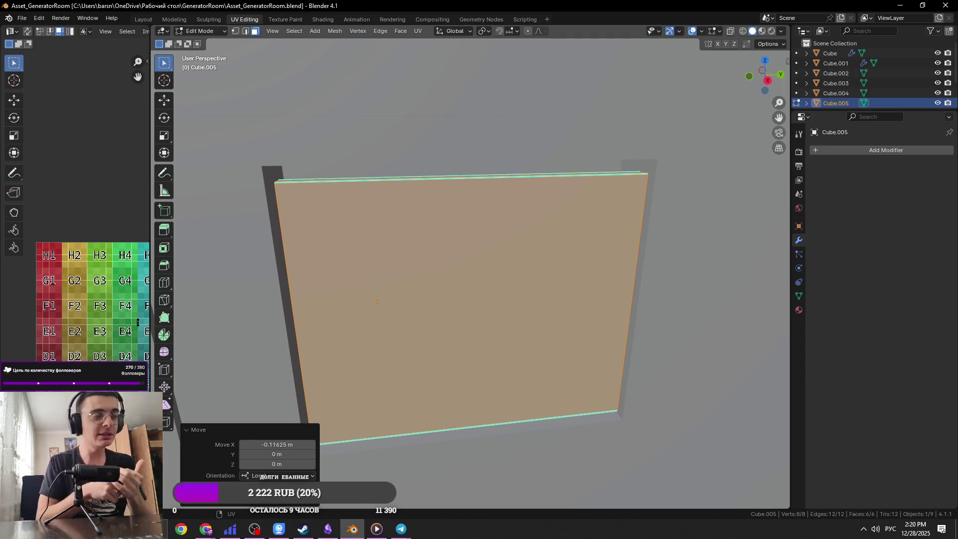
Step: Try raising the panel's top strip, undo it, then shift the selection along X and save
{"action": "scroll", "coordinate": [511, 336], "scroll_direction": "down", "scroll_amount": 4}
{"action": "mouse_move", "coordinate": [511, 336]}
{"action": "middle_mouse_down"}
{"action": "mouse_move", "coordinate": [490, 259]}
{"action": "mouse_move", "coordinate": [388, 196]}
{"action": "mouse_move", "coordinate": [535, 199]}
{"action": "middle_mouse_up"}
{"action": "left_click", "coordinate": [386, 177]}
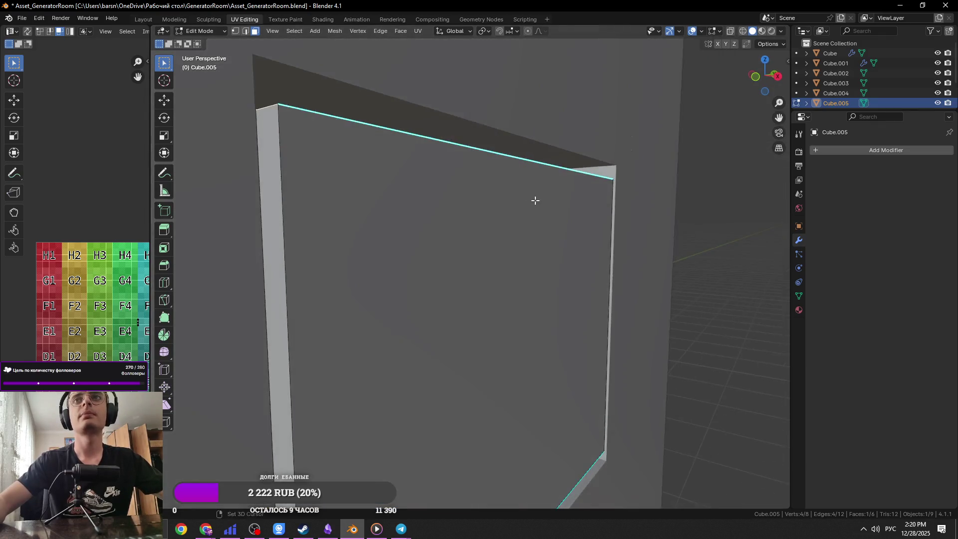
{"action": "key", "text": "g"}
{"action": "key", "text": "z"}
{"action": "left_click", "coordinate": [582, 92]}
{"action": "middle_click_drag", "start_coordinate": [582, 92], "coordinate": [463, 199]}
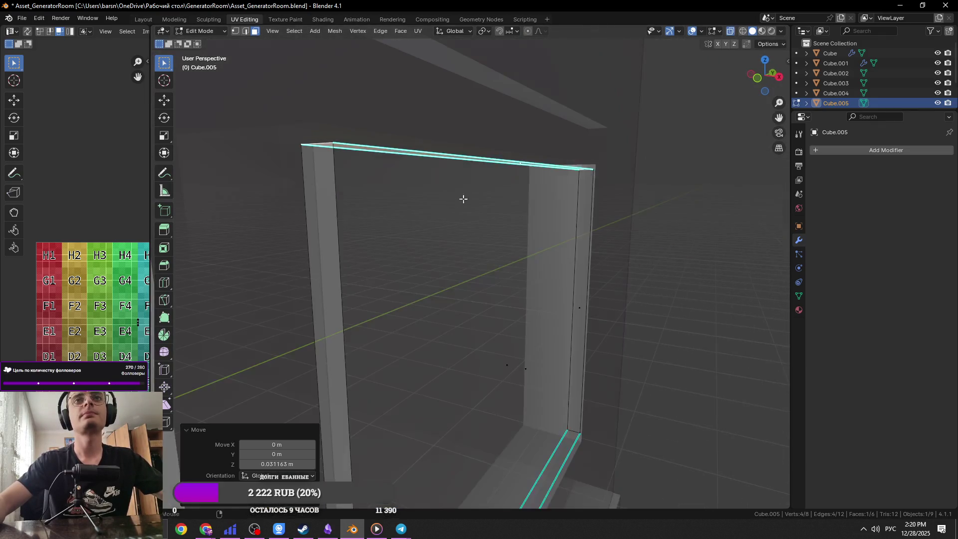
{"action": "key", "text": "ctrl+z"}
{"action": "key", "text": "g"}
{"action": "key", "text": "x"}
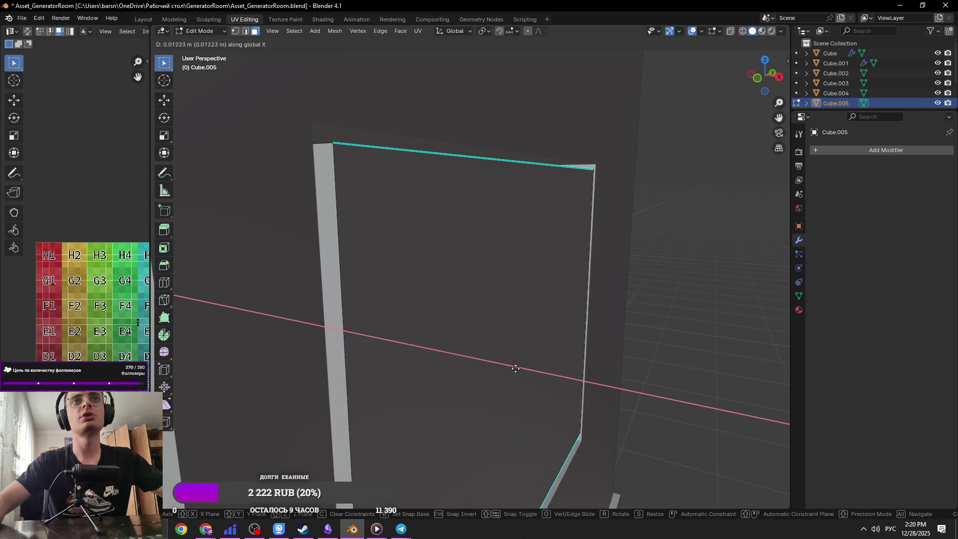
{"action": "left_click", "coordinate": [625, 323]}
{"action": "key", "text": "ctrl+s"}
Step: Delete the door panel's large front face
{"action": "mouse_move", "coordinate": [625, 323]}
{"action": "middle_mouse_down"}
{"action": "mouse_move", "coordinate": [604, 299]}
{"action": "mouse_move", "coordinate": [642, 310]}
{"action": "middle_mouse_up"}
{"action": "key", "text": "x"}
{"action": "left_click", "coordinate": [618, 262]}
Step: Lower the frame's bottom edge about 0.006 m along Z and save
{"action": "mouse_move", "coordinate": [618, 262]}
{"action": "middle_mouse_down"}
{"action": "mouse_move", "coordinate": [504, 242]}
{"action": "mouse_move", "coordinate": [517, 227]}
{"action": "middle_mouse_up"}
{"action": "key", "text": "2"}
{"action": "left_click", "coordinate": [480, 421]}
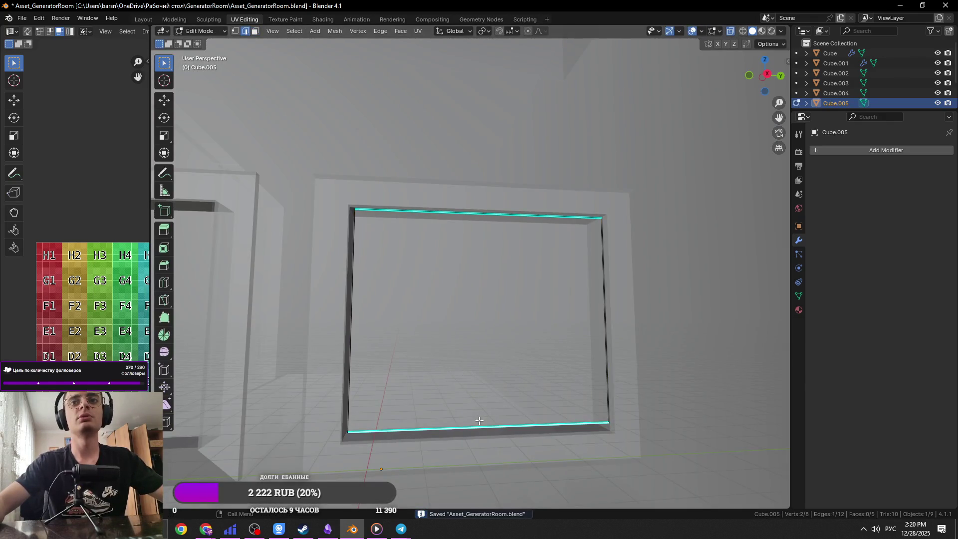
{"action": "key", "text": "KP_Decimal"}
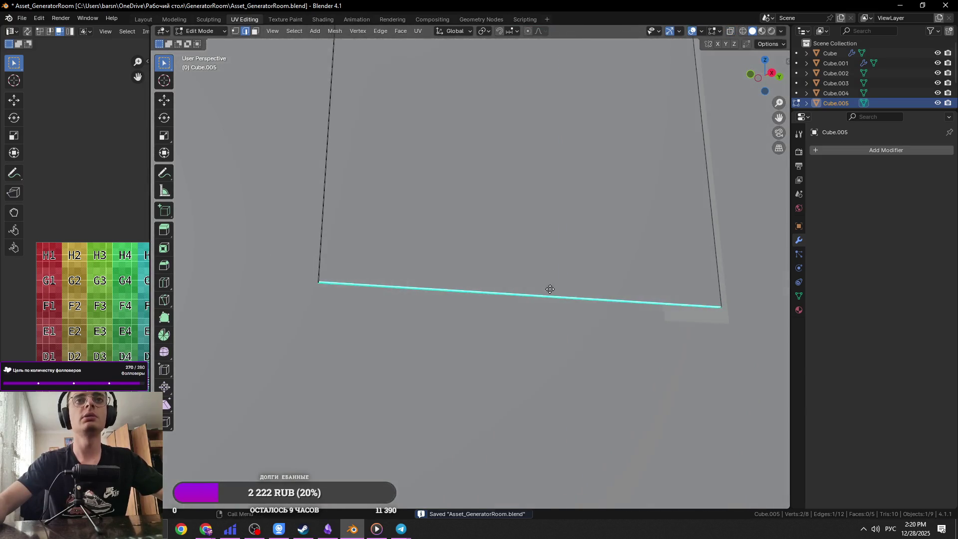
{"action": "key", "text": "g"}
{"action": "key", "text": "z"}
{"action": "left_click", "coordinate": [479, 372]}
{"action": "key", "text": "g"}
{"action": "key", "text": "z"}
{"action": "left_click", "coordinate": [475, 399]}
{"action": "key", "text": "ctrl+s"}
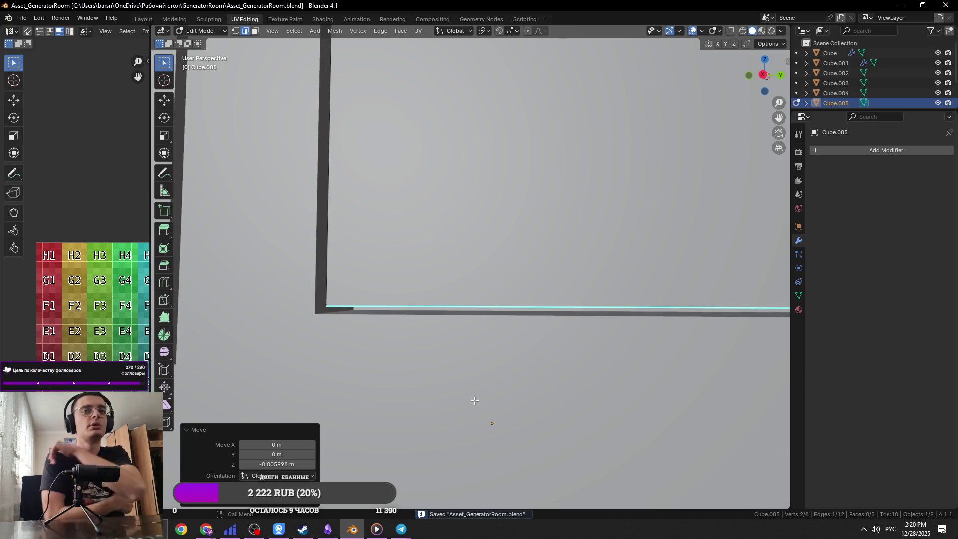
{"action": "scroll", "coordinate": [458, 259], "scroll_direction": "down", "scroll_amount": 3}
{"action": "mouse_move", "coordinate": [556, 238]}
{"action": "middle_mouse_down"}
{"action": "mouse_move", "coordinate": [442, 294]}
{"action": "mouse_move", "coordinate": [431, 315]}
{"action": "middle_mouse_up"}
Step: Lower the frame's thin bottom face strip 0.039 m along Z and save
{"action": "key", "text": "3"}
{"action": "left_click", "coordinate": [329, 373]}
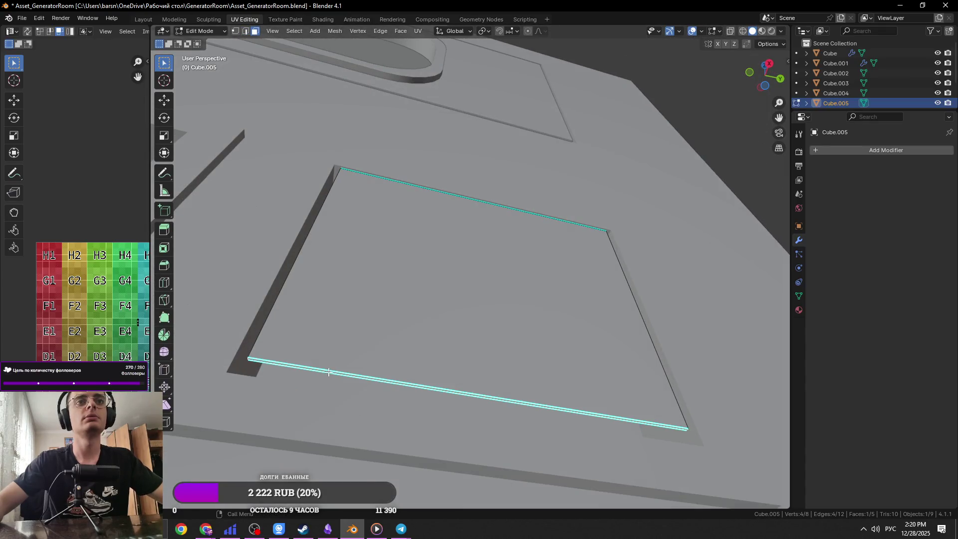
{"action": "key", "text": "g"}
{"action": "key", "text": "z"}
{"action": "left_click", "coordinate": [500, 478]}
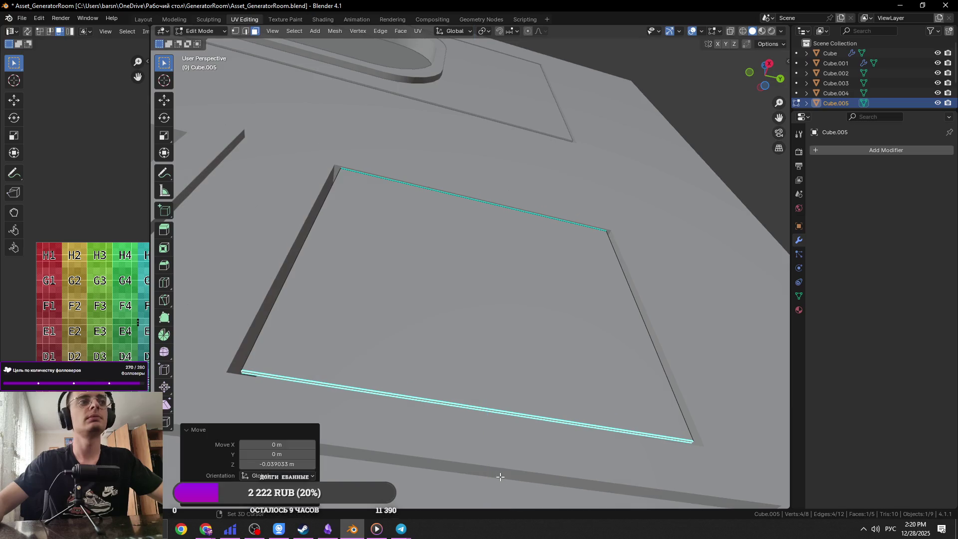
{"action": "mouse_move", "coordinate": [454, 389]}
{"action": "middle_mouse_down"}
{"action": "mouse_move", "coordinate": [436, 419]}
{"action": "mouse_move", "coordinate": [426, 398]}
{"action": "middle_mouse_up"}
{"action": "key", "text": "ctrl+s"}
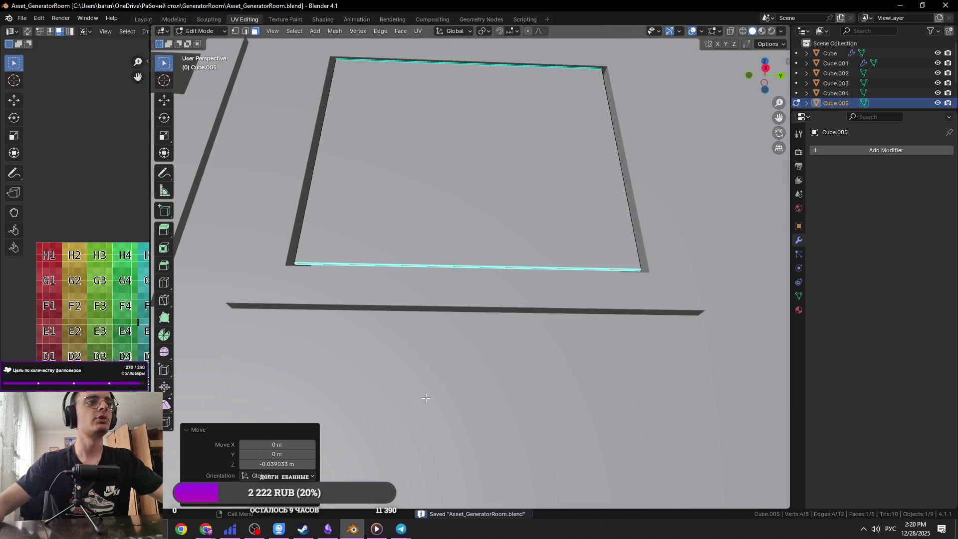
Step: Fine-tune the bottom strip's height with another vertical move
{"action": "mouse_move", "coordinate": [422, 317]}
{"action": "middle_mouse_down"}
{"action": "mouse_move", "coordinate": [398, 284]}
{"action": "mouse_move", "coordinate": [414, 342]}
{"action": "middle_mouse_up"}
{"action": "scroll", "coordinate": [493, 332], "scroll_direction": "up", "scroll_amount": 4}
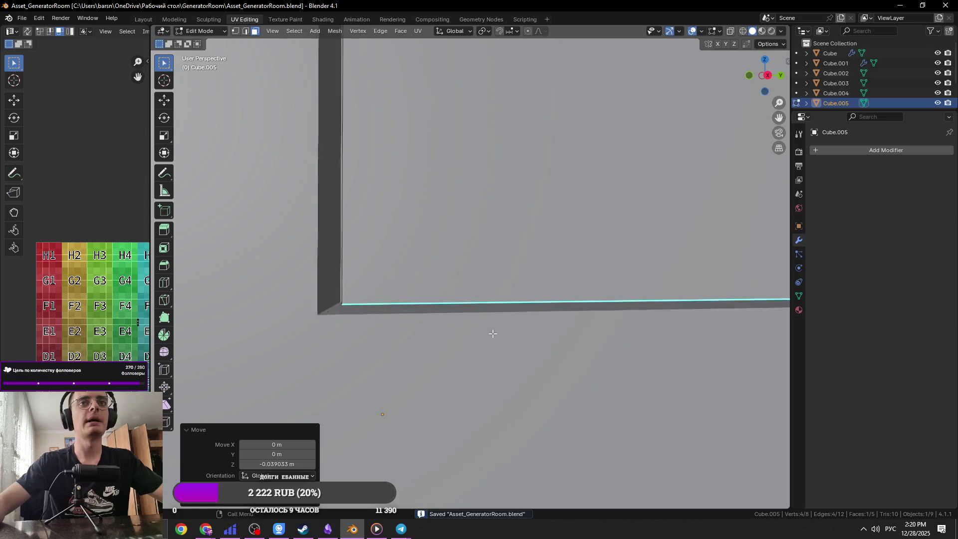
{"action": "key", "text": "g"}
{"action": "key", "text": "z"}
{"action": "left_click", "coordinate": [481, 332]}
{"action": "scroll", "coordinate": [421, 293], "scroll_direction": "down", "scroll_amount": 6}
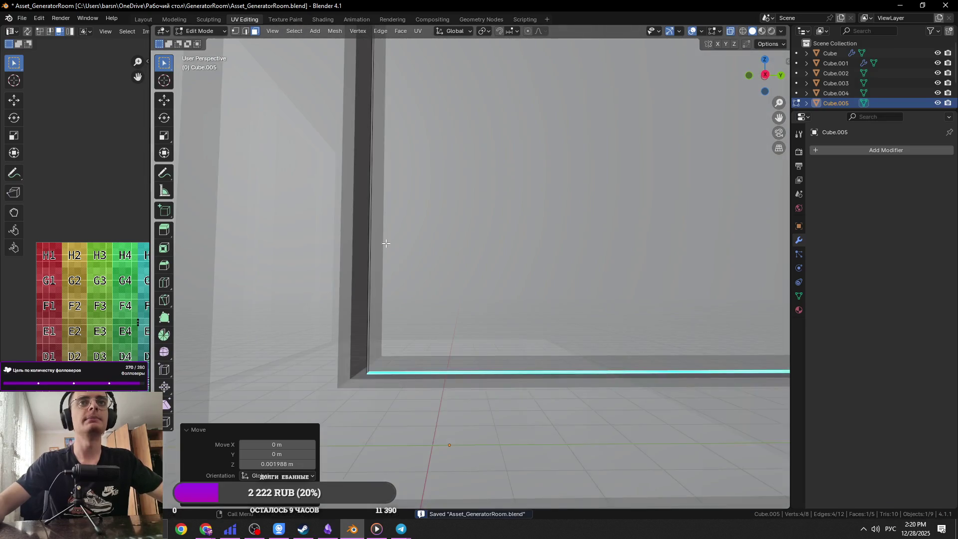
{"action": "scroll", "coordinate": [422, 212], "scroll_direction": "down", "scroll_amount": 3}
Step: Widen the whole frame to 1.026 along Y and save
{"action": "key", "text": "a"}
{"action": "middle_click_drag", "start_coordinate": [422, 212], "coordinate": [499, 279]}
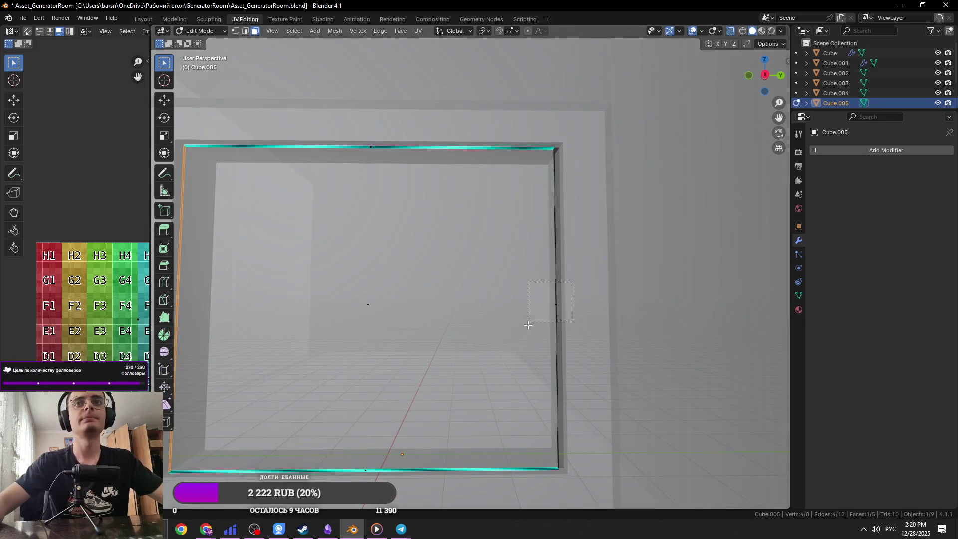
{"action": "scroll", "coordinate": [577, 335], "scroll_direction": "up", "scroll_amount": 4}
{"action": "scroll", "coordinate": [576, 335], "scroll_direction": "up", "scroll_amount": 4}
{"action": "key", "text": "s"}
{"action": "key", "text": "x"}
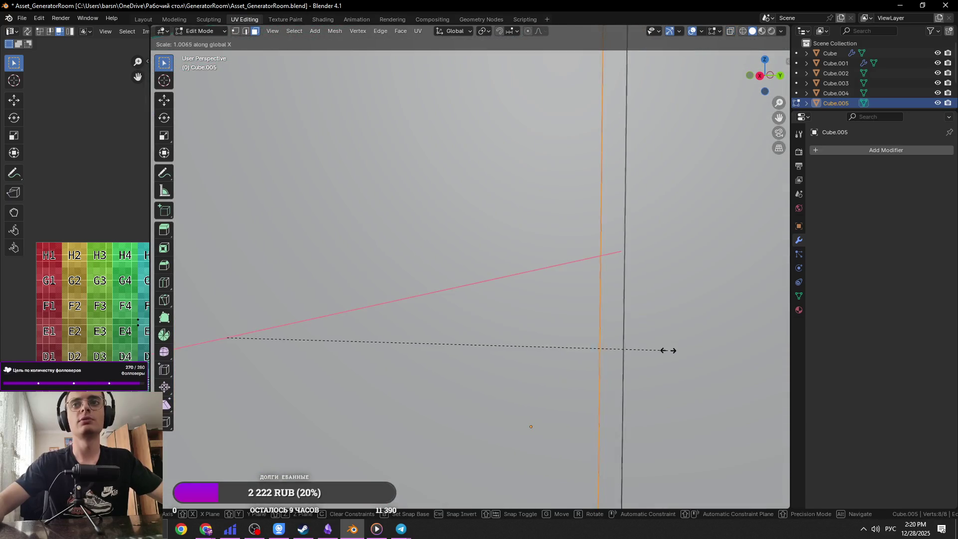
{"action": "key", "text": "y"}
{"action": "left_click", "coordinate": [748, 349]}
{"action": "scroll", "coordinate": [603, 325], "scroll_direction": "down", "scroll_amount": 3}
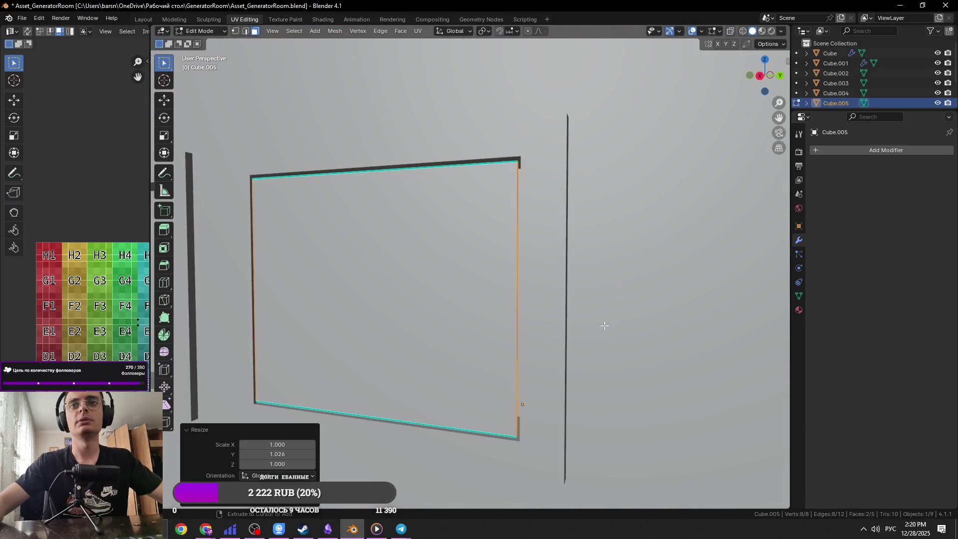
{"action": "key", "text": "ctrl+s"}
{"action": "scroll", "coordinate": [595, 323], "scroll_direction": "up", "scroll_amount": 5}
Step: Adjust the frame's top face height with two vertical moves
{"action": "left_click", "coordinate": [366, 273]}
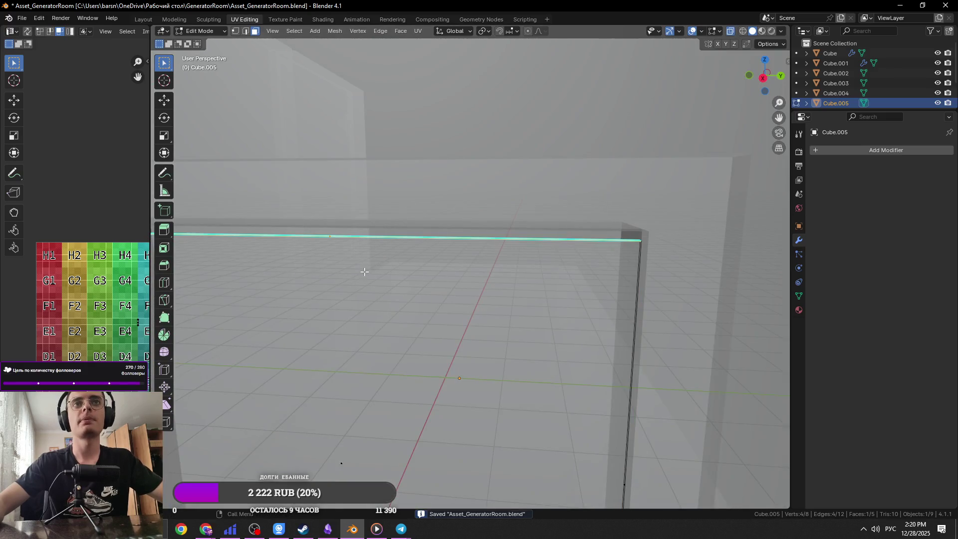
{"action": "scroll", "coordinate": [475, 278], "scroll_direction": "down", "scroll_amount": 2}
{"action": "scroll", "coordinate": [475, 279], "scroll_direction": "down", "scroll_amount": 1}
{"action": "mouse_move", "coordinate": [472, 323]}
{"action": "middle_mouse_down"}
{"action": "mouse_move", "coordinate": [477, 336]}
{"action": "mouse_move", "coordinate": [464, 336]}
{"action": "middle_mouse_up"}
{"action": "key", "text": "g"}
{"action": "key", "text": "z"}
{"action": "left_click", "coordinate": [465, 321]}
{"action": "key", "text": "g"}
{"action": "key", "text": "z"}
{"action": "left_click", "coordinate": [502, 300]}
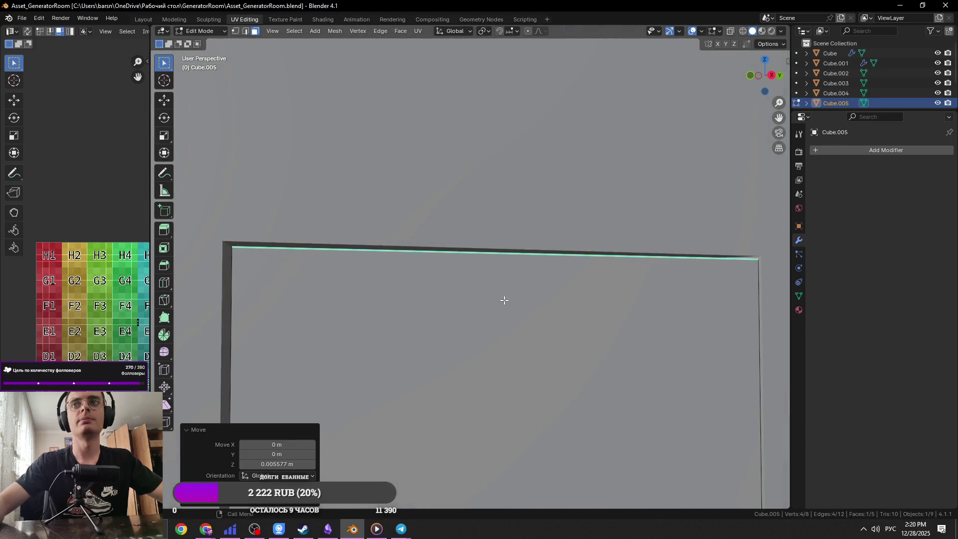
Step: Return to Object Mode, deselect the frame, save, and view the front
{"action": "key", "text": "Tab"}
{"action": "scroll", "coordinate": [591, 281], "scroll_direction": "down", "scroll_amount": 3}
{"action": "left_click", "coordinate": [591, 278]}
{"action": "key", "text": "ctrl+s"}
{"action": "mouse_move", "coordinate": [591, 278]}
{"action": "middle_mouse_down"}
{"action": "mouse_move", "coordinate": [567, 276]}
{"action": "mouse_move", "coordinate": [590, 292]}
{"action": "middle_mouse_up"}
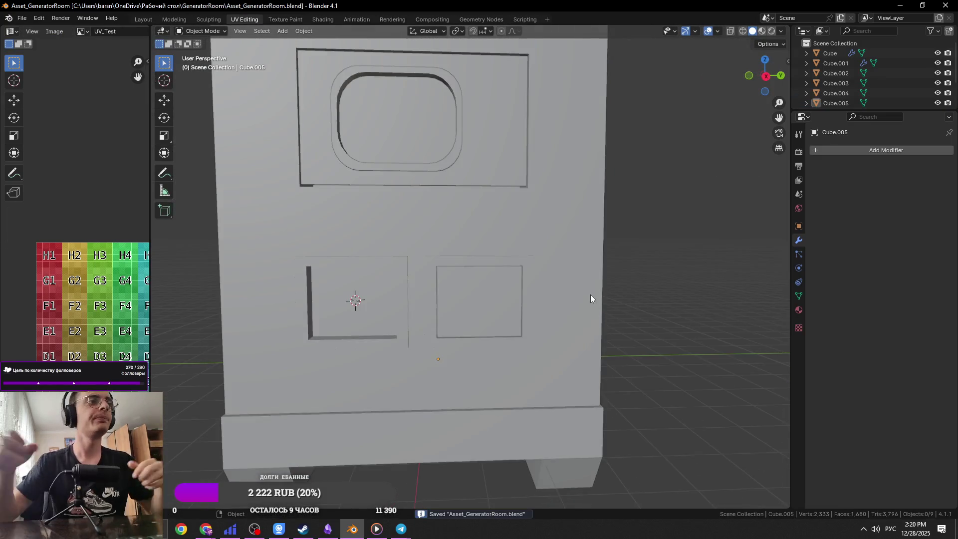
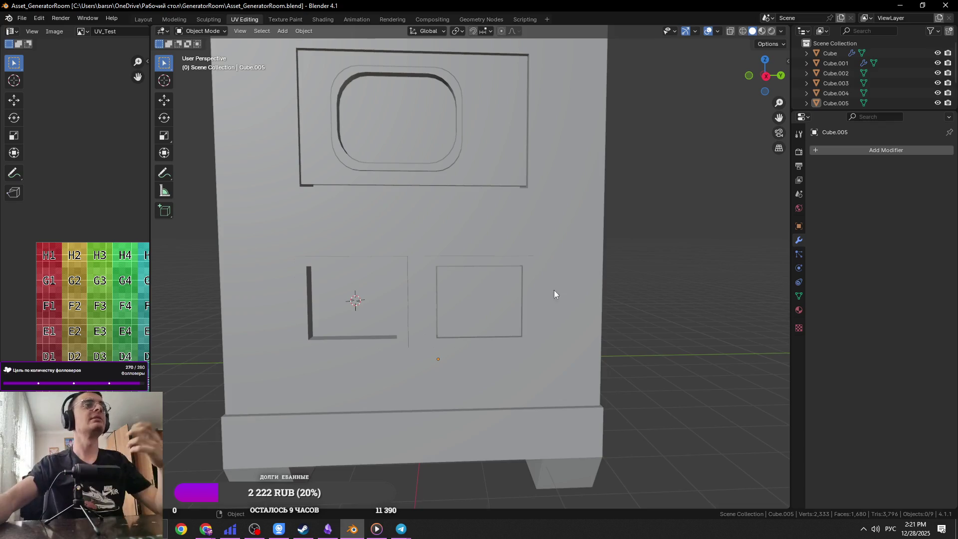
Step: Save Asset_GeneratorRoom.blend and angle the view onto the enclosure's side panels
{"action": "key", "text": "alt+Tab"}
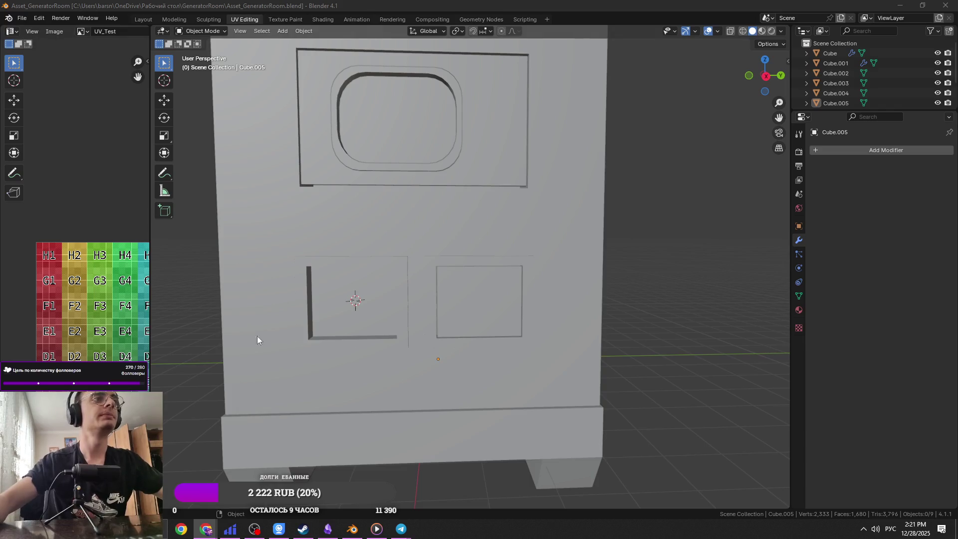
{"action": "scroll", "coordinate": [265, 431], "scroll_direction": "down", "scroll_amount": 3}
{"action": "key", "text": "ctrl+s"}
{"action": "middle_click_drag", "start_coordinate": [336, 390], "coordinate": [442, 345]}
{"action": "scroll", "coordinate": [442, 346], "scroll_direction": "up", "scroll_amount": 5}
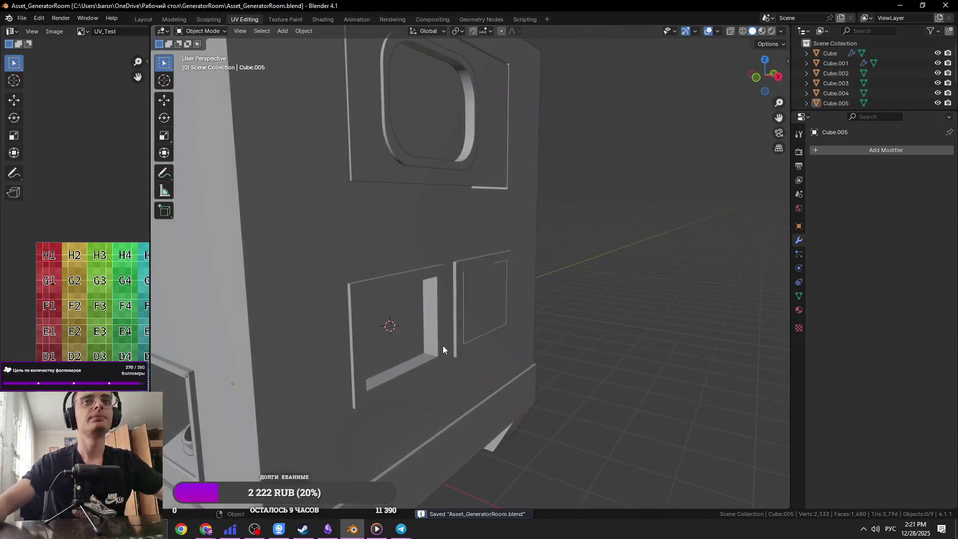
Step: Select Cube.002, the main enclosure body, and bring up the blue generator reference photo
{"action": "left_click", "coordinate": [445, 349]}
{"action": "key", "text": "alt+Tab"}
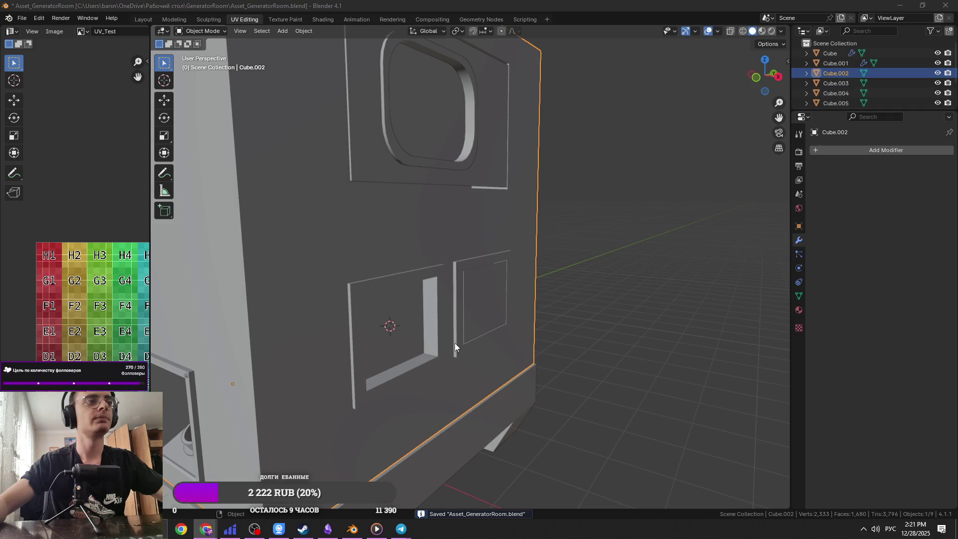
{"action": "key", "text": "alt+Tab"}
{"action": "left_click", "coordinate": [447, 214]}
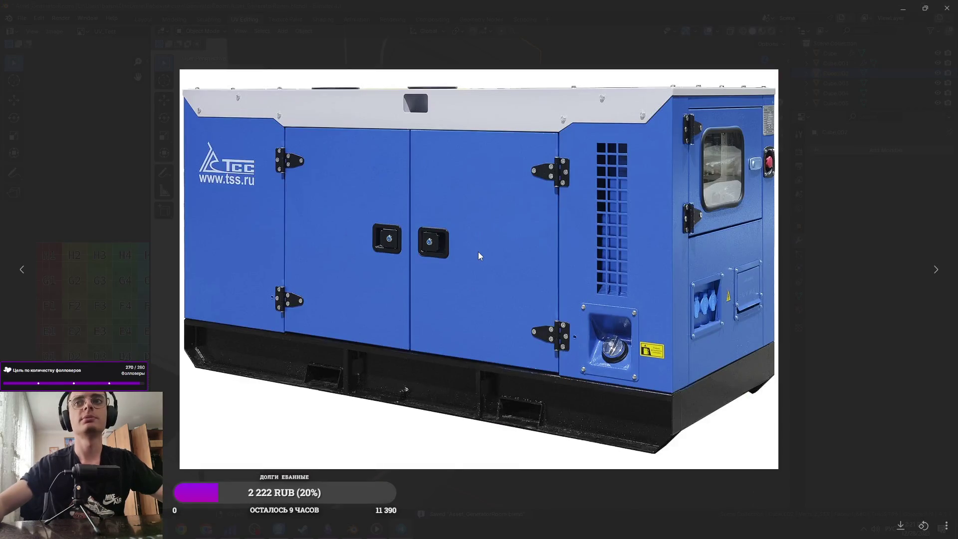
{"action": "key", "text": "alt+Tab"}
{"action": "key", "text": "alt+Tab"}
{"action": "key", "text": "alt+Tab"}
{"action": "key", "text": "alt+Tab"}
{"action": "key", "text": "alt+Tab"}
{"action": "key", "text": "alt+Tab"}
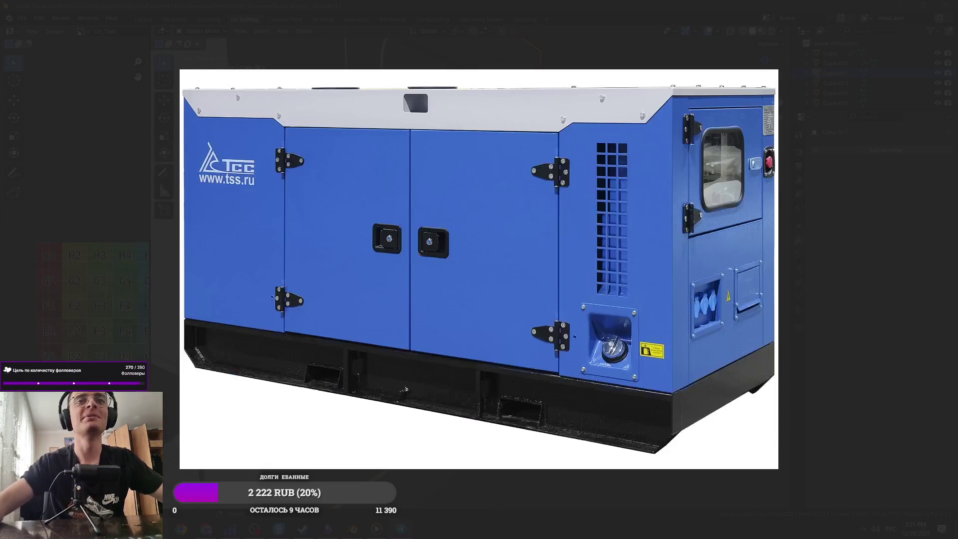
{"action": "key", "text": "alt+Tab"}
{"action": "left_click", "coordinate": [518, 154]}
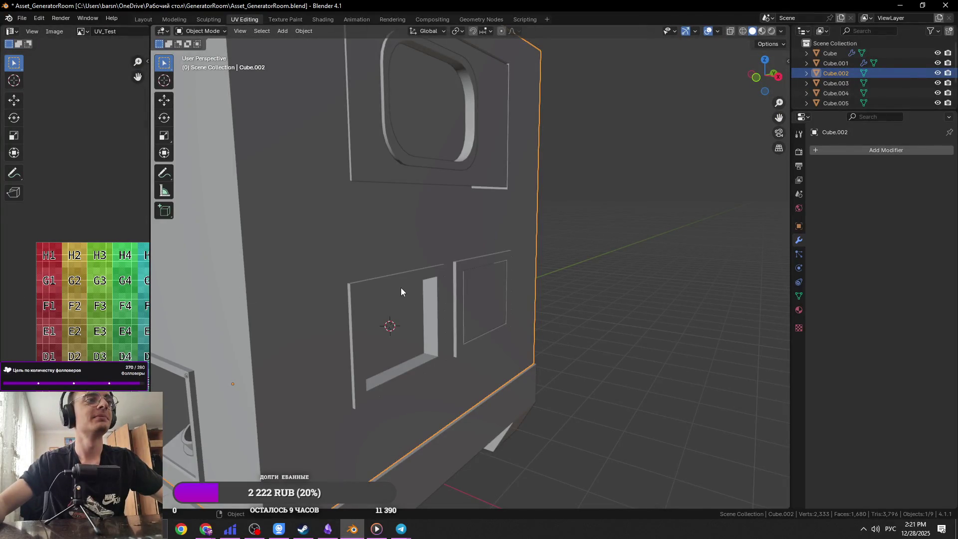
{"action": "key", "text": "ctrl+s"}
{"action": "key", "text": "alt+Tab"}
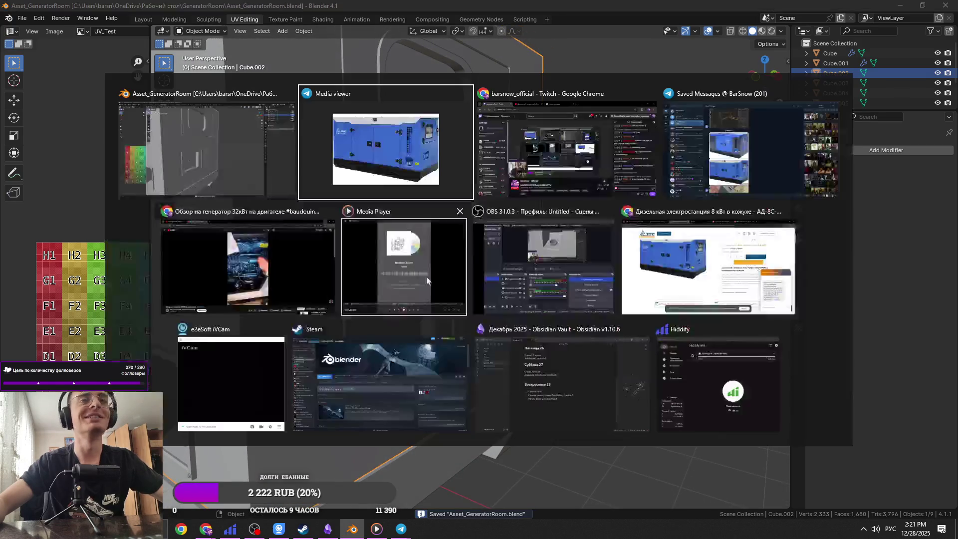
{"action": "key", "text": "alt+Tab"}
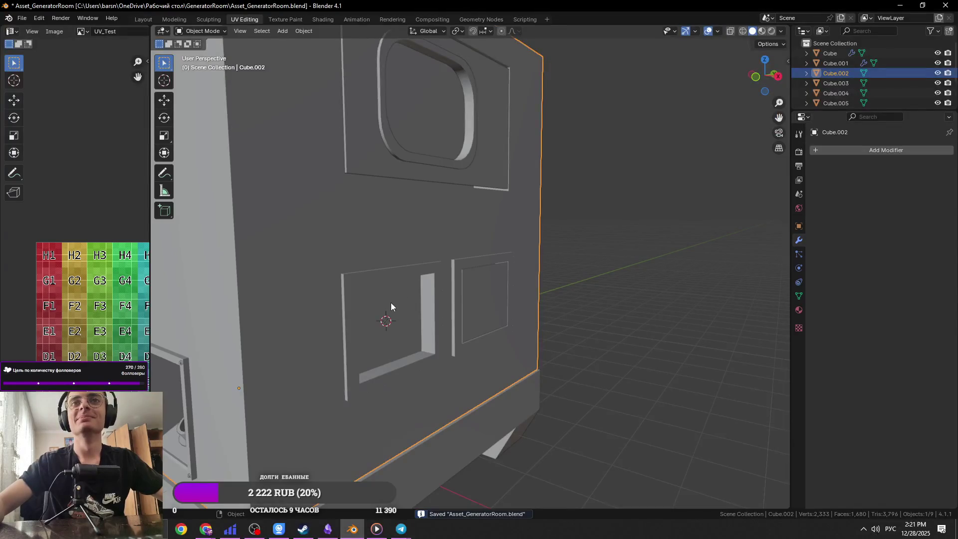
Step: Enter Edit Mode on the enclosure and pick panel frame vertices in see-through side view
{"action": "key", "text": "Tab"}
{"action": "left_click", "coordinate": [408, 319]}
{"action": "key", "text": "alt+Tab"}
{"action": "mouse_move", "coordinate": [408, 318]}
{"action": "middle_mouse_down"}
{"action": "mouse_move", "coordinate": [394, 322]}
{"action": "mouse_move", "coordinate": [411, 265]}
{"action": "middle_mouse_up"}
{"action": "key", "text": "alt+Tab"}
{"action": "key", "text": "alt+z"}
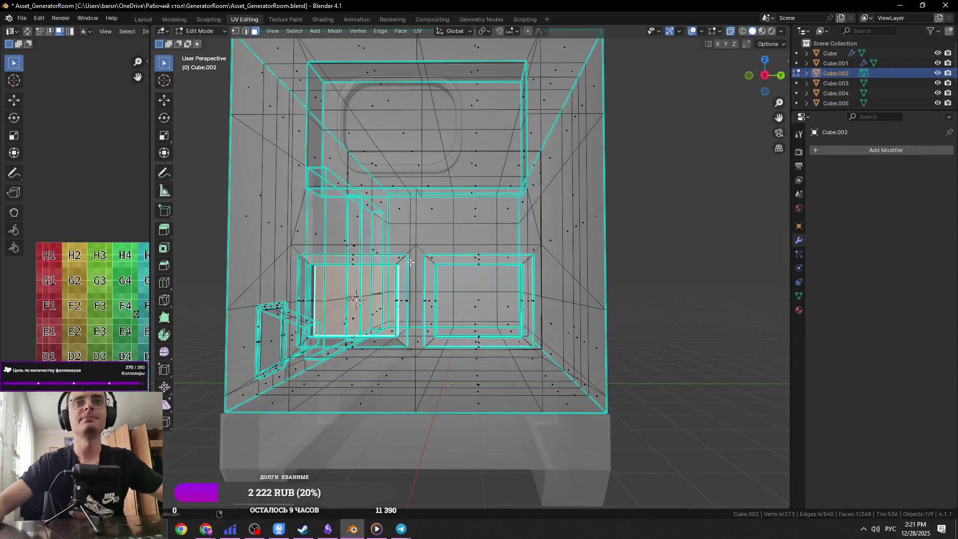
{"action": "key", "text": "alt+z"}
{"action": "key", "text": "1"}
{"action": "scroll", "coordinate": [409, 262], "scroll_direction": "up", "scroll_amount": 10}
{"action": "left_click", "coordinate": [460, 277]}
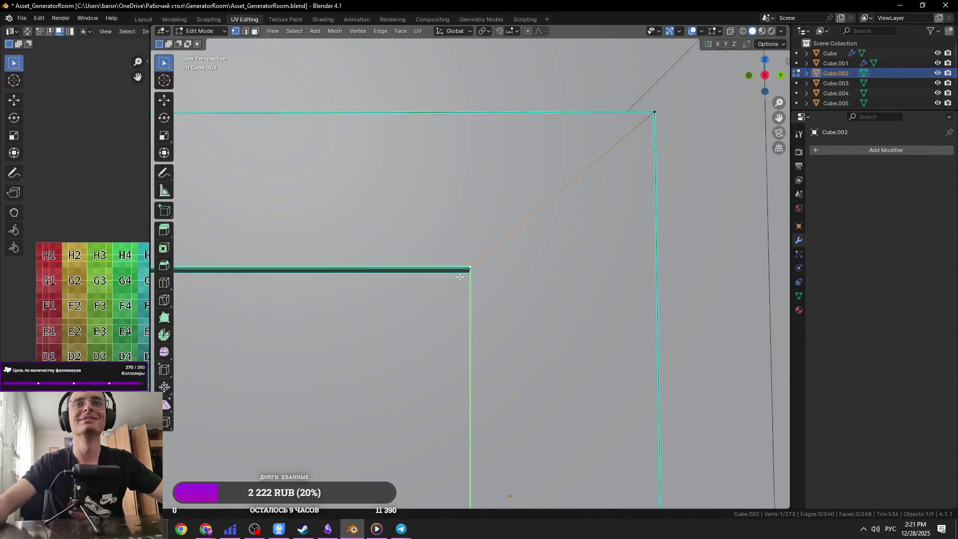
{"action": "key", "text": "alt+z"}
{"action": "scroll", "coordinate": [482, 278], "scroll_direction": "down", "scroll_amount": 8}
{"action": "key", "text": "KP_1"}
{"action": "scroll", "coordinate": [481, 282], "scroll_direction": "up", "scroll_amount": 10}
{"action": "mouse_move", "coordinate": [483, 286]}
{"action": "middle_mouse_down"}
{"action": "mouse_move", "coordinate": [463, 254]}
{"action": "mouse_move", "coordinate": [319, 310]}
{"action": "mouse_move", "coordinate": [329, 319]}
{"action": "middle_mouse_up"}
Step: Select the left lower panel's inner frame strips, sill faces and large inner panel face
{"action": "left_click", "coordinate": [313, 312], "text": "ctrl"}
{"action": "left_click", "coordinate": [329, 319], "text": "ctrl"}
{"action": "key", "text": "KP_Decimal"}
{"action": "scroll", "coordinate": [438, 353], "scroll_direction": "up", "scroll_amount": 3}
{"action": "middle_click_drag", "start_coordinate": [437, 352], "coordinate": [499, 359]}
{"action": "left_click", "coordinate": [422, 224], "text": "ctrl"}
{"action": "scroll", "coordinate": [611, 371], "scroll_direction": "up", "scroll_amount": 2}
{"action": "left_click", "coordinate": [612, 383], "text": "ctrl"}
{"action": "scroll", "coordinate": [578, 372], "scroll_direction": "down", "scroll_amount": 6}
{"action": "mouse_move", "coordinate": [499, 310]}
{"action": "middle_mouse_down"}
{"action": "mouse_move", "coordinate": [430, 264]}
{"action": "mouse_move", "coordinate": [396, 227]}
{"action": "mouse_move", "coordinate": [464, 314]}
{"action": "mouse_move", "coordinate": [440, 324]}
{"action": "mouse_move", "coordinate": [399, 319]}
{"action": "mouse_move", "coordinate": [428, 396]}
{"action": "mouse_move", "coordinate": [365, 467]}
{"action": "middle_mouse_up"}
{"action": "scroll", "coordinate": [414, 257], "scroll_direction": "up", "scroll_amount": 4}
{"action": "key", "text": "alt+z"}
{"action": "left_click", "coordinate": [475, 330], "text": "ctrl"}
{"action": "scroll", "coordinate": [475, 331], "scroll_direction": "up", "scroll_amount": 3}
{"action": "left_click", "coordinate": [399, 319], "text": "ctrl"}
{"action": "scroll", "coordinate": [397, 314], "scroll_direction": "up", "scroll_amount": 2}
{"action": "mouse_move", "coordinate": [380, 418]}
{"action": "middle_mouse_down"}
{"action": "mouse_move", "coordinate": [474, 359]}
{"action": "mouse_move", "coordinate": [574, 329]}
{"action": "middle_mouse_up"}
{"action": "scroll", "coordinate": [642, 325], "scroll_direction": "down", "scroll_amount": 2}
Step: Try a height-only resize on the selected panel faces, then undo it
{"action": "key", "text": "s"}
{"action": "key", "text": "z"}
{"action": "left_click", "coordinate": [611, 313]}
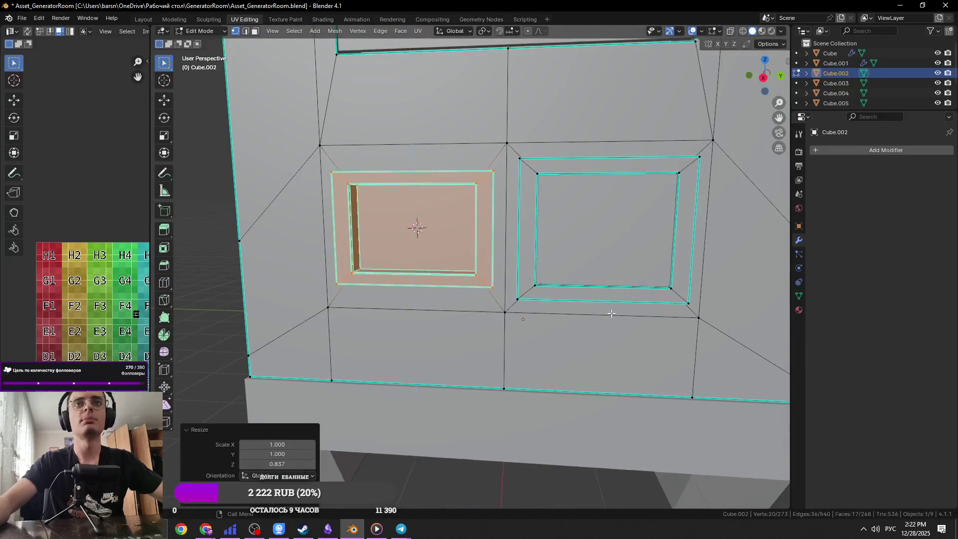
{"action": "scroll", "coordinate": [611, 313], "scroll_direction": "down", "scroll_amount": 3}
{"action": "key", "text": "KP_3"}
{"action": "key", "text": "ctrl+z"}
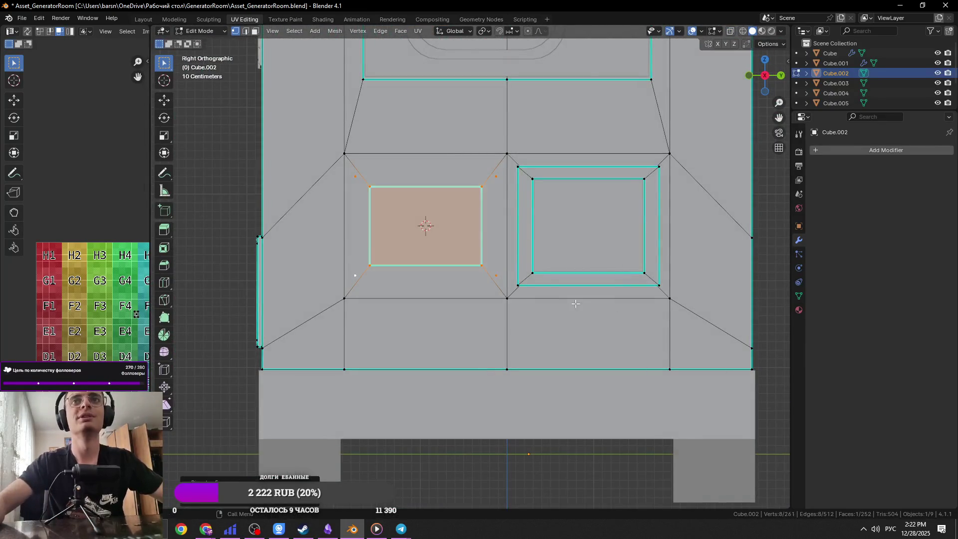
Step: Inset a new rectangle in the lower-left panel and widen it to 1.128 along Y
{"action": "key", "text": "i"}
{"action": "left_click", "coordinate": [619, 284]}
{"action": "key", "text": "s"}
{"action": "key", "text": "y"}
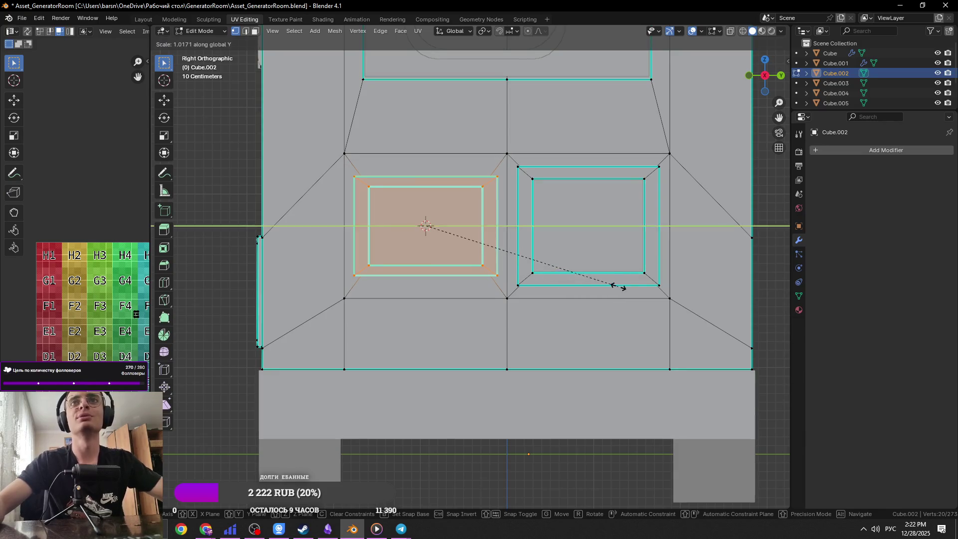
{"action": "left_click", "coordinate": [745, 298]}
{"action": "key", "text": "s"}
{"action": "key", "text": "z"}
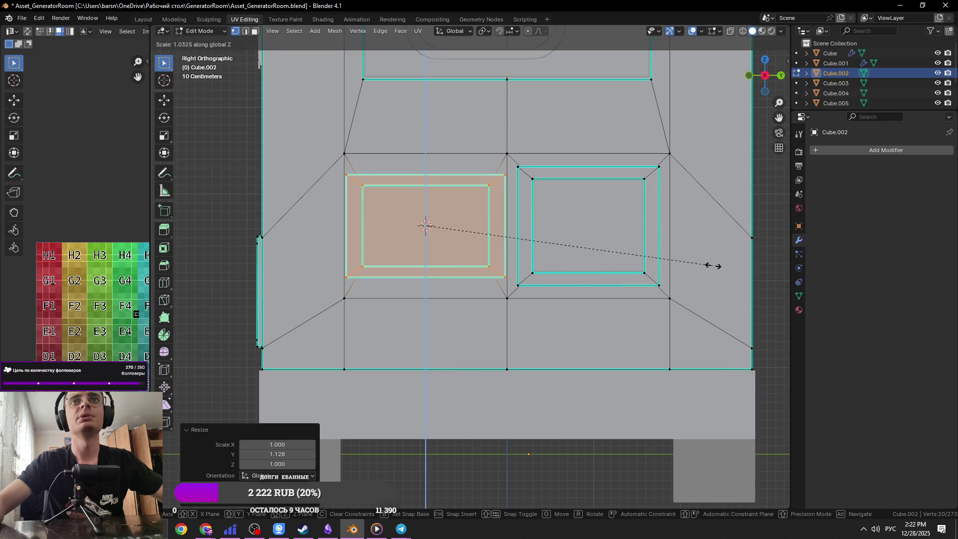
{"action": "key", "text": "Escape"}
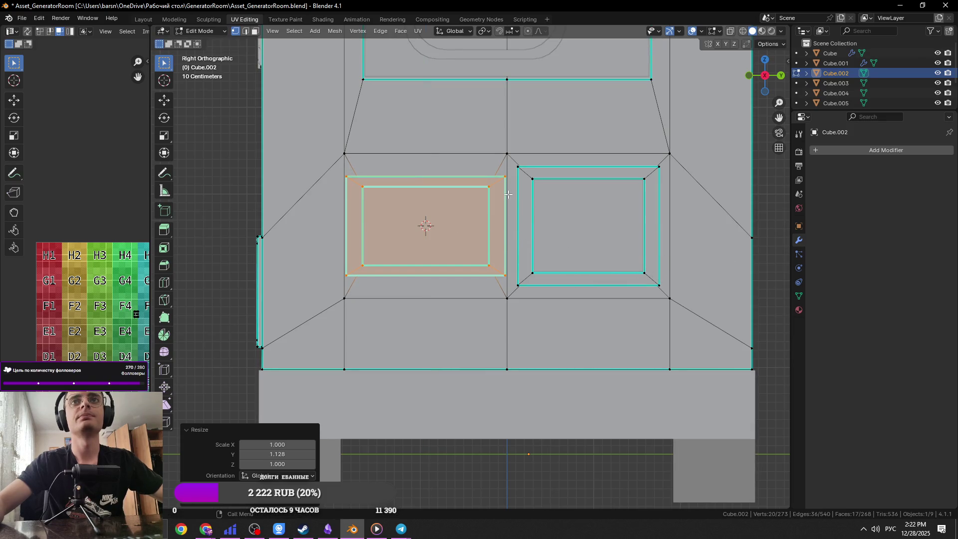
Step: Select the outer frame edges around the new inset in see-through mode
{"action": "key", "text": "alt+z"}
{"action": "left_click", "coordinate": [509, 184]}
{"action": "middle_click_drag", "start_coordinate": [509, 184], "coordinate": [479, 249]}
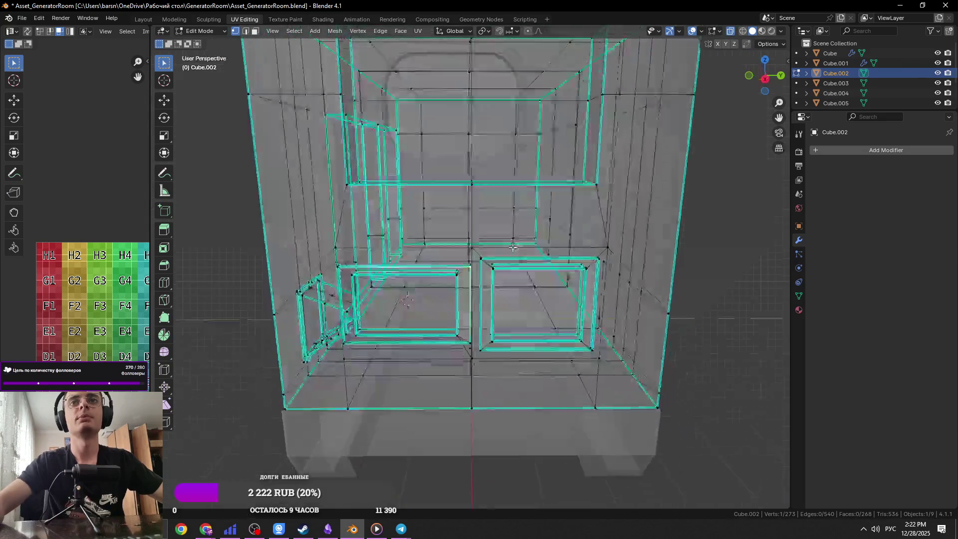
{"action": "scroll", "coordinate": [479, 249], "scroll_direction": "up", "scroll_amount": 3}
{"action": "left_click", "coordinate": [456, 276], "text": "shift"}
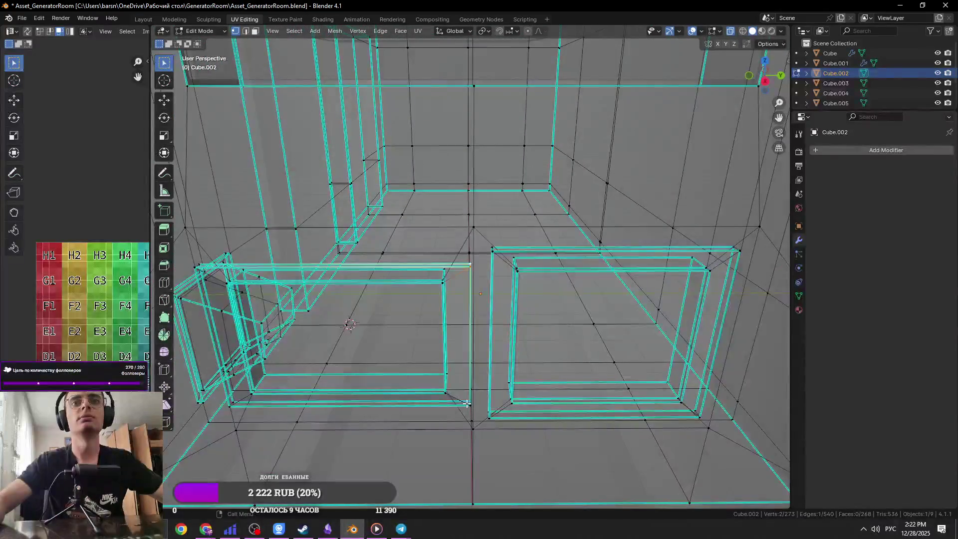
{"action": "middle_click_drag", "start_coordinate": [467, 404], "coordinate": [473, 403]}
{"action": "middle_click_drag", "start_coordinate": [466, 359], "coordinate": [395, 316]}
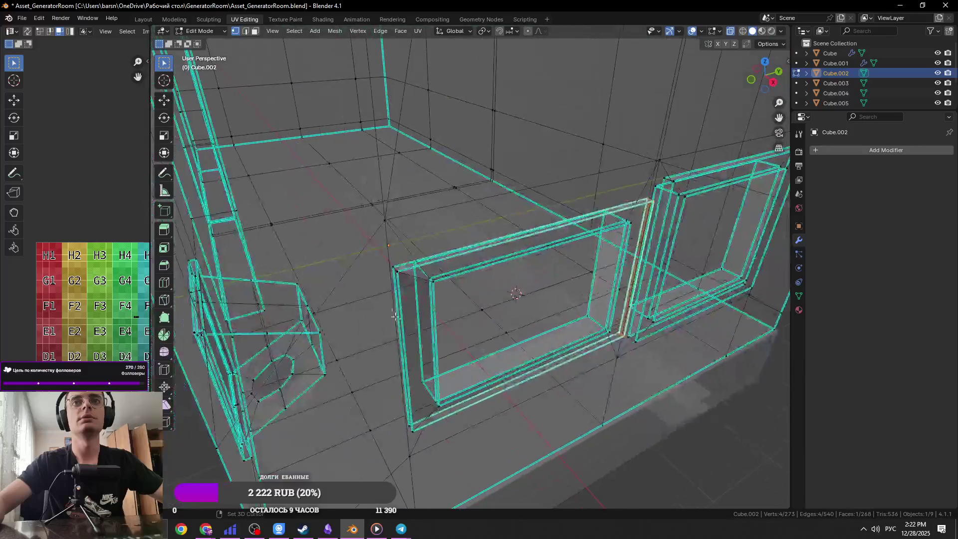
{"action": "left_click", "coordinate": [413, 430], "text": "shift"}
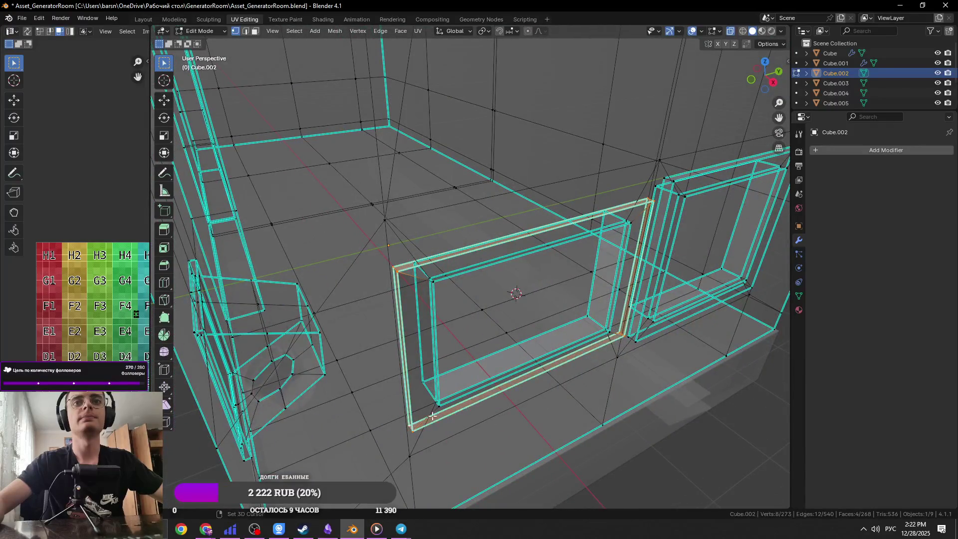
{"action": "middle_click_drag", "start_coordinate": [412, 431], "coordinate": [549, 349]}
Step: Tighten the frame to 0.921 along Y, leave Edit Mode, and save the file
{"action": "key", "text": "KP_3"}
{"action": "key", "text": "s"}
{"action": "key", "text": "y"}
{"action": "key", "text": "Return"}
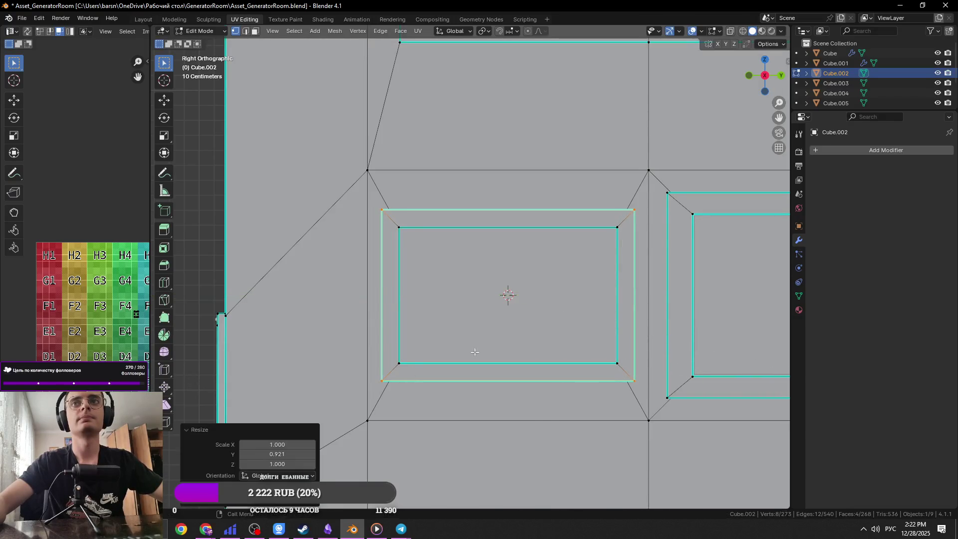
{"action": "key", "text": "Tab"}
{"action": "key", "text": "ctrl+s"}
{"action": "scroll", "coordinate": [495, 332], "scroll_direction": "down", "scroll_amount": 5}
{"action": "mouse_move", "coordinate": [495, 331]}
{"action": "middle_mouse_down"}
{"action": "mouse_move", "coordinate": [573, 343]}
{"action": "mouse_move", "coordinate": [554, 343]}
{"action": "middle_mouse_up"}
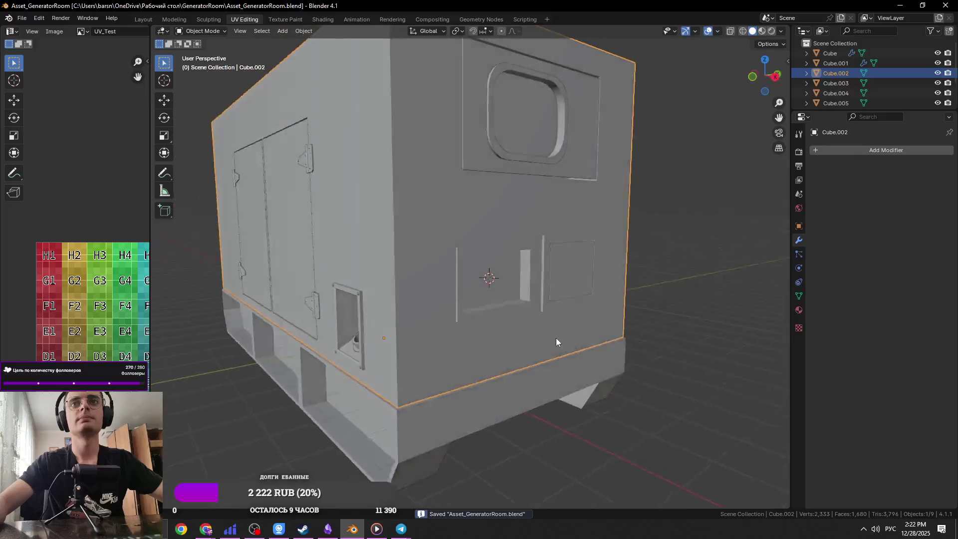
Step: Re-enter Edit Mode in face select and pick two frame faces of the lower panels
{"action": "scroll", "coordinate": [549, 324], "scroll_direction": "up", "scroll_amount": 5}
{"action": "key", "text": "Tab"}
{"action": "middle_click_drag", "start_coordinate": [541, 310], "coordinate": [467, 278]}
{"action": "scroll", "coordinate": [513, 288], "scroll_direction": "up", "scroll_amount": 2}
{"action": "key", "text": "Tab"}
{"action": "scroll", "coordinate": [512, 288], "scroll_direction": "down", "scroll_amount": 3}
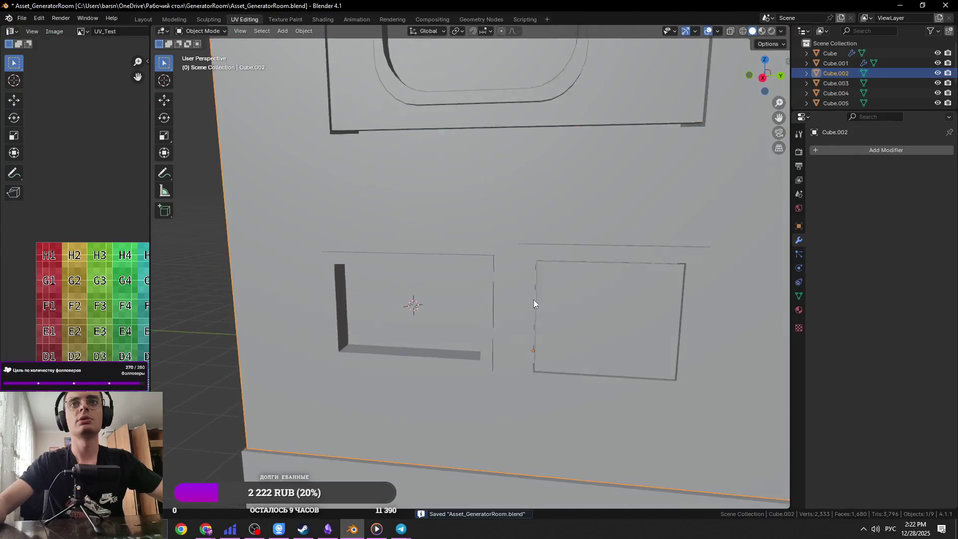
{"action": "key", "text": "Tab"}
{"action": "mouse_move", "coordinate": [538, 279]}
{"action": "middle_mouse_down"}
{"action": "mouse_move", "coordinate": [561, 291]}
{"action": "mouse_move", "coordinate": [546, 293]}
{"action": "middle_mouse_up"}
{"action": "key", "text": "3"}
{"action": "left_click", "coordinate": [563, 266]}
{"action": "scroll", "coordinate": [563, 267], "scroll_direction": "down", "scroll_amount": 3}
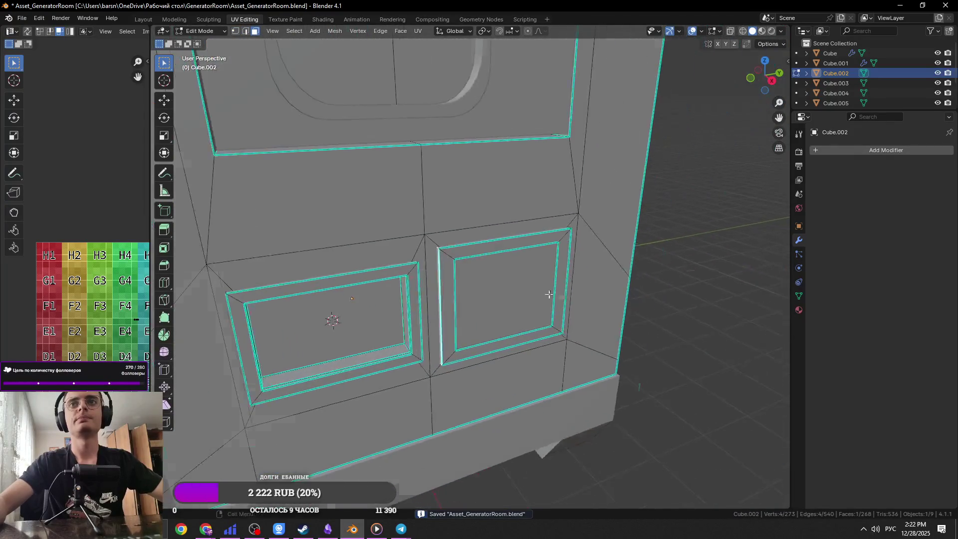
{"action": "scroll", "coordinate": [546, 293], "scroll_direction": "up", "scroll_amount": 5}
{"action": "middle_click_drag", "start_coordinate": [456, 253], "coordinate": [568, 302]}
{"action": "left_click", "coordinate": [464, 279], "text": "shift"}
Step: Narrow the selected frame faces slightly in width
{"action": "key", "text": "s"}
{"action": "key", "text": "x"}
{"action": "key", "text": "y"}
{"action": "left_click", "coordinate": [648, 338]}
{"action": "mouse_move", "coordinate": [647, 338]}
{"action": "middle_mouse_down"}
{"action": "mouse_move", "coordinate": [499, 300]}
{"action": "mouse_move", "coordinate": [432, 325]}
{"action": "mouse_move", "coordinate": [470, 246]}
{"action": "mouse_move", "coordinate": [474, 281]}
{"action": "mouse_move", "coordinate": [664, 325]}
{"action": "middle_mouse_up"}
{"action": "scroll", "coordinate": [432, 326], "scroll_direction": "up", "scroll_amount": 2}
Step: Select the frame face and top strip, shrink their height to 0.973, and save
{"action": "left_click", "coordinate": [432, 325]}
{"action": "left_click", "coordinate": [473, 281], "text": "shift"}
{"action": "key", "text": "s"}
{"action": "key", "text": "z"}
{"action": "left_click", "coordinate": [582, 322]}
{"action": "scroll", "coordinate": [581, 322], "scroll_direction": "up", "scroll_amount": 2}
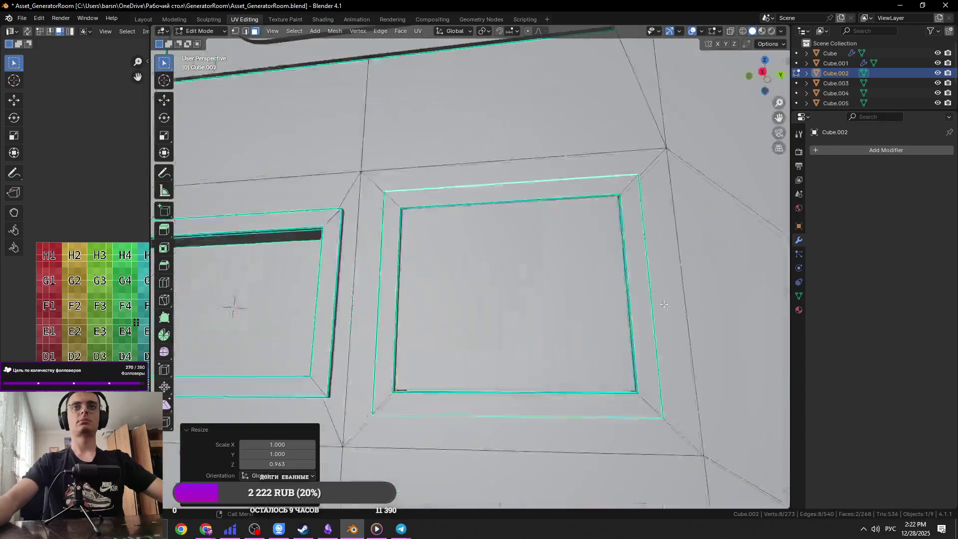
{"action": "key", "text": "s"}
{"action": "key", "text": "z"}
{"action": "left_click", "coordinate": [631, 299]}
{"action": "key", "text": "ctrl+s"}
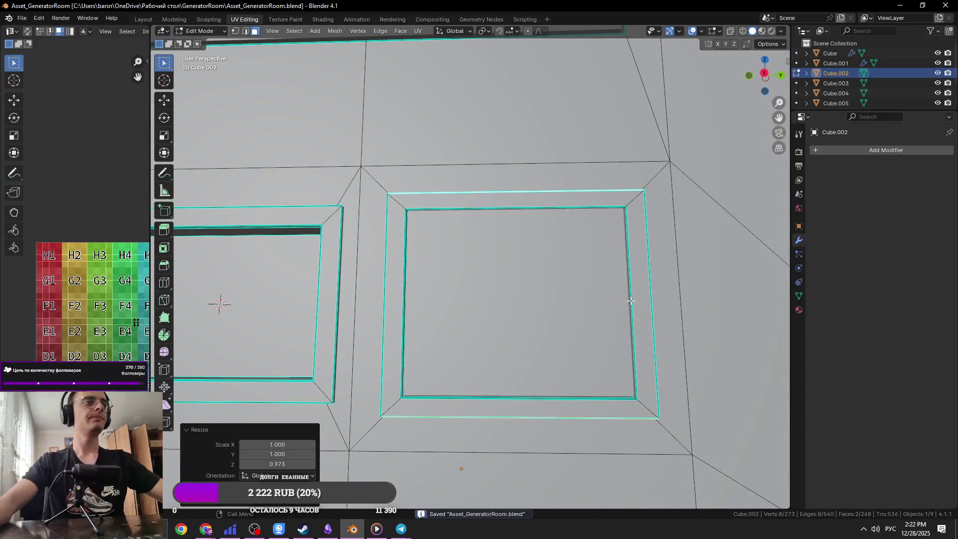
Step: Return to Object Mode, deselect the enclosure, and inspect the side wall
{"action": "scroll", "coordinate": [556, 315], "scroll_direction": "down", "scroll_amount": 5}
{"action": "middle_click_drag", "start_coordinate": [555, 296], "coordinate": [522, 331]}
{"action": "scroll", "coordinate": [522, 332], "scroll_direction": "up", "scroll_amount": 4}
{"action": "left_click", "coordinate": [455, 278]}
{"action": "key", "text": "Tab"}
{"action": "middle_click_drag", "start_coordinate": [455, 279], "coordinate": [621, 271]}
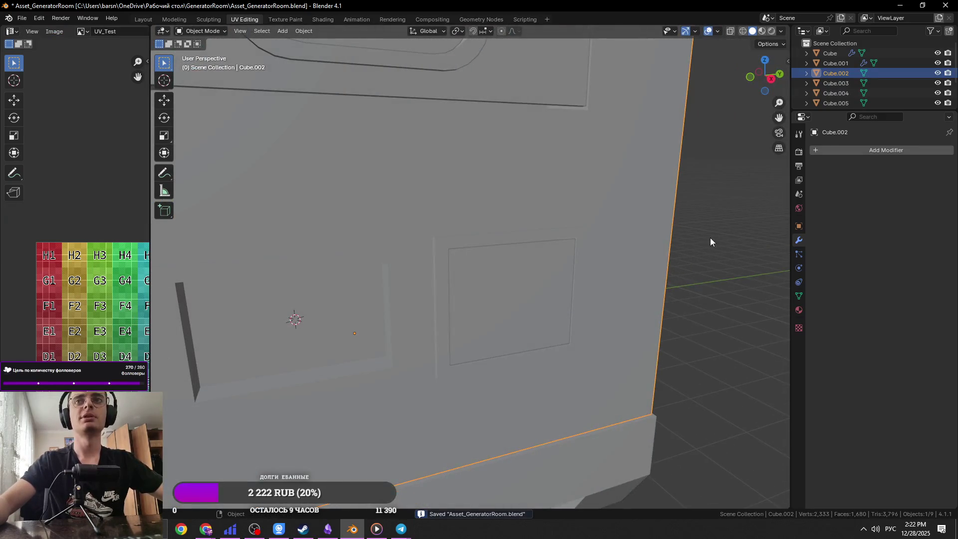
{"action": "left_click", "coordinate": [711, 238]}
{"action": "scroll", "coordinate": [432, 241], "scroll_direction": "down", "scroll_amount": 3}
{"action": "mouse_move", "coordinate": [432, 241]}
{"action": "middle_mouse_down"}
{"action": "mouse_move", "coordinate": [674, 316]}
{"action": "mouse_move", "coordinate": [533, 302]}
{"action": "mouse_move", "coordinate": [415, 262]}
{"action": "middle_mouse_up"}
{"action": "scroll", "coordinate": [415, 263], "scroll_direction": "up", "scroll_amount": 3}
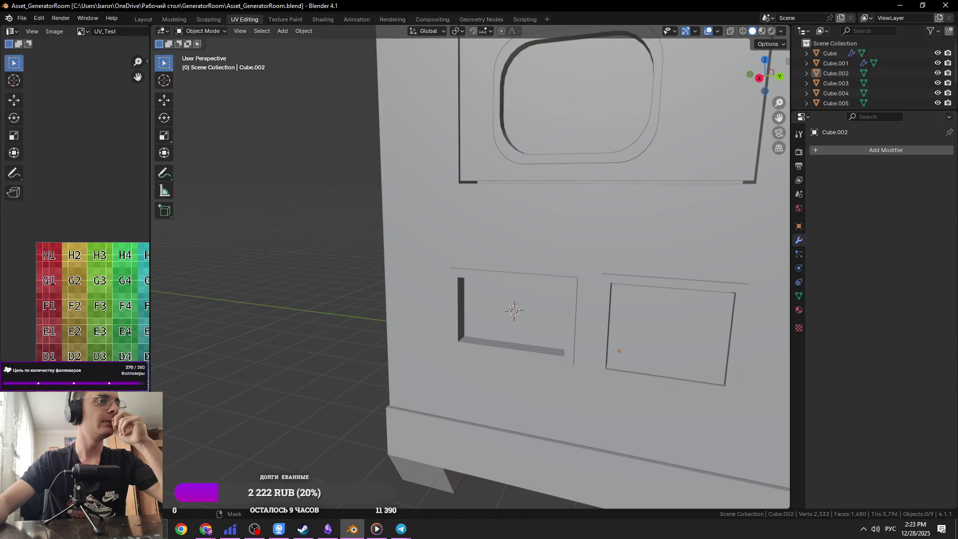
{"action": "key", "text": "alt+Tab"}
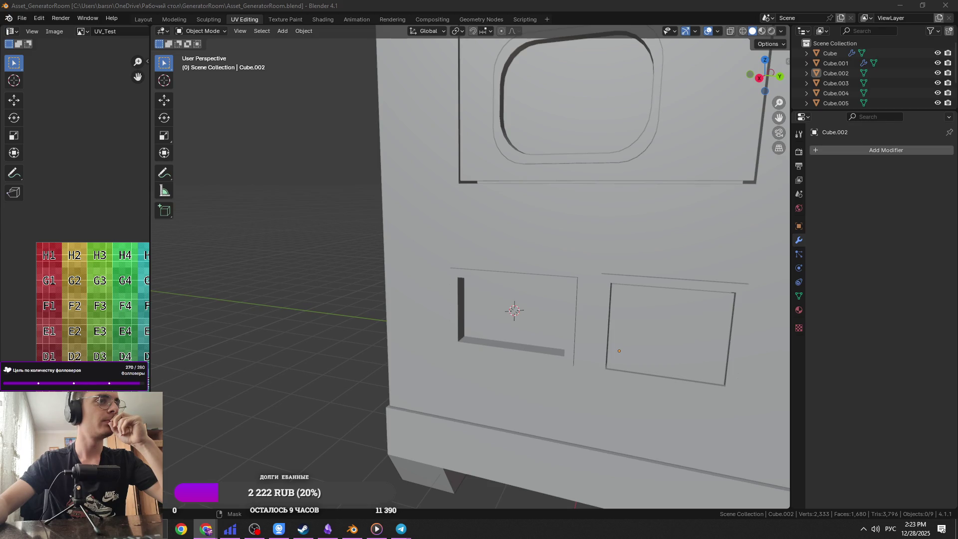
Step: Enter Edit Mode on the enclosure, select the left recess faces, and save
{"action": "left_click", "coordinate": [578, 322]}
{"action": "key", "text": "Tab"}
{"action": "left_click", "coordinate": [468, 274]}
{"action": "left_click", "coordinate": [468, 274]}
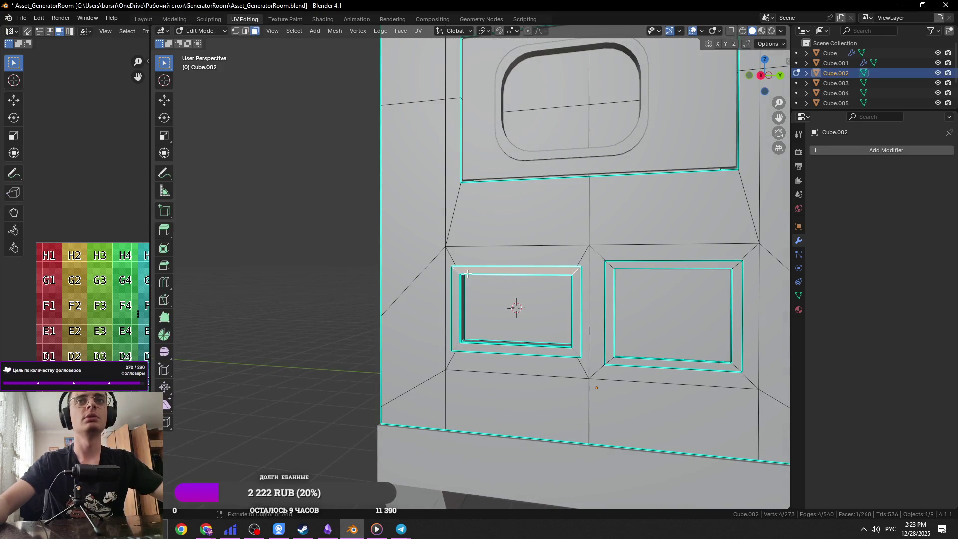
{"action": "key", "text": "ctrl+s"}
{"action": "key", "text": "KP_Decimal"}
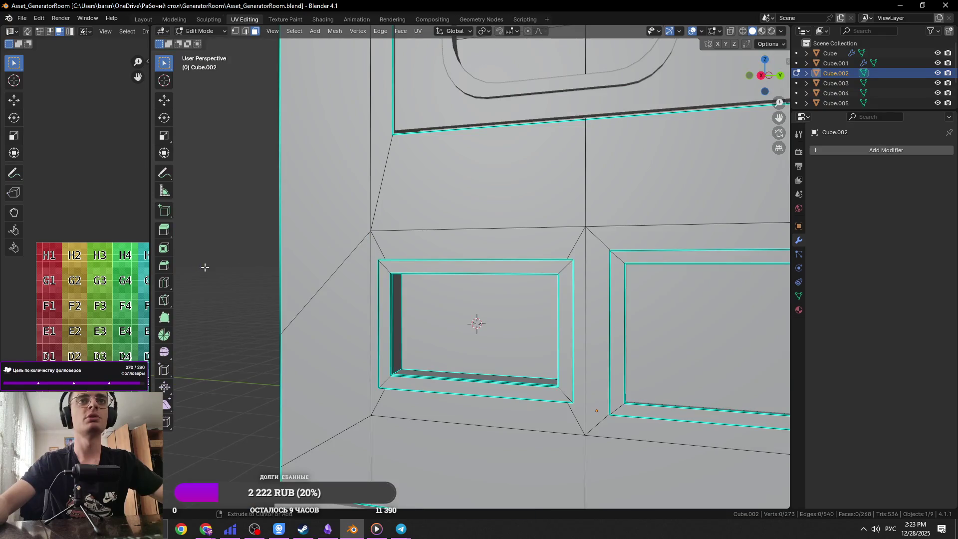
{"action": "scroll", "coordinate": [389, 307], "scroll_direction": "up", "scroll_amount": 3}
{"action": "scroll", "coordinate": [389, 307], "scroll_direction": "down", "scroll_amount": 2}
{"action": "middle_click_drag", "start_coordinate": [385, 306], "coordinate": [429, 304]}
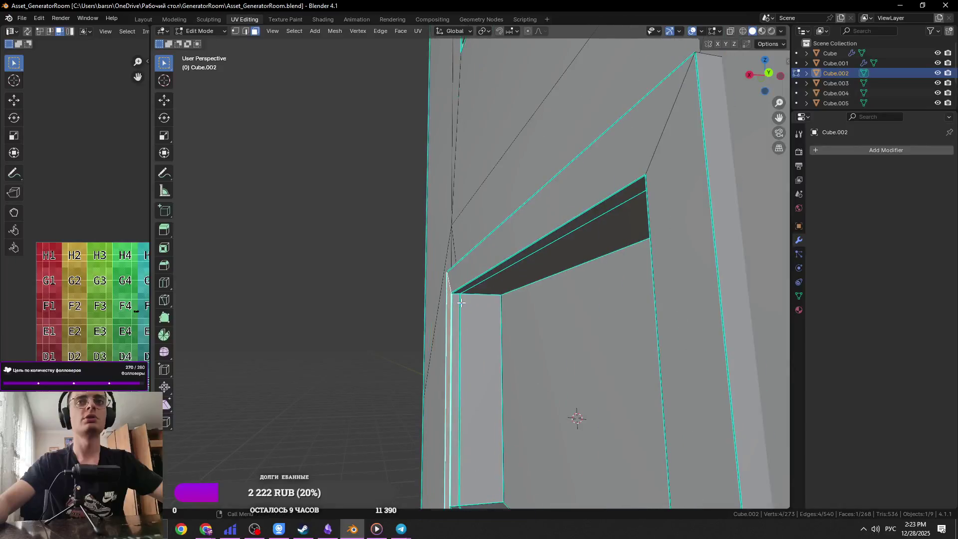
Step: Select the recess's inner jamb and lintel faces, switch to edge selection, and save
{"action": "left_click", "coordinate": [461, 302]}
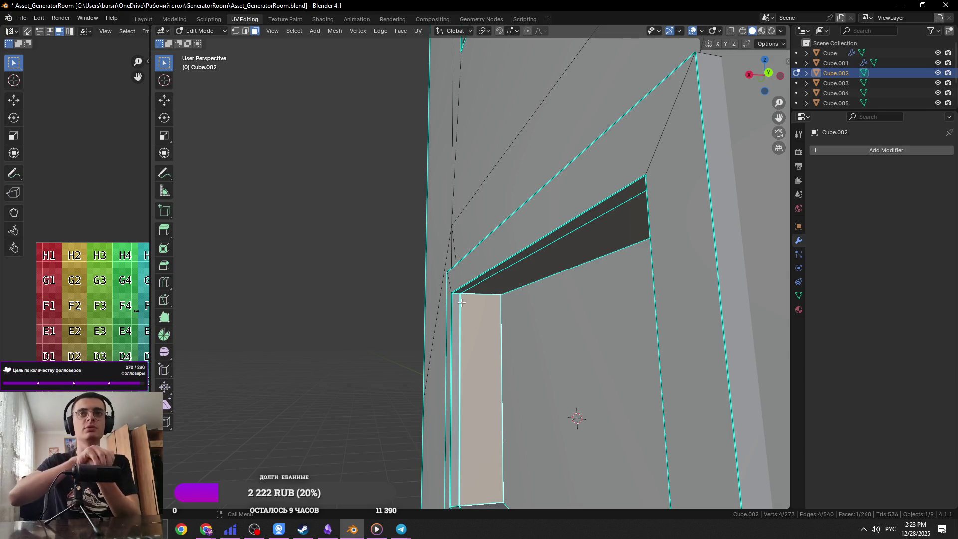
{"action": "left_click", "coordinate": [469, 291]}
{"action": "left_click", "coordinate": [460, 291]}
{"action": "key", "text": "2"}
{"action": "middle_click_drag", "start_coordinate": [460, 292], "coordinate": [455, 303]}
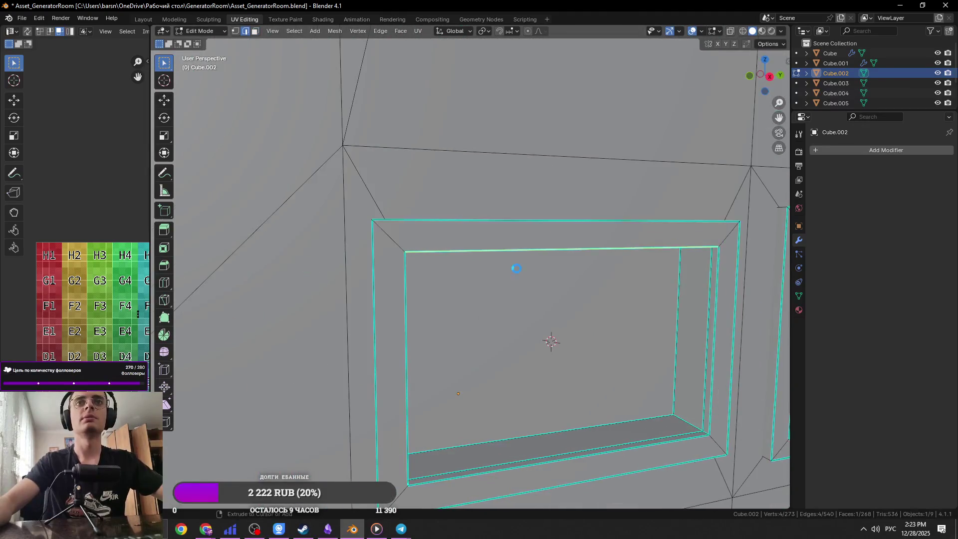
{"action": "key", "text": "ctrl+s"}
{"action": "key", "text": "alt+Tab"}
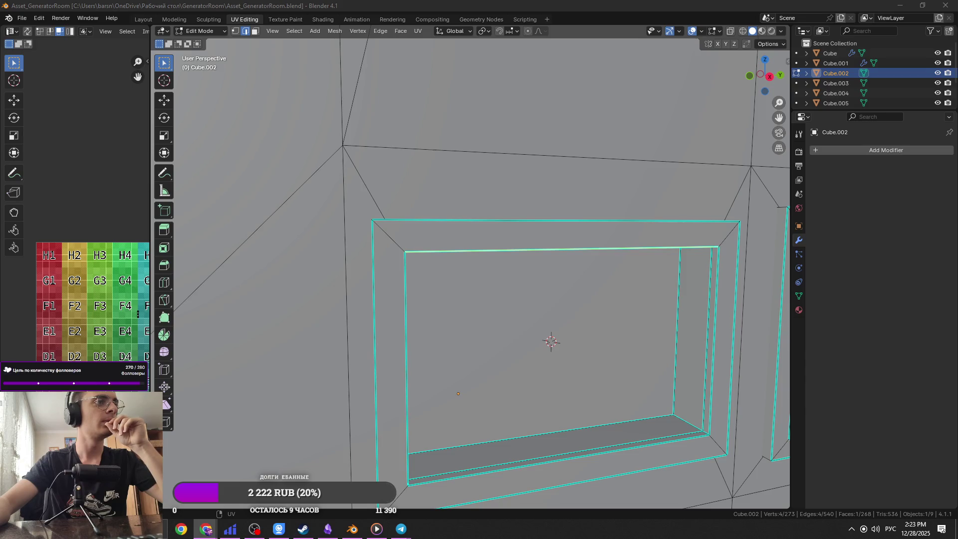
Step: In face selection, select the inner side face of the left window frame
{"action": "middle_click_drag", "start_coordinate": [475, 358], "coordinate": [429, 325]}
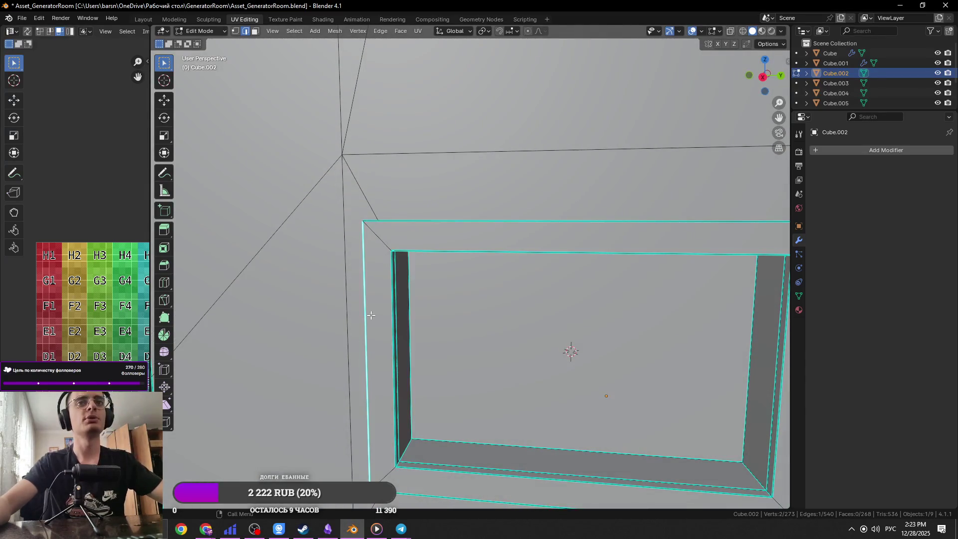
{"action": "left_click", "coordinate": [398, 283]}
{"action": "scroll", "coordinate": [398, 283], "scroll_direction": "down", "scroll_amount": 3}
{"action": "mouse_move", "coordinate": [398, 282]}
{"action": "middle_mouse_down"}
{"action": "mouse_move", "coordinate": [453, 285]}
{"action": "mouse_move", "coordinate": [480, 309]}
{"action": "mouse_move", "coordinate": [435, 312]}
{"action": "middle_mouse_up"}
{"action": "key", "text": "3"}
{"action": "left_click", "coordinate": [430, 313]}
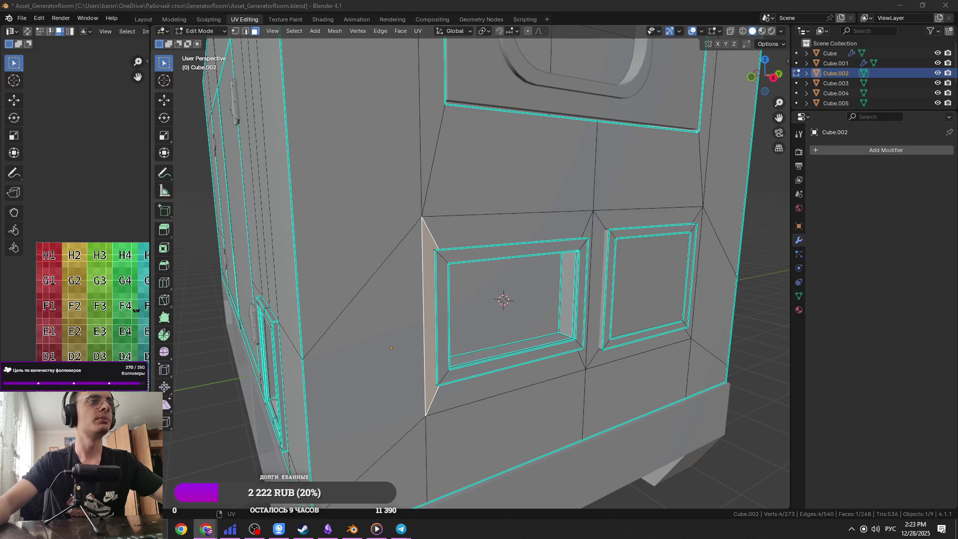
{"action": "scroll", "coordinate": [504, 300], "scroll_direction": "up", "scroll_amount": 3}
{"action": "mouse_move", "coordinate": [504, 300]}
{"action": "middle_mouse_down"}
{"action": "mouse_move", "coordinate": [531, 354]}
{"action": "mouse_move", "coordinate": [515, 307]}
{"action": "mouse_move", "coordinate": [623, 325]}
{"action": "mouse_move", "coordinate": [609, 323]}
{"action": "middle_mouse_up"}
Step: Move the window's inner face −0.027 m along X, save, and leave Edit Mode
{"action": "left_click", "coordinate": [515, 307]}
{"action": "scroll", "coordinate": [514, 307], "scroll_direction": "down", "scroll_amount": 3}
{"action": "key", "text": "g"}
{"action": "key", "text": "x"}
{"action": "left_click", "coordinate": [615, 325]}
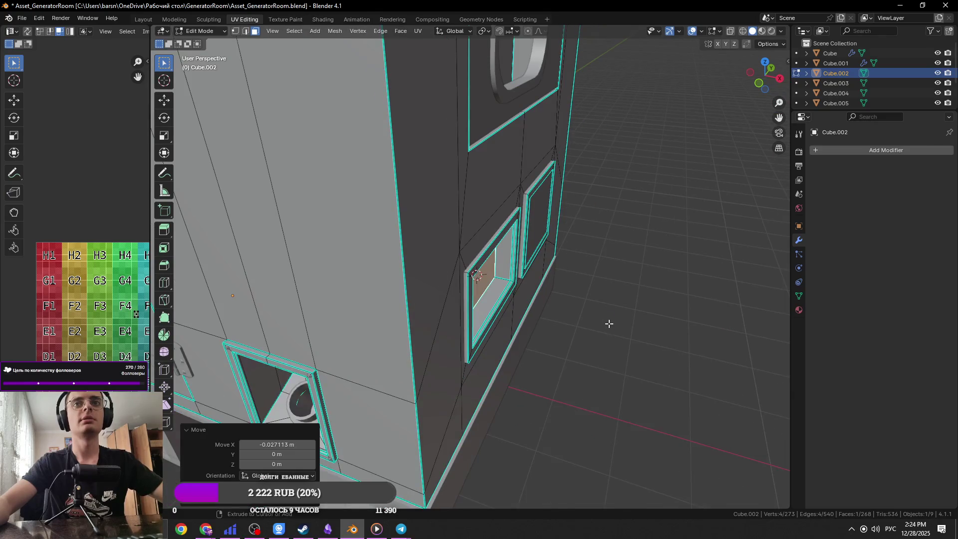
{"action": "key", "text": "ctrl+s"}
{"action": "key", "text": "Tab"}
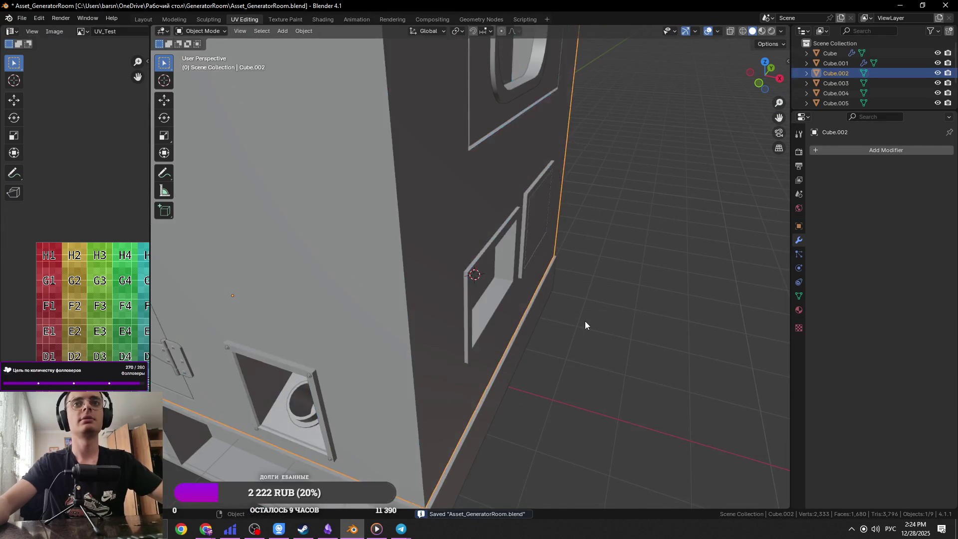
Step: Add a cylinder mesh with 24 vertices
{"action": "key", "text": "shift+a"}
{"action": "mouse_move", "coordinate": [585, 322]}
{"action": "left_click", "coordinate": [633, 370]}
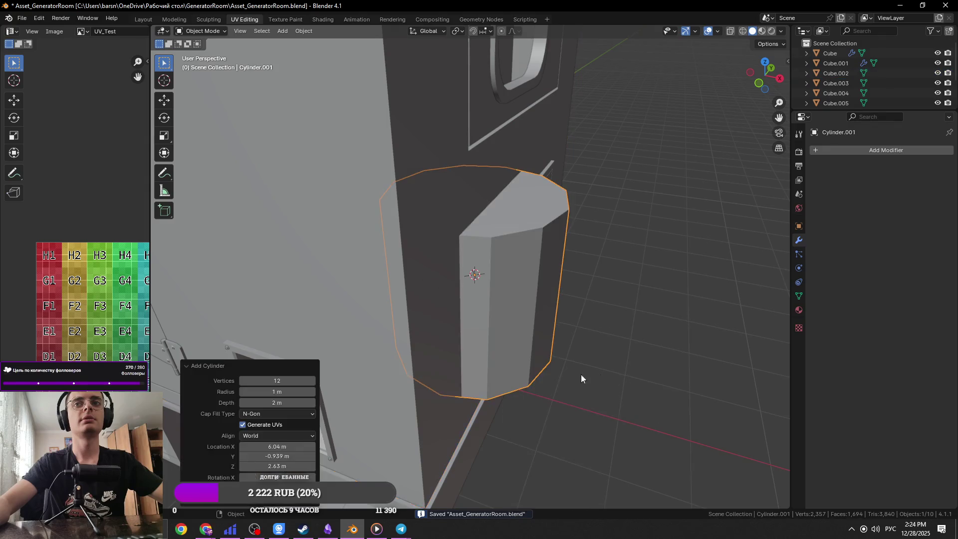
{"action": "left_click", "coordinate": [273, 381]}
{"action": "type", "text": "4"}
{"action": "key", "text": "Return"}
{"action": "key", "text": "s"}
{"action": "left_click", "coordinate": [501, 327]}
{"action": "scroll", "coordinate": [501, 328], "scroll_direction": "up", "scroll_amount": 5}
Step: Scale the cylinder to 0.213 and rotate it 90° around Y
{"action": "key", "text": "s"}
{"action": "key", "text": "r"}
{"action": "key", "text": "x"}
{"action": "key", "text": "Escape"}
{"action": "type", "text": "ry"}
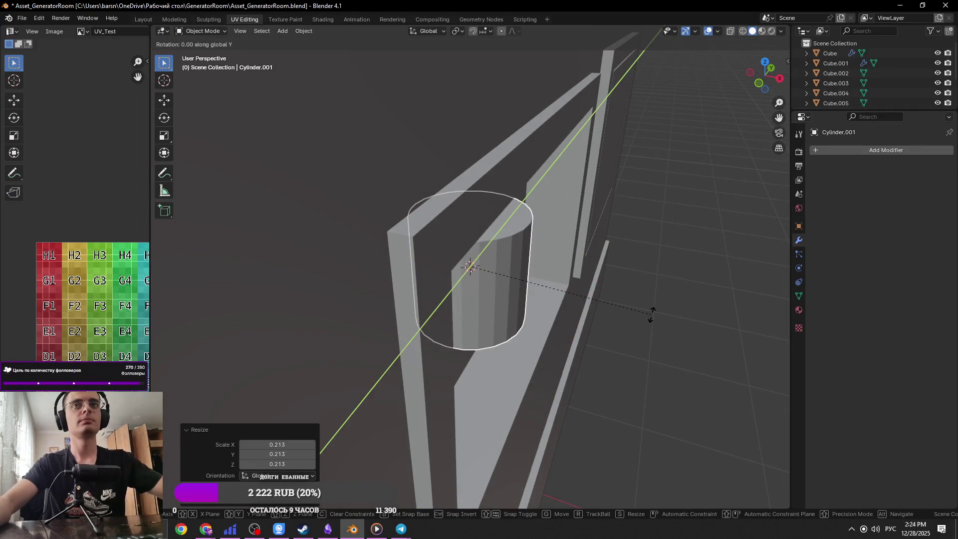
{"action": "type", "text": "90"}
{"action": "key", "text": "Return"}
Step: Flatten the cylinder to 0.115 along X, slide it along X, and save
{"action": "middle_click_drag", "start_coordinate": [667, 331], "coordinate": [621, 340]}
{"action": "key", "text": "s"}
{"action": "key", "text": "x"}
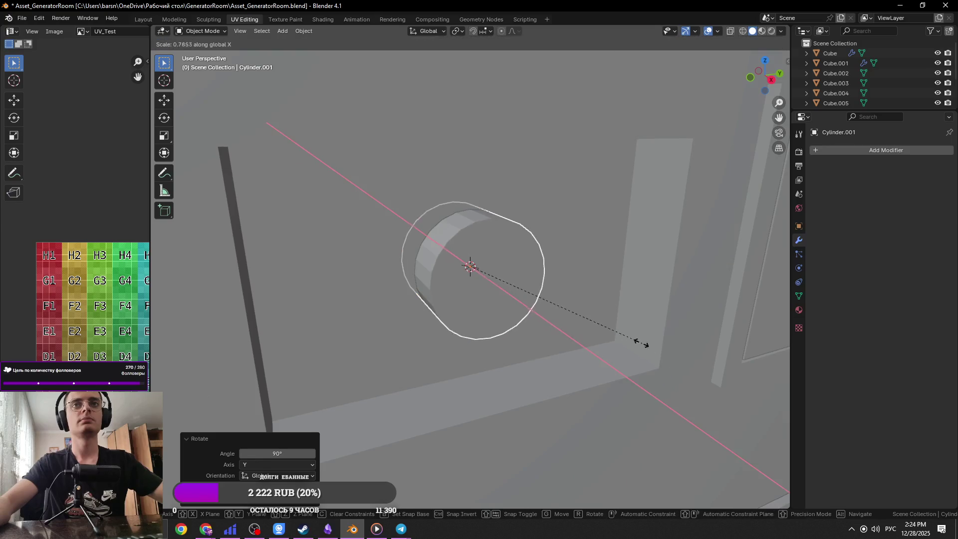
{"action": "left_click", "coordinate": [489, 287]}
{"action": "key", "text": "g"}
{"action": "key", "text": "x"}
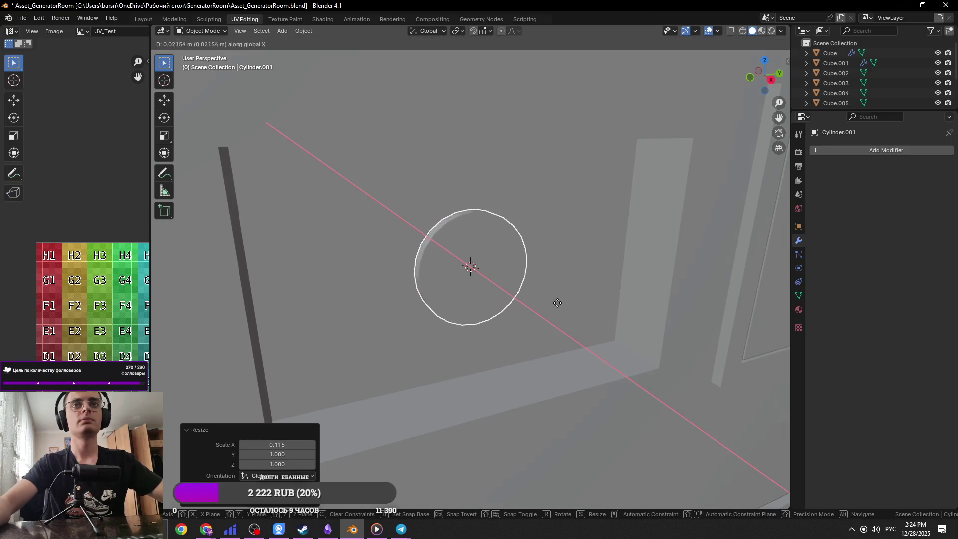
{"action": "left_click", "coordinate": [550, 304]}
{"action": "key", "text": "s"}
{"action": "key", "text": "x"}
{"action": "left_click", "coordinate": [529, 308]}
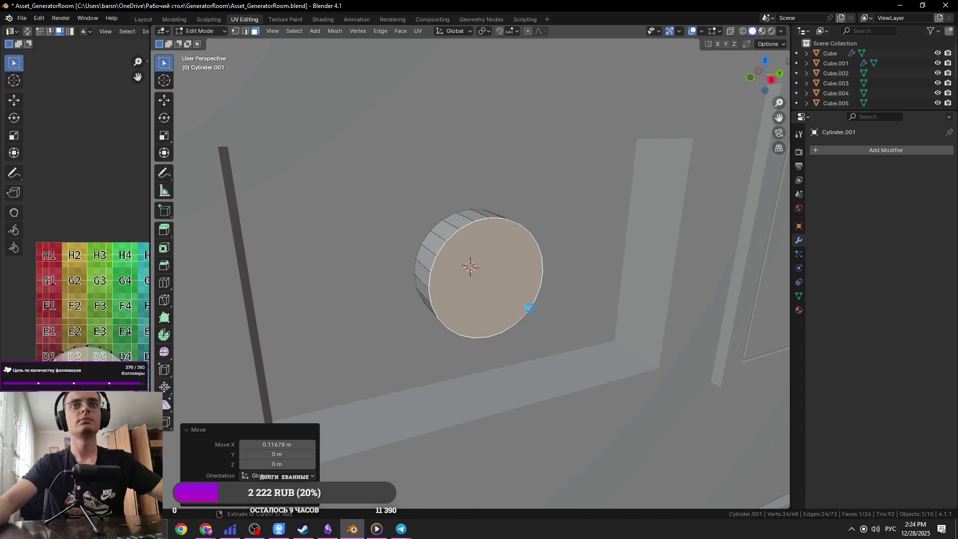
{"action": "middle_click_drag", "start_coordinate": [529, 308], "coordinate": [530, 312]}
{"action": "key", "text": "ctrl+s"}
Step: Apply Shade Smooth by Angle to the cylinder
{"action": "scroll", "coordinate": [487, 340], "scroll_direction": "up", "scroll_amount": 5}
{"action": "scroll", "coordinate": [485, 286], "scroll_direction": "down", "scroll_amount": 3}
{"action": "right_click", "coordinate": [496, 281]}
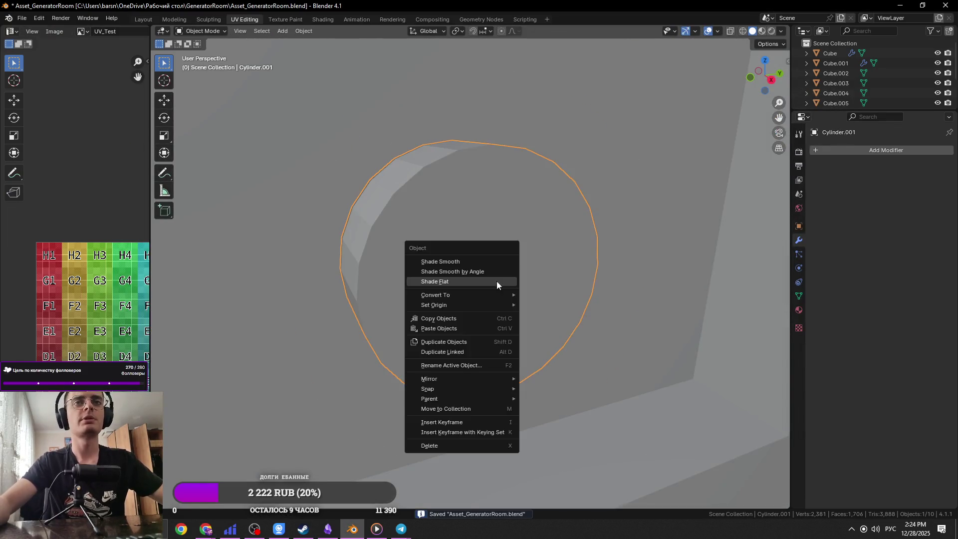
{"action": "left_click", "coordinate": [477, 269]}
{"action": "scroll", "coordinate": [475, 279], "scroll_direction": "down", "scroll_amount": 3}
{"action": "key", "text": "alt+Tab"}
{"action": "key", "text": "alt+Tab"}
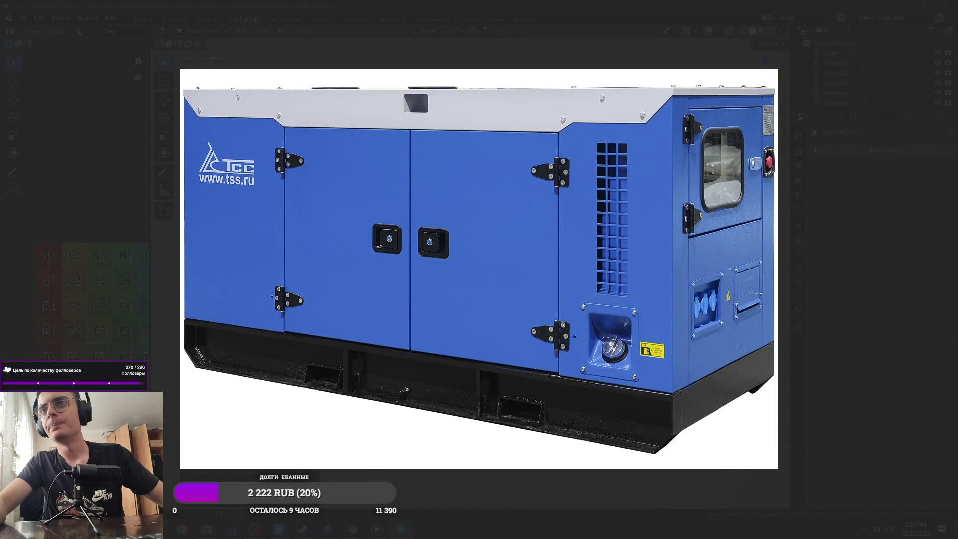
{"action": "key", "text": "alt+Tab"}
Step: Resize the cylinder and shift it left along X against the cabinet side panel
{"action": "middle_click_drag", "start_coordinate": [529, 289], "coordinate": [481, 249]}
{"action": "key", "text": "s"}
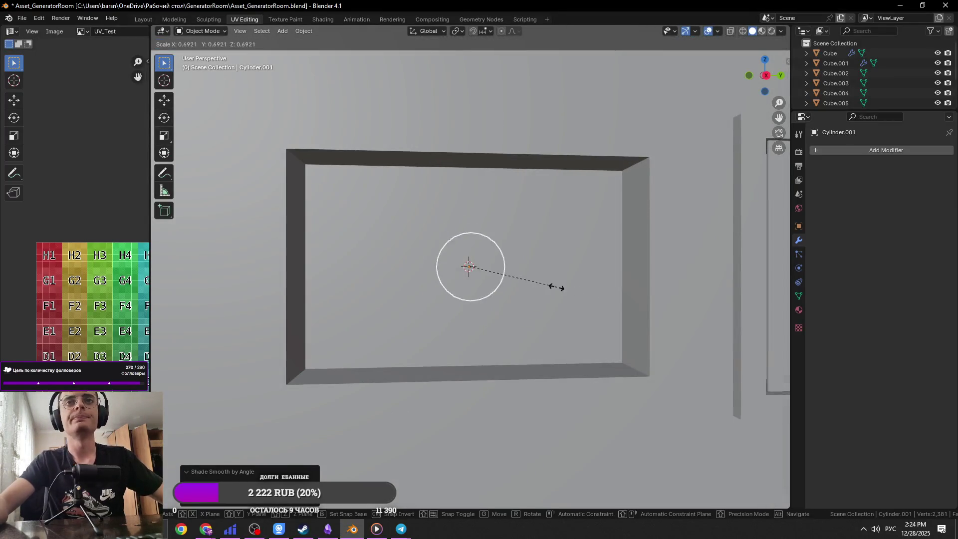
{"action": "left_click", "coordinate": [534, 288]}
{"action": "key", "text": "Tab"}
{"action": "key", "text": "g"}
{"action": "key", "text": "x"}
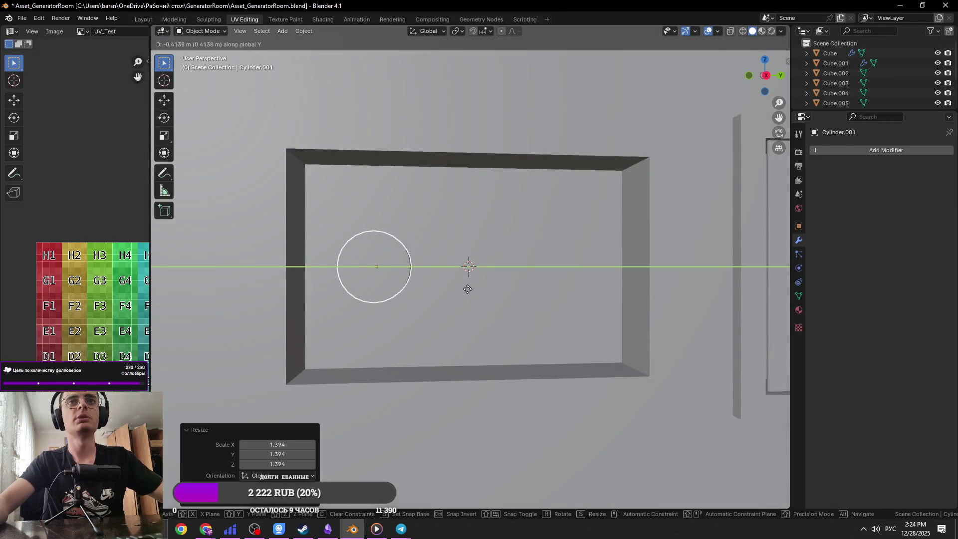
{"action": "left_click", "coordinate": [464, 288]}
{"action": "key", "text": "Tab"}
{"action": "key", "text": "KP_Decimal"}
{"action": "scroll", "coordinate": [464, 289], "scroll_direction": "down", "scroll_amount": 8}
{"action": "mouse_move", "coordinate": [465, 289]}
{"action": "middle_mouse_down"}
{"action": "mouse_move", "coordinate": [525, 280]}
{"action": "mouse_move", "coordinate": [511, 307]}
{"action": "mouse_move", "coordinate": [548, 319]}
{"action": "middle_mouse_up"}
{"action": "key", "text": "KP_Decimal"}
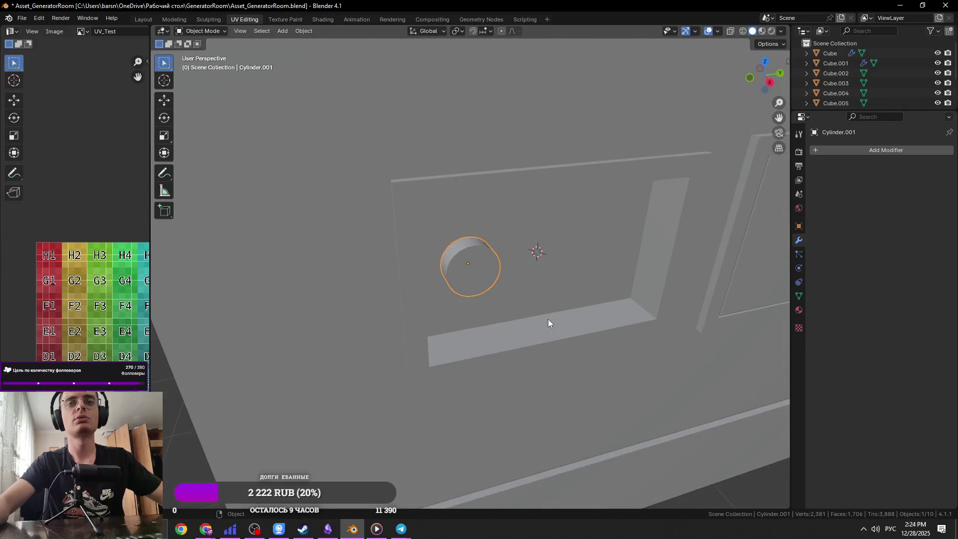
Step: Add a second cylinder, delete the unwanted large one, and save the file
{"action": "key", "text": "shift+a"}
{"action": "mouse_move", "coordinate": [571, 316]}
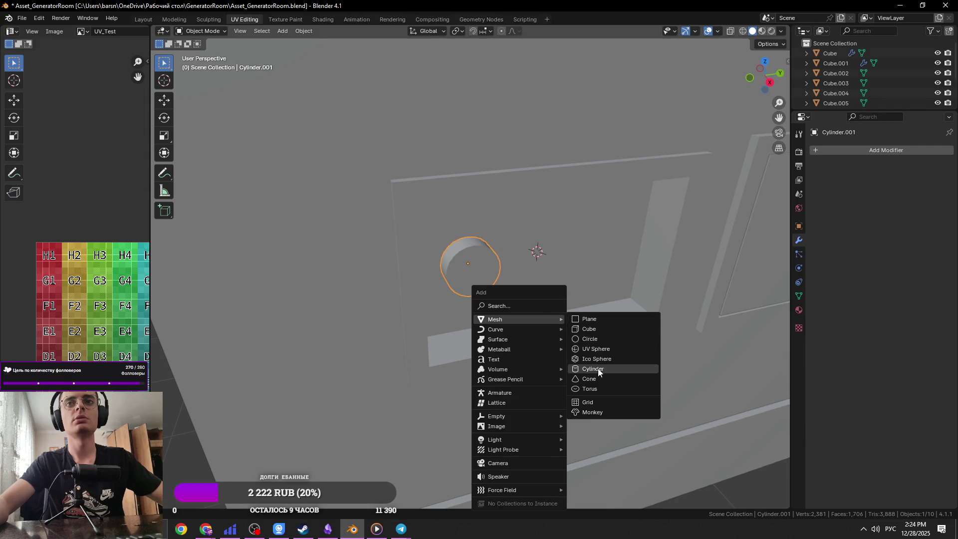
{"action": "left_click", "coordinate": [599, 369]}
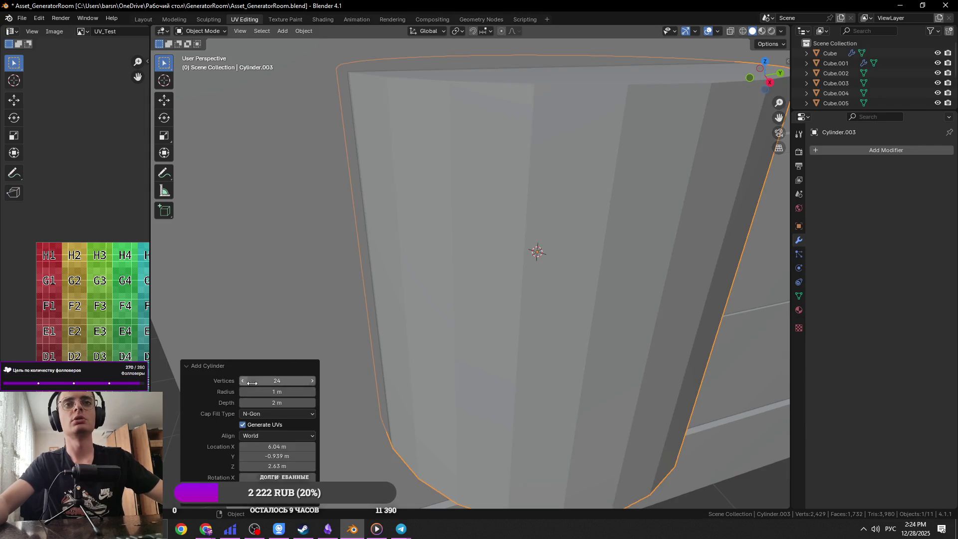
{"action": "key", "text": "Delete"}
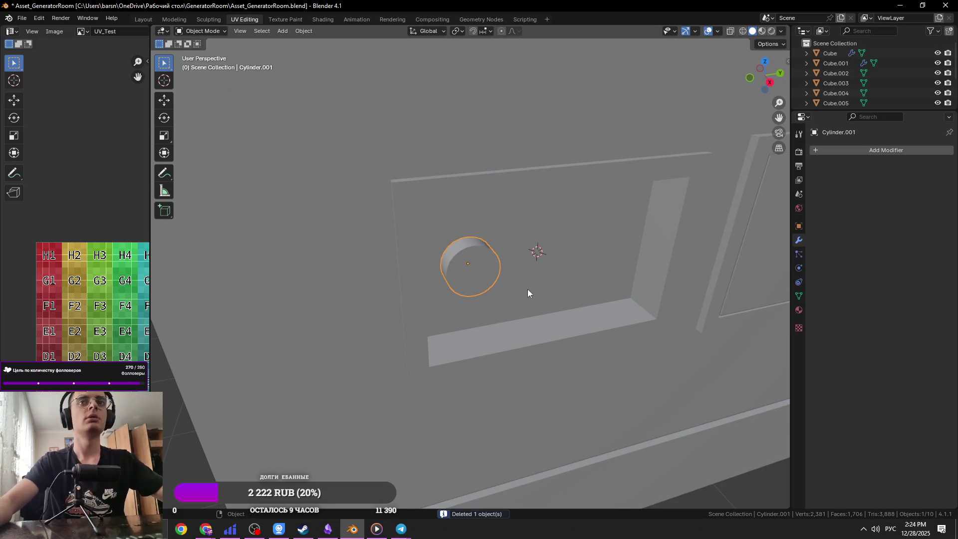
{"action": "key", "text": "ctrl+s"}
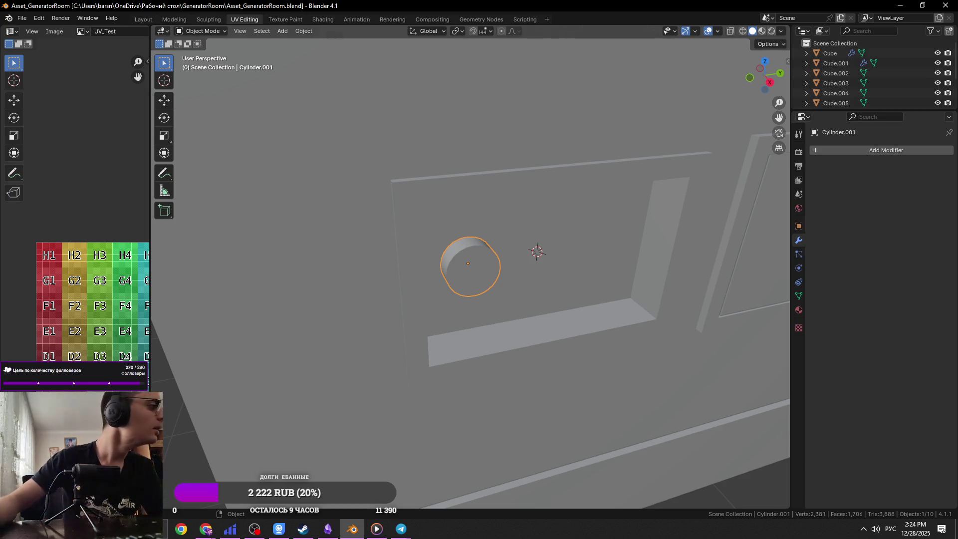
{"action": "key", "text": "alt+Tab"}
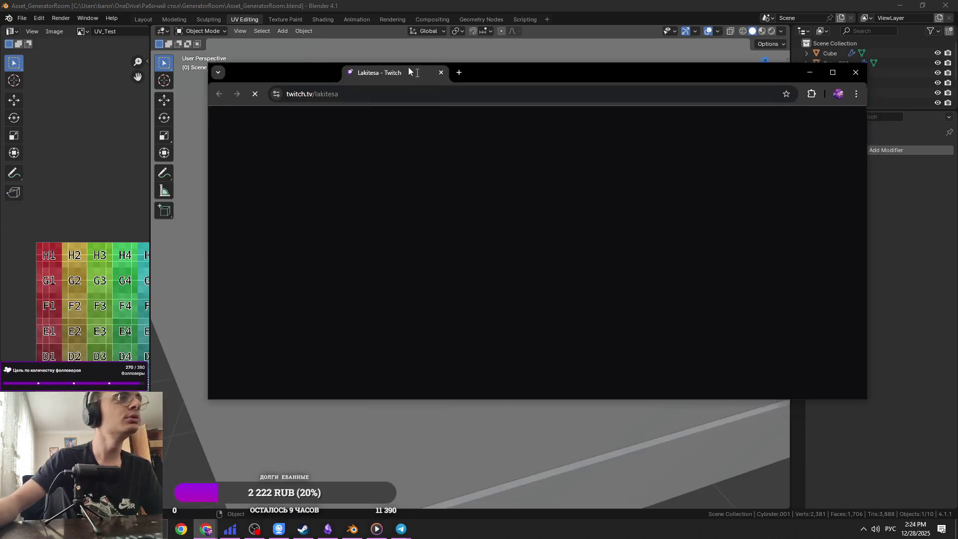
Step: Maximize the browser, dismiss the cookie banner, and pause the playing stream
{"action": "left_click", "coordinate": [825, 71]}
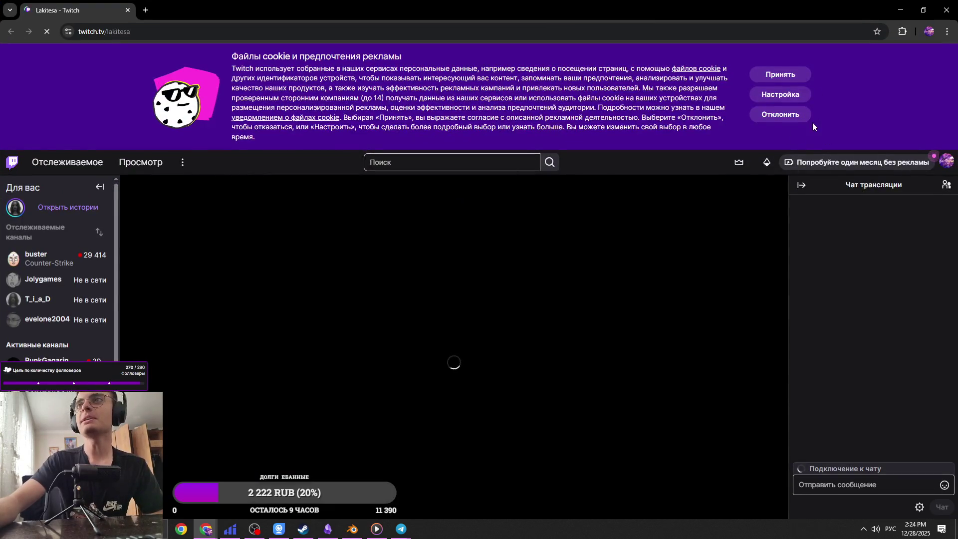
{"action": "left_click", "coordinate": [804, 118]}
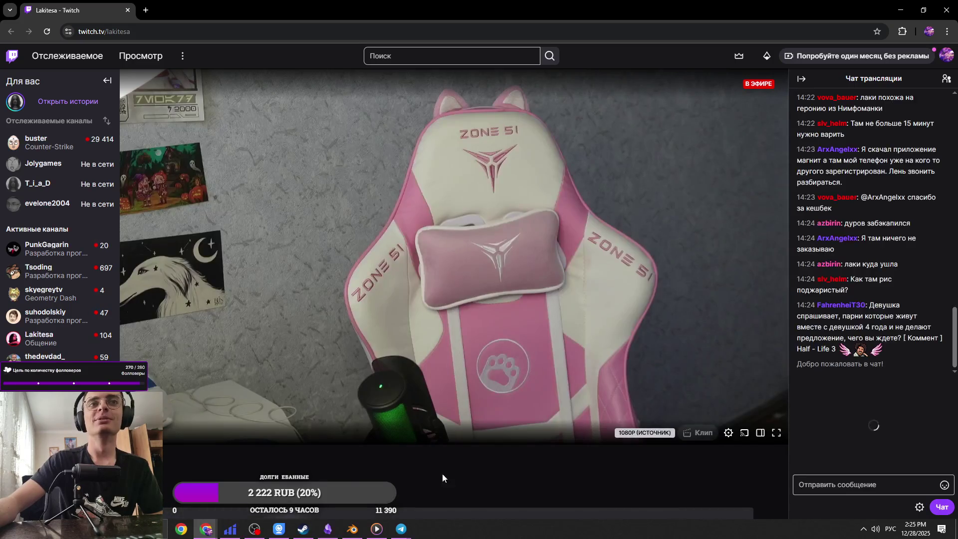
{"action": "scroll", "coordinate": [306, 457], "scroll_direction": "down", "scroll_amount": 2}
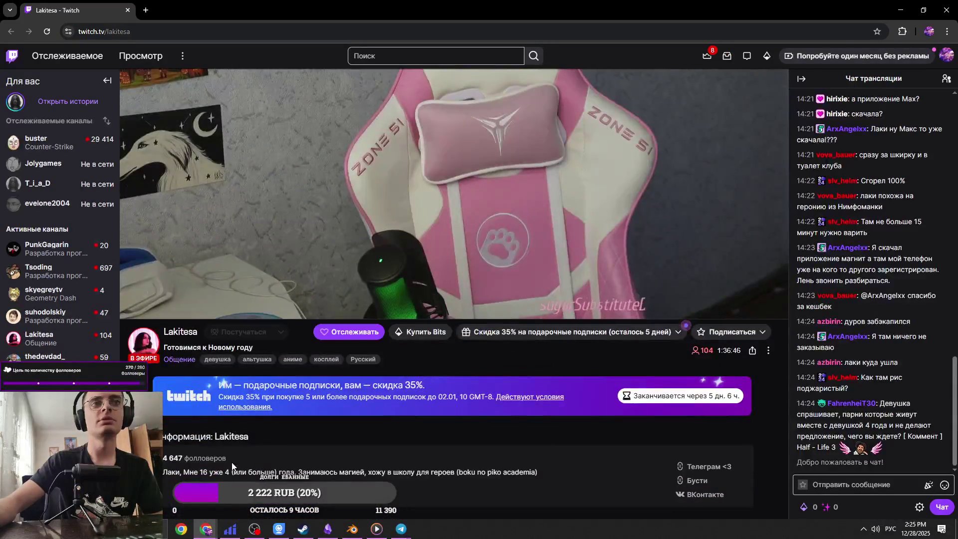
{"action": "scroll", "coordinate": [236, 420], "scroll_direction": "up", "scroll_amount": 3}
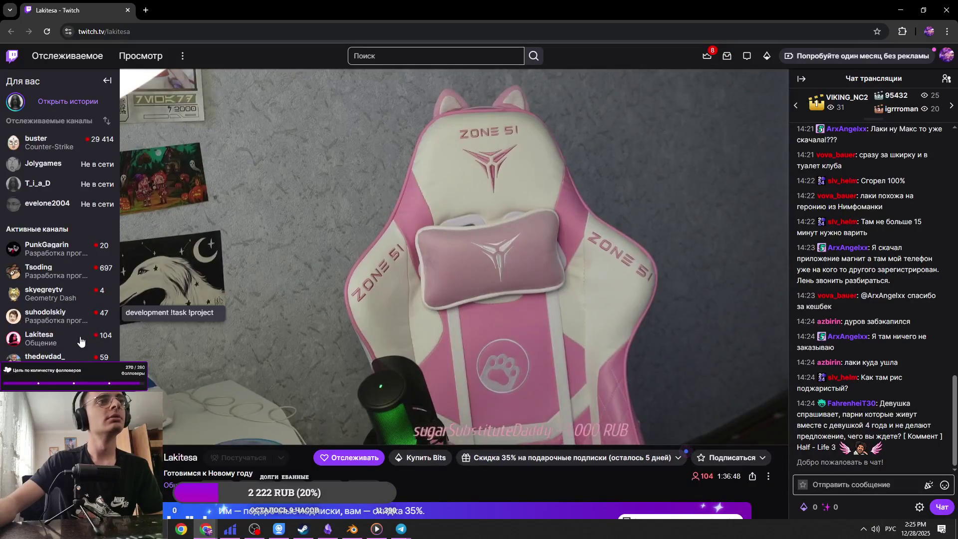
{"action": "scroll", "coordinate": [150, 350], "scroll_direction": "down", "scroll_amount": 4}
{"action": "left_click", "coordinate": [132, 233]}
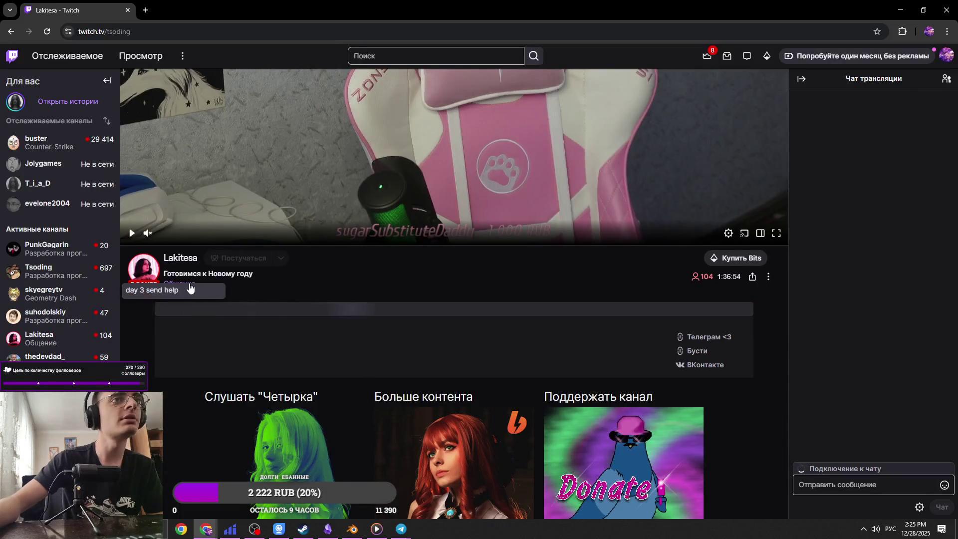
Step: Open the Software and Game Development category and scroll through its live channels
{"action": "left_click", "coordinate": [243, 287]}
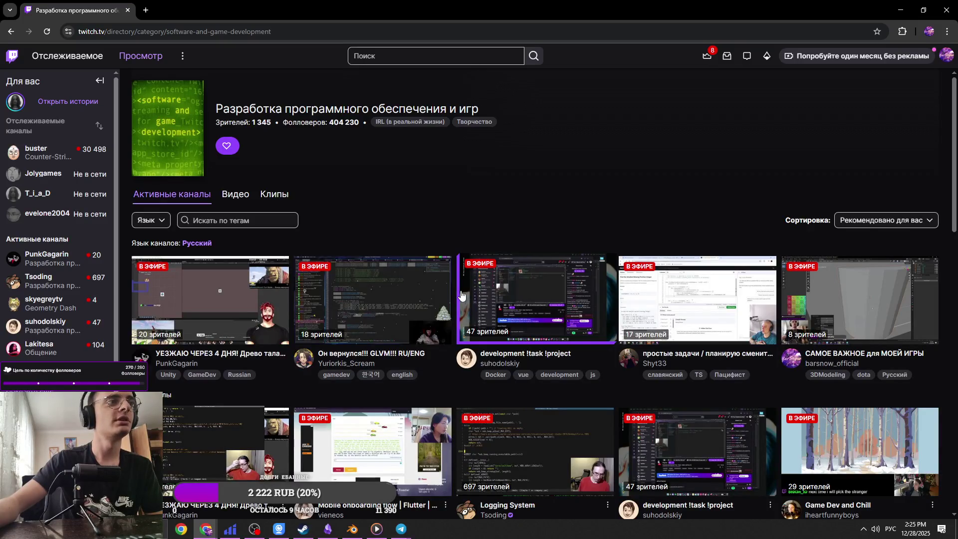
{"action": "scroll", "coordinate": [442, 320], "scroll_direction": "down", "scroll_amount": 5}
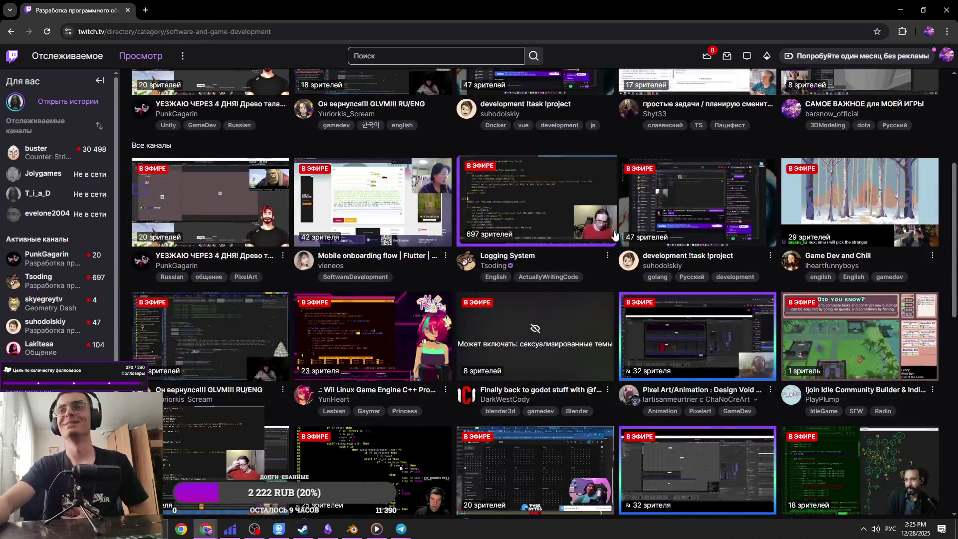
{"action": "scroll", "coordinate": [459, 242], "scroll_direction": "down", "scroll_amount": 9}
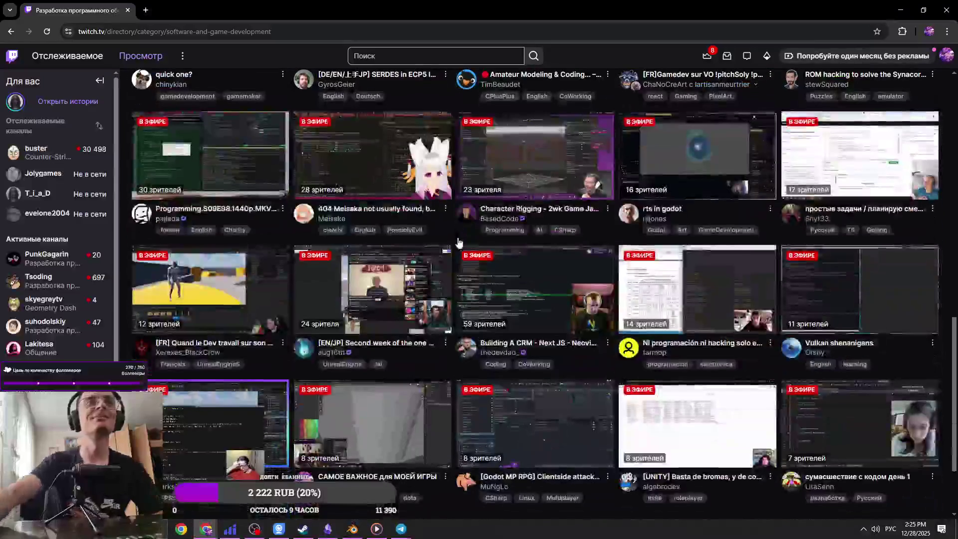
{"action": "scroll", "coordinate": [455, 244], "scroll_direction": "down", "scroll_amount": 5}
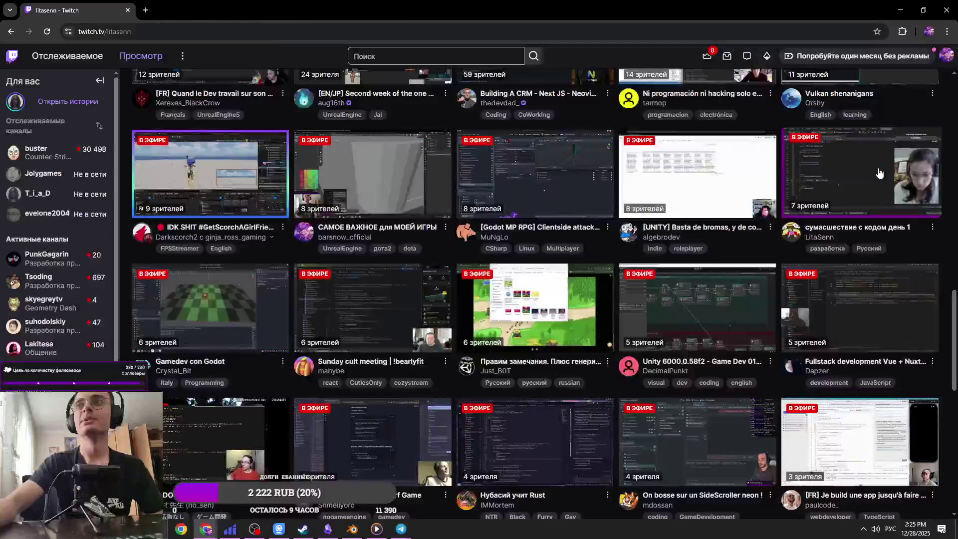
Step: Open a live coding stream and lower its volume to 30 %
{"action": "left_click", "coordinate": [875, 176]}
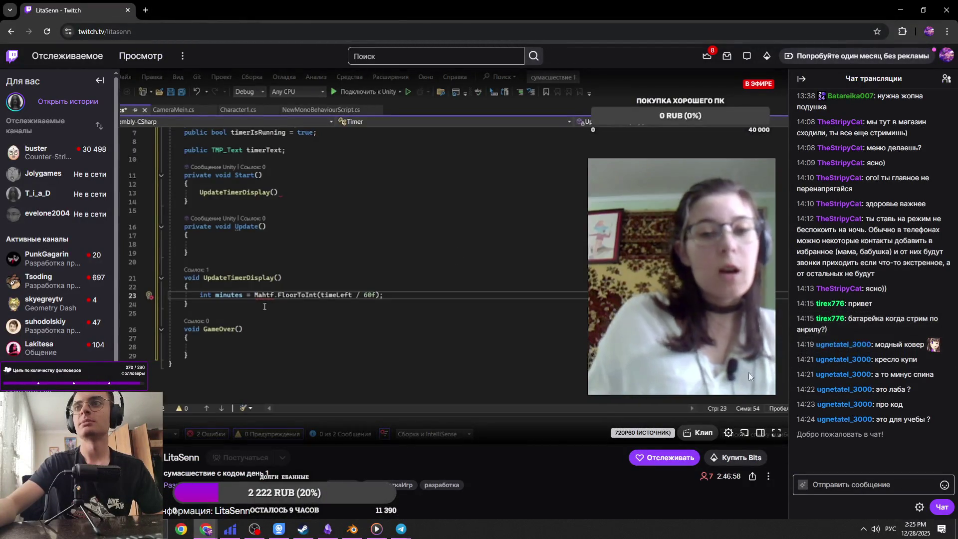
{"action": "mouse_move", "coordinate": [181, 440]}
{"action": "left_click_drag", "start_coordinate": [181, 439], "coordinate": [174, 439]}
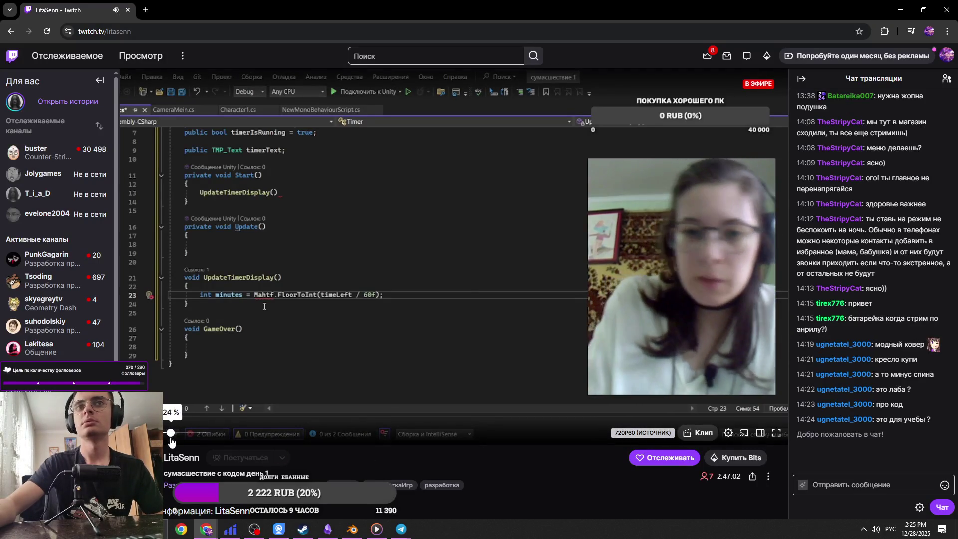
Step: View a chatter's profile card and block/report options, close it, and return to Blender
{"action": "left_click", "coordinate": [842, 307]}
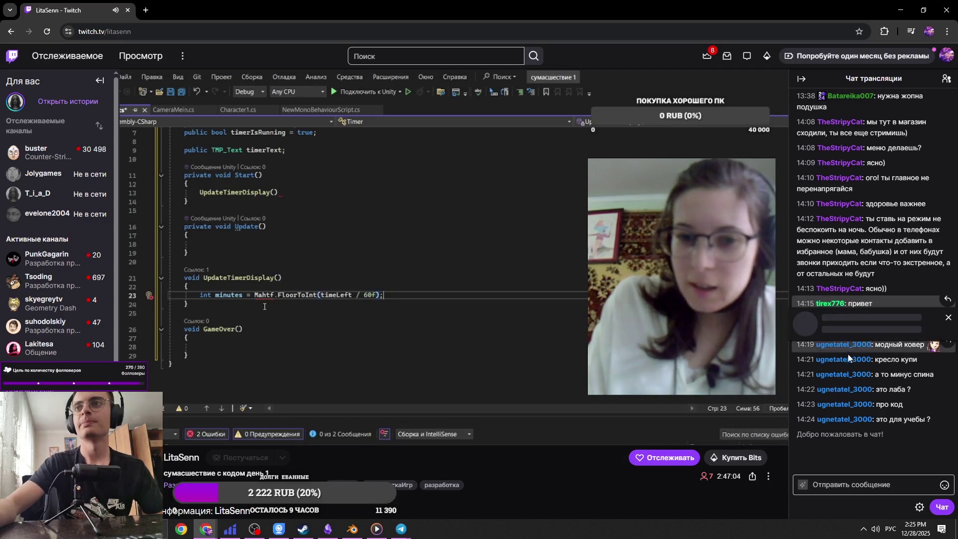
{"action": "left_click", "coordinate": [948, 391]}
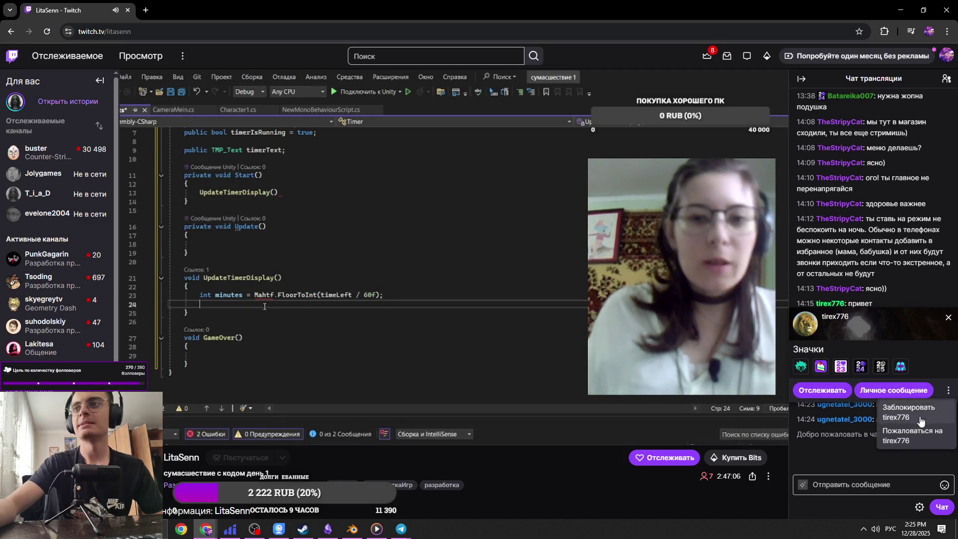
{"action": "key", "text": "Escape"}
{"action": "key", "text": "Escape"}
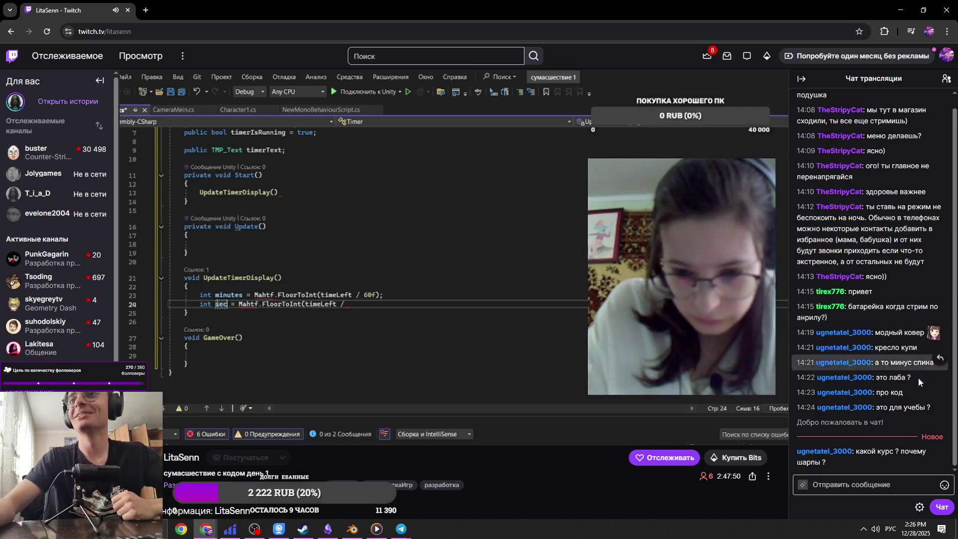
{"action": "scroll", "coordinate": [917, 400], "scroll_direction": "down", "scroll_amount": 1}
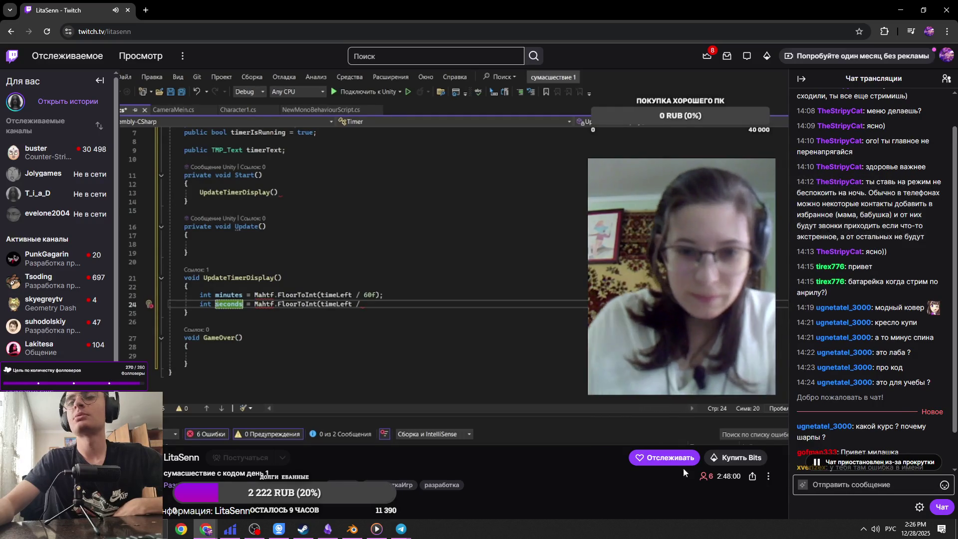
{"action": "key", "text": "alt+Tab"}
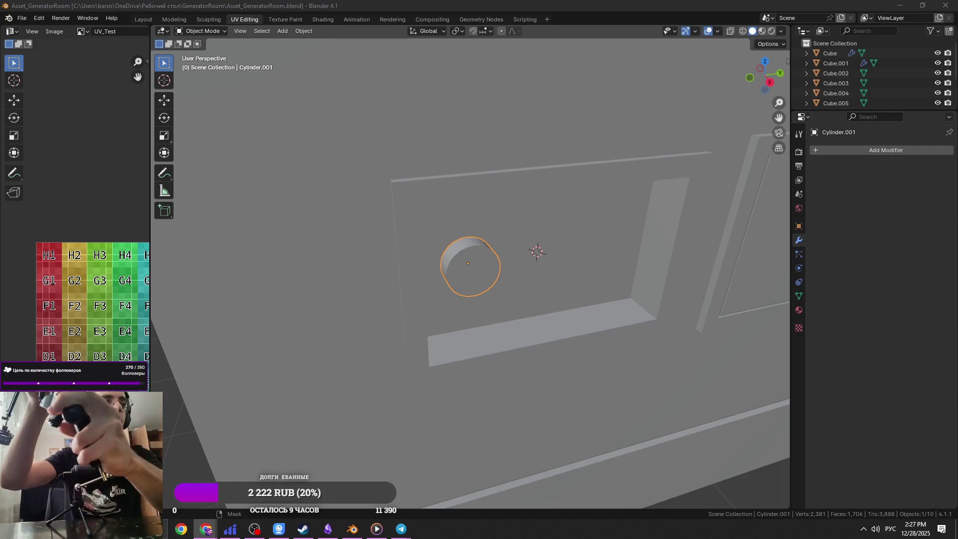
{"action": "left_click", "coordinate": [279, 529]}
{"action": "left_click", "coordinate": [606, 122]}
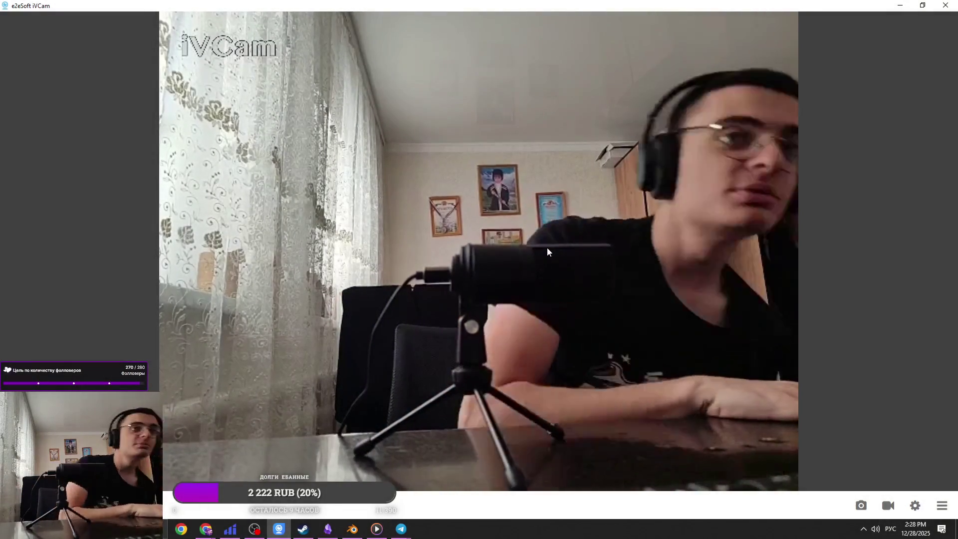
{"action": "left_click_drag", "start_coordinate": [819, 5], "coordinate": [795, 55]}
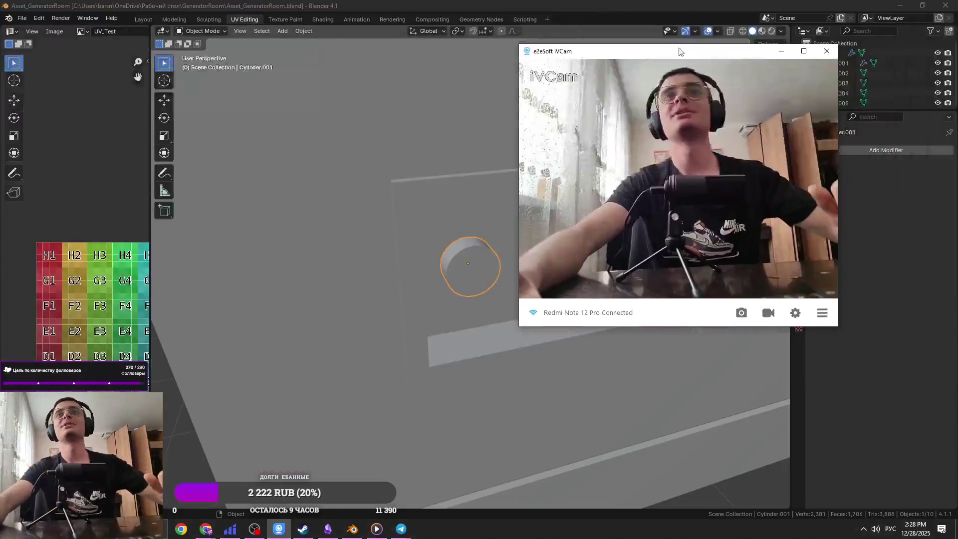
{"action": "left_click", "coordinate": [782, 50]}
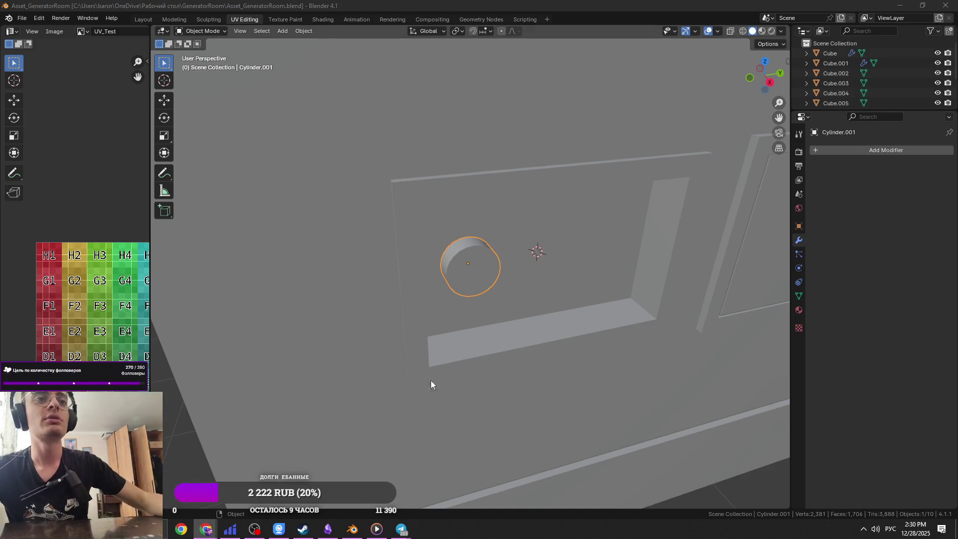
Step: Orbit to face the wall and zoom in until the cylinder fills the view
{"action": "scroll", "coordinate": [531, 331], "scroll_direction": "down", "scroll_amount": 2}
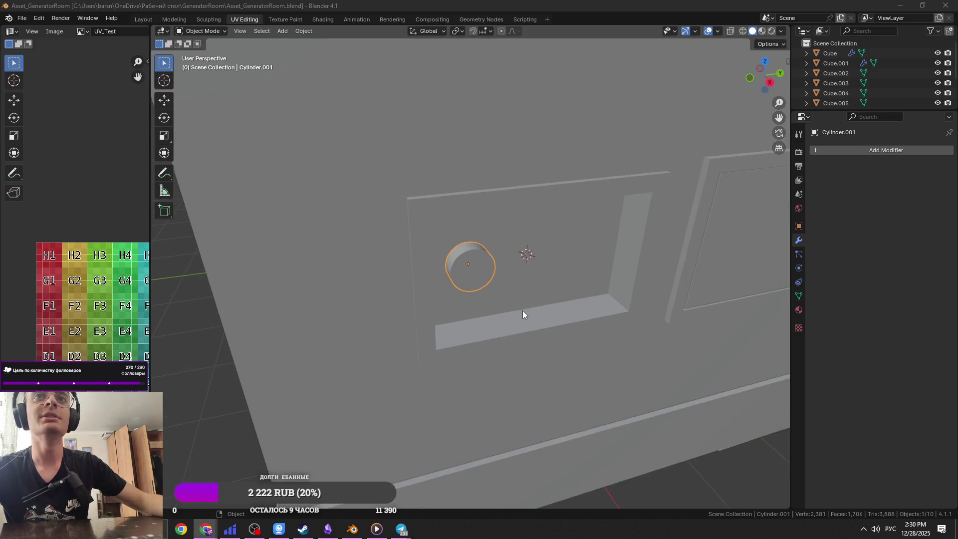
{"action": "middle_click_drag", "start_coordinate": [523, 311], "coordinate": [505, 271]}
{"action": "scroll", "coordinate": [506, 271], "scroll_direction": "up", "scroll_amount": 4}
{"action": "scroll", "coordinate": [505, 271], "scroll_direction": "up", "scroll_amount": 5}
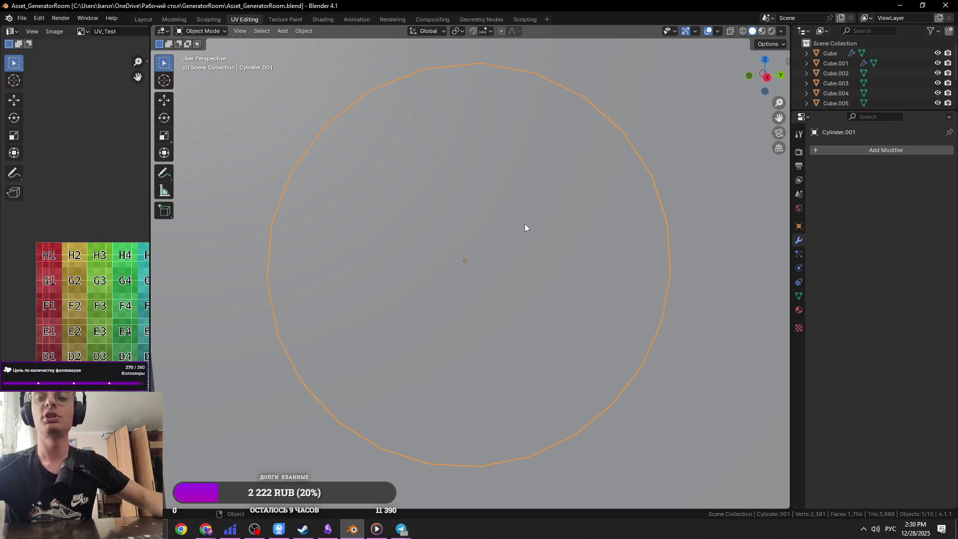
Step: Save the generator room file and zoom out to show the cylinder on the wall panel
{"action": "key", "text": "ctrl+s"}
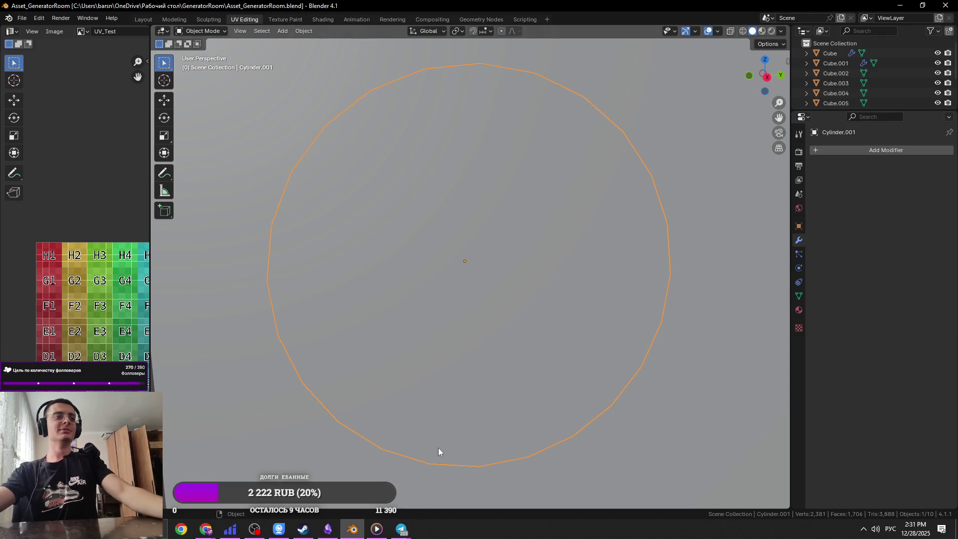
{"action": "scroll", "coordinate": [449, 325], "scroll_direction": "down", "scroll_amount": 6}
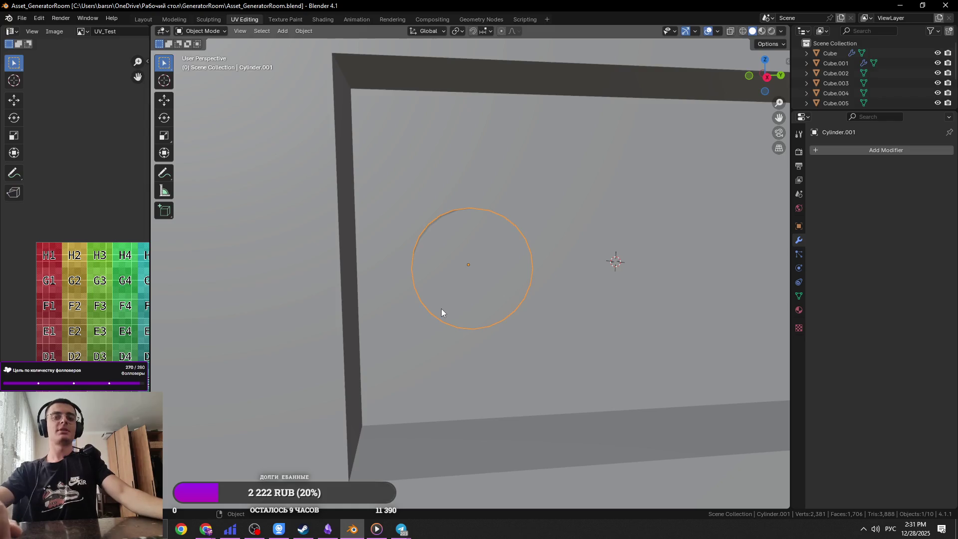
Step: Frame the cylinder against the wall, save, and glance at the generator reference photo
{"action": "key", "text": "KP_Decimal"}
{"action": "scroll", "coordinate": [445, 297], "scroll_direction": "down", "scroll_amount": 10}
{"action": "middle_click_drag", "start_coordinate": [462, 248], "coordinate": [514, 273]}
{"action": "key", "text": "ctrl+s"}
{"action": "key", "text": "alt+Tab"}
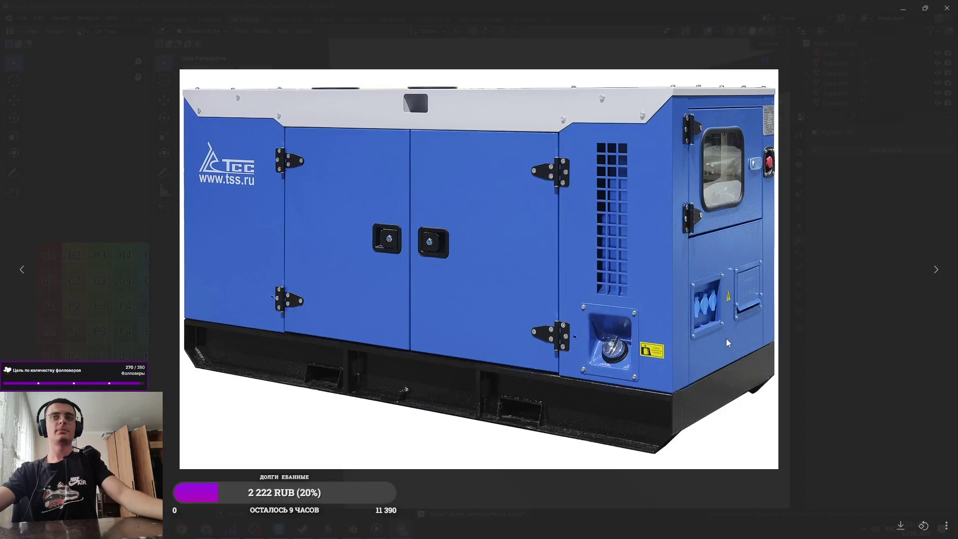
{"action": "key", "text": "alt+Tab"}
{"action": "key", "text": "Tab"}
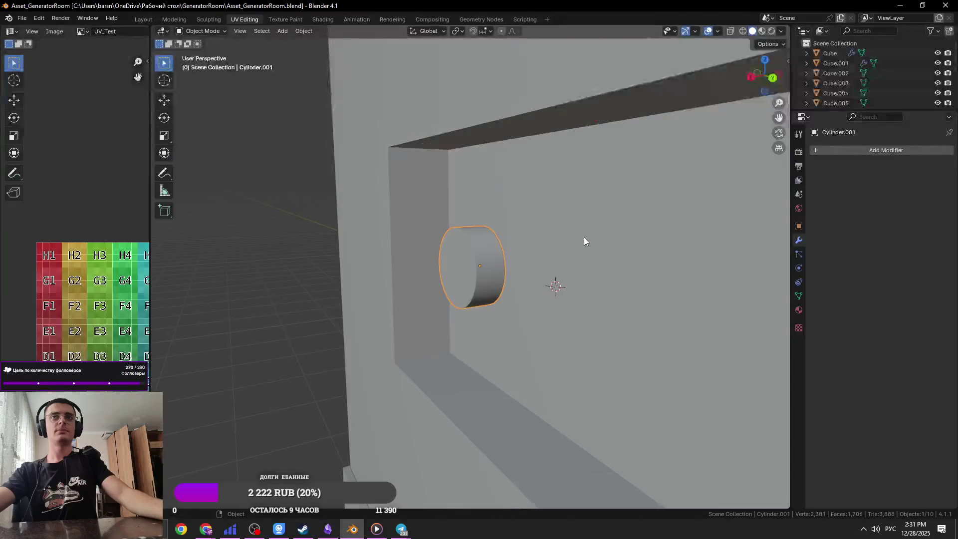
Step: Place a copy beside the original cylinder, flatten it to about a third, and enlarge it slightly
{"action": "key", "text": "g"}
{"action": "key", "text": "x"}
{"action": "left_click", "coordinate": [559, 244]}
{"action": "key", "text": "s"}
{"action": "key", "text": "x"}
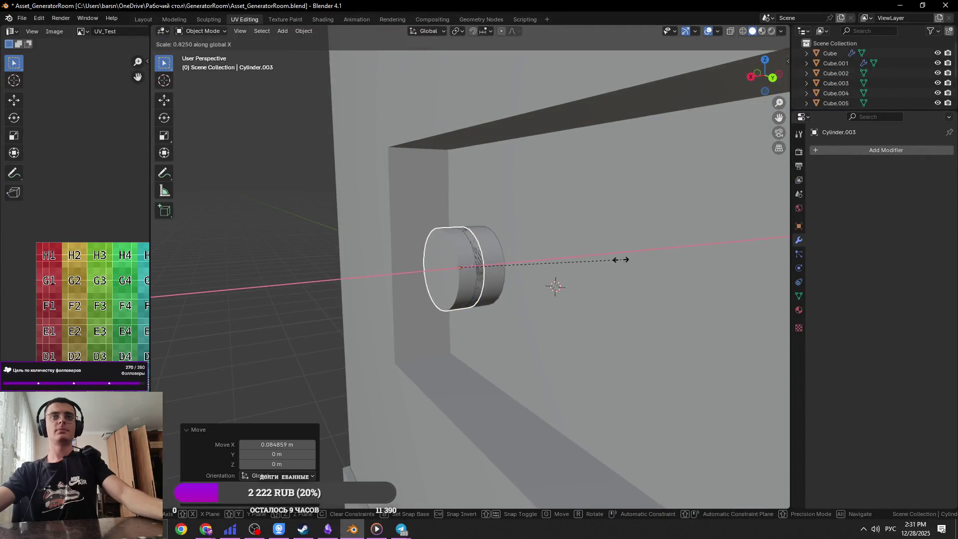
{"action": "left_click", "coordinate": [521, 258]}
{"action": "key", "text": "s"}
{"action": "left_click", "coordinate": [529, 257]}
{"action": "mouse_move", "coordinate": [529, 257]}
{"action": "middle_mouse_down"}
{"action": "mouse_move", "coordinate": [532, 280]}
{"action": "mouse_move", "coordinate": [582, 267]}
{"action": "mouse_move", "coordinate": [537, 306]}
{"action": "middle_mouse_up"}
Step: Extrude the copy's selected rim faces downward into a small tab
{"action": "key", "text": "Tab"}
{"action": "key", "text": "3"}
{"action": "scroll", "coordinate": [536, 307], "scroll_direction": "up", "scroll_amount": 2}
{"action": "key", "text": "e"}
{"action": "left_click", "coordinate": [537, 390]}
{"action": "key", "text": "2"}
{"action": "left_click", "coordinate": [461, 324]}
Step: Shade the cap smooth, then return to Edit Mode and select a second tab edge
{"action": "key", "text": "Tab"}
{"action": "right_click", "coordinate": [477, 327]}
{"action": "left_click", "coordinate": [476, 328]}
{"action": "mouse_move", "coordinate": [526, 336]}
{"action": "middle_mouse_down"}
{"action": "mouse_move", "coordinate": [500, 341]}
{"action": "mouse_move", "coordinate": [488, 323]}
{"action": "mouse_move", "coordinate": [458, 328]}
{"action": "mouse_move", "coordinate": [462, 317]}
{"action": "mouse_move", "coordinate": [534, 320]}
{"action": "mouse_move", "coordinate": [475, 320]}
{"action": "mouse_move", "coordinate": [554, 354]}
{"action": "middle_mouse_up"}
{"action": "right_click", "coordinate": [508, 322]}
{"action": "left_click", "coordinate": [497, 327]}
{"action": "key", "text": "Tab"}
{"action": "left_click", "coordinate": [474, 319], "text": "shift"}
Step: Stretch the selected edges along Y, then undo the extruded tab on the cylinder
{"action": "key", "text": "s"}
{"action": "key", "text": "x"}
{"action": "key", "text": "y"}
{"action": "left_click", "coordinate": [584, 365]}
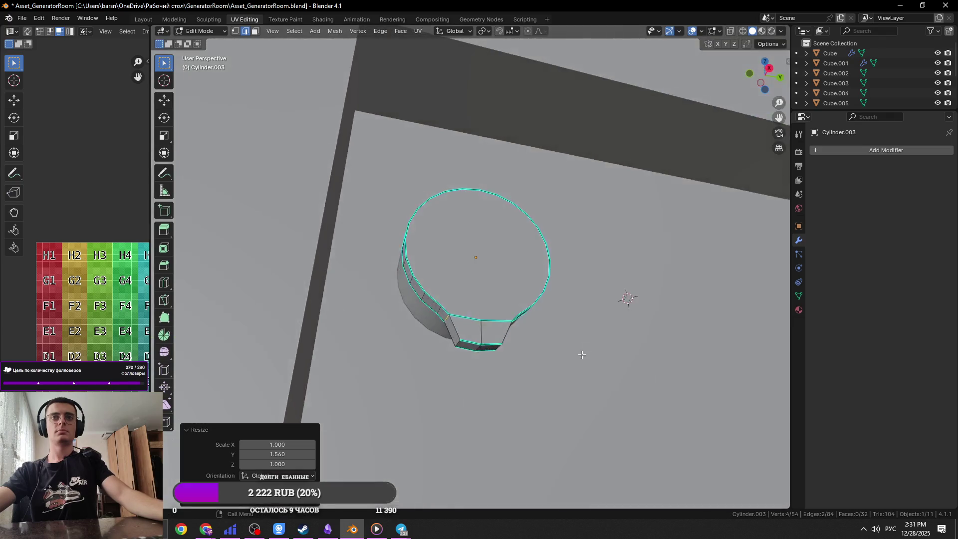
{"action": "key", "text": "Tab"}
Step: Scale the extruded edges along the X axis
{"action": "key", "text": "Tab"}
{"action": "key", "text": "ctrl+z"}
{"action": "key", "text": "ctrl+z"}
{"action": "key", "text": "ctrl+z"}
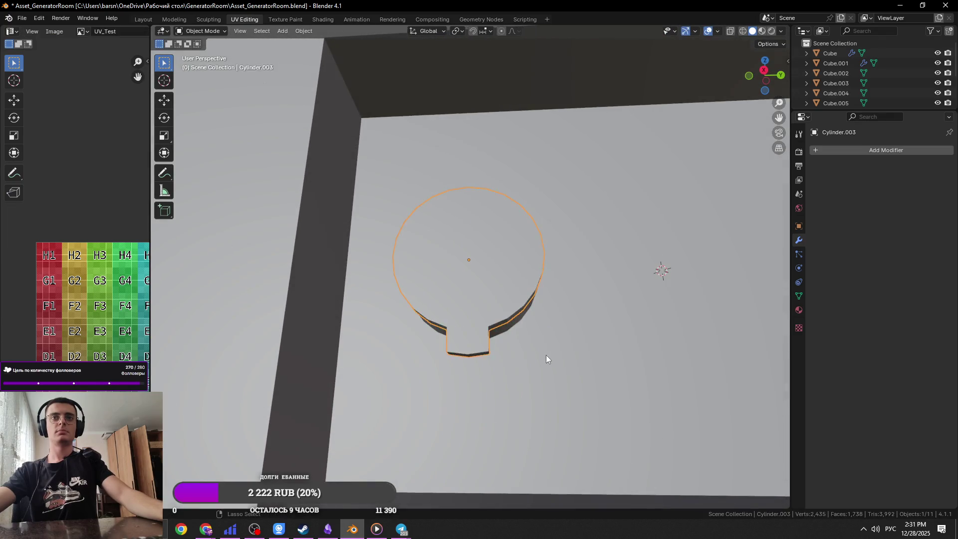
Step: Select four side faces of the cylinder and extrude them outward
{"action": "mouse_move", "coordinate": [546, 355]}
{"action": "middle_mouse_down"}
{"action": "mouse_move", "coordinate": [545, 329]}
{"action": "mouse_move", "coordinate": [569, 342]}
{"action": "middle_mouse_up"}
{"action": "left_click", "coordinate": [456, 312], "text": "shift"}
{"action": "left_click", "coordinate": [468, 312], "text": "shift"}
{"action": "left_click", "coordinate": [439, 307], "text": "shift"}
{"action": "key", "text": "e"}
{"action": "left_click", "coordinate": [569, 376]}
{"action": "middle_click_drag", "start_coordinate": [570, 376], "coordinate": [596, 340]}
{"action": "key", "text": "2"}
{"action": "key", "text": "s"}
{"action": "key", "text": "x"}
{"action": "key", "text": "y"}
{"action": "left_click", "coordinate": [613, 341]}
{"action": "key", "text": "Tab"}
Step: Select three bottom-rim edges, check the Edge menu without applying, and save the file
{"action": "scroll", "coordinate": [559, 322], "scroll_direction": "down", "scroll_amount": 3}
{"action": "key", "text": "ctrl+s"}
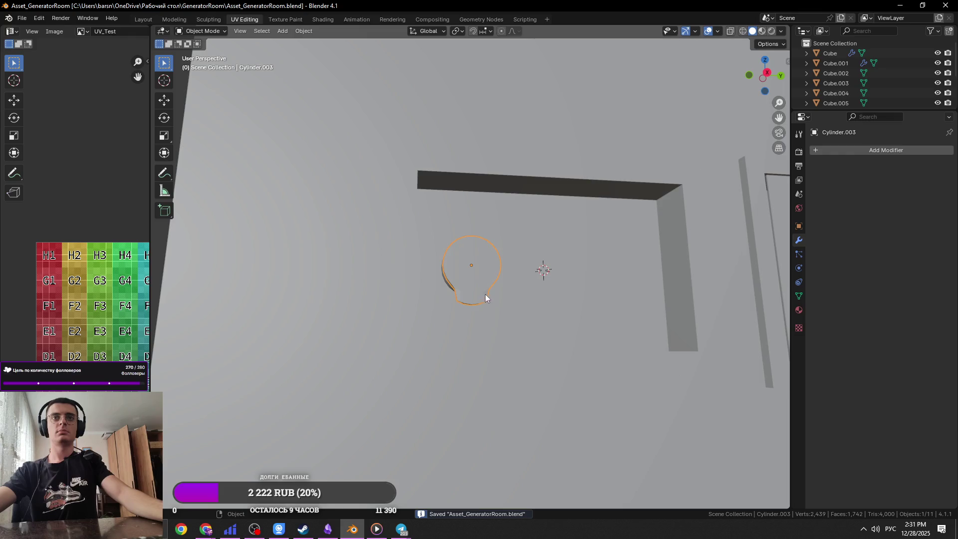
{"action": "key", "text": "Tab"}
{"action": "scroll", "coordinate": [485, 294], "scroll_direction": "up", "scroll_amount": 5}
{"action": "left_click", "coordinate": [425, 361], "text": "shift"}
{"action": "left_click", "coordinate": [463, 371], "text": "shift"}
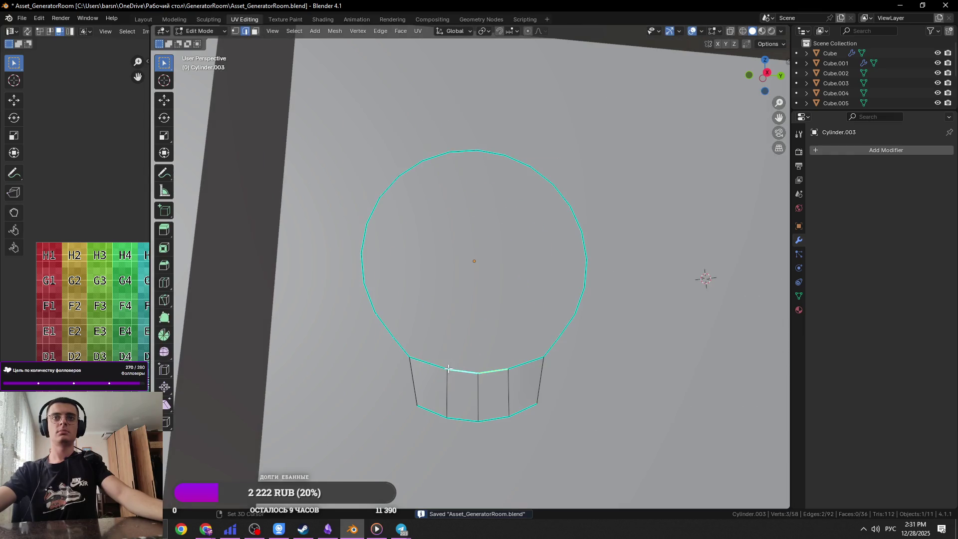
{"action": "left_click", "coordinate": [525, 363], "text": "shift"}
{"action": "key", "text": "ctrl+e"}
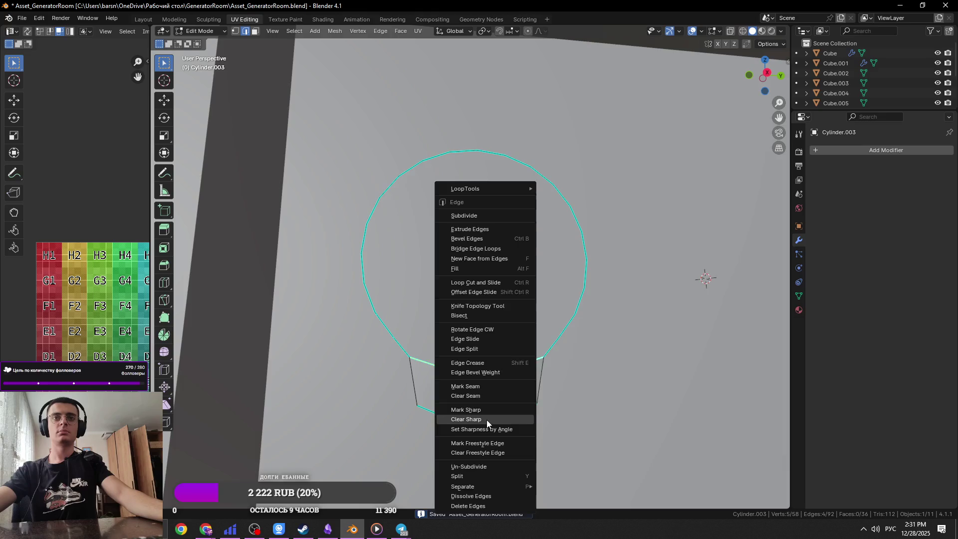
{"action": "left_click", "coordinate": [467, 415]}
{"action": "key", "text": "Tab"}
{"action": "mouse_move", "coordinate": [499, 376]}
{"action": "middle_mouse_down"}
{"action": "mouse_move", "coordinate": [477, 320]}
{"action": "mouse_move", "coordinate": [507, 336]}
{"action": "mouse_move", "coordinate": [484, 318]}
{"action": "mouse_move", "coordinate": [638, 302]}
{"action": "middle_mouse_up"}
{"action": "key", "text": "ctrl+s"}
Step: Apply an object-level change to the cylinder and extrude two selected faces into a box
{"action": "right_click", "coordinate": [478, 320]}
{"action": "left_click", "coordinate": [463, 338]}
{"action": "key", "text": "Tab"}
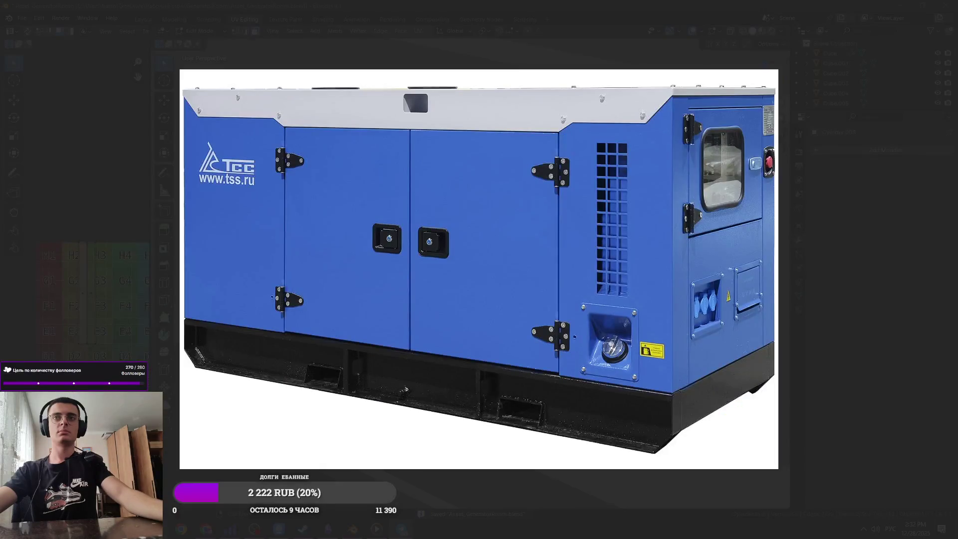
{"action": "key", "text": "KP_Decimal"}
{"action": "scroll", "coordinate": [535, 335], "scroll_direction": "down", "scroll_amount": 2}
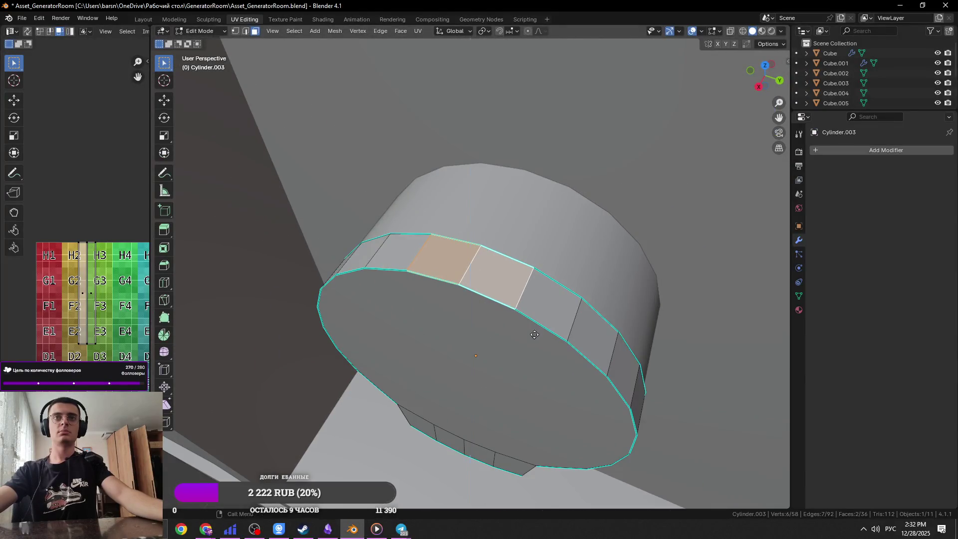
{"action": "key", "text": "e"}
{"action": "left_click", "coordinate": [621, 166]}
Step: Extrude the box's side face into a slab, save, and switch to the Twitch clip
{"action": "mouse_move", "coordinate": [621, 167]}
{"action": "middle_mouse_down"}
{"action": "mouse_move", "coordinate": [499, 206]}
{"action": "mouse_move", "coordinate": [506, 224]}
{"action": "middle_mouse_up"}
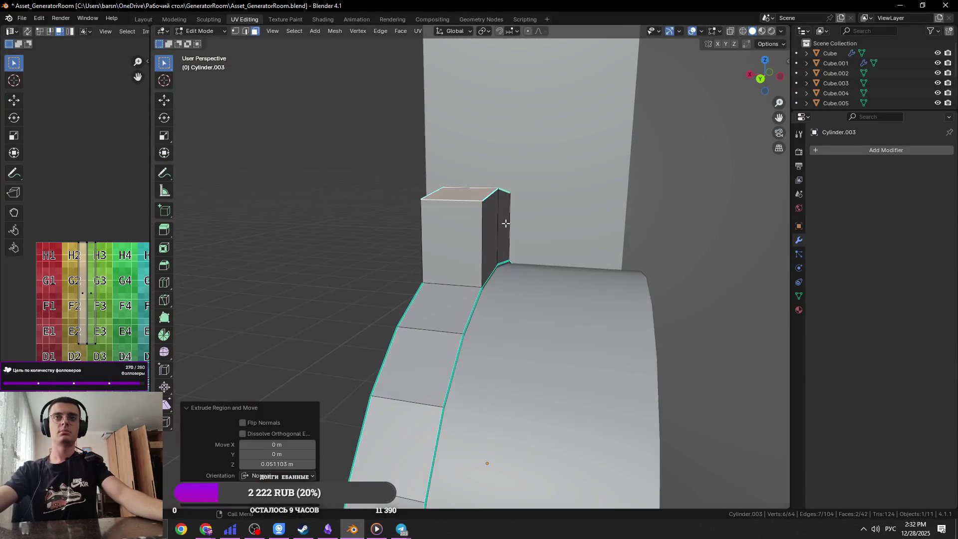
{"action": "left_click", "coordinate": [506, 223]}
{"action": "key", "text": "e"}
{"action": "left_click", "coordinate": [676, 271]}
{"action": "key", "text": "Tab"}
{"action": "mouse_move", "coordinate": [676, 272]}
{"action": "middle_mouse_down"}
{"action": "mouse_move", "coordinate": [641, 247]}
{"action": "mouse_move", "coordinate": [624, 255]}
{"action": "middle_mouse_up"}
{"action": "scroll", "coordinate": [641, 247], "scroll_direction": "down", "scroll_amount": 5}
{"action": "key", "text": "ctrl+s"}
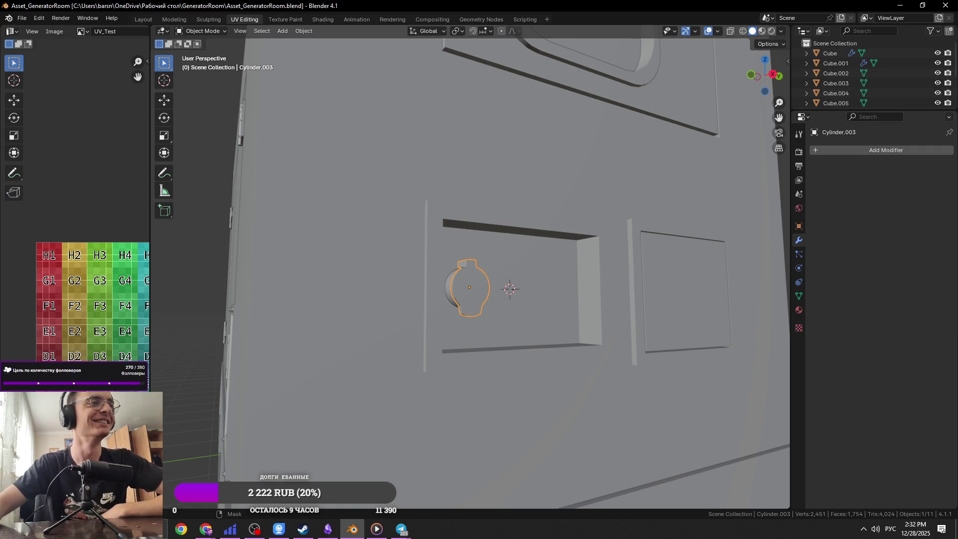
{"action": "key", "text": "alt+Tab"}
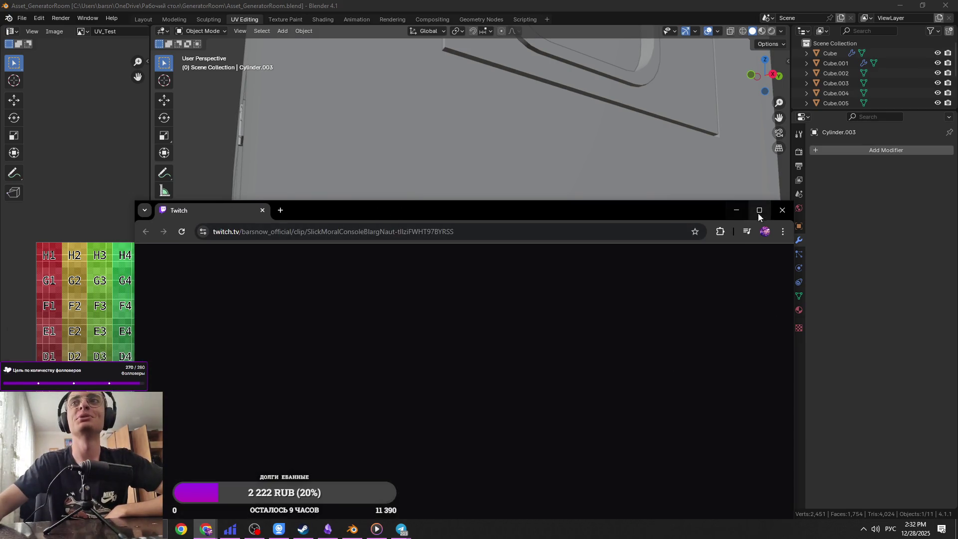
{"action": "left_click", "coordinate": [765, 209]}
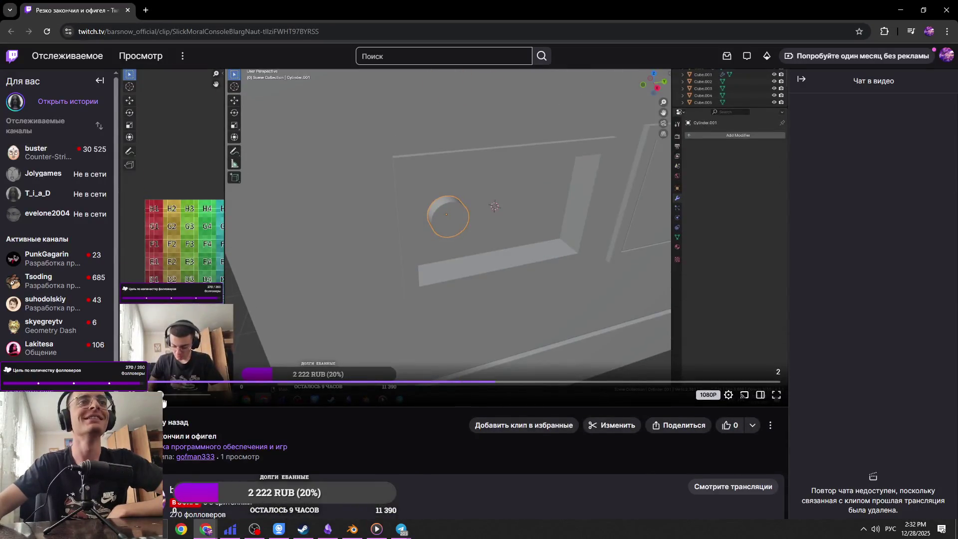
Step: Play the Twitch stream clip, replay it after it ends, and return to Blender
{"action": "triple_click", "coordinate": [220, 389]}
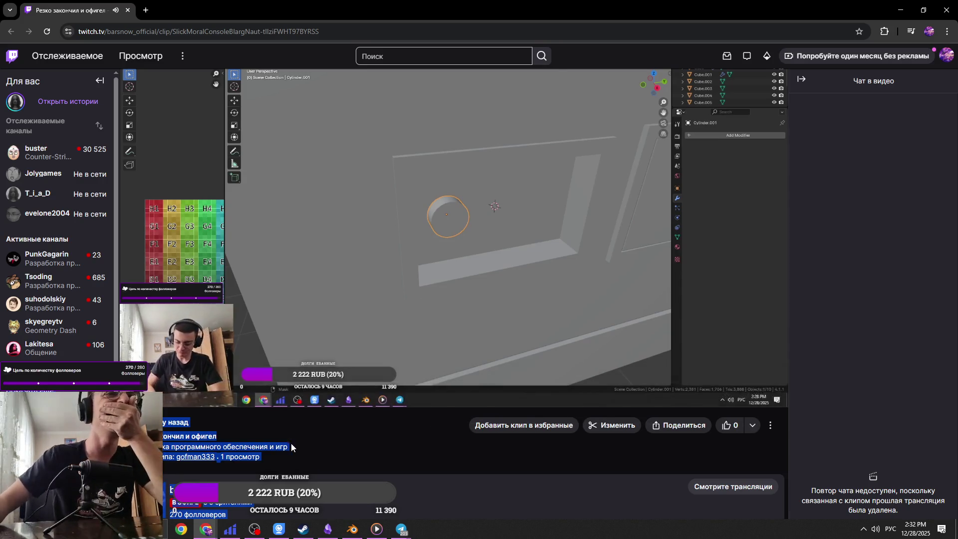
{"action": "left_click", "coordinate": [323, 444]}
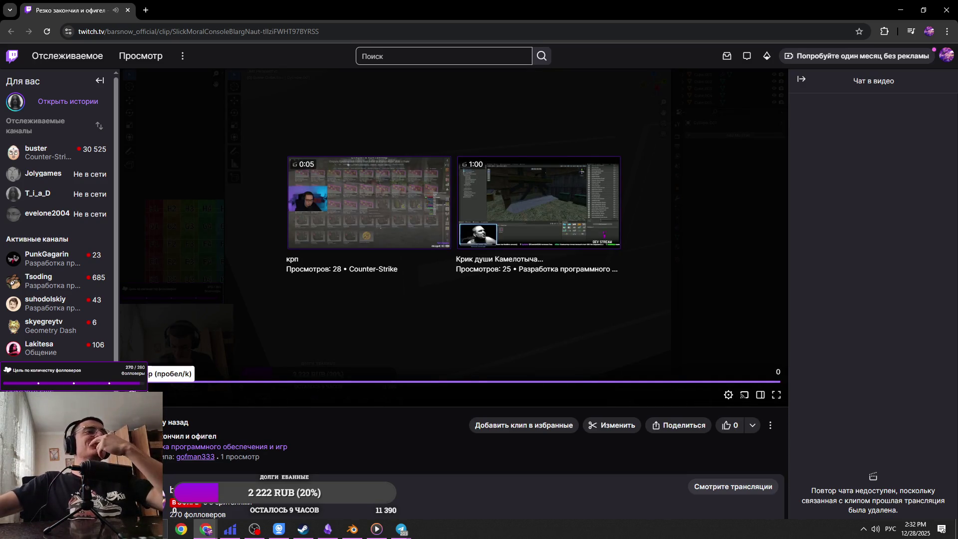
{"action": "left_click", "coordinate": [131, 395]}
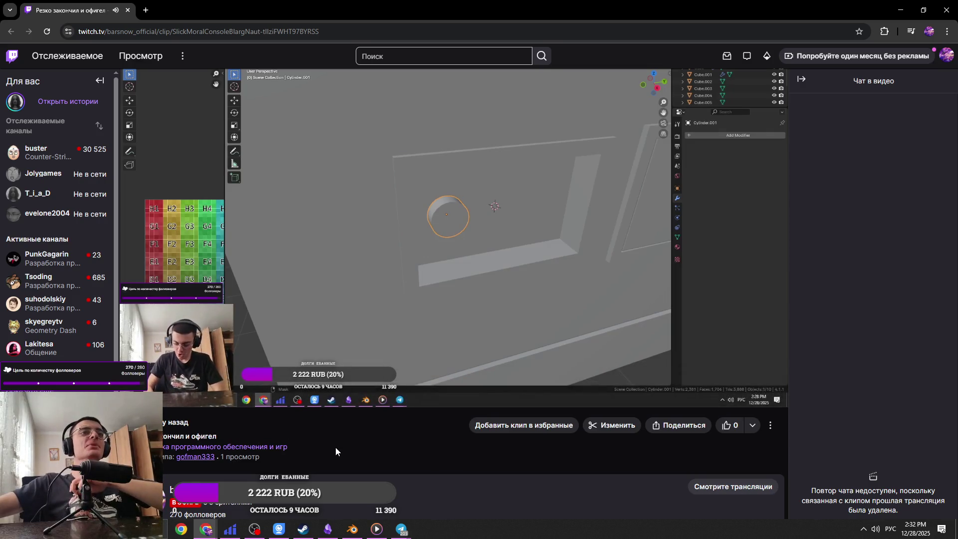
{"action": "triple_click", "coordinate": [335, 448]}
{"action": "left_click", "coordinate": [322, 439]}
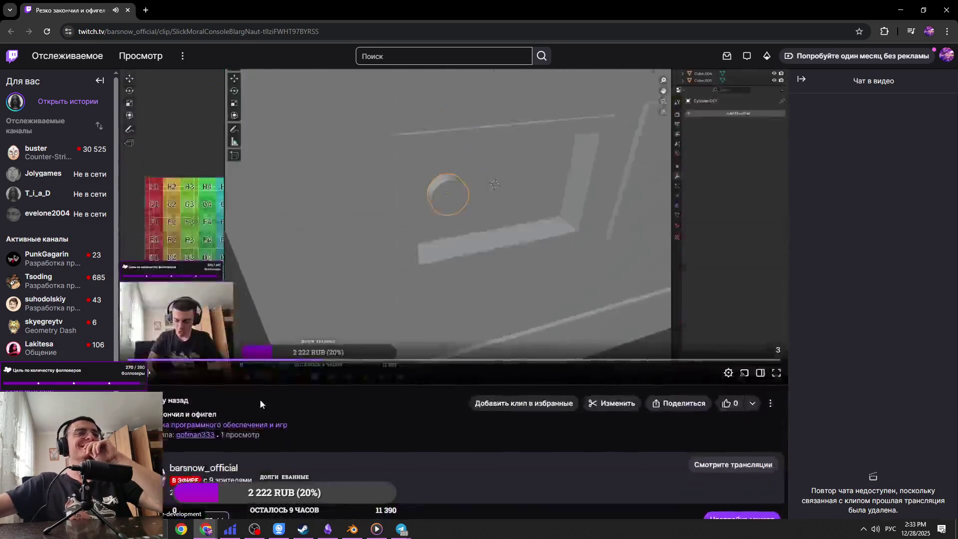
{"action": "scroll", "coordinate": [292, 394], "scroll_direction": "down", "scroll_amount": 2}
{"action": "scroll", "coordinate": [174, 180], "scroll_direction": "up", "scroll_amount": 3}
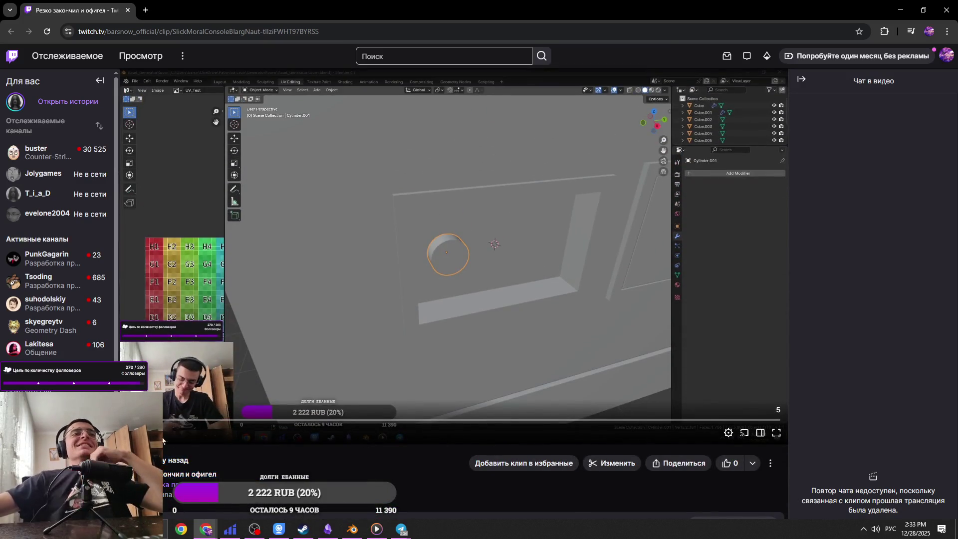
{"action": "key", "text": "space"}
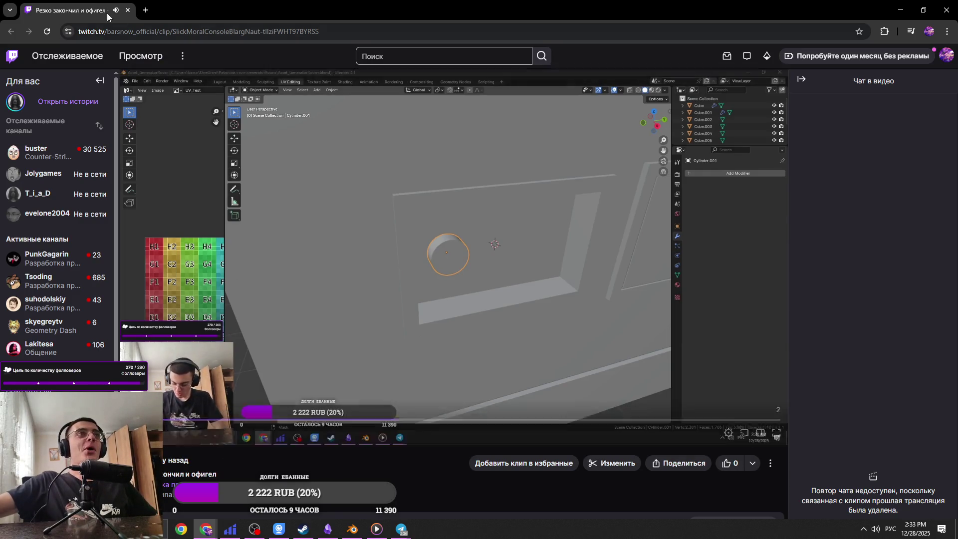
{"action": "key", "text": "alt+Tab"}
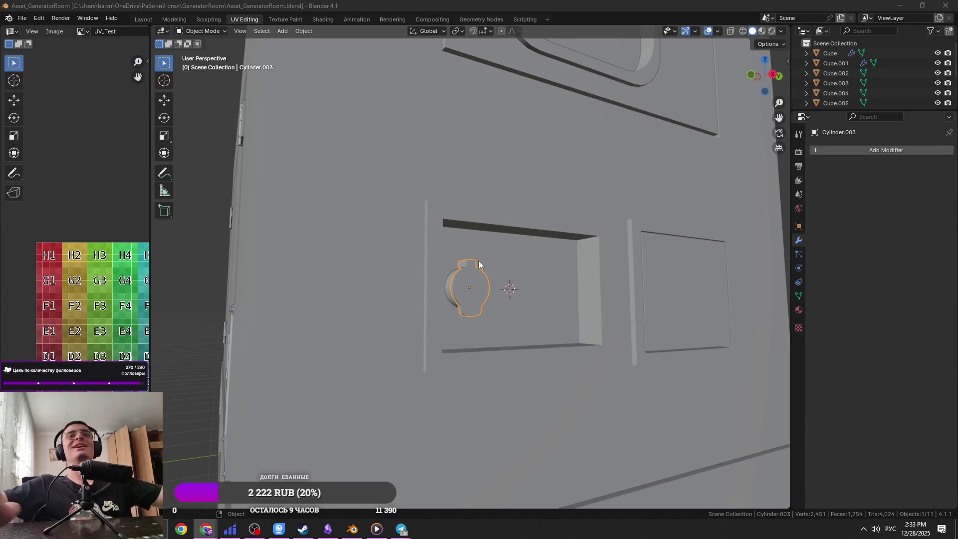
Step: Select the bottom strip of Cylinder.003's tab in front view and try a vertical move
{"action": "middle_click_drag", "start_coordinate": [478, 260], "coordinate": [450, 307]}
{"action": "scroll", "coordinate": [450, 307], "scroll_direction": "up", "scroll_amount": 3}
{"action": "left_click", "coordinate": [449, 264]}
{"action": "key", "text": "Tab"}
{"action": "key", "text": "Tab"}
{"action": "scroll", "coordinate": [458, 278], "scroll_direction": "up", "scroll_amount": 6}
{"action": "left_click", "coordinate": [492, 282]}
{"action": "key", "text": "Tab"}
{"action": "key", "text": "KP_1"}
{"action": "left_click", "coordinate": [456, 280]}
{"action": "mouse_move", "coordinate": [456, 278]}
{"action": "middle_mouse_down"}
{"action": "mouse_move", "coordinate": [432, 321]}
{"action": "mouse_move", "coordinate": [553, 291]}
{"action": "mouse_move", "coordinate": [552, 303]}
{"action": "mouse_move", "coordinate": [505, 313]}
{"action": "middle_mouse_up"}
{"action": "key", "text": "g"}
{"action": "key", "text": "z"}
{"action": "key", "text": "Escape"}
Step: Raise the tab's selected edges slightly along Z and save the file
{"action": "key", "text": "alt+z"}
{"action": "key", "text": "2"}
{"action": "left_click", "coordinate": [552, 295], "text": "shift"}
{"action": "scroll", "coordinate": [495, 320], "scroll_direction": "up", "scroll_amount": 3}
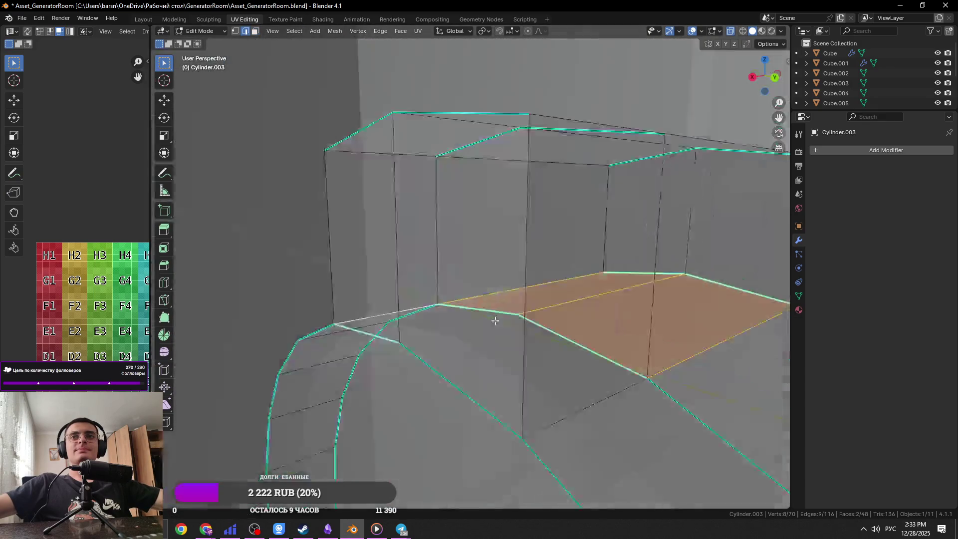
{"action": "scroll", "coordinate": [495, 320], "scroll_direction": "down", "scroll_amount": 3}
{"action": "middle_click_drag", "start_coordinate": [513, 346], "coordinate": [522, 338]}
{"action": "key", "text": "alt+z"}
{"action": "key", "text": "g"}
{"action": "key", "text": "z"}
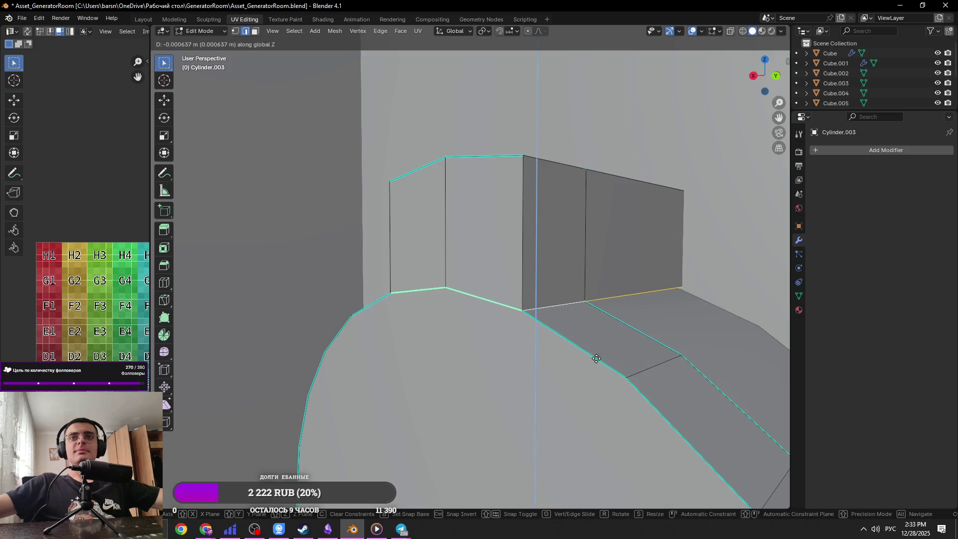
{"action": "left_click", "coordinate": [591, 382]}
{"action": "key", "text": "ctrl+s"}
Step: Apply Edge-menu operations to the tab's top edge loop and save the file
{"action": "key", "text": "alt+z"}
{"action": "mouse_move", "coordinate": [642, 329]}
{"action": "middle_mouse_down", "text": "alt"}
{"action": "mouse_move", "coordinate": [603, 304]}
{"action": "mouse_move", "coordinate": [627, 321]}
{"action": "mouse_move", "coordinate": [617, 354]}
{"action": "mouse_move", "coordinate": [504, 331]}
{"action": "mouse_move", "coordinate": [512, 271]}
{"action": "middle_mouse_up", "text": "alt"}
{"action": "key", "text": "alt+z"}
{"action": "left_click", "coordinate": [513, 271], "text": "alt"}
{"action": "key", "text": "ctrl+e"}
{"action": "left_click", "coordinate": [492, 260]}
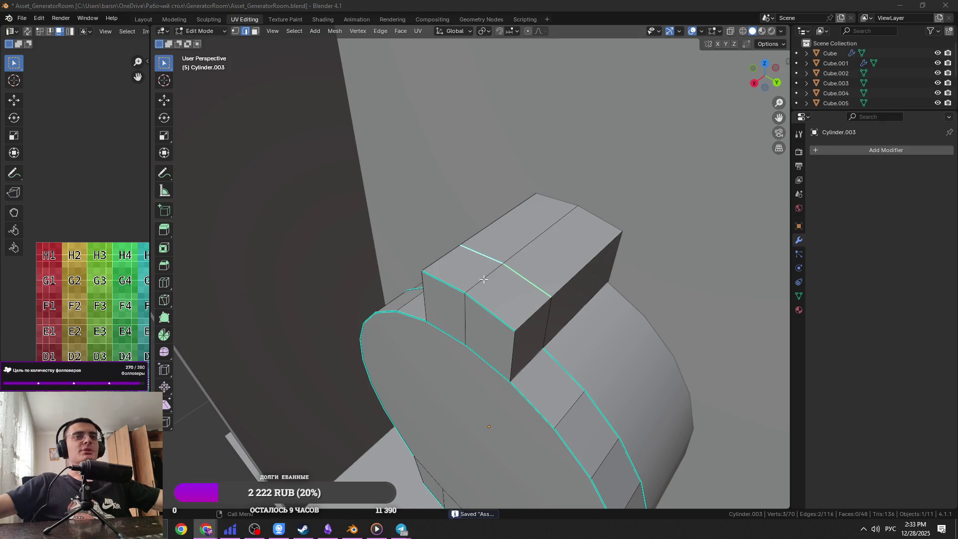
{"action": "left_click", "coordinate": [518, 276], "text": "shift"}
{"action": "key", "text": "ctrl+e"}
{"action": "left_click", "coordinate": [514, 287]}
{"action": "scroll", "coordinate": [379, 283], "scroll_direction": "down", "scroll_amount": 8}
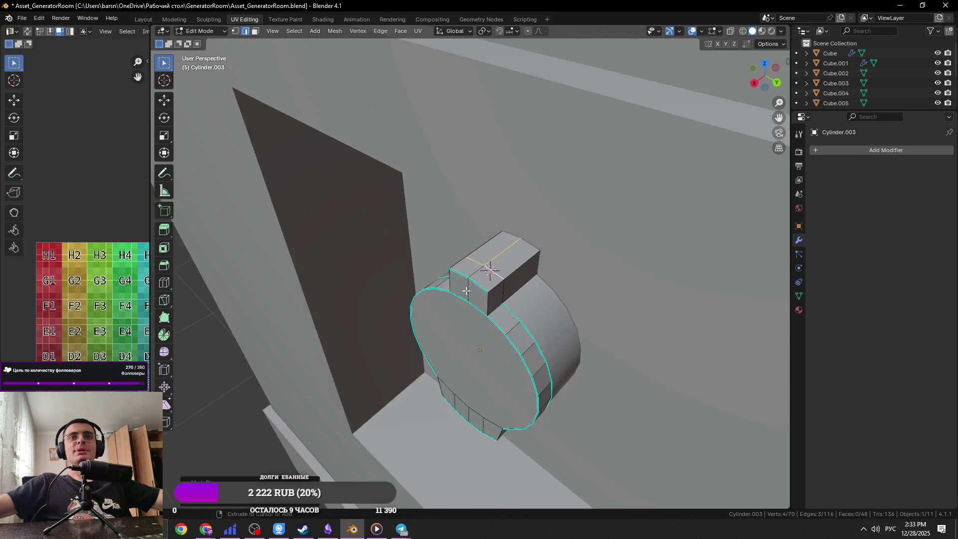
{"action": "key", "text": "Tab"}
{"action": "key", "text": "ctrl+s"}
Step: Apply Shade Smooth by Angle to Cylinder.003 near the window wall
{"action": "scroll", "coordinate": [508, 297], "scroll_direction": "up", "scroll_amount": 8}
{"action": "middle_click_drag", "start_coordinate": [507, 298], "coordinate": [468, 290]}
{"action": "key", "text": "Tab"}
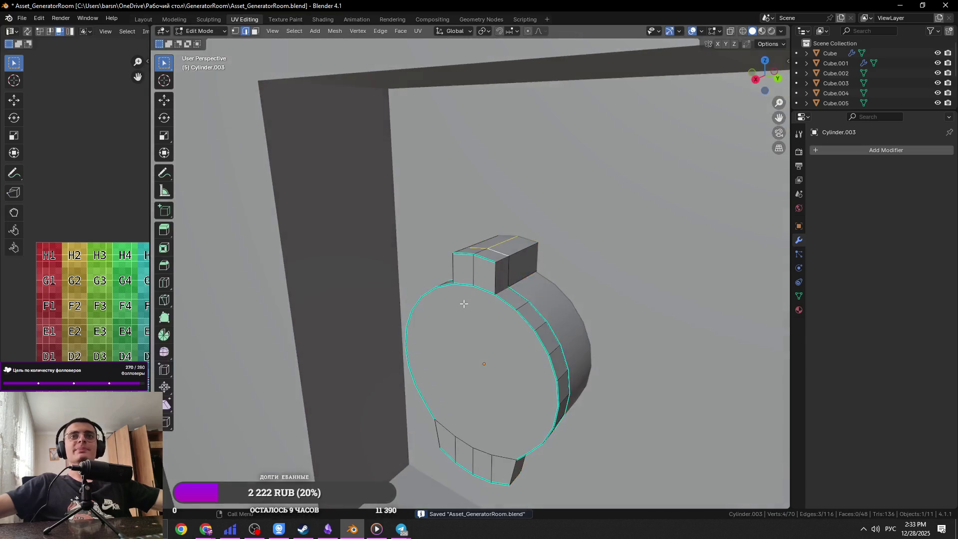
{"action": "key", "text": "Tab"}
{"action": "scroll", "coordinate": [468, 289], "scroll_direction": "down", "scroll_amount": 6}
{"action": "scroll", "coordinate": [523, 263], "scroll_direction": "up", "scroll_amount": 4}
{"action": "mouse_move", "coordinate": [523, 263]}
{"action": "middle_mouse_down"}
{"action": "mouse_move", "coordinate": [421, 319]}
{"action": "mouse_move", "coordinate": [508, 339]}
{"action": "mouse_move", "coordinate": [472, 261]}
{"action": "mouse_move", "coordinate": [467, 301]}
{"action": "mouse_move", "coordinate": [414, 310]}
{"action": "middle_mouse_up"}
{"action": "scroll", "coordinate": [486, 335], "scroll_direction": "up", "scroll_amount": 5}
{"action": "right_click", "coordinate": [489, 313]}
{"action": "left_click", "coordinate": [485, 306]}
Step: Select the Cylinder.001 cap and the main Cube body, then clear the selection
{"action": "left_click", "coordinate": [475, 322]}
{"action": "right_click", "coordinate": [414, 309]}
{"action": "left_click", "coordinate": [414, 310]}
{"action": "scroll", "coordinate": [377, 319], "scroll_direction": "down", "scroll_amount": 5}
{"action": "left_click", "coordinate": [569, 420]}
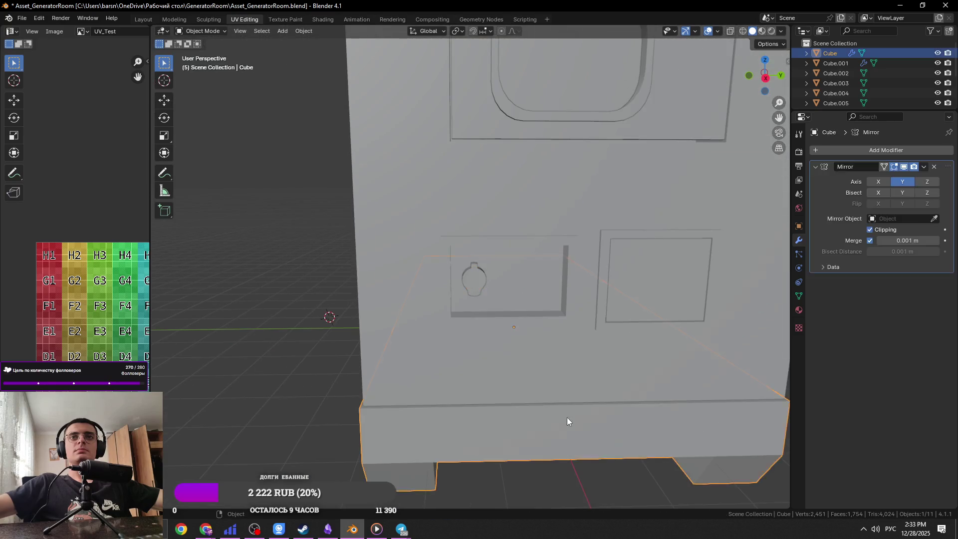
{"action": "middle_click_drag", "start_coordinate": [593, 463], "coordinate": [625, 432]}
{"action": "left_click", "coordinate": [624, 432]}
Step: Compare with the generator reference photo, then frame a face of Cylinder.003's tab
{"action": "key", "text": "alt+Tab"}
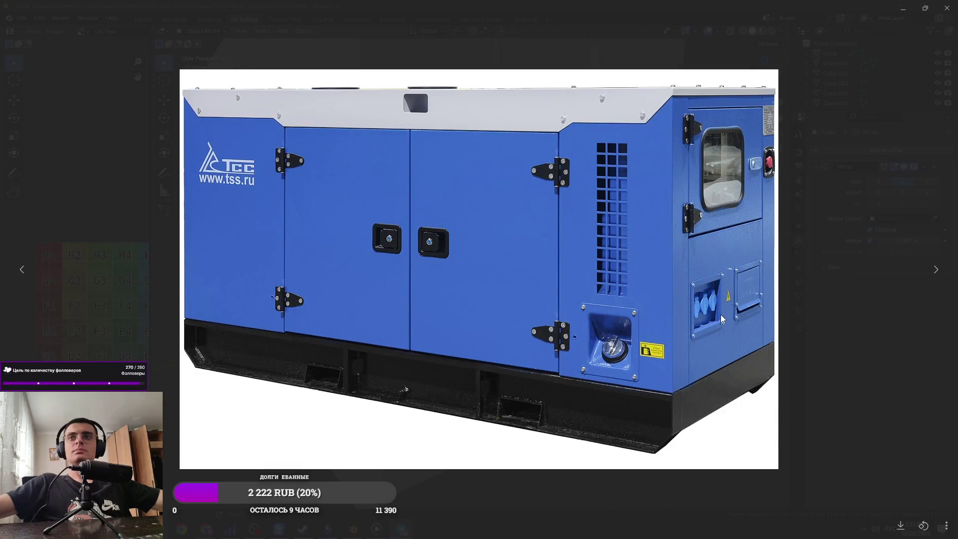
{"action": "key", "text": "alt+Tab"}
{"action": "left_click", "coordinate": [570, 182]}
{"action": "key", "text": "Tab"}
{"action": "left_click", "coordinate": [494, 261]}
{"action": "key", "text": "Tab"}
{"action": "left_click", "coordinate": [499, 262]}
{"action": "key", "text": "KP_Decimal"}
{"action": "scroll", "coordinate": [373, 218], "scroll_direction": "down", "scroll_amount": 3}
Step: Add a centred loop cut around the tab's walls, try flattening it, then undo
{"action": "left_click", "coordinate": [325, 214]}
{"action": "right_click", "coordinate": [325, 220]}
{"action": "scroll", "coordinate": [339, 227], "scroll_direction": "down", "scroll_amount": 2}
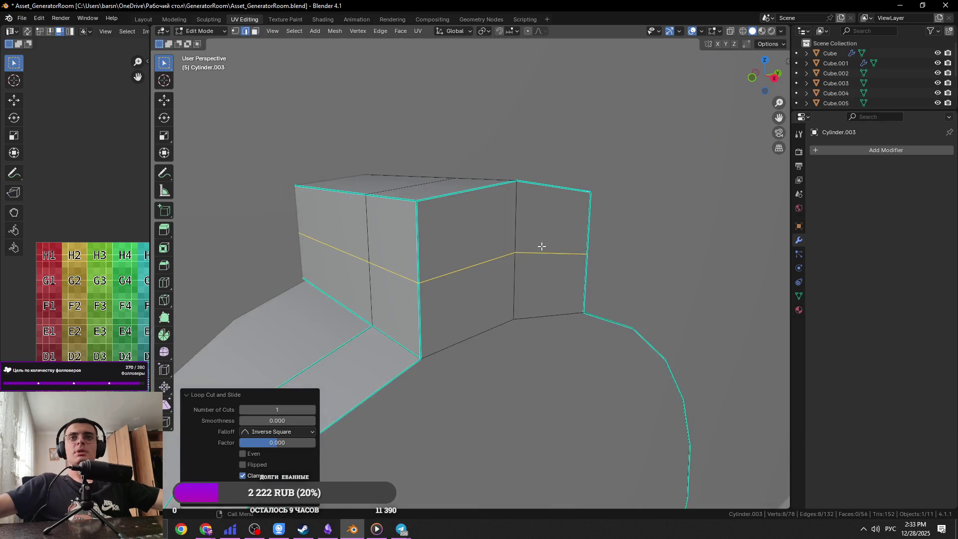
{"action": "key", "text": "s"}
{"action": "key", "text": "z"}
{"action": "key", "text": "x"}
{"action": "key", "text": "0"}
{"action": "key", "text": "Return"}
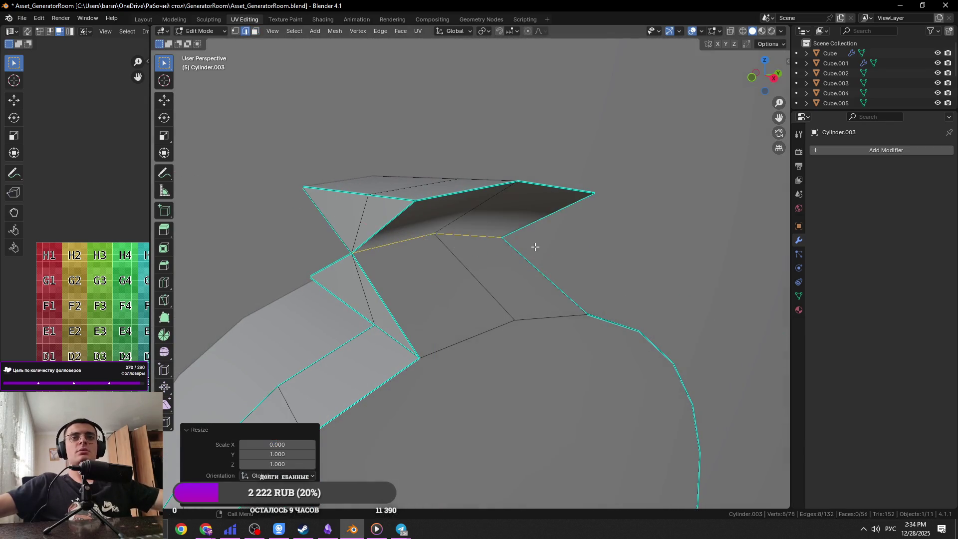
{"action": "key", "text": "ctrl+z"}
Step: Flatten the new loop to zero height with S Z 0 so it sits level
{"action": "key", "text": "s"}
{"action": "key", "text": "x"}
{"action": "key", "text": "y"}
{"action": "key", "text": "0"}
{"action": "key", "text": "Escape"}
{"action": "key", "text": "s"}
{"action": "key", "text": "z"}
{"action": "key", "text": "0"}
{"action": "key", "text": "Return"}
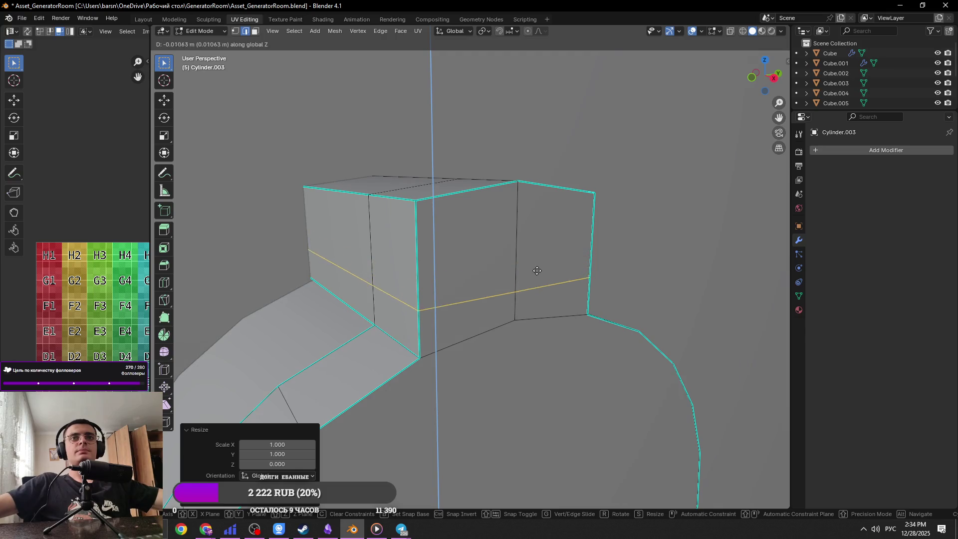
{"action": "left_click", "coordinate": [535, 272]}
Step: Select two edges on the tab wall and try an X move, cancelling it
{"action": "left_click", "coordinate": [474, 216]}
{"action": "left_click", "coordinate": [464, 199]}
{"action": "left_click", "coordinate": [527, 203], "text": "shift"}
{"action": "middle_click_drag", "start_coordinate": [537, 197], "coordinate": [557, 216]}
{"action": "key", "text": "g"}
{"action": "key", "text": "x"}
{"action": "key", "text": "Escape"}
Step: Shift the tab's two lower-loop edges sideways along X
{"action": "left_click", "coordinate": [489, 309]}
{"action": "left_click", "coordinate": [518, 301], "text": "shift"}
{"action": "middle_click_drag", "start_coordinate": [518, 300], "coordinate": [565, 310]}
{"action": "key", "text": "g"}
{"action": "key", "text": "x"}
{"action": "left_click", "coordinate": [571, 310]}
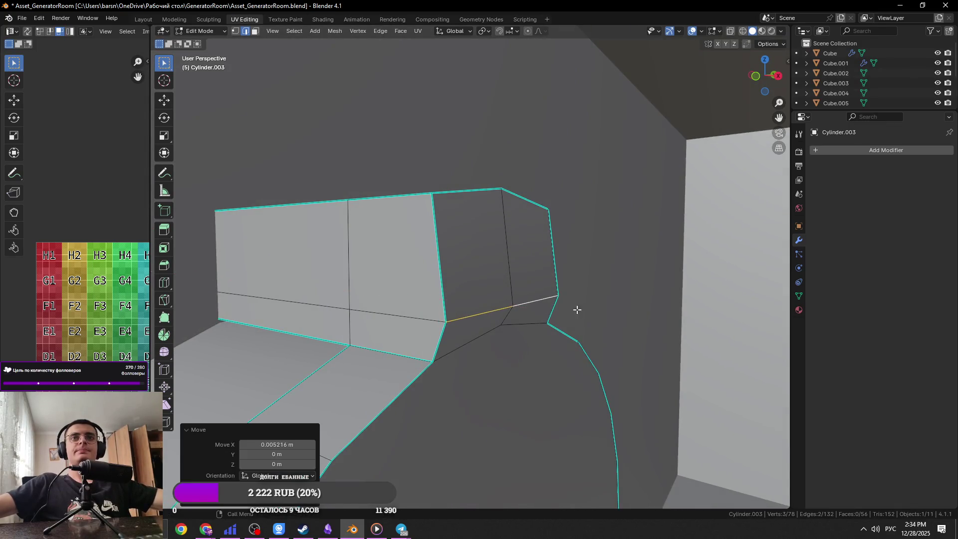
Step: Shift the tab's two side wall faces sideways along X
{"action": "left_click", "coordinate": [473, 254]}
{"action": "left_click", "coordinate": [472, 254]}
{"action": "left_click", "coordinate": [524, 260], "text": "shift"}
{"action": "key", "text": "g"}
{"action": "key", "text": "x"}
{"action": "left_click", "coordinate": [609, 280]}
Step: Raise the horizontal edge loop slightly along Z, then save the file
{"action": "key", "text": "Tab"}
{"action": "key", "text": "Tab"}
{"action": "key", "text": "2"}
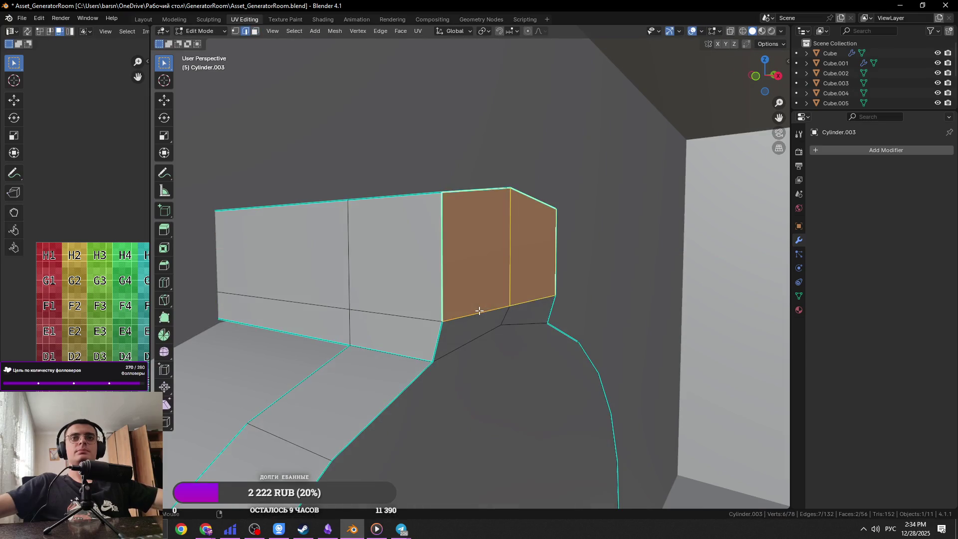
{"action": "left_click", "coordinate": [480, 314], "text": "alt"}
{"action": "key", "text": "g"}
{"action": "key", "text": "x"}
{"action": "key", "text": "z"}
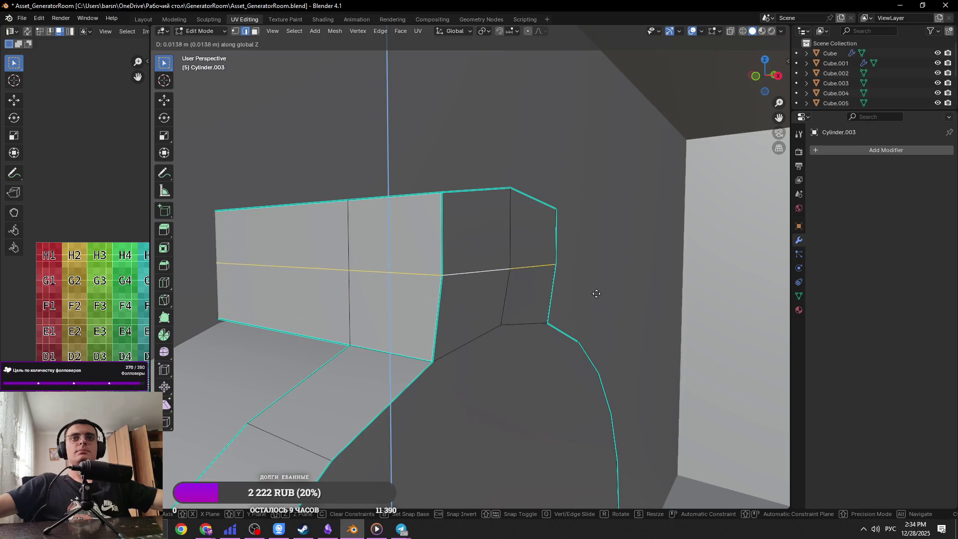
{"action": "left_click", "coordinate": [595, 293]}
{"action": "key", "text": "Tab"}
{"action": "key", "text": "ctrl+s"}
Step: Select the tab's two top edges and mark them sharp
{"action": "mouse_move", "coordinate": [595, 294]}
{"action": "middle_mouse_down"}
{"action": "mouse_move", "coordinate": [477, 195]}
{"action": "mouse_move", "coordinate": [490, 272]}
{"action": "mouse_move", "coordinate": [488, 252]}
{"action": "mouse_move", "coordinate": [543, 289]}
{"action": "middle_mouse_up"}
{"action": "key", "text": "Tab"}
{"action": "key", "text": "3"}
{"action": "left_click", "coordinate": [486, 254]}
{"action": "left_click", "coordinate": [538, 265], "text": "shift"}
{"action": "key", "text": "2"}
{"action": "left_click", "coordinate": [504, 321]}
{"action": "left_click", "coordinate": [484, 312], "text": "shift"}
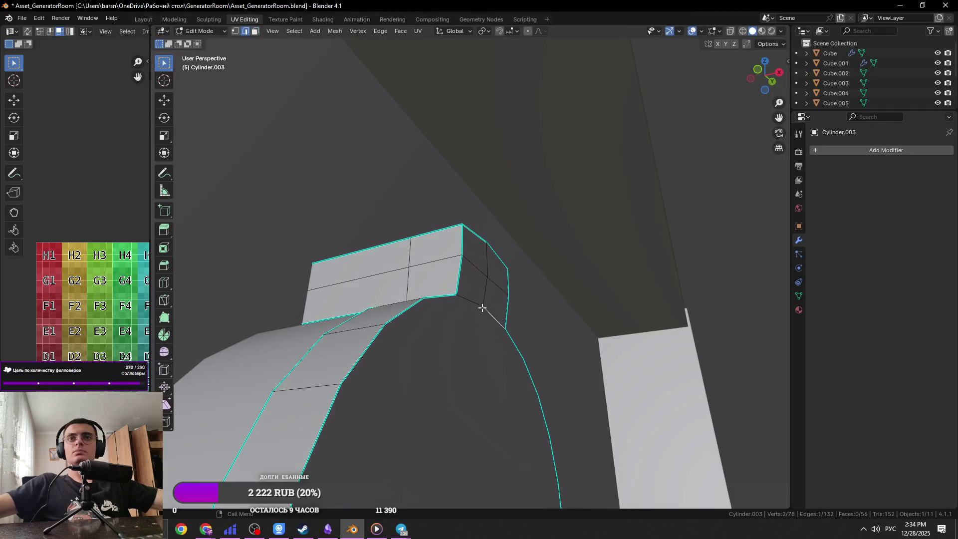
{"action": "right_click", "coordinate": [484, 313]}
{"action": "left_click", "coordinate": [513, 311]}
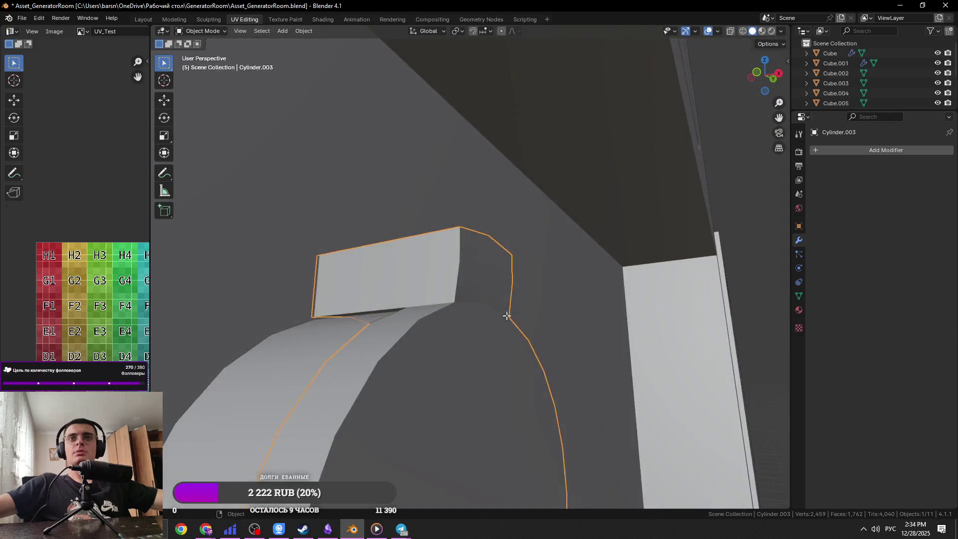
Step: Inspect the sharp edges, orbit onto the wall panels, select Cube.002, and save
{"action": "mouse_move", "coordinate": [465, 321]}
{"action": "middle_mouse_down"}
{"action": "mouse_move", "coordinate": [484, 250]}
{"action": "mouse_move", "coordinate": [539, 281]}
{"action": "middle_mouse_up"}
{"action": "key", "text": "Tab"}
{"action": "mouse_move", "coordinate": [491, 238]}
{"action": "middle_mouse_down"}
{"action": "mouse_move", "coordinate": [432, 230]}
{"action": "mouse_move", "coordinate": [569, 250]}
{"action": "mouse_move", "coordinate": [558, 266]}
{"action": "middle_mouse_up"}
{"action": "key", "text": "Tab"}
{"action": "key", "text": "Tab"}
{"action": "scroll", "coordinate": [558, 266], "scroll_direction": "down", "scroll_amount": 5}
{"action": "mouse_move", "coordinate": [475, 289]}
{"action": "middle_mouse_down"}
{"action": "mouse_move", "coordinate": [681, 285]}
{"action": "mouse_move", "coordinate": [725, 313]}
{"action": "middle_mouse_up"}
{"action": "left_click", "coordinate": [725, 313]}
{"action": "key", "text": "ctrl+s"}
Step: Deselect, switch to the browser reference, then orbit to the front with the cap
{"action": "left_click", "coordinate": [748, 303]}
{"action": "scroll", "coordinate": [748, 303], "scroll_direction": "down", "scroll_amount": 4}
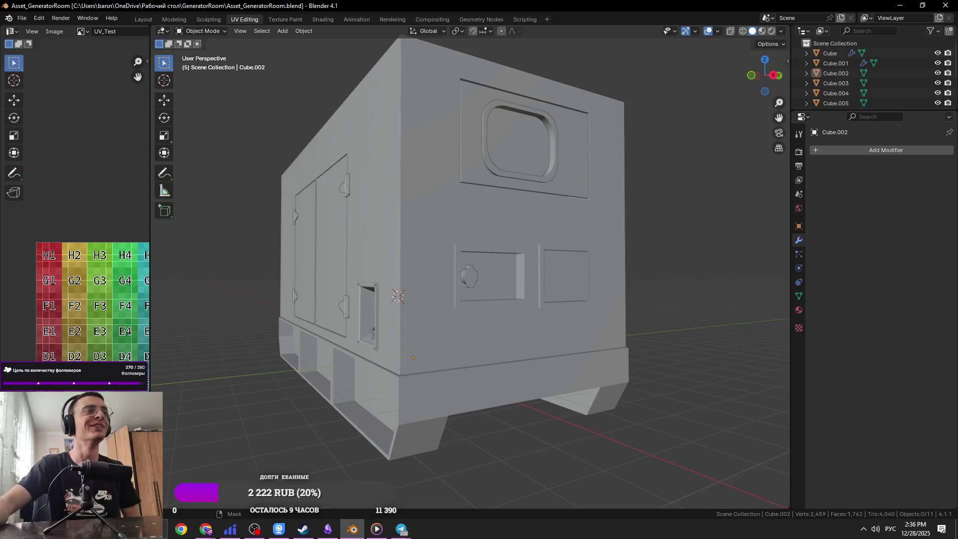
{"action": "key", "text": "alt+Tab"}
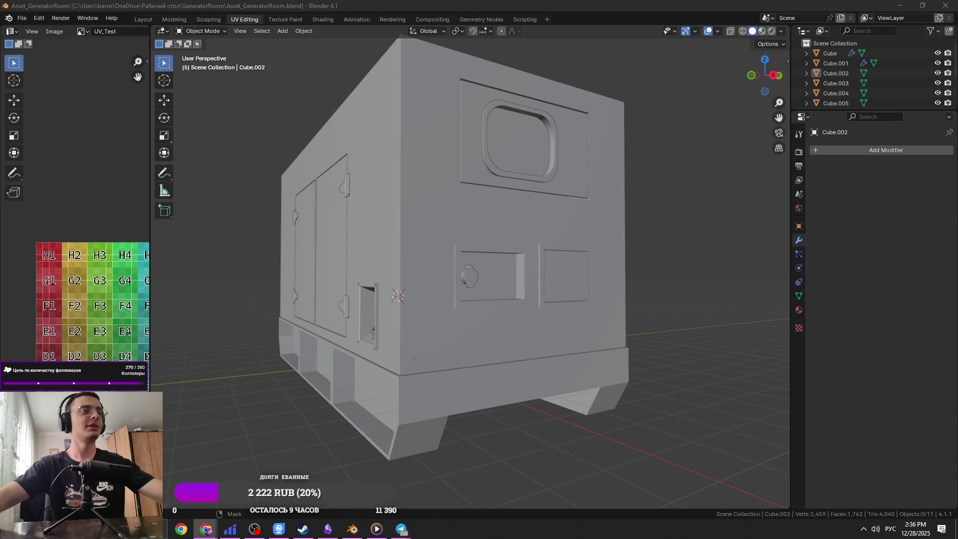
{"action": "mouse_move", "coordinate": [604, 167]}
{"action": "middle_mouse_down"}
{"action": "mouse_move", "coordinate": [511, 274]}
{"action": "mouse_move", "coordinate": [484, 254]}
{"action": "mouse_move", "coordinate": [454, 277]}
{"action": "mouse_move", "coordinate": [569, 255]}
{"action": "mouse_move", "coordinate": [584, 267]}
{"action": "mouse_move", "coordinate": [504, 239]}
{"action": "middle_mouse_up"}
Step: Frame Cylinder.003 and compare it against the blue generator reference photo
{"action": "left_click", "coordinate": [471, 277]}
{"action": "key", "text": "ctrl+s"}
{"action": "key", "text": "KP_Decimal"}
{"action": "key", "text": "Tab"}
{"action": "key", "text": "Tab"}
{"action": "key", "text": "alt+Tab"}
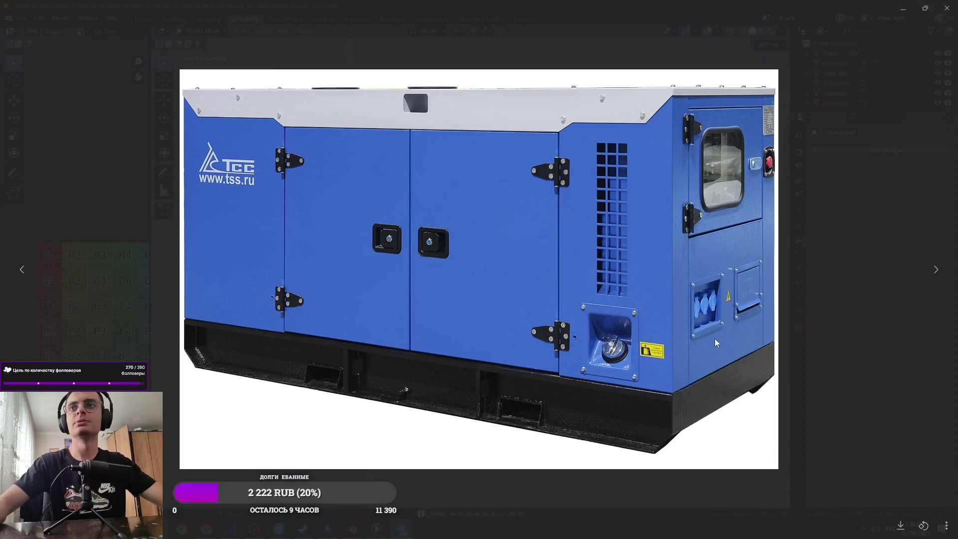
{"action": "key", "text": "alt+Tab"}
{"action": "mouse_move", "coordinate": [532, 215]}
{"action": "middle_mouse_down"}
{"action": "mouse_move", "coordinate": [471, 224]}
{"action": "mouse_move", "coordinate": [475, 236]}
{"action": "middle_mouse_up"}
Step: Isolate Cylinder.001 and delete its front cap face to open the ring
{"action": "left_click", "coordinate": [464, 234]}
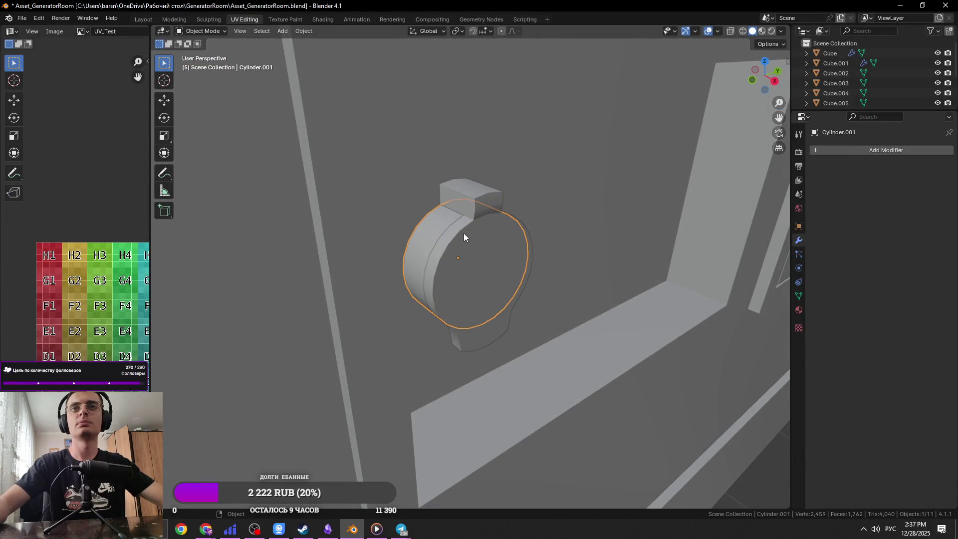
{"action": "scroll", "coordinate": [464, 233], "scroll_direction": "down", "scroll_amount": 5}
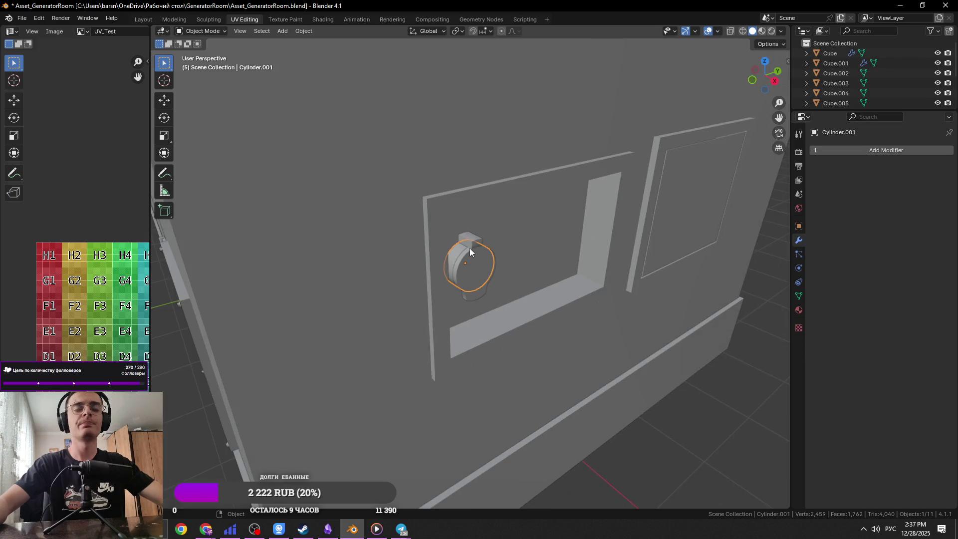
{"action": "key", "text": "KP_Divide"}
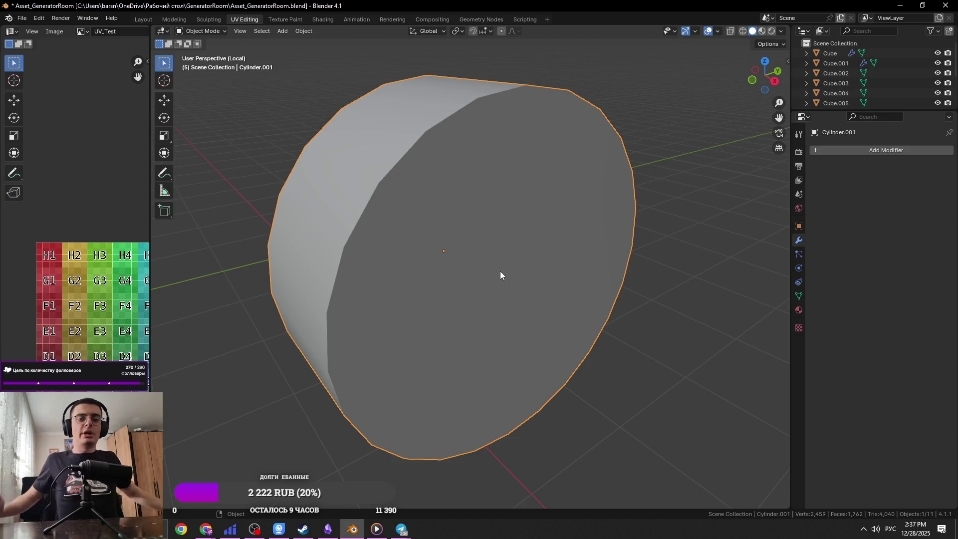
{"action": "key", "text": "Tab"}
{"action": "middle_click_drag", "start_coordinate": [501, 275], "coordinate": [438, 285]}
{"action": "left_click", "coordinate": [440, 286]}
{"action": "key", "text": "x"}
{"action": "left_click", "coordinate": [441, 286]}
{"action": "key", "text": "Tab"}
{"action": "key", "text": "KP_Divide"}
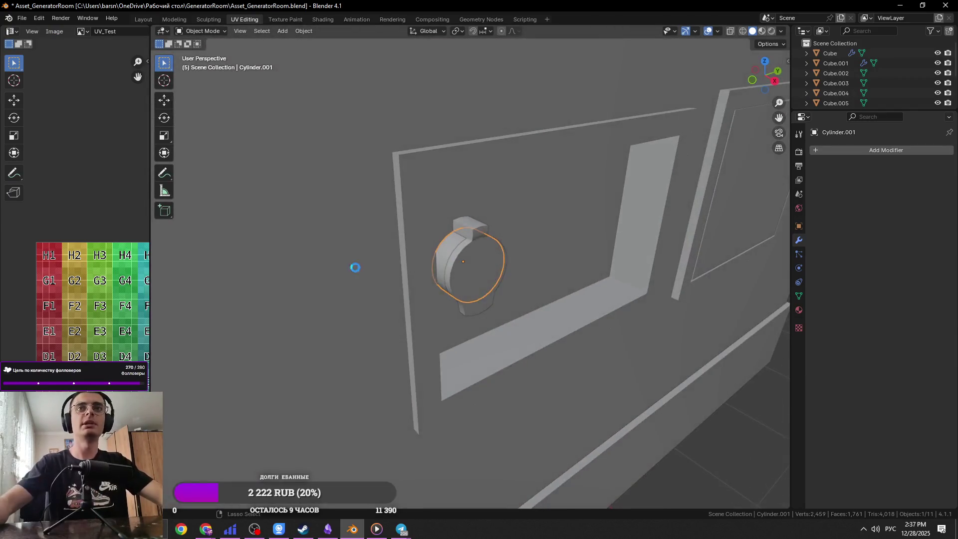
Step: Inspect Cylinder.003 in local view, then save the blend file
{"action": "left_click", "coordinate": [451, 277]}
{"action": "key", "text": "KP_Divide"}
{"action": "key", "text": "Tab"}
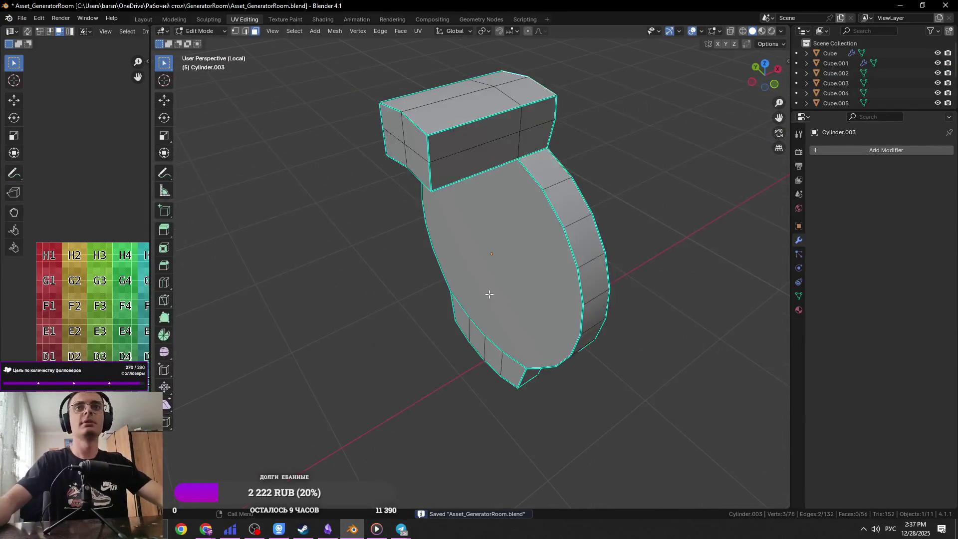
{"action": "key", "text": "Tab"}
{"action": "middle_click_drag", "start_coordinate": [507, 261], "coordinate": [400, 286]}
{"action": "key", "text": "KP_Divide"}
{"action": "key", "text": "ctrl+s"}
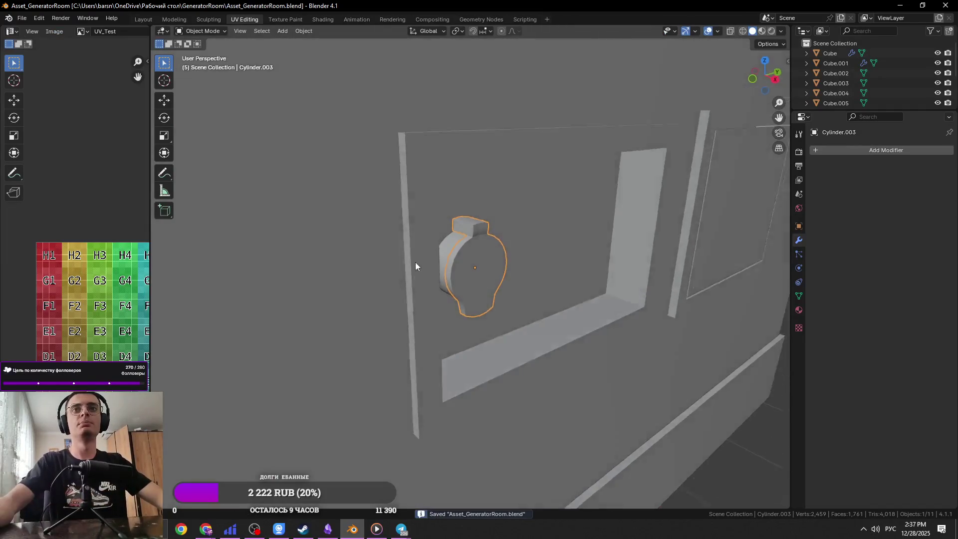
{"action": "scroll", "coordinate": [415, 262], "scroll_direction": "down", "scroll_amount": 5}
{"action": "middle_click_drag", "start_coordinate": [413, 217], "coordinate": [500, 313]}
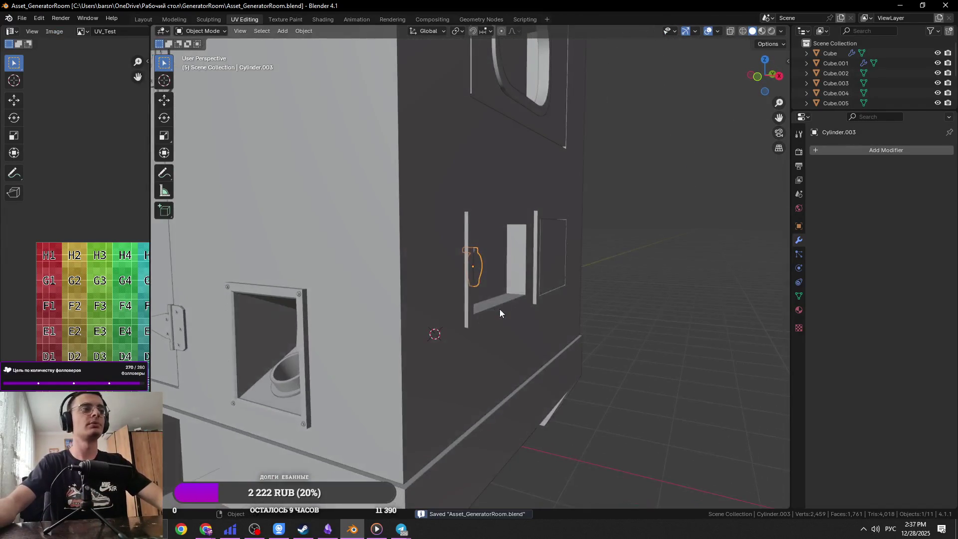
Step: Inset Cylinder.003's front face to form a border and delete the inner face
{"action": "key", "text": "KP_Divide"}
{"action": "key", "text": "Tab"}
{"action": "left_click", "coordinate": [508, 255]}
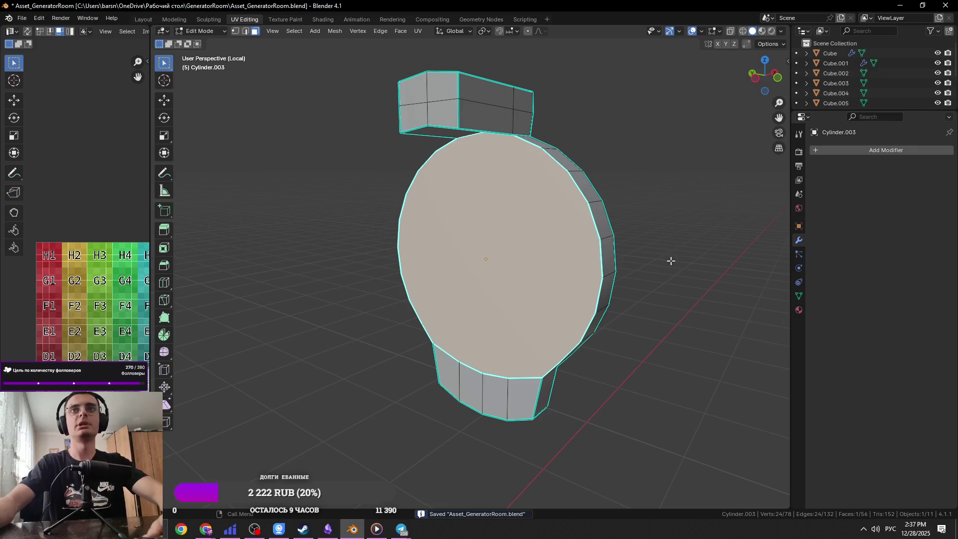
{"action": "key", "text": "i"}
{"action": "left_click", "coordinate": [649, 260]}
{"action": "key", "text": "x"}
{"action": "left_click", "coordinate": [497, 245]}
{"action": "key", "text": "Tab"}
{"action": "key", "text": "KP_Divide"}
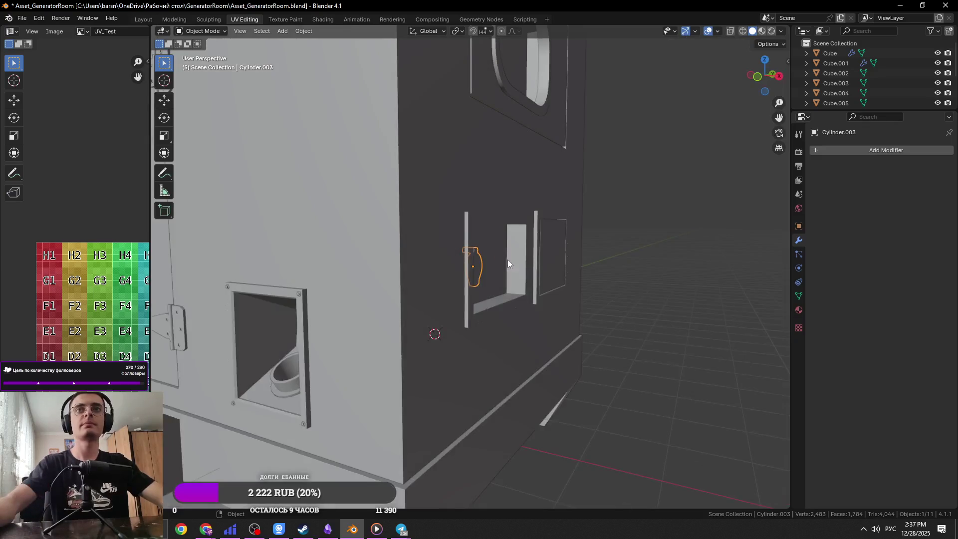
Step: Fill the open hole in Cylinder.003's front with a new face
{"action": "key", "text": "KP_Divide"}
{"action": "key", "text": "Tab"}
{"action": "key", "text": "f"}
{"action": "key", "text": "Tab"}
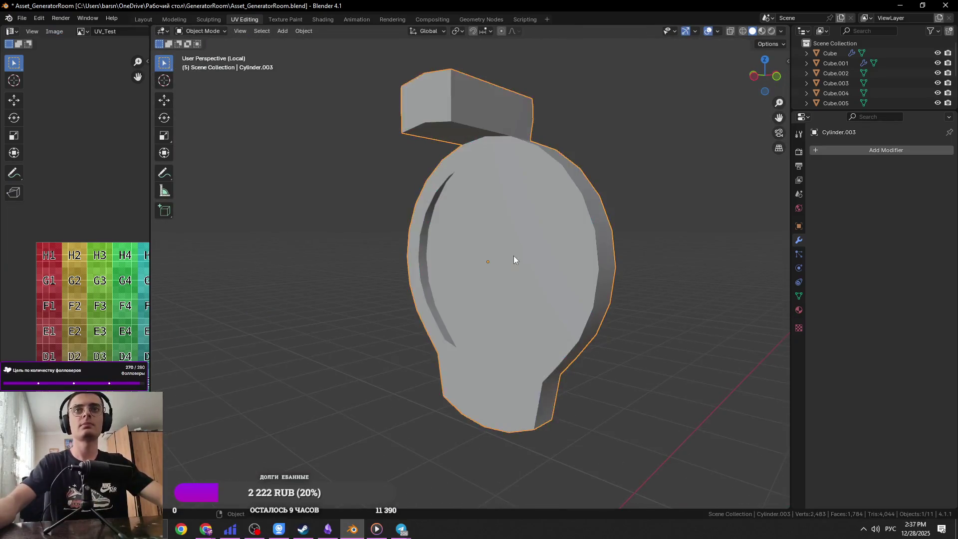
{"action": "key", "text": "KP_Divide"}
{"action": "scroll", "coordinate": [494, 270], "scroll_direction": "up", "scroll_amount": 8}
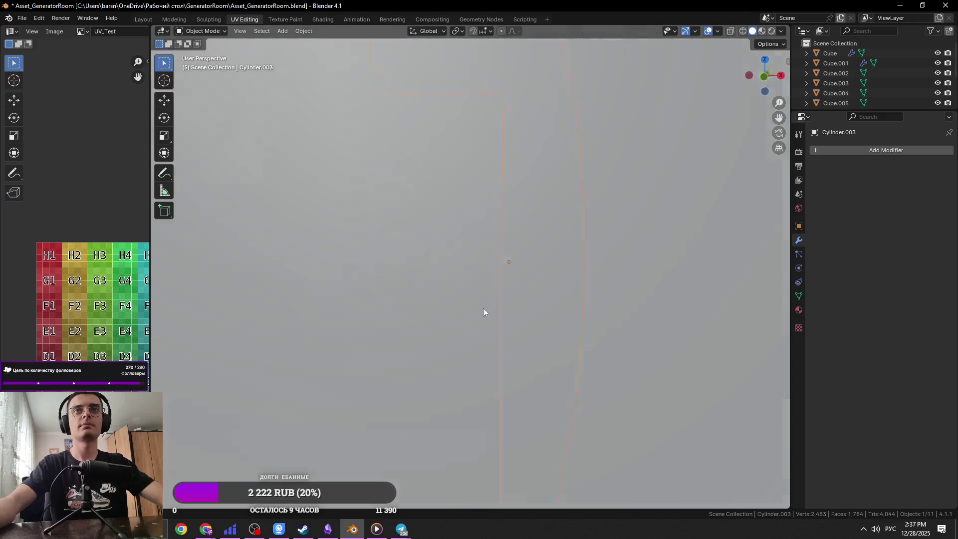
{"action": "key", "text": "Tab"}
{"action": "scroll", "coordinate": [455, 325], "scroll_direction": "down", "scroll_amount": 3}
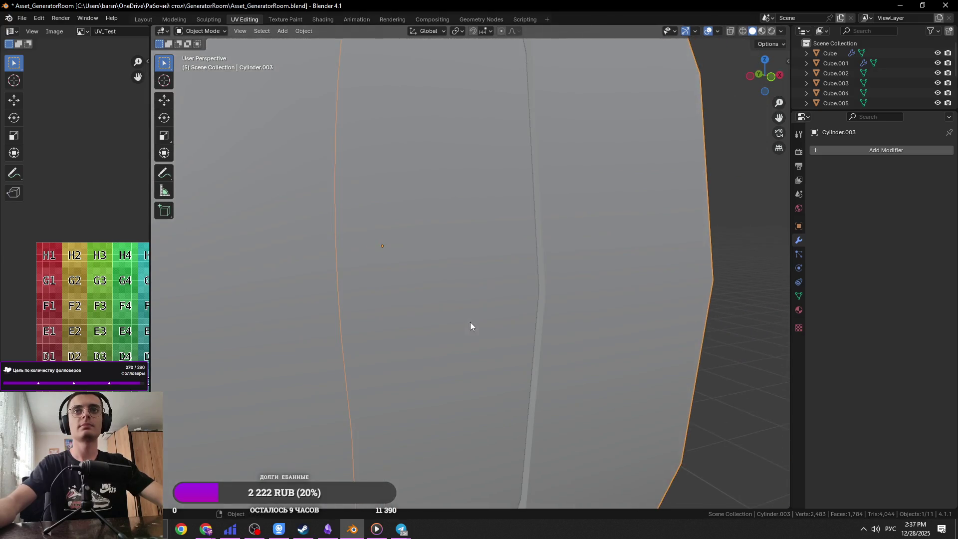
{"action": "scroll", "coordinate": [517, 327], "scroll_direction": "up", "scroll_amount": 3}
{"action": "scroll", "coordinate": [439, 326], "scroll_direction": "down", "scroll_amount": 3}
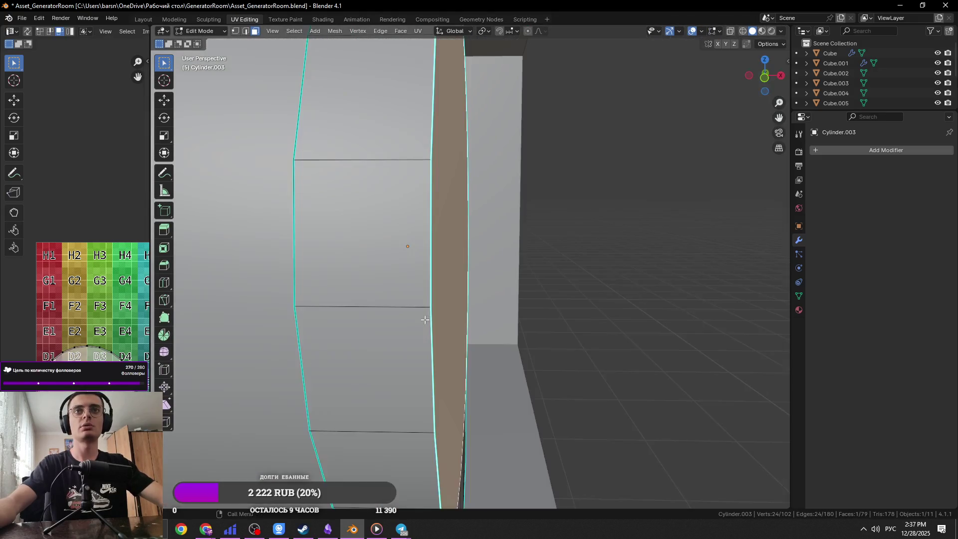
Step: Select the Cylinder.001 ring piece and begin editing its mesh
{"action": "key", "text": "Tab"}
{"action": "left_click", "coordinate": [442, 306]}
{"action": "middle_click_drag", "start_coordinate": [442, 306], "coordinate": [487, 286]}
{"action": "key", "text": "Tab"}
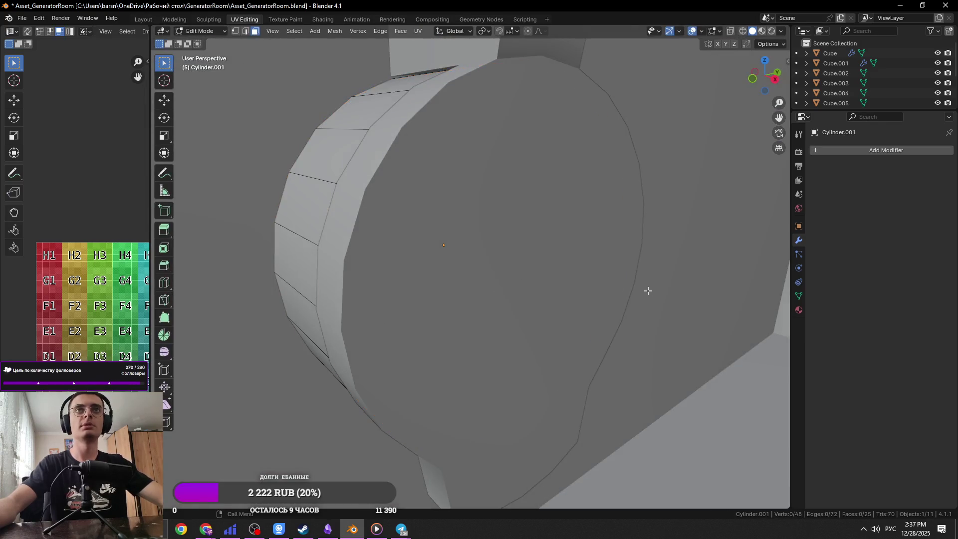
{"action": "scroll", "coordinate": [540, 272], "scroll_direction": "up", "scroll_amount": 4}
{"action": "scroll", "coordinate": [543, 273], "scroll_direction": "down", "scroll_amount": 3}
Step: Scale the fuel cap's selected ring faces down to 0.964
{"action": "key", "text": "s"}
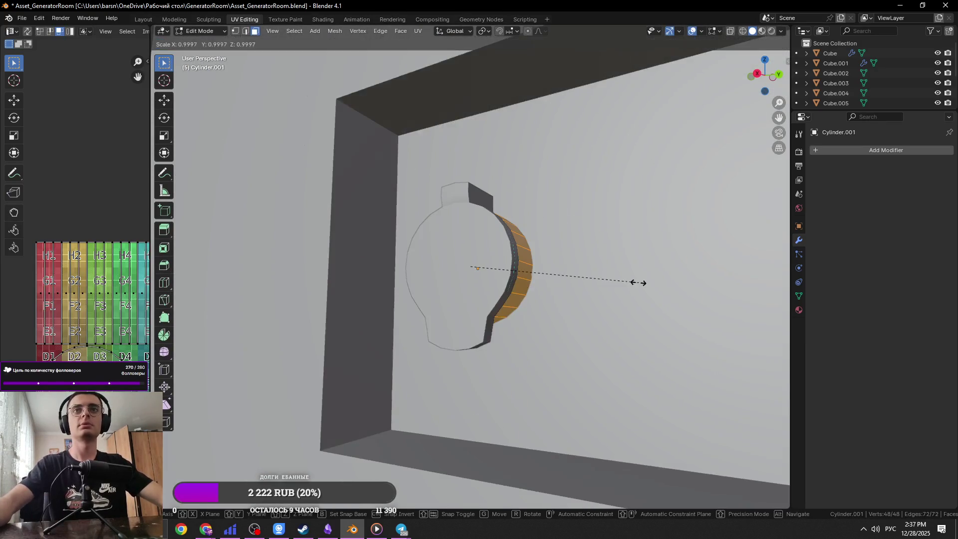
{"action": "left_click", "coordinate": [582, 279]}
{"action": "scroll", "coordinate": [511, 295], "scroll_direction": "up", "scroll_amount": 2}
{"action": "scroll", "coordinate": [512, 294], "scroll_direction": "up", "scroll_amount": 4}
{"action": "scroll", "coordinate": [473, 281], "scroll_direction": "down", "scroll_amount": 2}
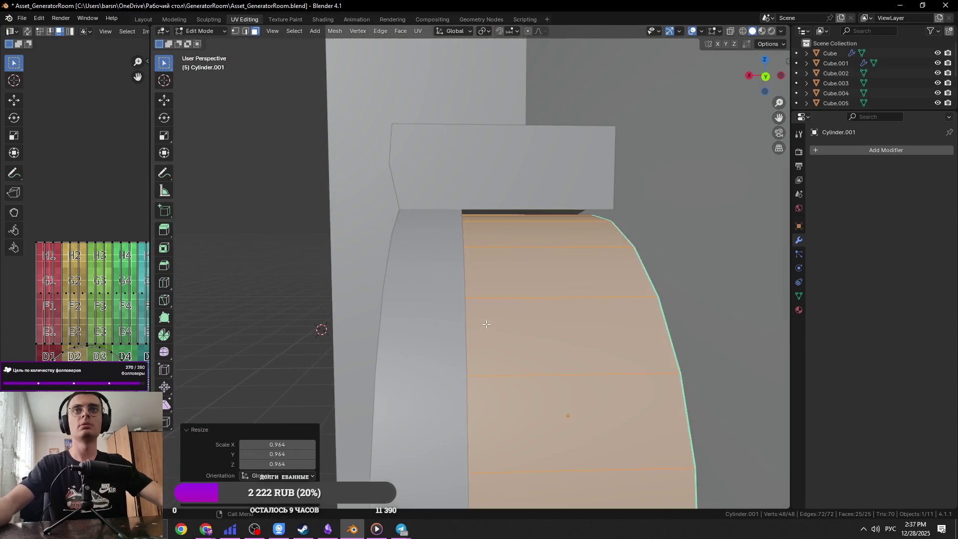
Step: Move the thin face under the cap's top tab vertically to a new height
{"action": "left_click", "coordinate": [507, 214]}
{"action": "middle_click_drag", "start_coordinate": [524, 235], "coordinate": [504, 239]}
{"action": "left_click", "coordinate": [520, 236]}
{"action": "key", "text": "g"}
{"action": "key", "text": "z"}
{"action": "left_click", "coordinate": [642, 270]}
Step: Lower three tab edges along Z by about 0.008 m so the tab meets the cap
{"action": "key", "text": "2"}
{"action": "mouse_move", "coordinate": [641, 270]}
{"action": "middle_mouse_down"}
{"action": "mouse_move", "coordinate": [519, 234]}
{"action": "mouse_move", "coordinate": [534, 265]}
{"action": "mouse_move", "coordinate": [496, 258]}
{"action": "mouse_move", "coordinate": [513, 278]}
{"action": "mouse_move", "coordinate": [460, 261]}
{"action": "mouse_move", "coordinate": [620, 298]}
{"action": "mouse_move", "coordinate": [633, 271]}
{"action": "middle_mouse_up"}
{"action": "left_click", "coordinate": [518, 232]}
{"action": "left_click", "coordinate": [496, 258], "text": "shift"}
{"action": "left_click", "coordinate": [460, 263], "text": "shift"}
{"action": "key", "text": "z"}
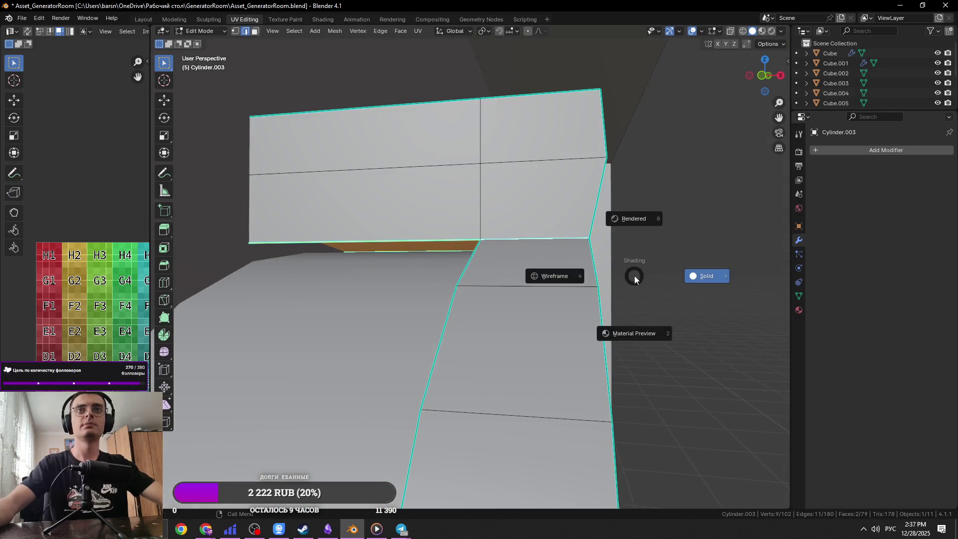
{"action": "key", "text": "g"}
{"action": "key", "text": "z"}
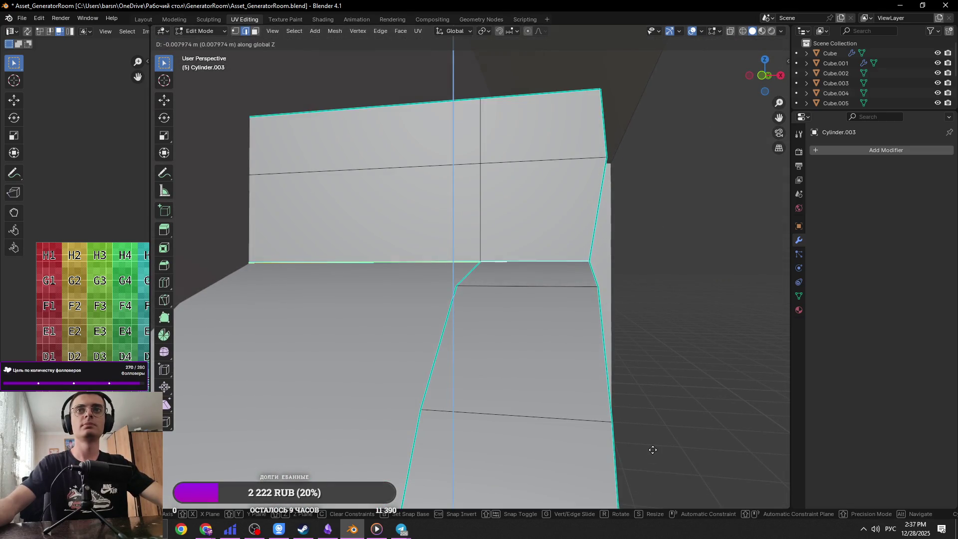
{"action": "left_click", "coordinate": [651, 449]}
Step: Return to Object Mode and save Asset_GeneratorRoom.blend
{"action": "key", "text": "Tab"}
{"action": "key", "text": "ctrl+s"}
{"action": "mouse_move", "coordinate": [653, 449]}
{"action": "middle_mouse_down"}
{"action": "mouse_move", "coordinate": [561, 393]}
{"action": "mouse_move", "coordinate": [622, 401]}
{"action": "middle_mouse_up"}
{"action": "scroll", "coordinate": [580, 392], "scroll_direction": "down", "scroll_amount": 5}
{"action": "scroll", "coordinate": [622, 401], "scroll_direction": "up", "scroll_amount": 2}
{"action": "scroll", "coordinate": [623, 403], "scroll_direction": "down", "scroll_amount": 2}
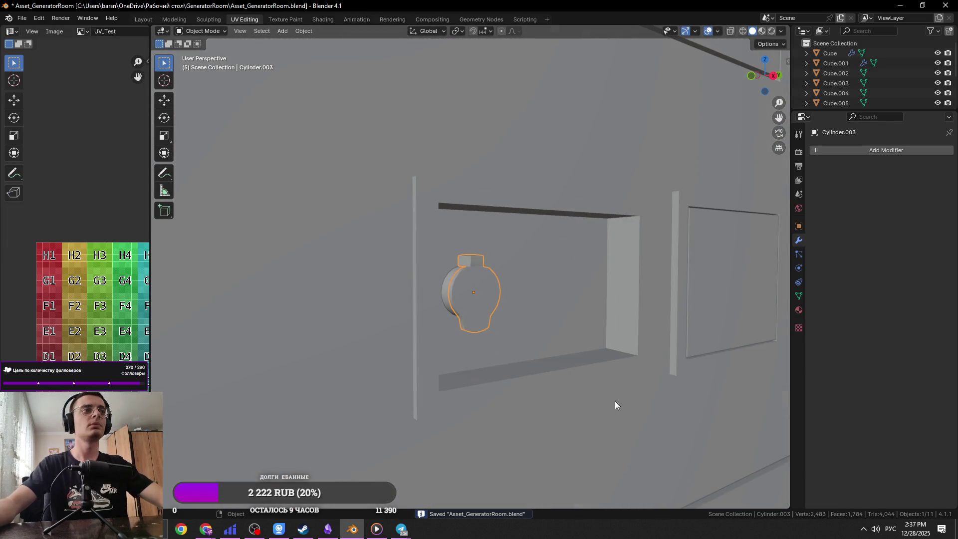
{"action": "scroll", "coordinate": [73, 278], "scroll_direction": "down", "scroll_amount": 1}
{"action": "scroll", "coordinate": [522, 377], "scroll_direction": "down", "scroll_amount": 3}
{"action": "mouse_move", "coordinate": [522, 377]}
{"action": "middle_mouse_down"}
{"action": "mouse_move", "coordinate": [532, 396]}
{"action": "mouse_move", "coordinate": [638, 402]}
{"action": "middle_mouse_up"}
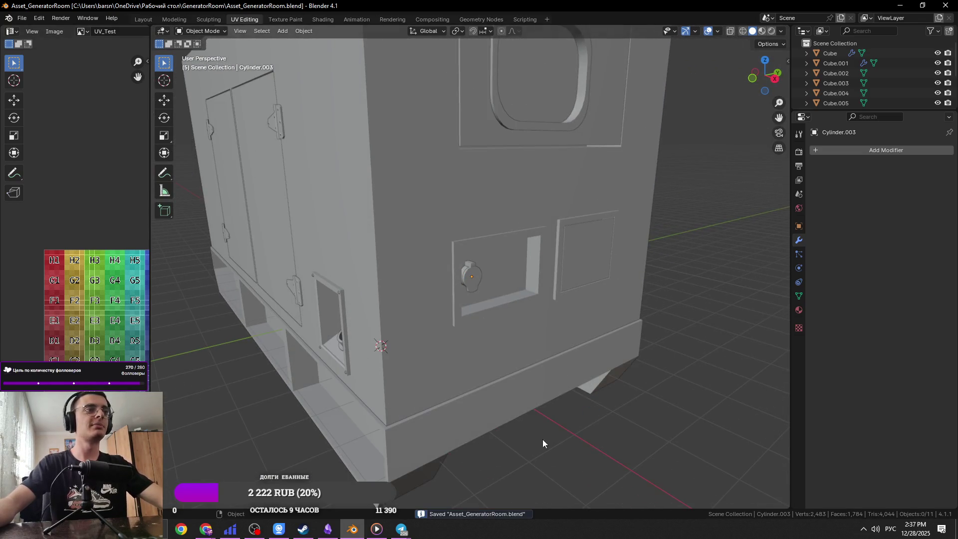
{"action": "middle_click_drag", "start_coordinate": [543, 439], "coordinate": [579, 424]}
{"action": "scroll", "coordinate": [514, 359], "scroll_direction": "up", "scroll_amount": 6}
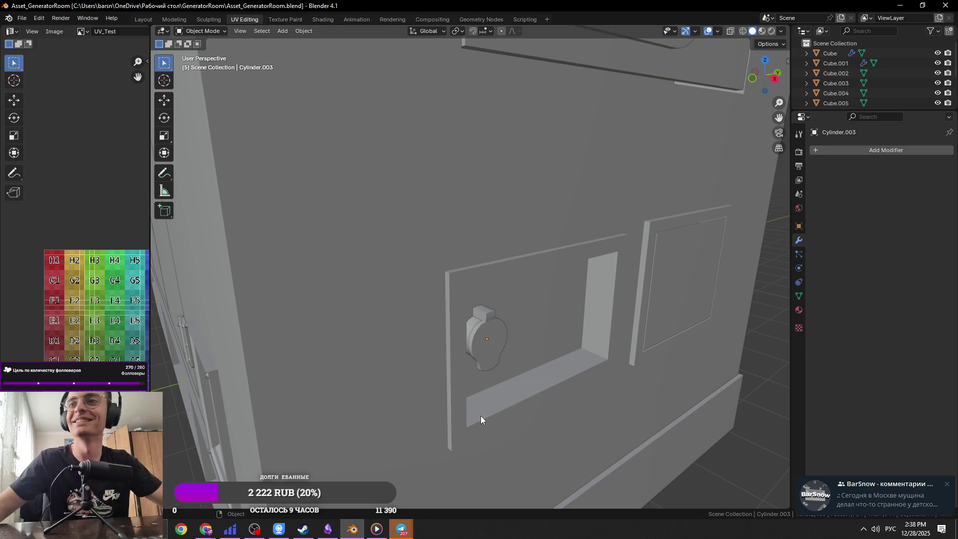
{"action": "left_click", "coordinate": [832, 487]}
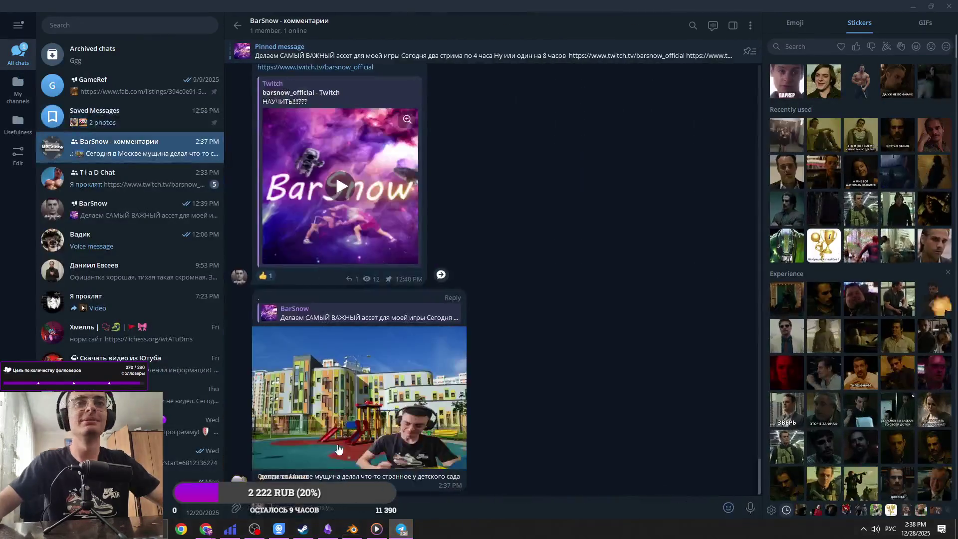
Step: View the posted image full-size in Telegram, then close it
{"action": "left_click", "coordinate": [442, 458]}
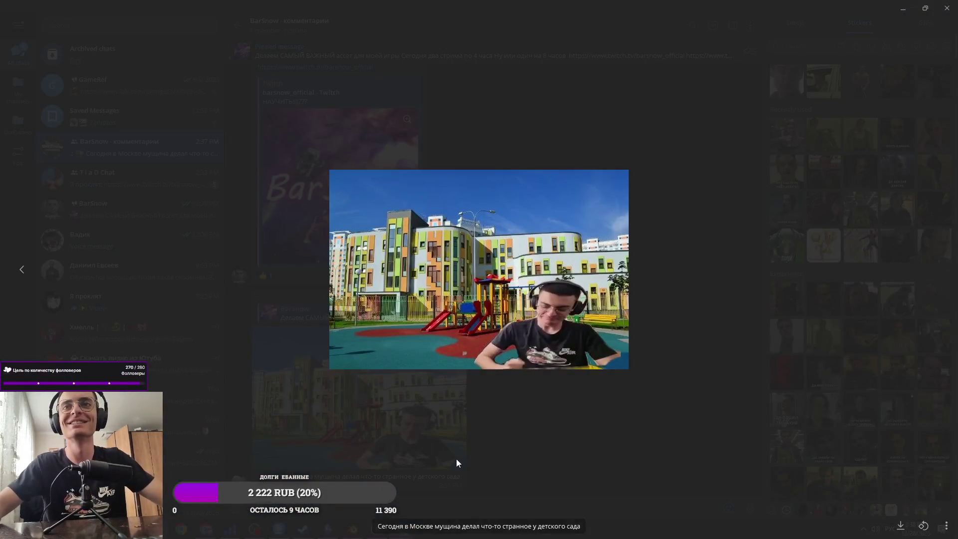
{"action": "left_click", "coordinate": [464, 447]}
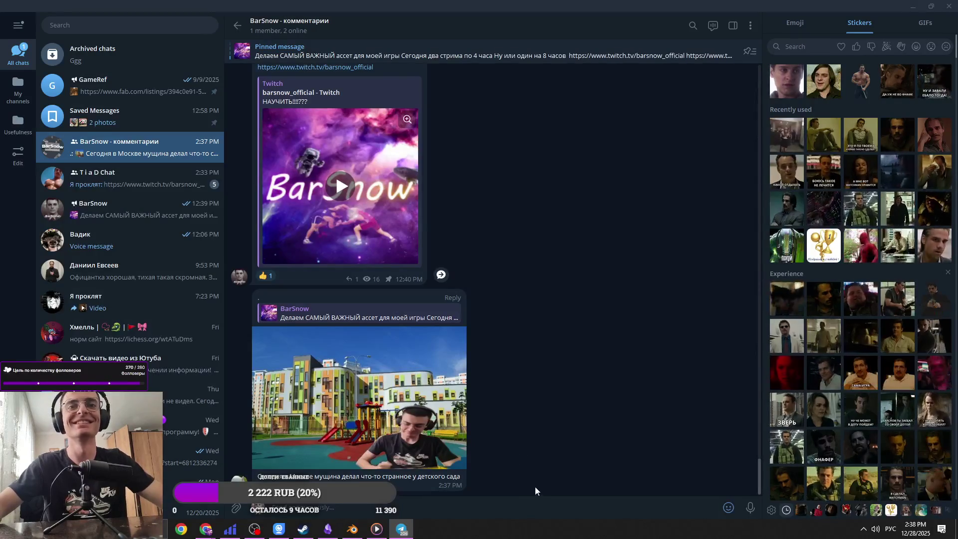
{"action": "scroll", "coordinate": [410, 334], "scroll_direction": "up", "scroll_amount": 6}
{"action": "scroll", "coordinate": [416, 328], "scroll_direction": "down", "scroll_amount": 6}
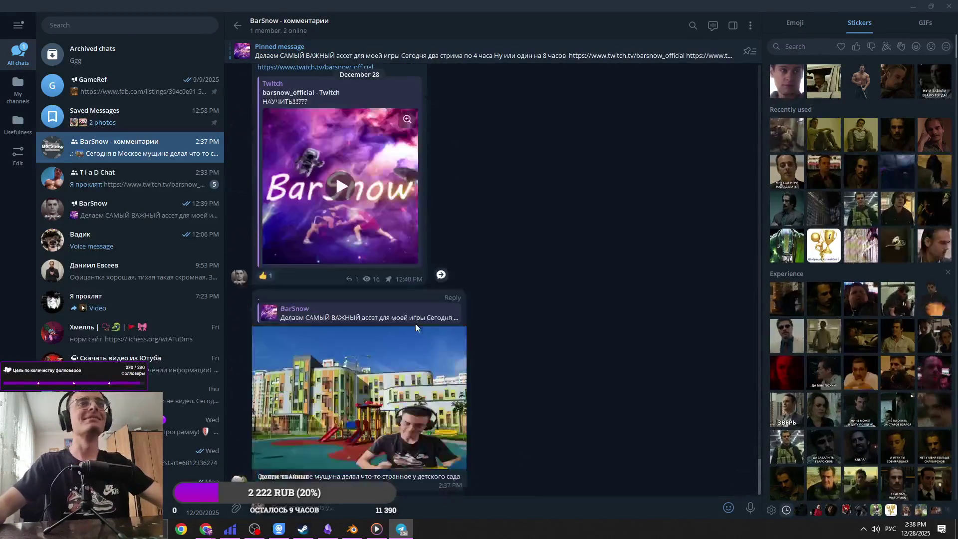
{"action": "left_click", "coordinate": [208, 186]}
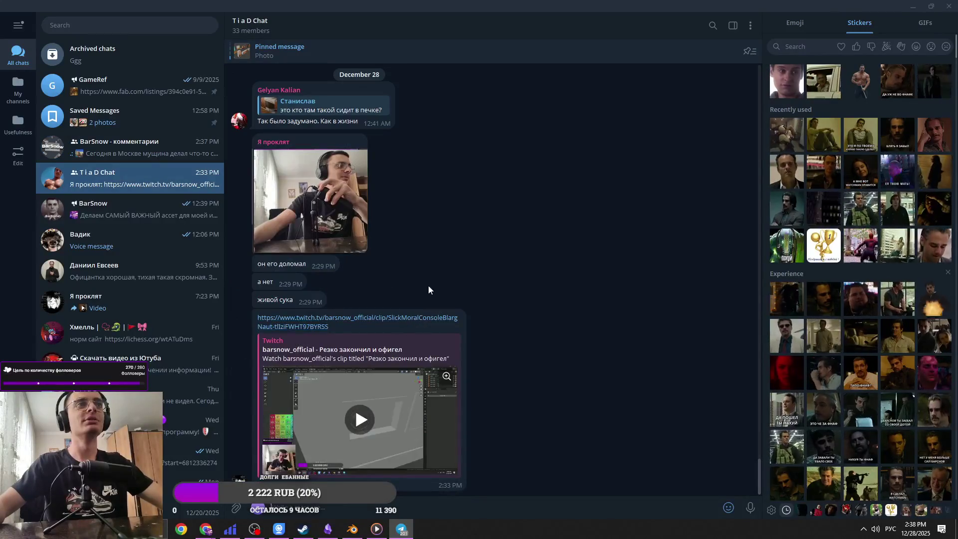
{"action": "scroll", "coordinate": [329, 319], "scroll_direction": "up", "scroll_amount": 2}
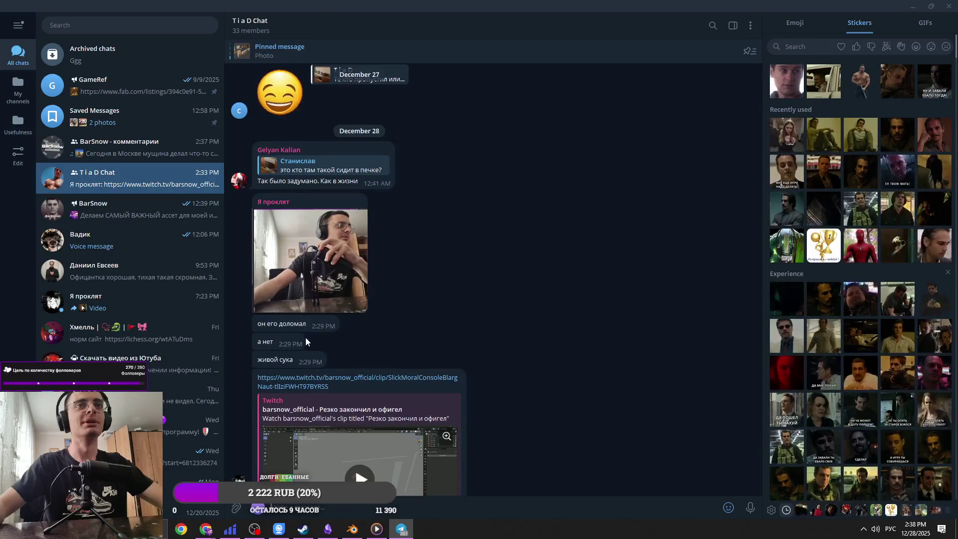
{"action": "scroll", "coordinate": [312, 347], "scroll_direction": "down", "scroll_amount": 2}
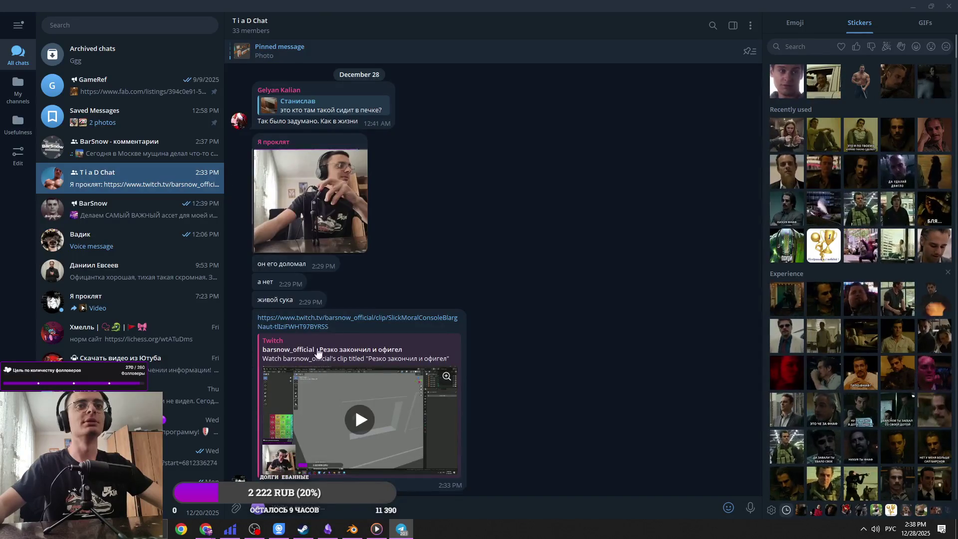
{"action": "scroll", "coordinate": [318, 353], "scroll_direction": "up", "scroll_amount": 3}
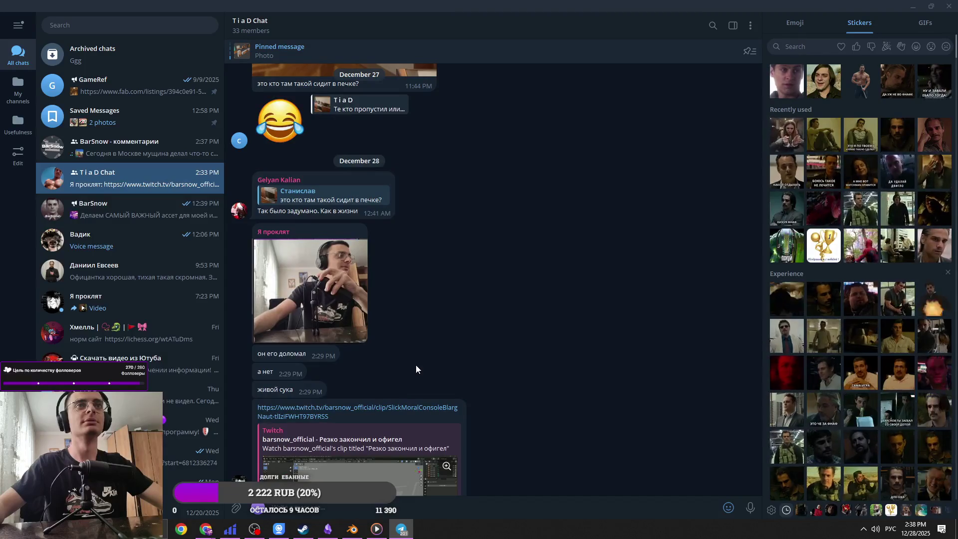
{"action": "scroll", "coordinate": [417, 370], "scroll_direction": "down", "scroll_amount": 3}
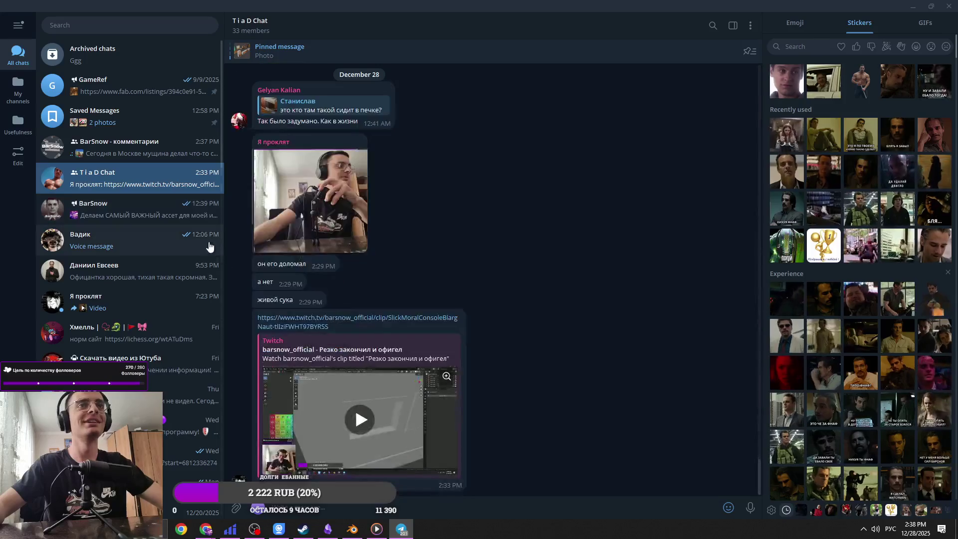
Step: Open the BarSnow channel's posts, then minimize Telegram and save the Blender file
{"action": "left_click", "coordinate": [181, 208]}
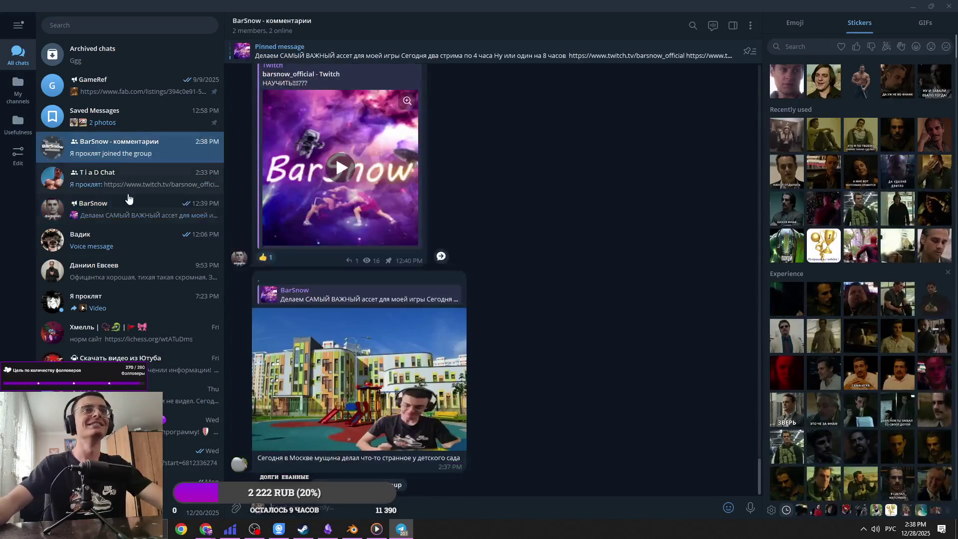
{"action": "left_click", "coordinate": [128, 213]}
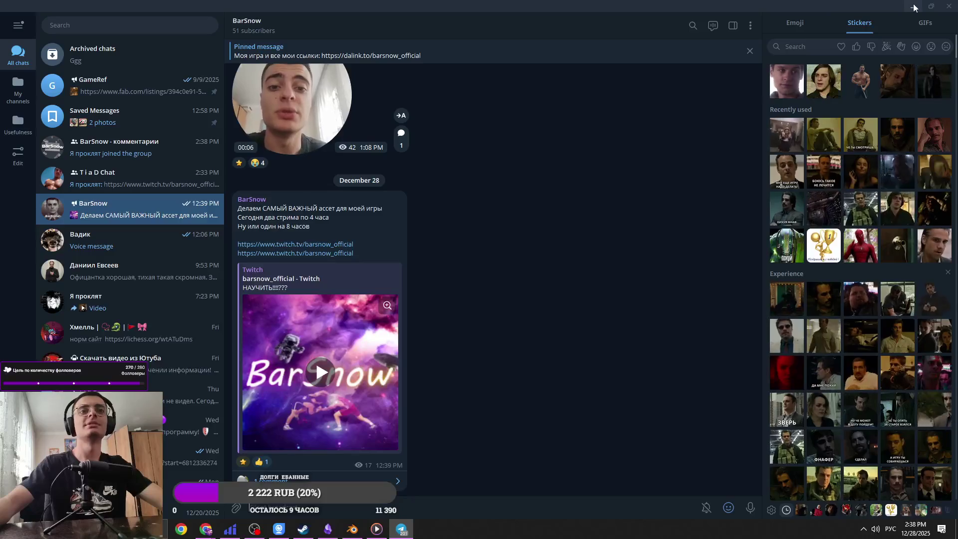
{"action": "left_click", "coordinate": [915, 7]}
{"action": "key", "text": "ctrl+s"}
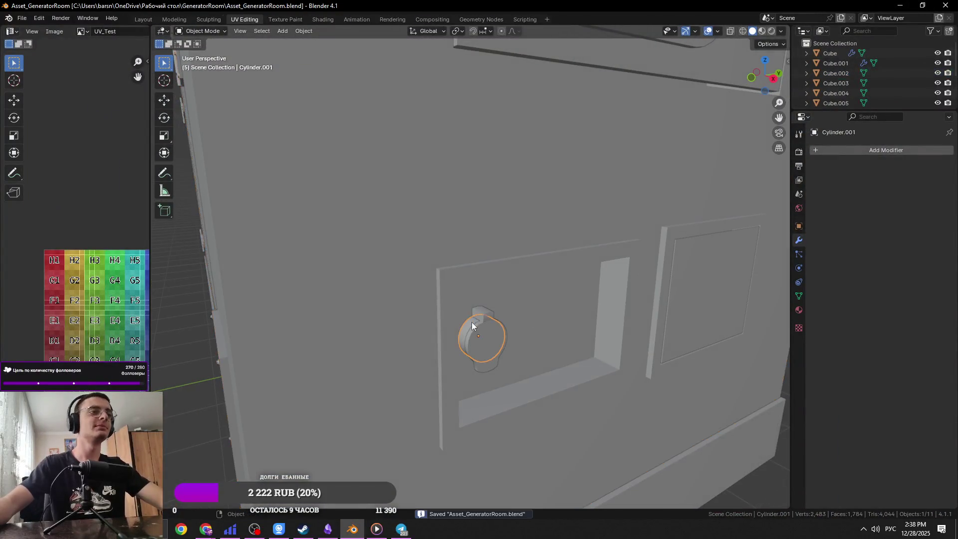
Step: Frame the selected cylinder, then switch to the Chrome window playing the Twitch stream
{"action": "key", "text": "KP_Decimal"}
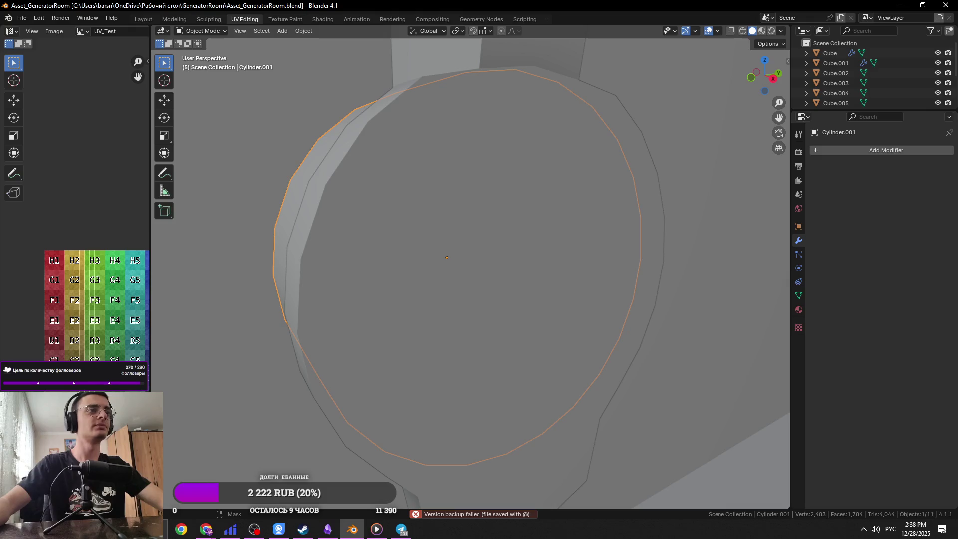
{"action": "key", "text": "alt+Tab"}
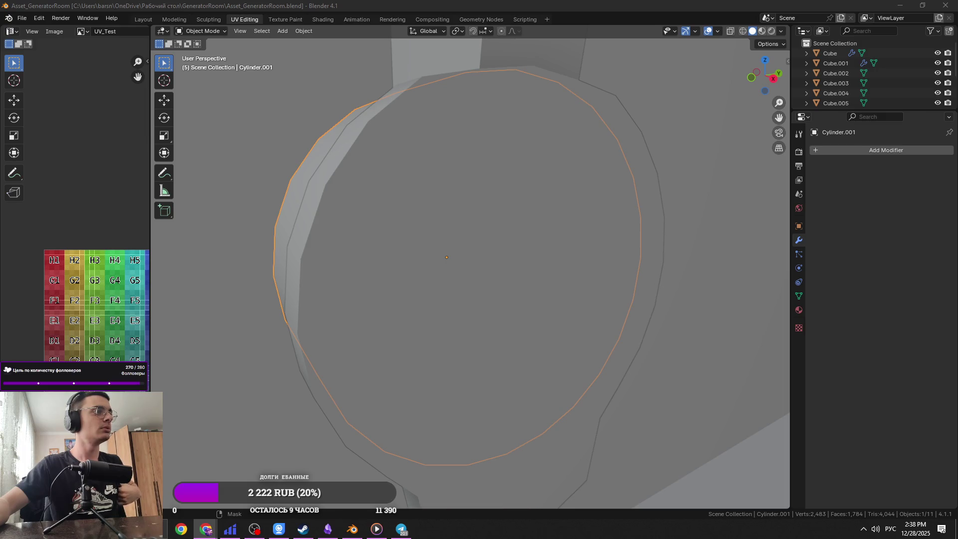
{"action": "key", "text": "alt+Tab"}
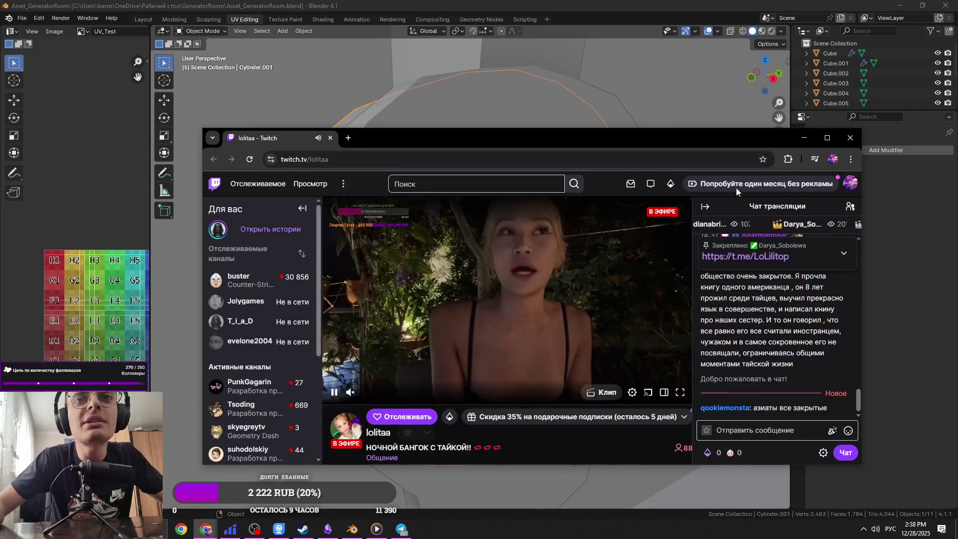
Step: Maximize the Twitch window, scroll through the channel info, then return to Blender
{"action": "key", "text": "super+Up"}
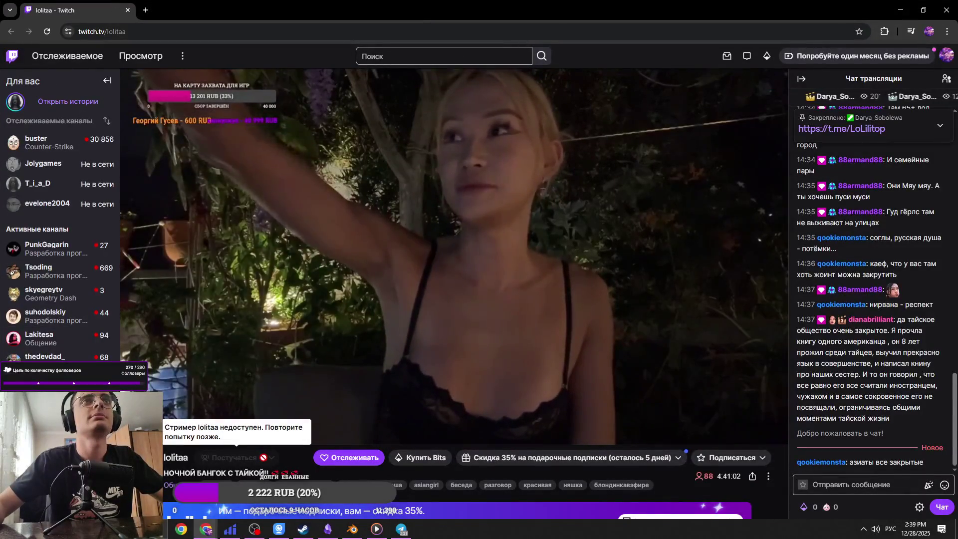
{"action": "scroll", "coordinate": [264, 458], "scroll_direction": "down", "scroll_amount": 3}
{"action": "scroll", "coordinate": [263, 451], "scroll_direction": "down", "scroll_amount": 5}
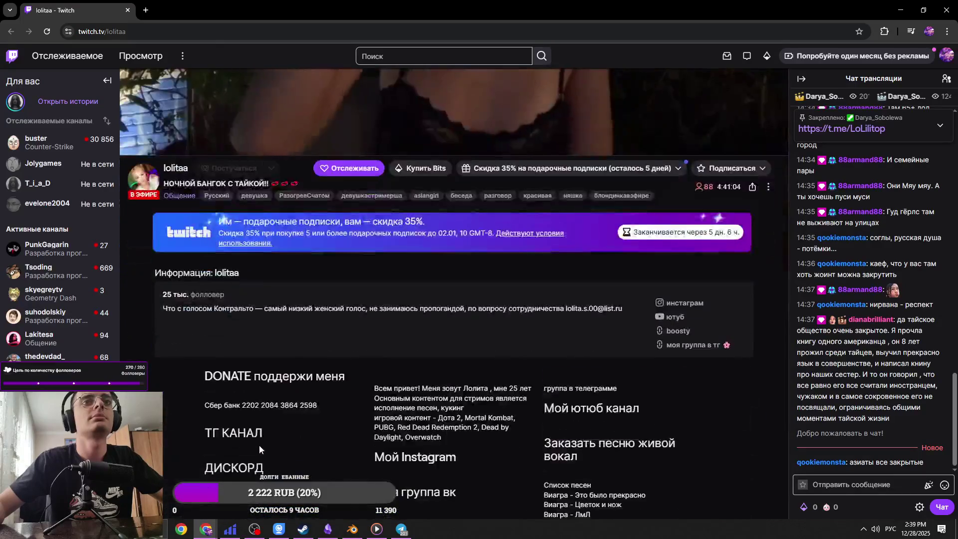
{"action": "scroll", "coordinate": [224, 294], "scroll_direction": "up", "scroll_amount": 8}
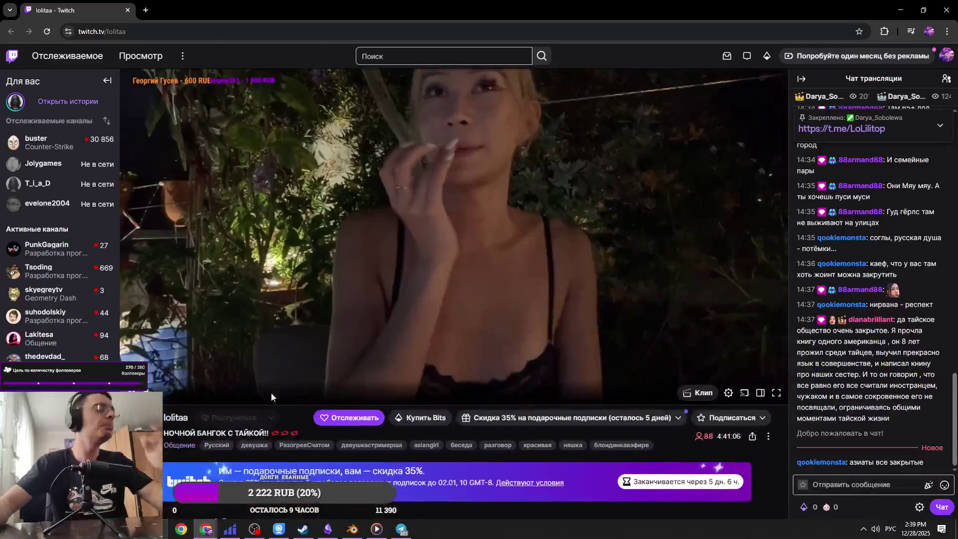
{"action": "key", "text": "alt+Tab"}
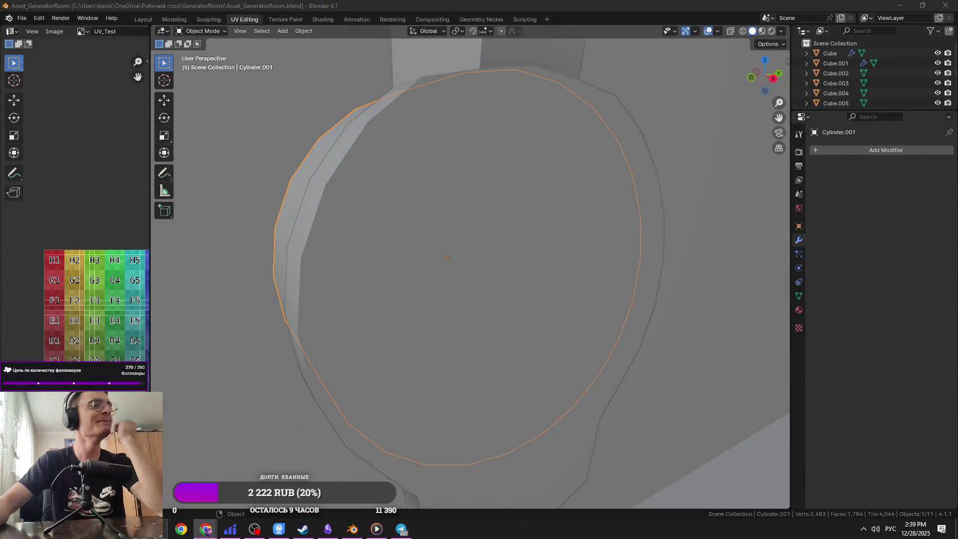
Step: In Edit Mode on Cylinder.003, select the tab edges and edge-slide them along the tab
{"action": "scroll", "coordinate": [400, 273], "scroll_direction": "down", "scroll_amount": 4}
{"action": "scroll", "coordinate": [398, 273], "scroll_direction": "up", "scroll_amount": 5}
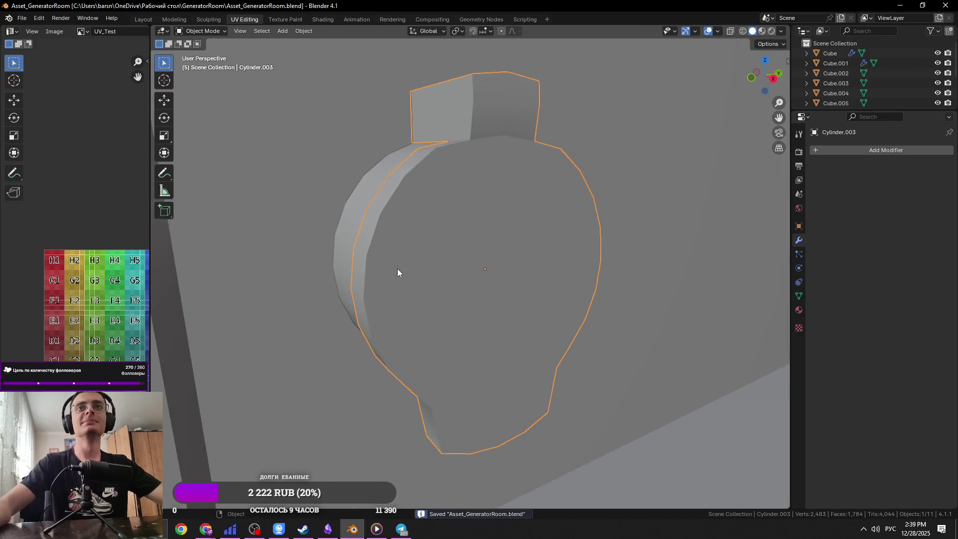
{"action": "key", "text": "Tab"}
{"action": "key", "text": "ctrl+s"}
{"action": "mouse_move", "coordinate": [503, 243]}
{"action": "middle_mouse_down"}
{"action": "mouse_move", "coordinate": [403, 225]}
{"action": "mouse_move", "coordinate": [475, 199]}
{"action": "mouse_move", "coordinate": [405, 232]}
{"action": "middle_mouse_up"}
{"action": "left_click", "coordinate": [402, 224], "text": "shift"}
{"action": "scroll", "coordinate": [475, 200], "scroll_direction": "up", "scroll_amount": 3}
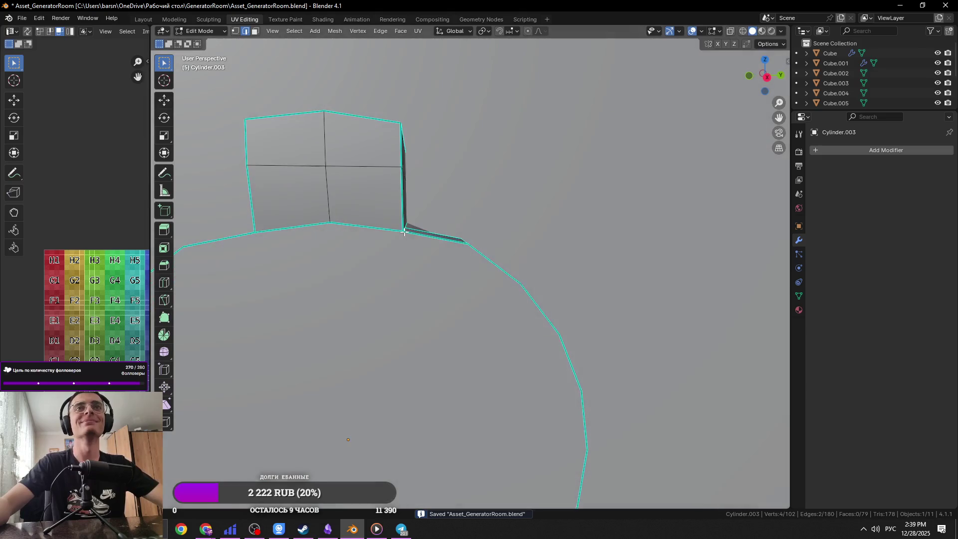
{"action": "scroll", "coordinate": [462, 244], "scroll_direction": "up", "scroll_amount": 2}
{"action": "key", "text": "g"}
{"action": "key", "text": "g"}
{"action": "left_click", "coordinate": [467, 236]}
Step: Return to Object Mode, save the file, and inspect the fuel cap's thickness
{"action": "key", "text": "Tab"}
{"action": "mouse_move", "coordinate": [466, 237]}
{"action": "middle_mouse_down"}
{"action": "mouse_move", "coordinate": [400, 234]}
{"action": "mouse_move", "coordinate": [410, 212]}
{"action": "mouse_move", "coordinate": [505, 226]}
{"action": "mouse_move", "coordinate": [493, 252]}
{"action": "middle_mouse_up"}
{"action": "key", "text": "ctrl+s"}
{"action": "scroll", "coordinate": [505, 225], "scroll_direction": "down", "scroll_amount": 5}
{"action": "scroll", "coordinate": [495, 253], "scroll_direction": "down", "scroll_amount": 4}
{"action": "scroll", "coordinate": [502, 256], "scroll_direction": "up", "scroll_amount": 2}
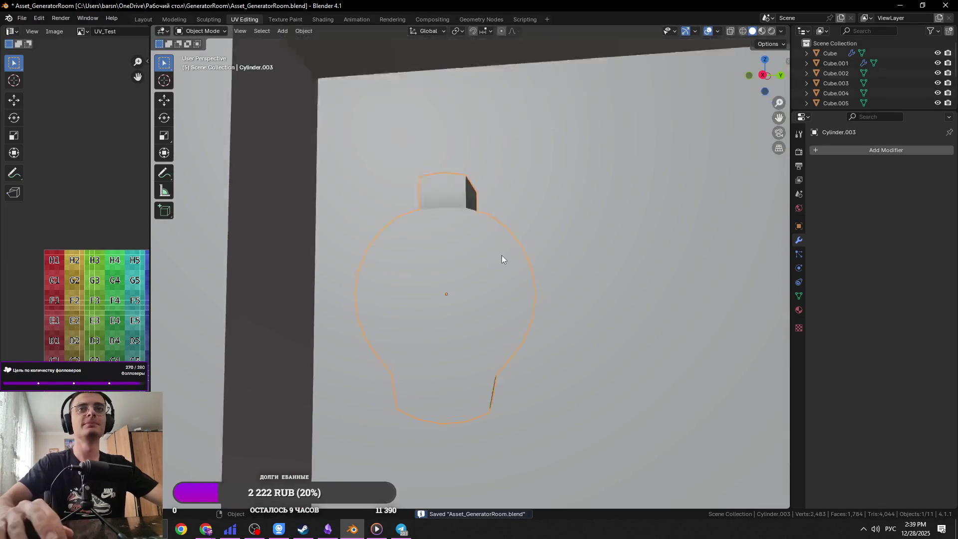
{"action": "scroll", "coordinate": [436, 276], "scroll_direction": "down", "scroll_amount": 4}
{"action": "mouse_move", "coordinate": [436, 276]}
{"action": "middle_mouse_down"}
{"action": "mouse_move", "coordinate": [477, 316]}
{"action": "mouse_move", "coordinate": [382, 335]}
{"action": "mouse_move", "coordinate": [459, 363]}
{"action": "mouse_move", "coordinate": [402, 326]}
{"action": "mouse_move", "coordinate": [441, 311]}
{"action": "mouse_move", "coordinate": [470, 218]}
{"action": "middle_mouse_up"}
Step: Isolate the cylinder in local view and open its face delete menu, then cancel and exit
{"action": "key", "text": "KP_Divide"}
{"action": "key", "text": "Tab"}
{"action": "key", "text": "3"}
{"action": "key", "text": "x"}
{"action": "left_click", "coordinate": [588, 226]}
{"action": "key", "text": "Tab"}
{"action": "key", "text": "KP_Divide"}
Step: Check the new BarSnow group comment in Telegram, then return to Blender around Cylinder.003
{"action": "mouse_move", "coordinate": [562, 217]}
{"action": "middle_mouse_down"}
{"action": "mouse_move", "coordinate": [513, 159]}
{"action": "mouse_move", "coordinate": [487, 271]}
{"action": "mouse_move", "coordinate": [445, 263]}
{"action": "middle_mouse_up"}
{"action": "scroll", "coordinate": [487, 271], "scroll_direction": "up", "scroll_amount": 5}
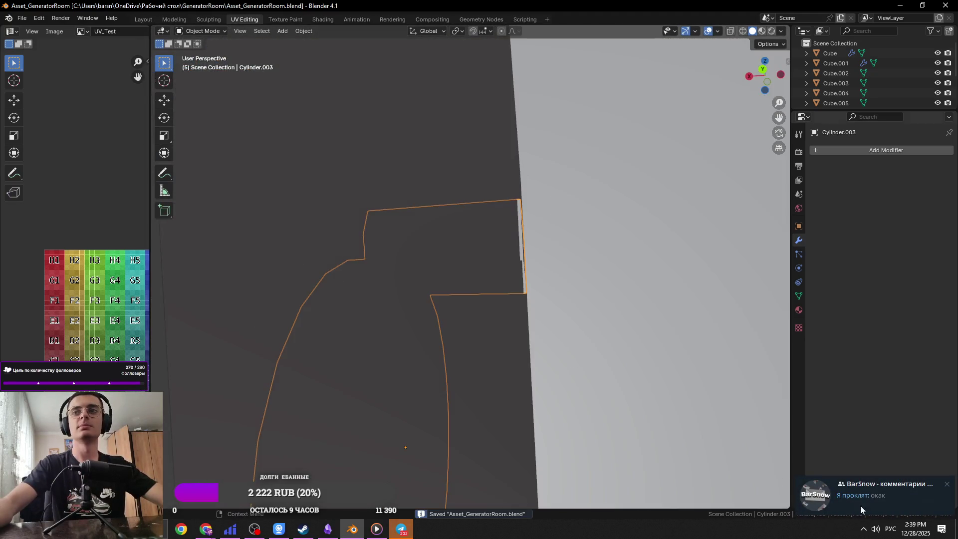
{"action": "left_click", "coordinate": [860, 506]}
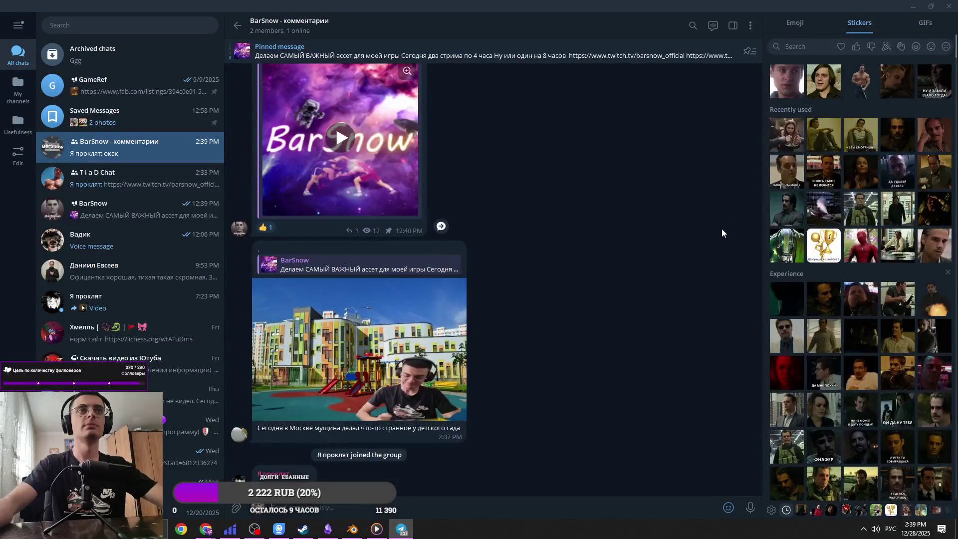
{"action": "key", "text": "alt+Tab"}
{"action": "mouse_move", "coordinate": [388, 275]}
{"action": "middle_mouse_down"}
{"action": "mouse_move", "coordinate": [429, 294]}
{"action": "mouse_move", "coordinate": [450, 271]}
{"action": "mouse_move", "coordinate": [449, 294]}
{"action": "mouse_move", "coordinate": [463, 272]}
{"action": "mouse_move", "coordinate": [491, 278]}
{"action": "middle_mouse_up"}
{"action": "scroll", "coordinate": [439, 299], "scroll_direction": "up", "scroll_amount": 4}
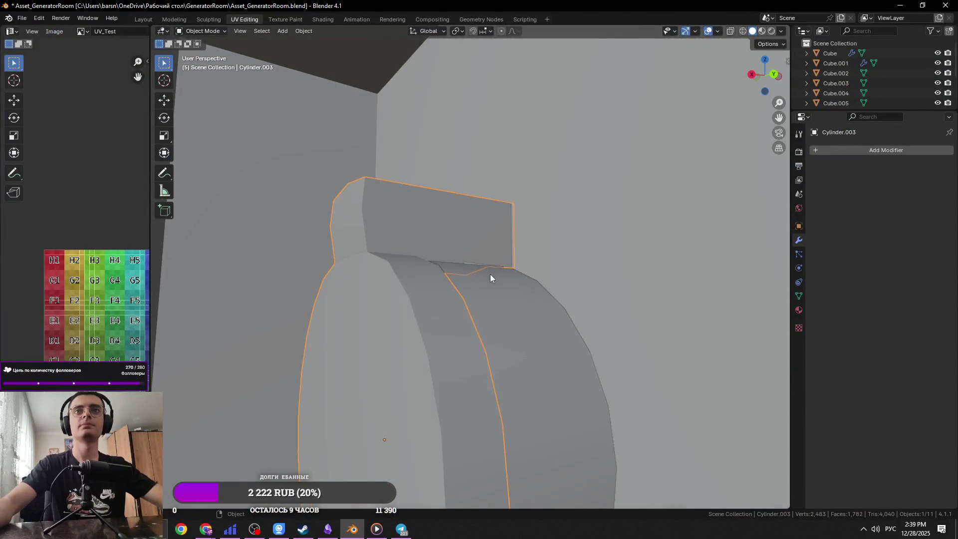
Step: Select Cylinder.001 and check it briefly in local view
{"action": "left_click", "coordinate": [490, 278]}
{"action": "scroll", "coordinate": [514, 305], "scroll_direction": "up", "scroll_amount": 5}
{"action": "mouse_move", "coordinate": [515, 321]}
{"action": "middle_mouse_down"}
{"action": "mouse_move", "coordinate": [438, 325]}
{"action": "mouse_move", "coordinate": [480, 294]}
{"action": "mouse_move", "coordinate": [508, 295]}
{"action": "middle_mouse_up"}
{"action": "scroll", "coordinate": [509, 295], "scroll_direction": "down", "scroll_amount": 4}
{"action": "left_click", "coordinate": [454, 297]}
{"action": "left_click", "coordinate": [495, 273]}
{"action": "key", "text": "KP_Divide"}
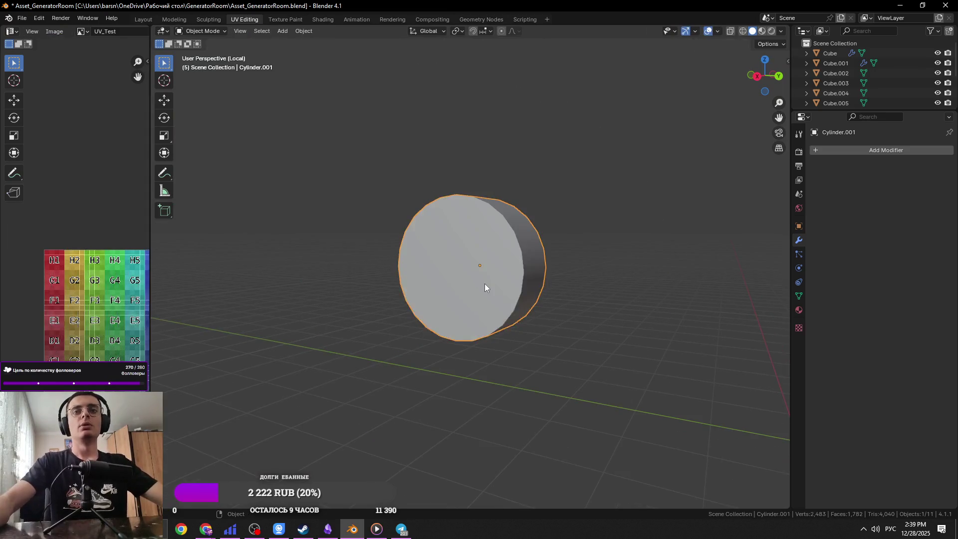
{"action": "key", "text": "KP_Divide"}
{"action": "scroll", "coordinate": [488, 282], "scroll_direction": "up", "scroll_amount": 3}
{"action": "mouse_move", "coordinate": [466, 325]}
{"action": "middle_mouse_down"}
{"action": "mouse_move", "coordinate": [392, 301]}
{"action": "mouse_move", "coordinate": [471, 335]}
{"action": "middle_mouse_up"}
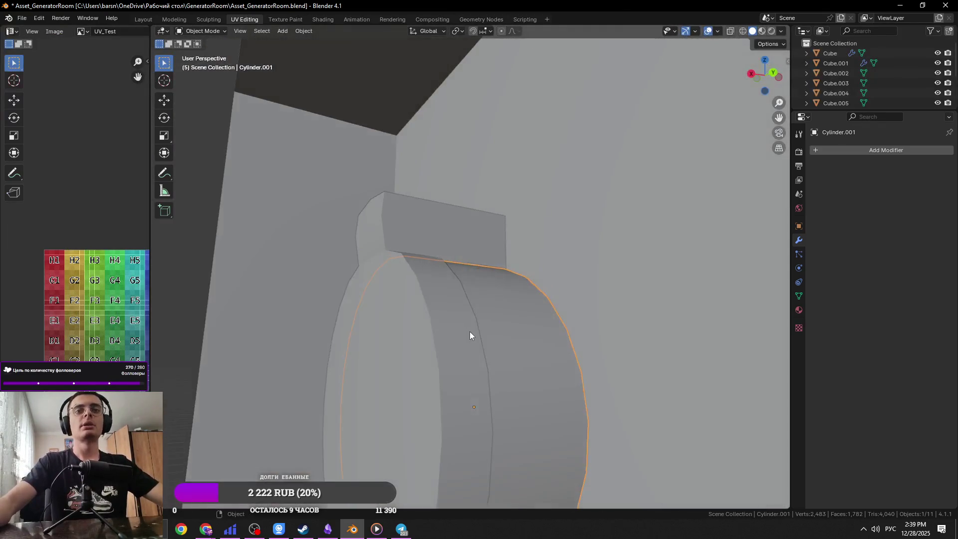
Step: Delete Cylinder.001's end faces in local view, then save the file
{"action": "key", "text": "KP_Divide"}
{"action": "key", "text": "Tab"}
{"action": "key", "text": "x"}
{"action": "left_click", "coordinate": [481, 343]}
{"action": "key", "text": "Tab"}
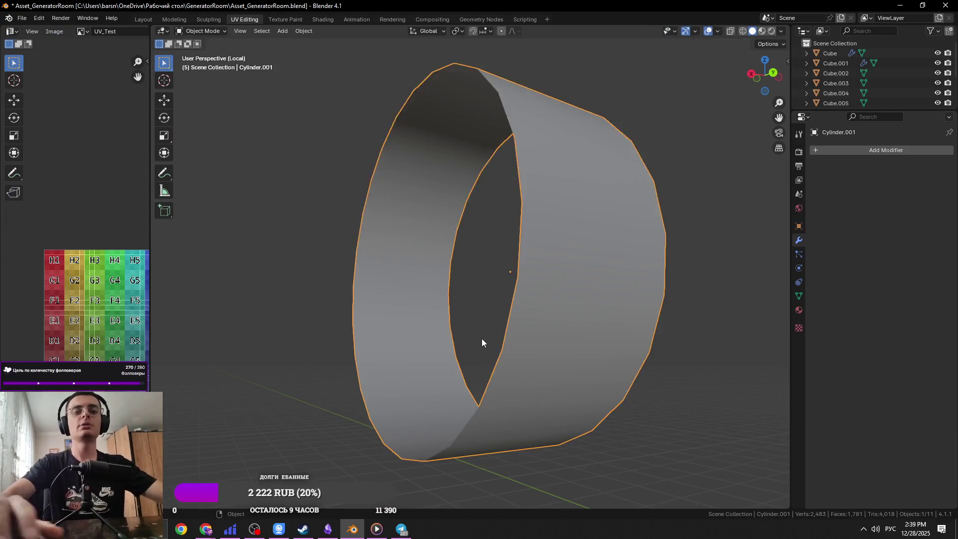
{"action": "key", "text": "KP_Divide"}
{"action": "key", "text": "ctrl+s"}
{"action": "key", "text": "Tab"}
{"action": "middle_click_drag", "start_coordinate": [460, 352], "coordinate": [510, 295]}
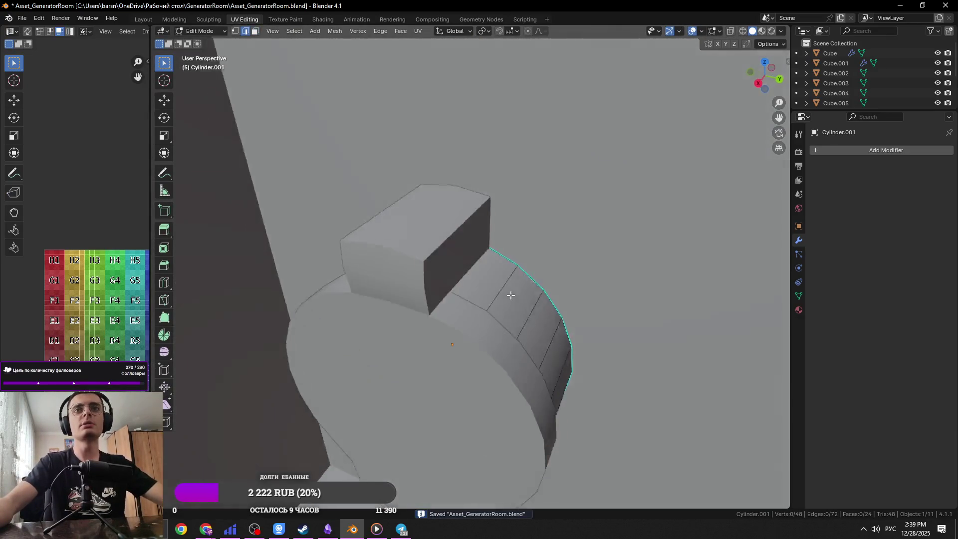
Step: Delete two faces from the ring band, selecting them in see-through view
{"action": "scroll", "coordinate": [511, 295], "scroll_direction": "down", "scroll_amount": 3}
{"action": "mouse_move", "coordinate": [428, 267]}
{"action": "middle_mouse_down"}
{"action": "mouse_move", "coordinate": [535, 278]}
{"action": "mouse_move", "coordinate": [507, 299]}
{"action": "mouse_move", "coordinate": [531, 299]}
{"action": "mouse_move", "coordinate": [402, 298]}
{"action": "middle_mouse_up"}
{"action": "scroll", "coordinate": [507, 299], "scroll_direction": "up", "scroll_amount": 3}
{"action": "left_click", "coordinate": [531, 299]}
{"action": "scroll", "coordinate": [531, 299], "scroll_direction": "down", "scroll_amount": 3}
{"action": "key", "text": "3"}
{"action": "left_click", "coordinate": [474, 294]}
{"action": "key", "text": "KP_Decimal"}
{"action": "scroll", "coordinate": [426, 273], "scroll_direction": "down", "scroll_amount": 4}
{"action": "key", "text": "alt+z"}
{"action": "left_click", "coordinate": [364, 261], "text": "shift"}
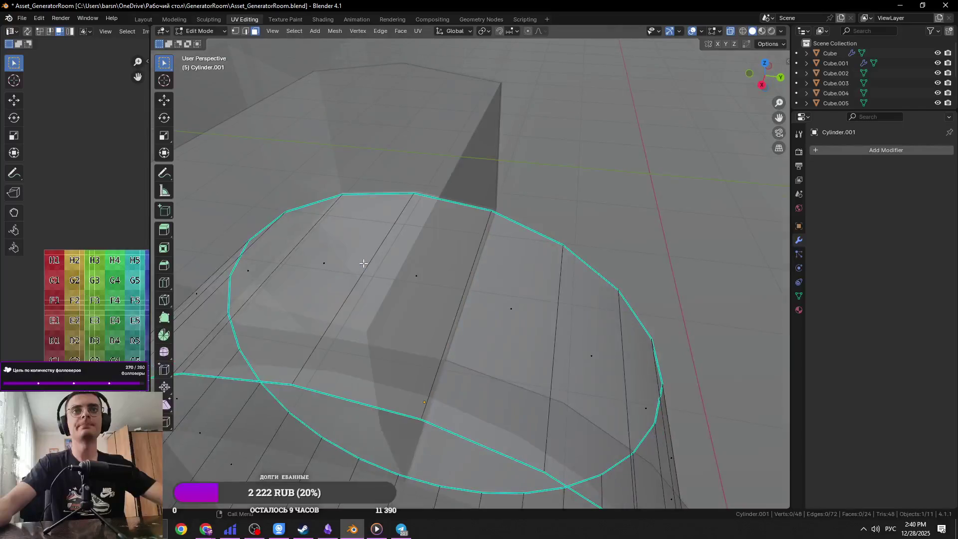
{"action": "left_click", "coordinate": [363, 261], "text": "shift"}
{"action": "left_click", "coordinate": [356, 272], "text": "shift"}
{"action": "key", "text": "x"}
{"action": "left_click", "coordinate": [480, 301]}
Step: Scale the gap edges together along X to close the ring, then save
{"action": "key", "text": "2"}
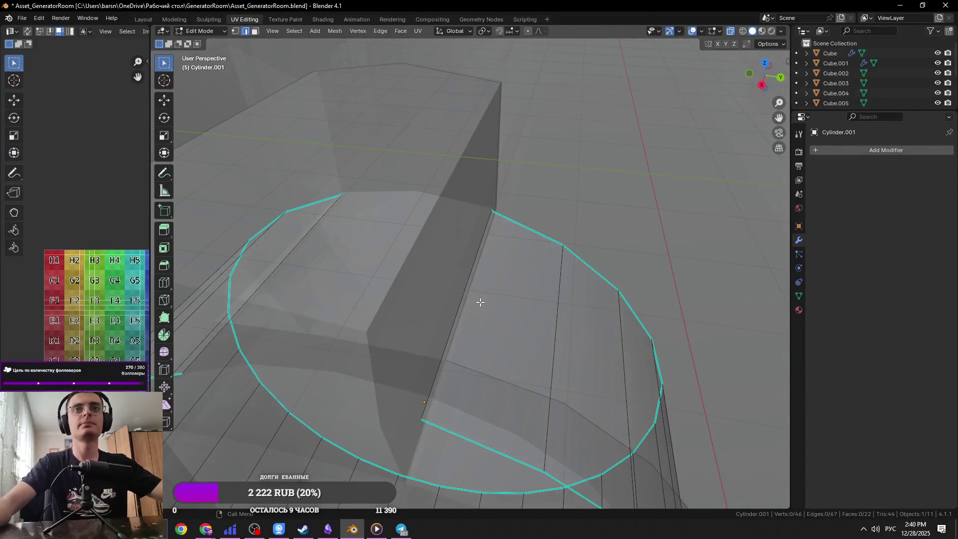
{"action": "left_click", "coordinate": [282, 256], "text": "shift"}
{"action": "key", "text": "s"}
{"action": "key", "text": "x"}
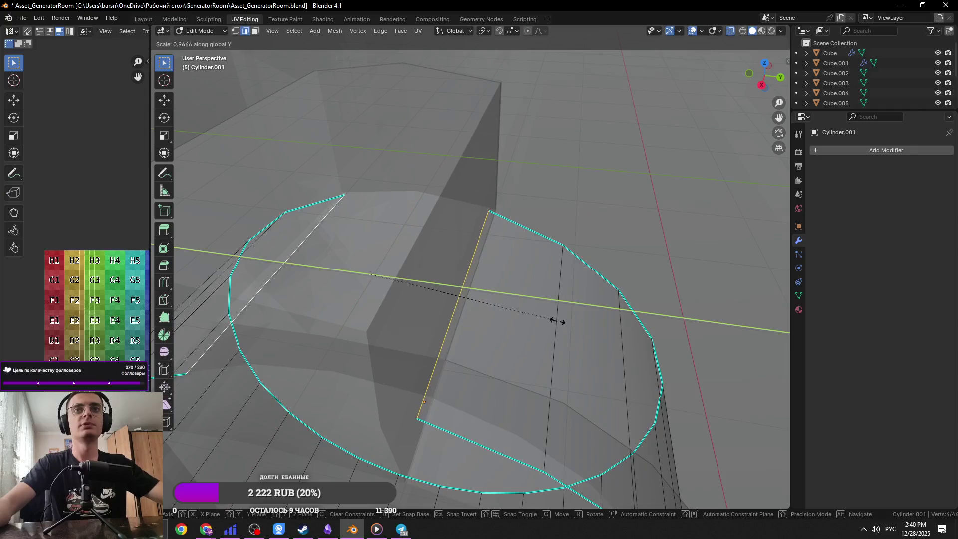
{"action": "left_click", "coordinate": [555, 321]}
{"action": "key", "text": "alt+z"}
{"action": "mouse_move", "coordinate": [487, 325]}
{"action": "middle_mouse_down"}
{"action": "mouse_move", "coordinate": [520, 336]}
{"action": "mouse_move", "coordinate": [578, 332]}
{"action": "mouse_move", "coordinate": [483, 293]}
{"action": "mouse_move", "coordinate": [460, 268]}
{"action": "mouse_move", "coordinate": [484, 274]}
{"action": "mouse_move", "coordinate": [469, 252]}
{"action": "mouse_move", "coordinate": [480, 247]}
{"action": "mouse_move", "coordinate": [499, 279]}
{"action": "mouse_move", "coordinate": [528, 298]}
{"action": "middle_mouse_up"}
{"action": "key", "text": "ctrl+s"}
Step: Select the ring Cylinder.001 and shift it slightly up along Z
{"action": "key", "text": "alt+q"}
{"action": "left_click", "coordinate": [528, 298], "text": "shift"}
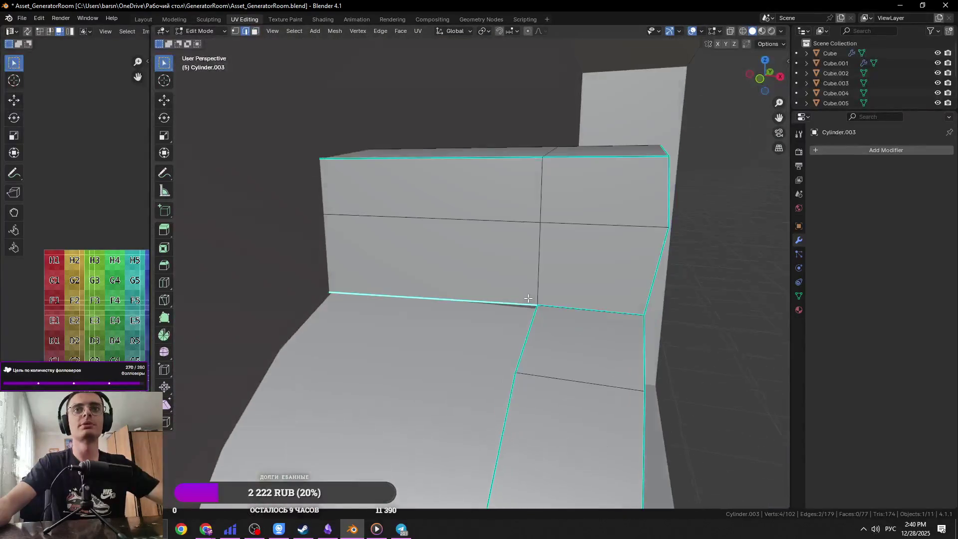
{"action": "key", "text": "Tab"}
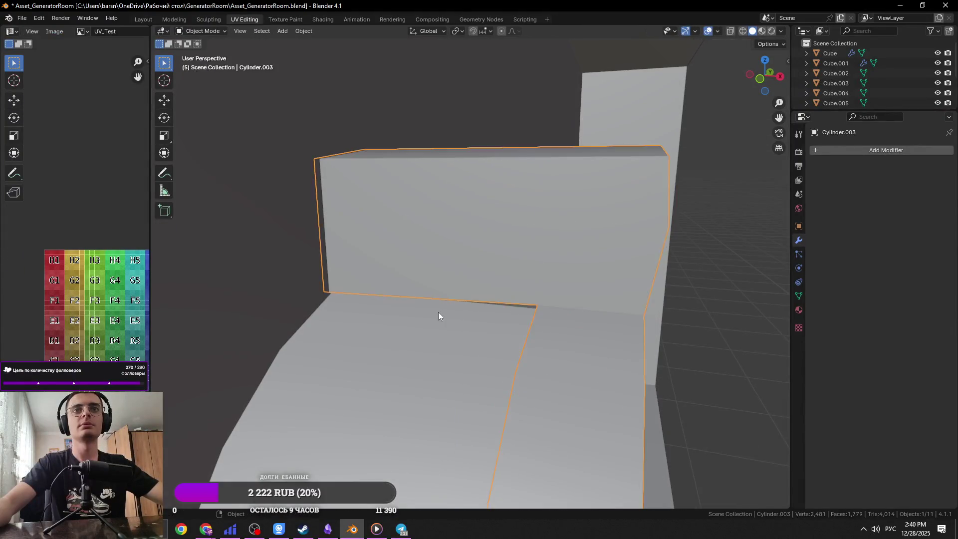
{"action": "left_click", "coordinate": [438, 312]}
{"action": "middle_click_drag", "start_coordinate": [438, 313], "coordinate": [510, 321]}
{"action": "key", "text": "g"}
{"action": "key", "text": "z"}
{"action": "left_click", "coordinate": [514, 283]}
{"action": "mouse_move", "coordinate": [513, 283]}
{"action": "middle_mouse_down"}
{"action": "mouse_move", "coordinate": [406, 294]}
{"action": "mouse_move", "coordinate": [415, 312]}
{"action": "mouse_move", "coordinate": [459, 296]}
{"action": "mouse_move", "coordinate": [483, 323]}
{"action": "mouse_move", "coordinate": [507, 322]}
{"action": "mouse_move", "coordinate": [475, 263]}
{"action": "mouse_move", "coordinate": [697, 353]}
{"action": "mouse_move", "coordinate": [555, 350]}
{"action": "mouse_move", "coordinate": [684, 370]}
{"action": "middle_mouse_up"}
Step: Try a second tiny Z nudge on the ring, undo it, and save
{"action": "key", "text": "g"}
{"action": "key", "text": "z"}
{"action": "left_click", "coordinate": [498, 306]}
{"action": "key", "text": "ctrl+z"}
{"action": "key", "text": "ctrl+z"}
{"action": "key", "text": "ctrl+z"}
{"action": "key", "text": "ctrl+s"}
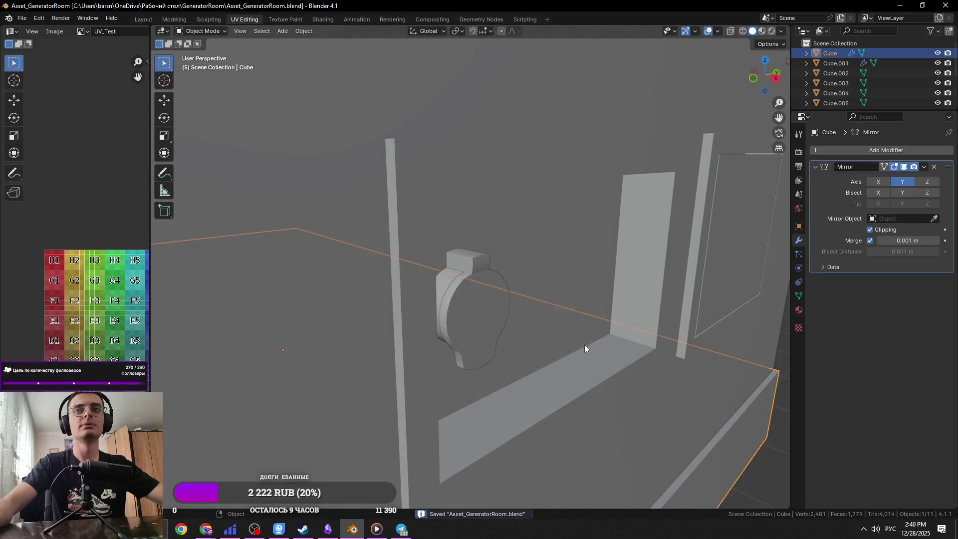
{"action": "scroll", "coordinate": [530, 334], "scroll_direction": "up", "scroll_amount": 10}
{"action": "left_click", "coordinate": [525, 306]}
{"action": "mouse_move", "coordinate": [524, 307]}
{"action": "middle_mouse_down"}
{"action": "mouse_move", "coordinate": [539, 300]}
{"action": "mouse_move", "coordinate": [558, 321]}
{"action": "middle_mouse_up"}
{"action": "key", "text": "ctrl+z"}
Step: Raise the ring's selected edges by 0.000678 m along Z and save
{"action": "left_click", "coordinate": [593, 312]}
{"action": "key", "text": "Tab"}
{"action": "key", "text": "g"}
{"action": "key", "text": "z"}
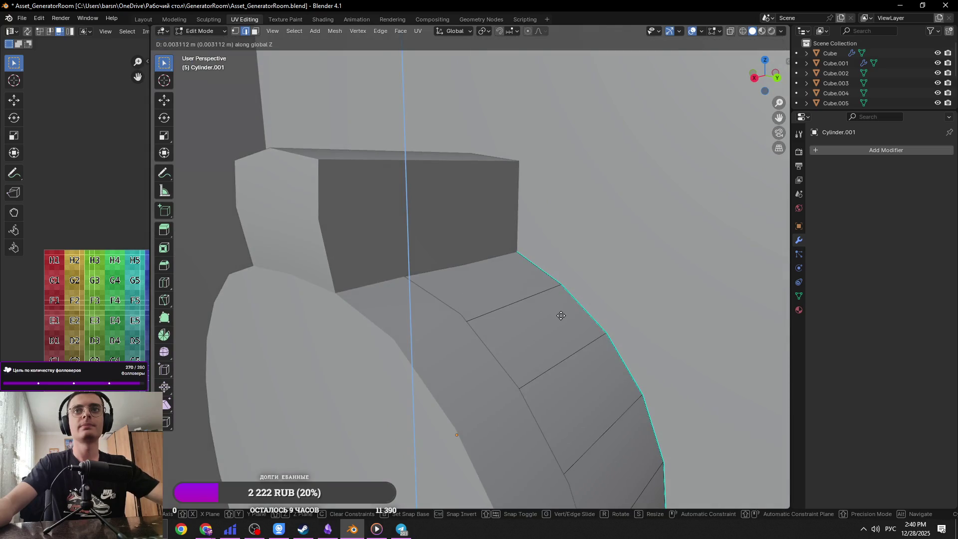
{"action": "left_click", "coordinate": [561, 316]}
{"action": "scroll", "coordinate": [555, 319], "scroll_direction": "down", "scroll_amount": 5}
{"action": "scroll", "coordinate": [555, 319], "scroll_direction": "up", "scroll_amount": 6}
{"action": "key", "text": "ctrl+s"}
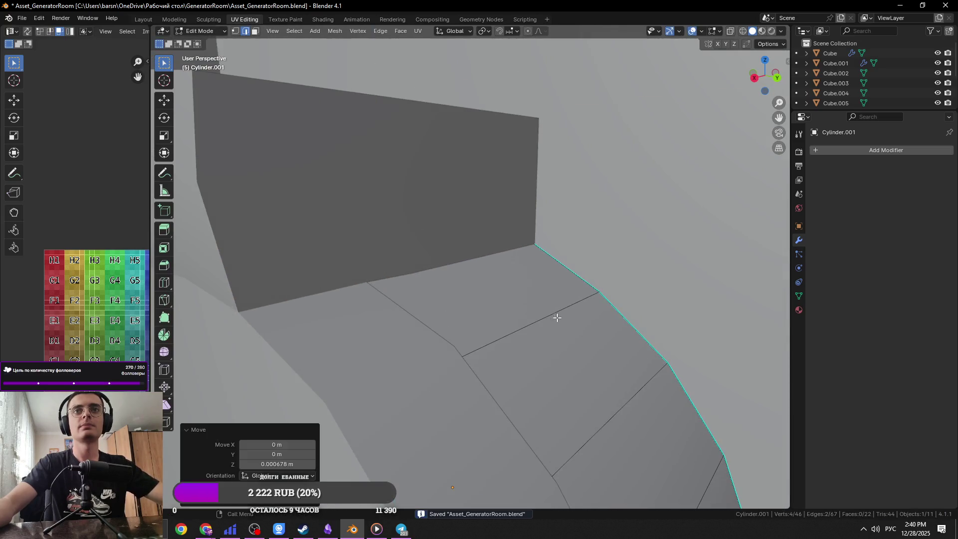
{"action": "key", "text": "Tab"}
{"action": "scroll", "coordinate": [557, 318], "scroll_direction": "down", "scroll_amount": 6}
{"action": "mouse_move", "coordinate": [547, 316]}
{"action": "middle_mouse_down"}
{"action": "mouse_move", "coordinate": [300, 299]}
{"action": "mouse_move", "coordinate": [288, 289]}
{"action": "mouse_move", "coordinate": [298, 290]}
{"action": "middle_mouse_up"}
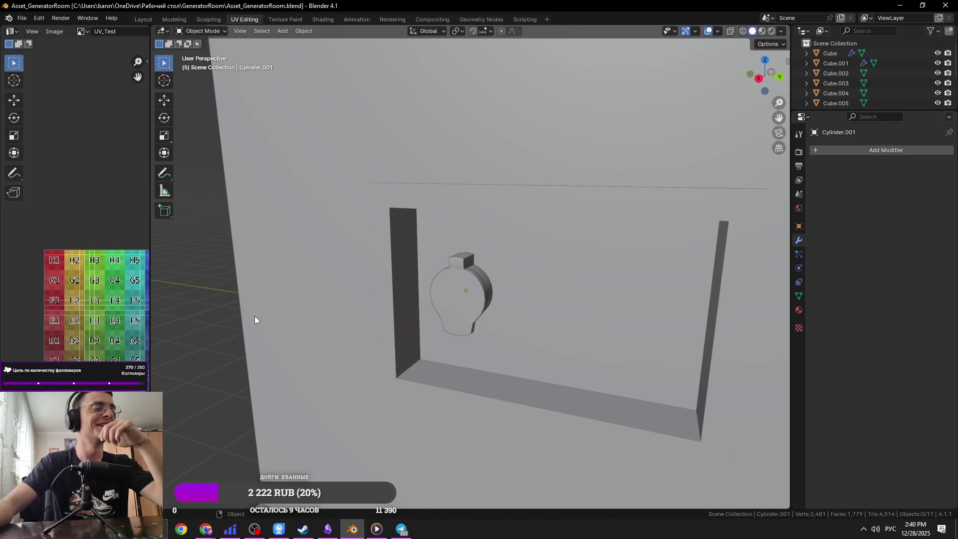
{"action": "key", "text": "KP_Decimal"}
Step: Raise a hidden cap edge of the cylinder along Z in see-through view, then save
{"action": "key", "text": "Tab"}
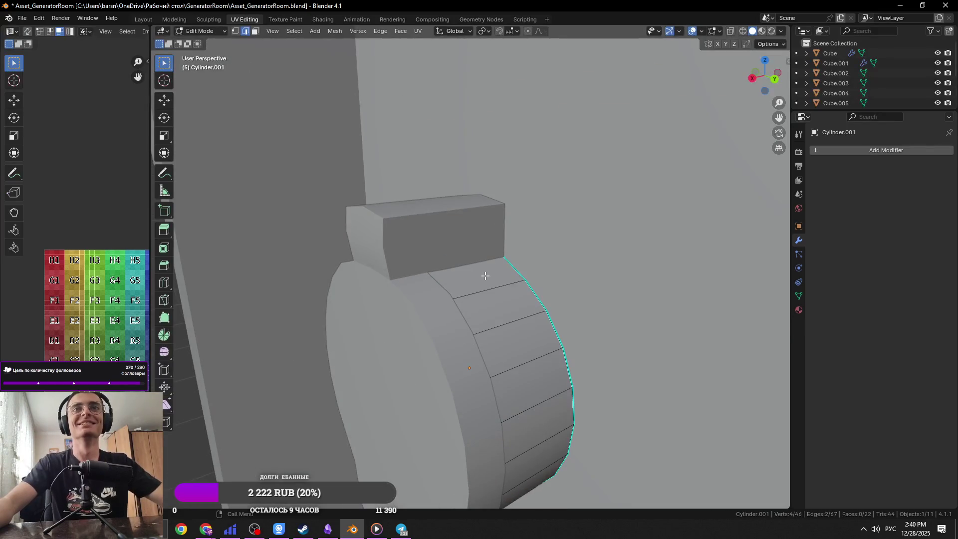
{"action": "key", "text": "alt+z"}
{"action": "middle_click_drag", "start_coordinate": [465, 270], "coordinate": [594, 272]}
{"action": "key", "text": "alt+z"}
{"action": "scroll", "coordinate": [597, 271], "scroll_direction": "up", "scroll_amount": 3}
{"action": "key", "text": "g"}
{"action": "key", "text": "z"}
{"action": "left_click", "coordinate": [598, 270]}
{"action": "key", "text": "Tab"}
{"action": "scroll", "coordinate": [586, 274], "scroll_direction": "down", "scroll_amount": 5}
{"action": "key", "text": "ctrl+s"}
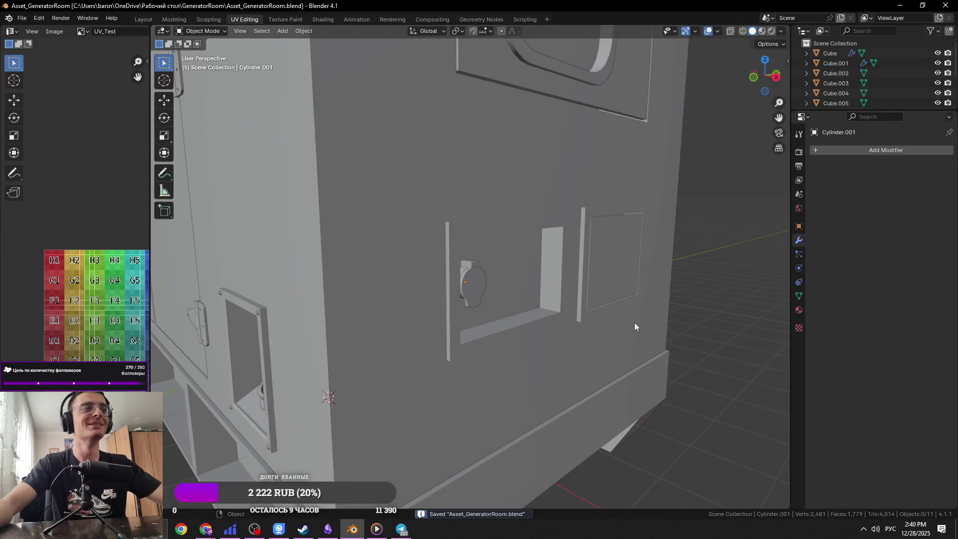
{"action": "key", "text": "alt+Tab"}
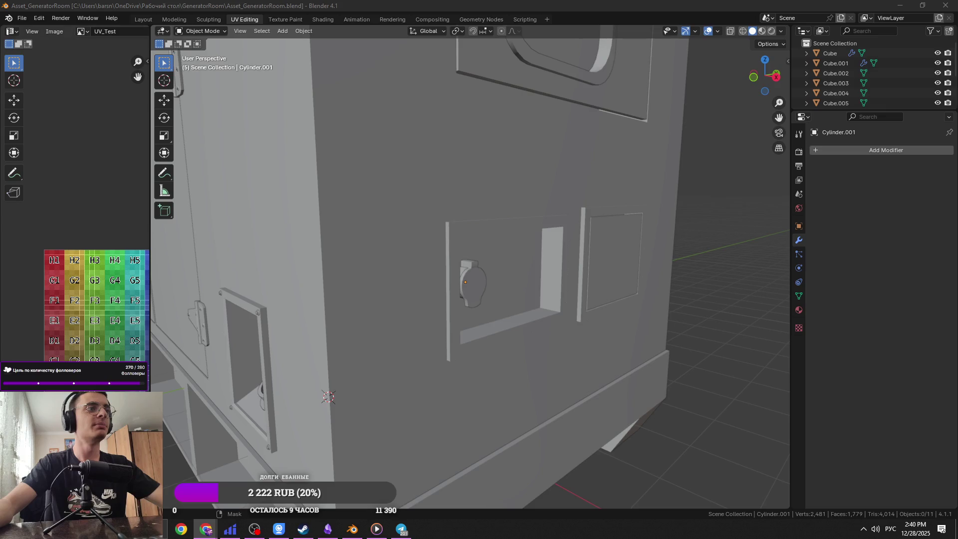
Step: Raise the fuel-cap socket's bottom edges about 0.005 m along Z
{"action": "middle_click_drag", "start_coordinate": [289, 369], "coordinate": [358, 367]}
{"action": "key", "text": "ctrl+s"}
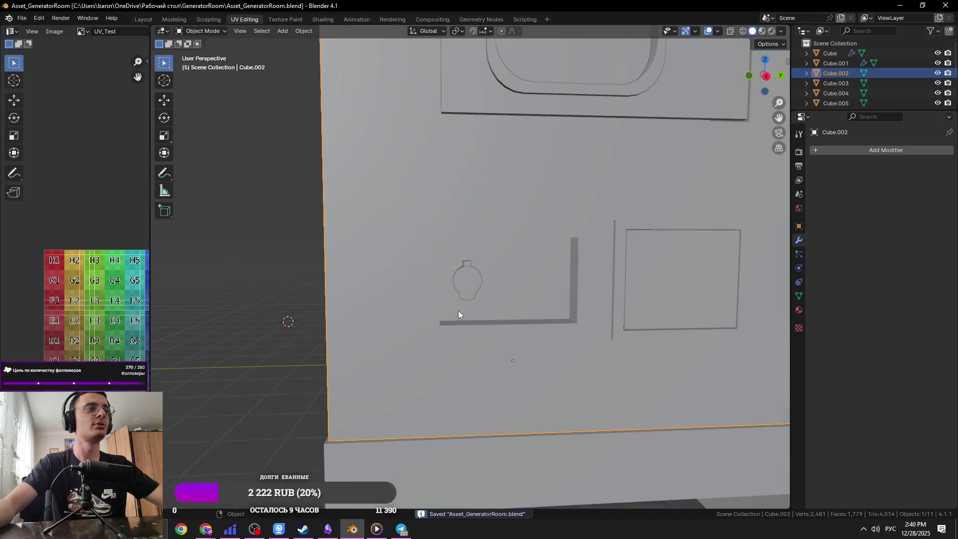
{"action": "left_click", "coordinate": [476, 272]}
{"action": "key", "text": "ctrl+s"}
{"action": "key", "text": "KP_Decimal"}
{"action": "scroll", "coordinate": [394, 192], "scroll_direction": "down", "scroll_amount": 4}
{"action": "mouse_move", "coordinate": [394, 191]}
{"action": "middle_mouse_down"}
{"action": "mouse_move", "coordinate": [443, 196]}
{"action": "mouse_move", "coordinate": [462, 252]}
{"action": "mouse_move", "coordinate": [454, 256]}
{"action": "mouse_move", "coordinate": [539, 265]}
{"action": "mouse_move", "coordinate": [440, 220]}
{"action": "mouse_move", "coordinate": [496, 220]}
{"action": "mouse_move", "coordinate": [468, 192]}
{"action": "mouse_move", "coordinate": [457, 290]}
{"action": "mouse_move", "coordinate": [560, 350]}
{"action": "middle_mouse_up"}
{"action": "scroll", "coordinate": [462, 253], "scroll_direction": "up", "scroll_amount": 4}
{"action": "scroll", "coordinate": [454, 257], "scroll_direction": "up", "scroll_amount": 2}
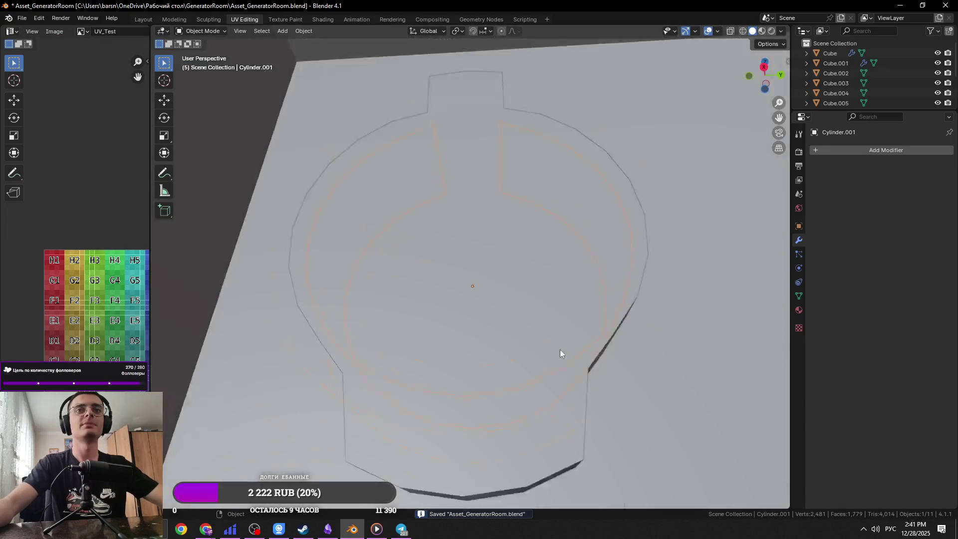
{"action": "key", "text": "ctrl+z"}
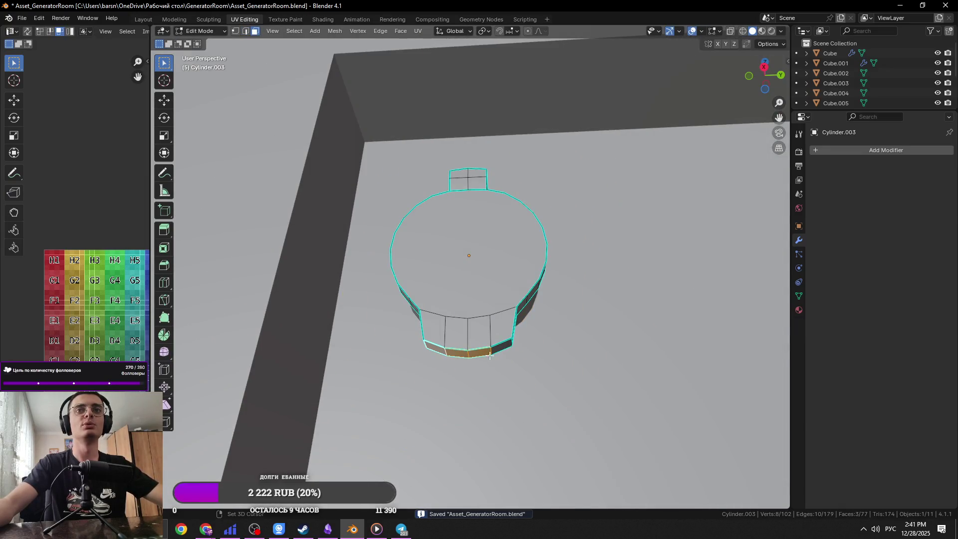
{"action": "middle_click_drag", "start_coordinate": [495, 351], "coordinate": [541, 374]}
{"action": "key", "text": "g"}
{"action": "key", "text": "z"}
{"action": "left_click", "coordinate": [552, 347]}
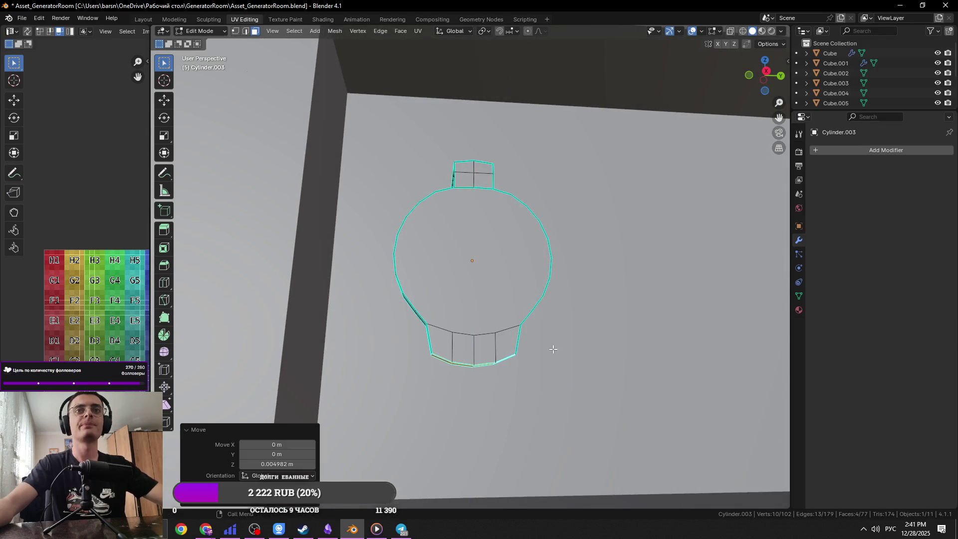
{"action": "key", "text": "alt+Tab"}
{"action": "key", "text": "alt+Tab"}
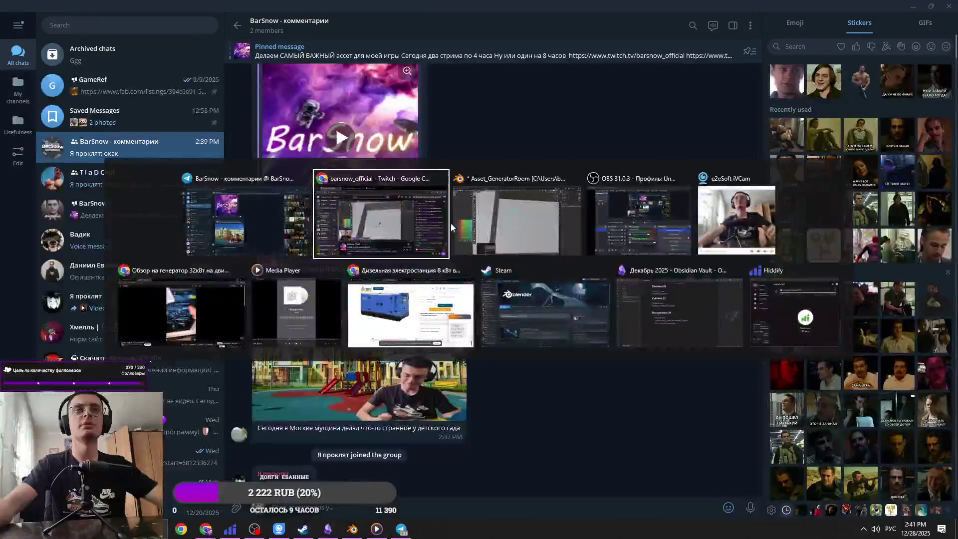
{"action": "key", "text": "alt+Tab"}
{"action": "key", "text": "alt+Tab"}
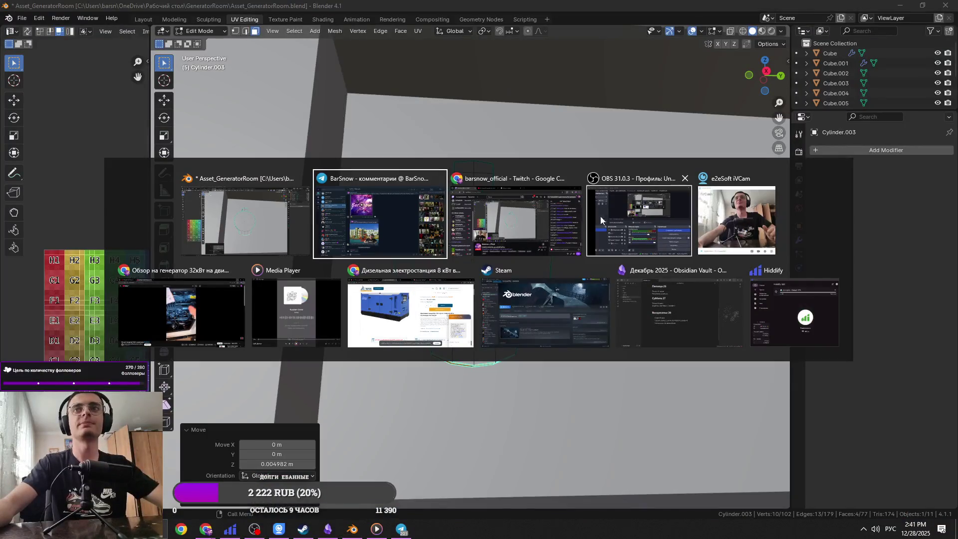
Step: View the second blue generator photo in Telegram Saved Messages, then return to Blender and save
{"action": "left_click", "coordinate": [380, 325]}
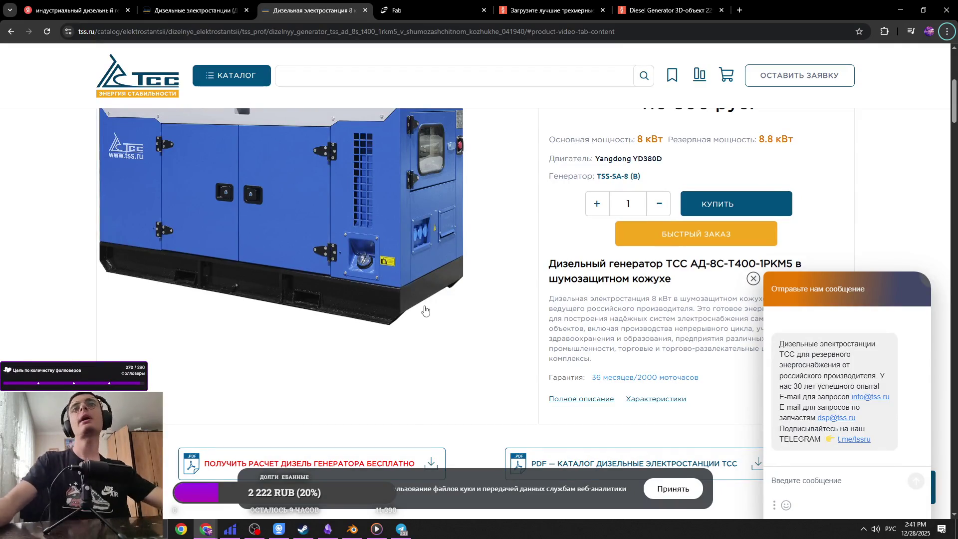
{"action": "key", "text": "alt+Tab"}
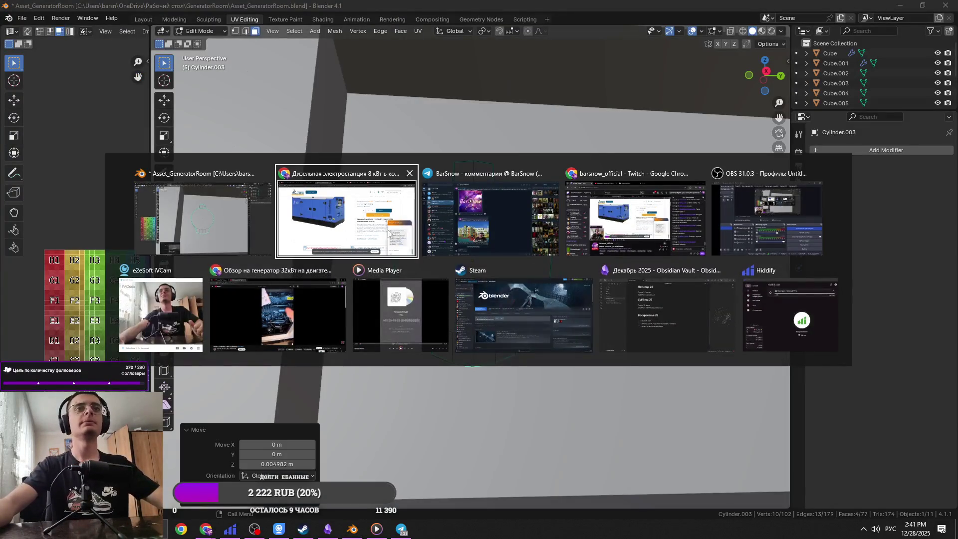
{"action": "left_click", "coordinate": [487, 235]}
{"action": "left_click", "coordinate": [145, 116]}
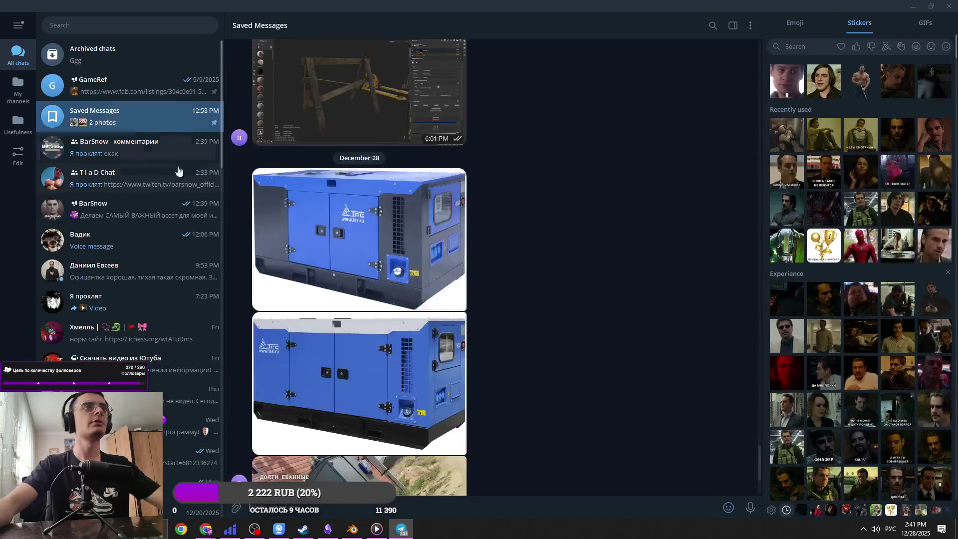
{"action": "left_click", "coordinate": [392, 317]}
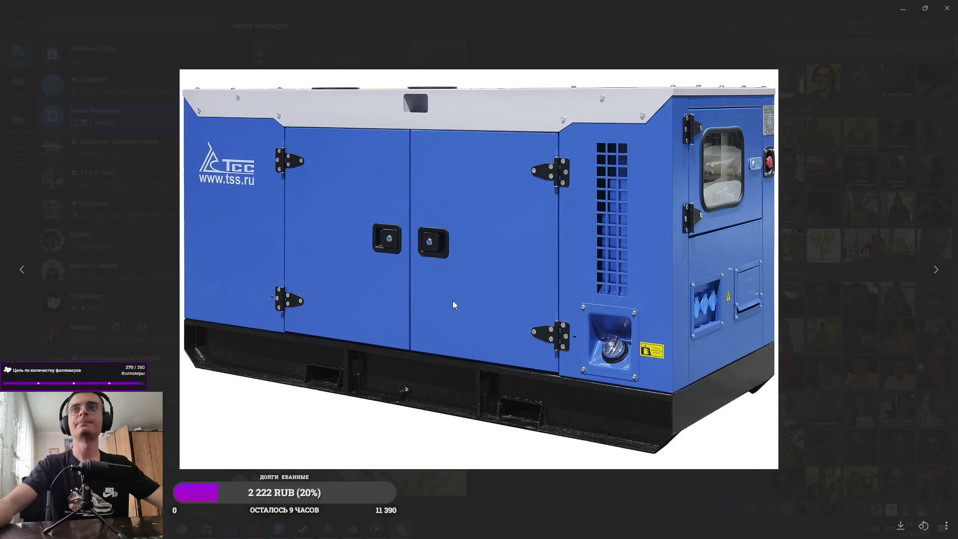
{"action": "key", "text": "alt+Tab"}
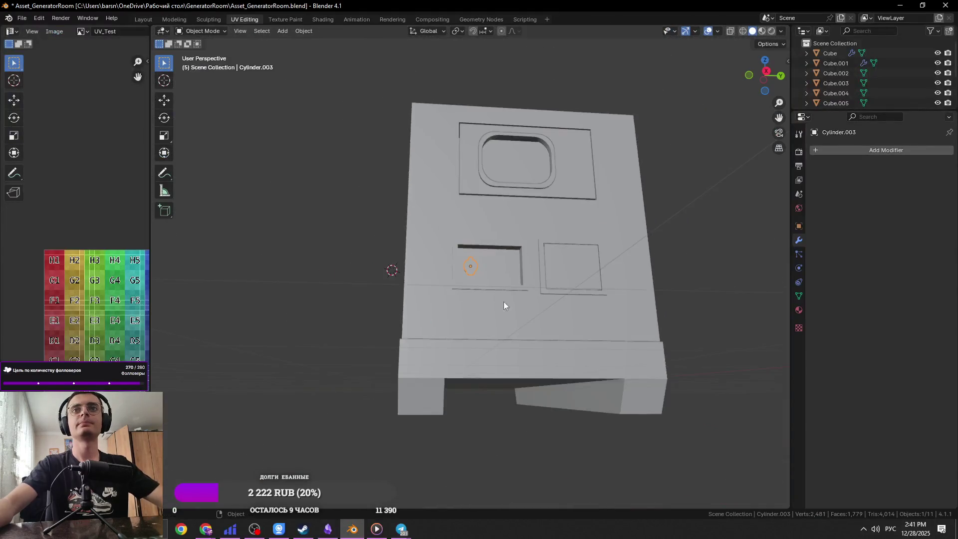
{"action": "key", "text": "ctrl+s"}
{"action": "middle_click_drag", "start_coordinate": [505, 305], "coordinate": [570, 329]}
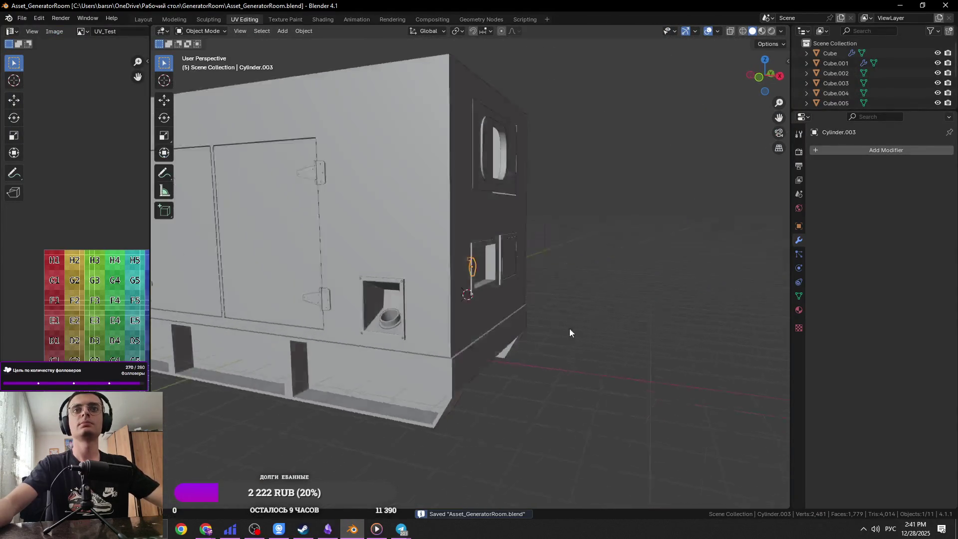
Step: Scale the socket up to about 1.3 and reposition it on the panel
{"action": "scroll", "coordinate": [496, 309], "scroll_direction": "up", "scroll_amount": 5}
{"action": "mouse_move", "coordinate": [496, 310]}
{"action": "middle_mouse_down"}
{"action": "mouse_move", "coordinate": [394, 273]}
{"action": "mouse_move", "coordinate": [501, 242]}
{"action": "middle_mouse_up"}
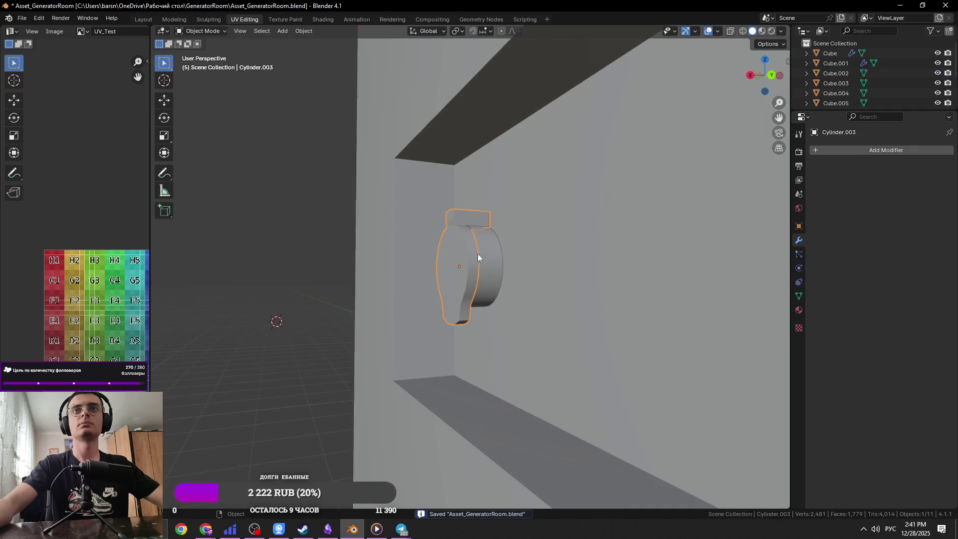
{"action": "key", "text": "s"}
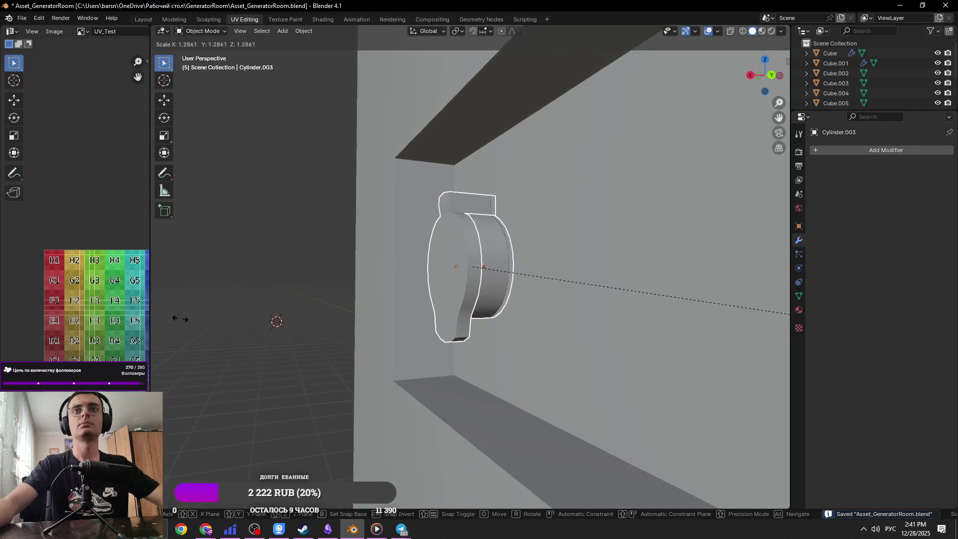
{"action": "left_click", "coordinate": [177, 319]}
{"action": "key", "text": "g"}
{"action": "left_click", "coordinate": [238, 331]}
Step: Check the recess from the front and delete the duplicate socket
{"action": "key", "text": "Tab"}
{"action": "scroll", "coordinate": [336, 304], "scroll_direction": "down", "scroll_amount": 3}
{"action": "mouse_move", "coordinate": [336, 304]}
{"action": "middle_mouse_down"}
{"action": "mouse_move", "coordinate": [465, 334]}
{"action": "mouse_move", "coordinate": [498, 304]}
{"action": "middle_mouse_up"}
{"action": "scroll", "coordinate": [507, 302], "scroll_direction": "up", "scroll_amount": 5}
{"action": "key", "text": "Tab"}
{"action": "mouse_move", "coordinate": [568, 304]}
{"action": "middle_mouse_down"}
{"action": "mouse_move", "coordinate": [532, 304]}
{"action": "mouse_move", "coordinate": [720, 261]}
{"action": "middle_mouse_up"}
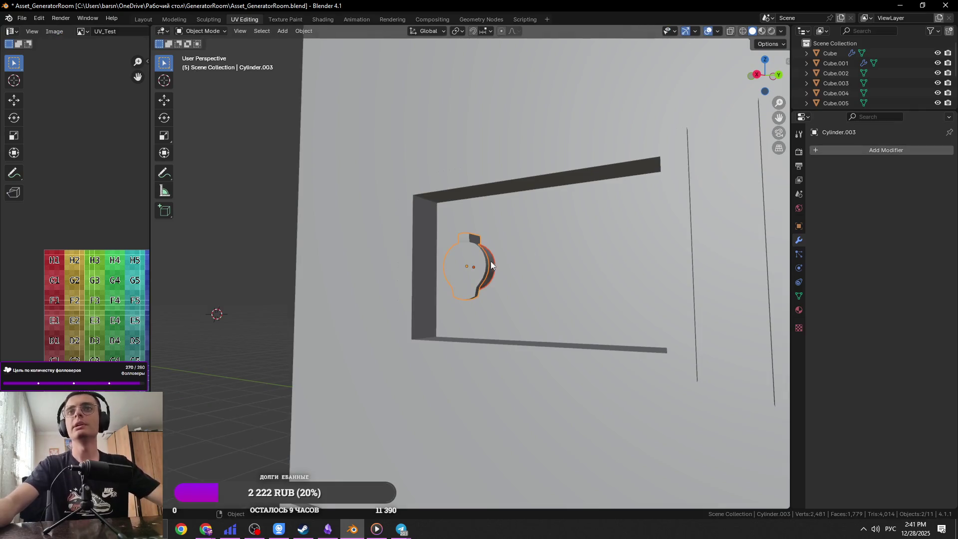
{"action": "scroll", "coordinate": [490, 262], "scroll_direction": "up", "scroll_amount": 2}
{"action": "key", "text": "ctrl+z"}
{"action": "key", "text": "ctrl+z"}
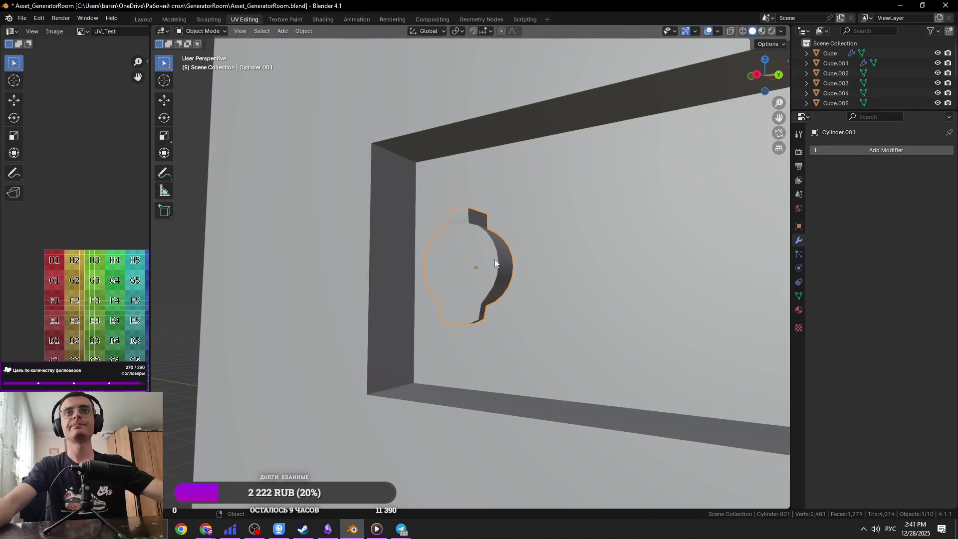
Step: Add an Array modifier with count 2 to Cylinder.001, then minimize Blender and Telegram
{"action": "left_click", "coordinate": [872, 157]}
{"action": "left_click", "coordinate": [875, 168]}
{"action": "key", "text": "ctrl+z"}
{"action": "left_click", "coordinate": [878, 150]}
{"action": "mouse_move", "coordinate": [848, 170]}
{"action": "left_click", "coordinate": [734, 167]}
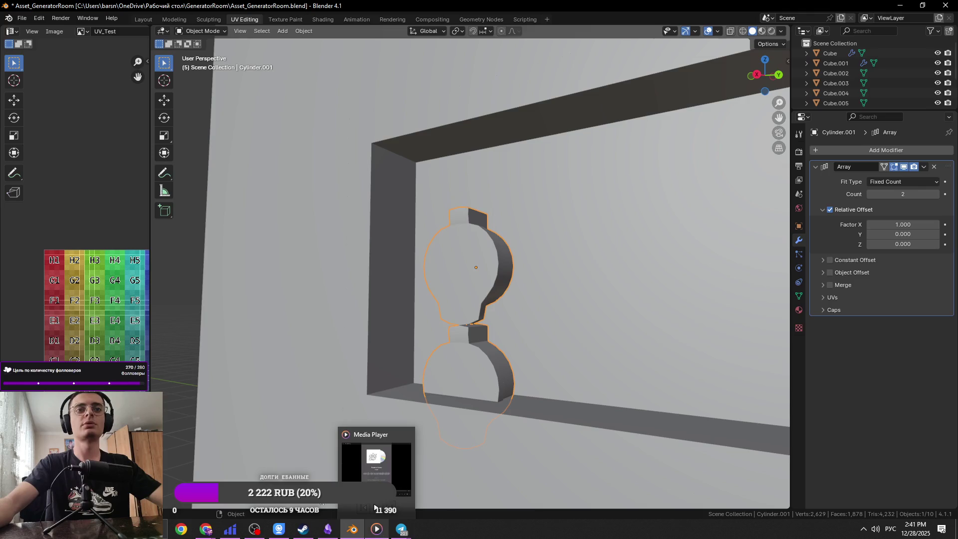
{"action": "left_click", "coordinate": [910, 7]}
{"action": "left_click", "coordinate": [910, 7]}
{"action": "left_click", "coordinate": [909, 7]}
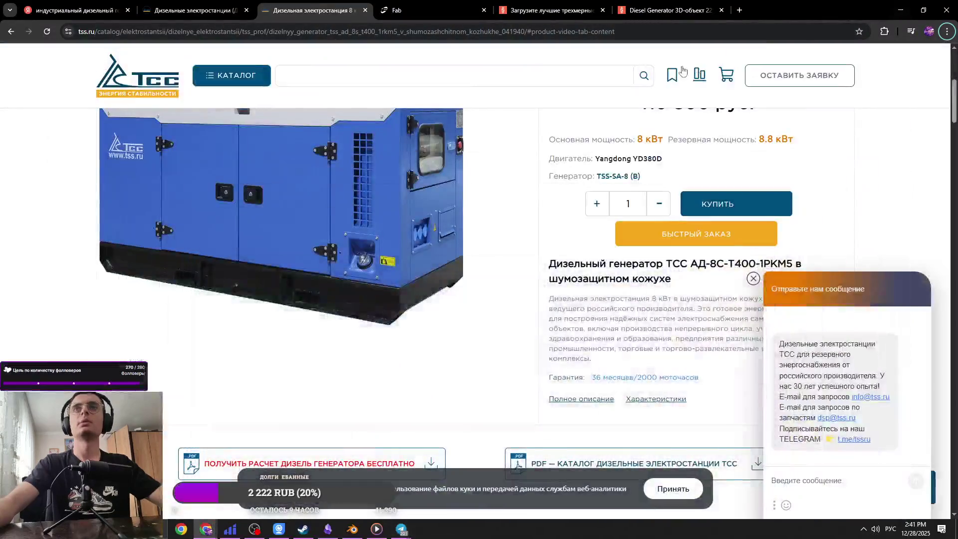
Step: Play C_Song3.mp4 from the desktop in VLC, then open the new Telegram message
{"action": "left_click", "coordinate": [895, 6]}
{"action": "right_click", "coordinate": [34, 119]}
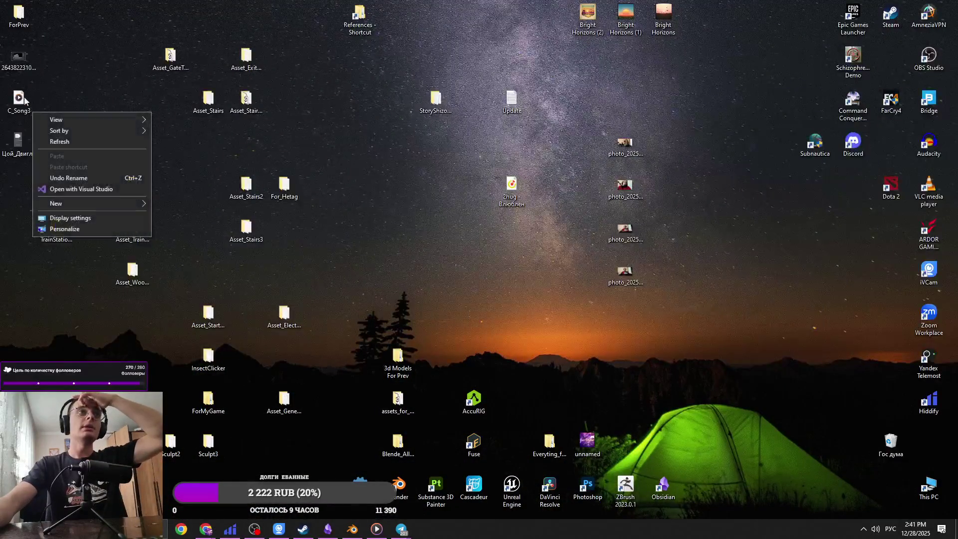
{"action": "right_click", "coordinate": [25, 95]}
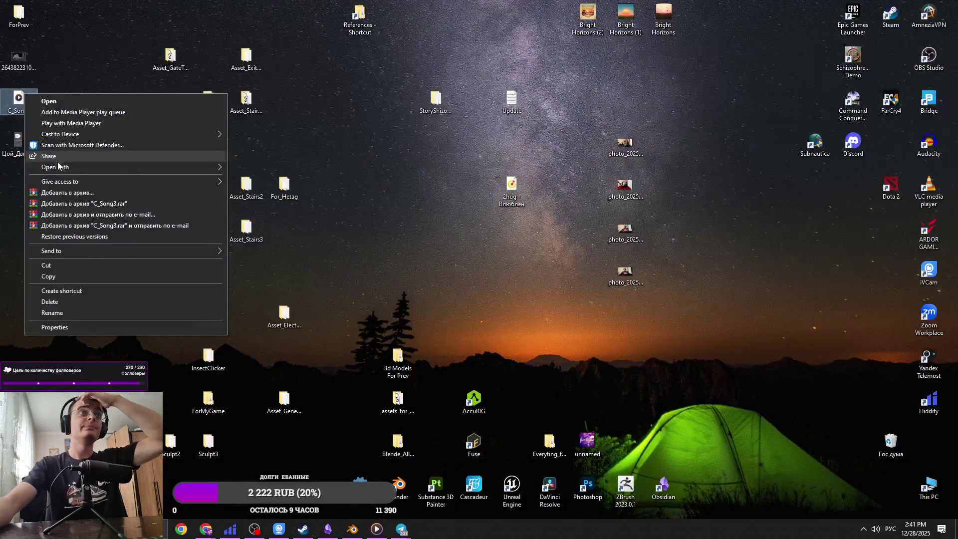
{"action": "mouse_move", "coordinate": [121, 167]}
{"action": "left_click", "coordinate": [274, 213]}
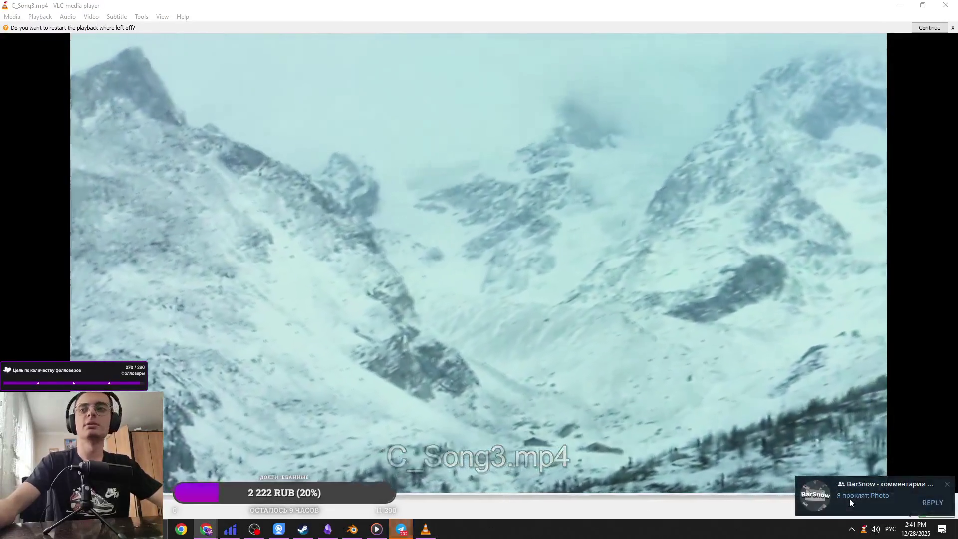
{"action": "left_click", "coordinate": [849, 498]}
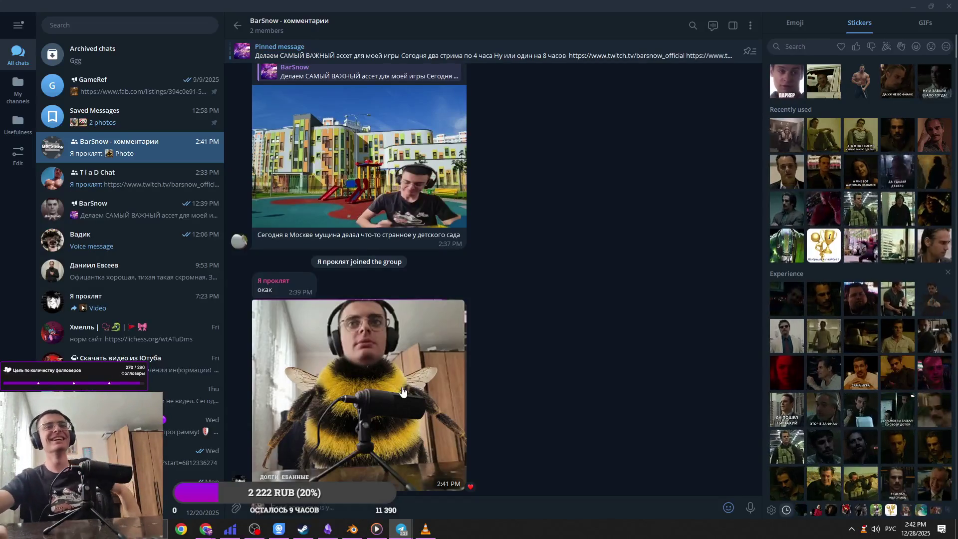
Step: Open the bee photo full-size and save a copy of it
{"action": "left_click", "coordinate": [311, 396]}
{"action": "right_click", "coordinate": [502, 284]}
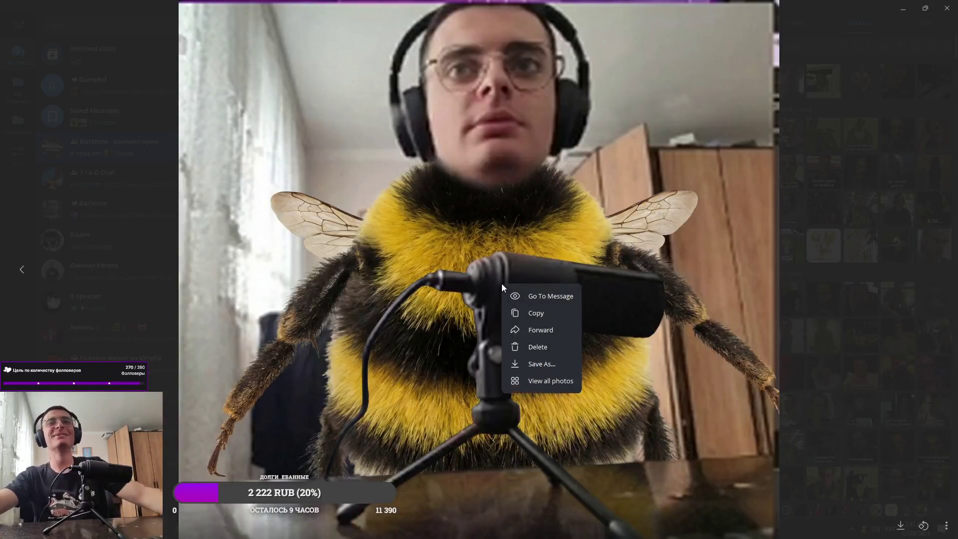
{"action": "left_click", "coordinate": [534, 365]}
{"action": "scroll", "coordinate": [55, 169], "scroll_direction": "up", "scroll_amount": 2}
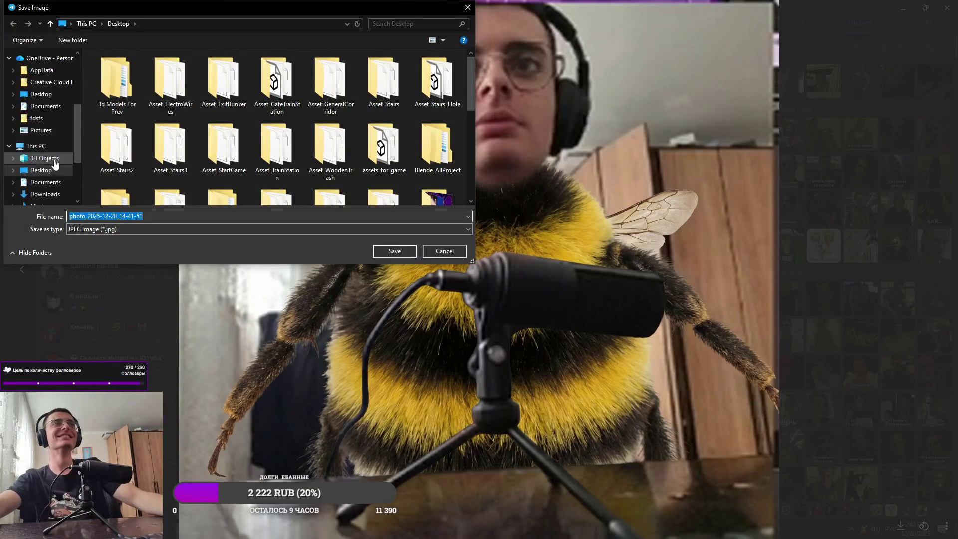
{"action": "scroll", "coordinate": [55, 170], "scroll_direction": "up", "scroll_amount": 4}
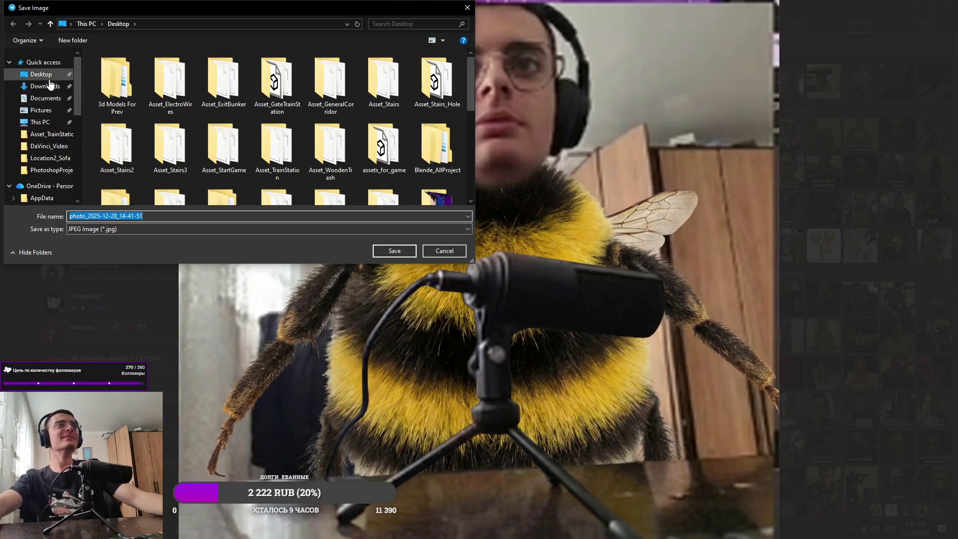
{"action": "left_click", "coordinate": [394, 254]}
{"action": "left_click", "coordinate": [769, 74]}
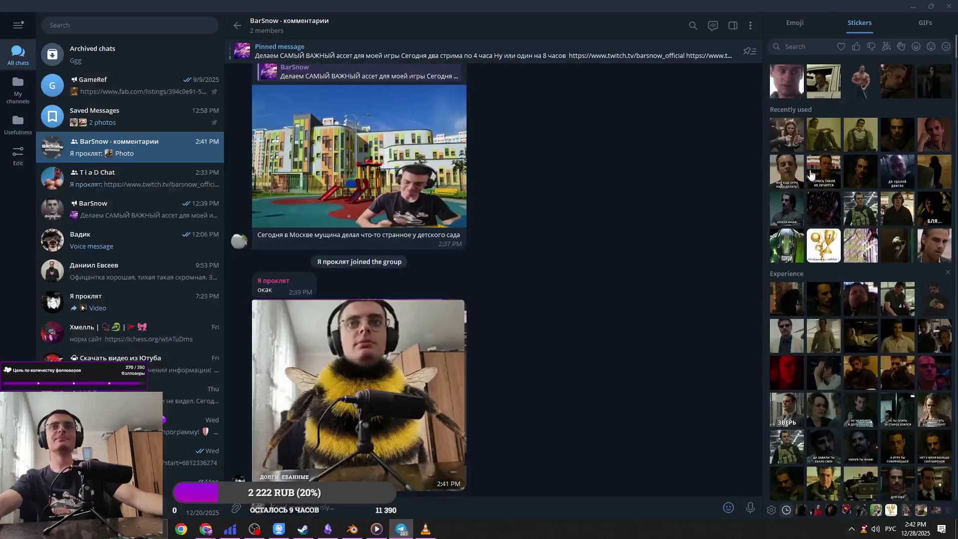
Step: Minimize VLC, open and minimize Hiddify, and open the chat with the Telemost link
{"action": "left_click", "coordinate": [914, 6]}
{"action": "left_click", "coordinate": [901, 6]}
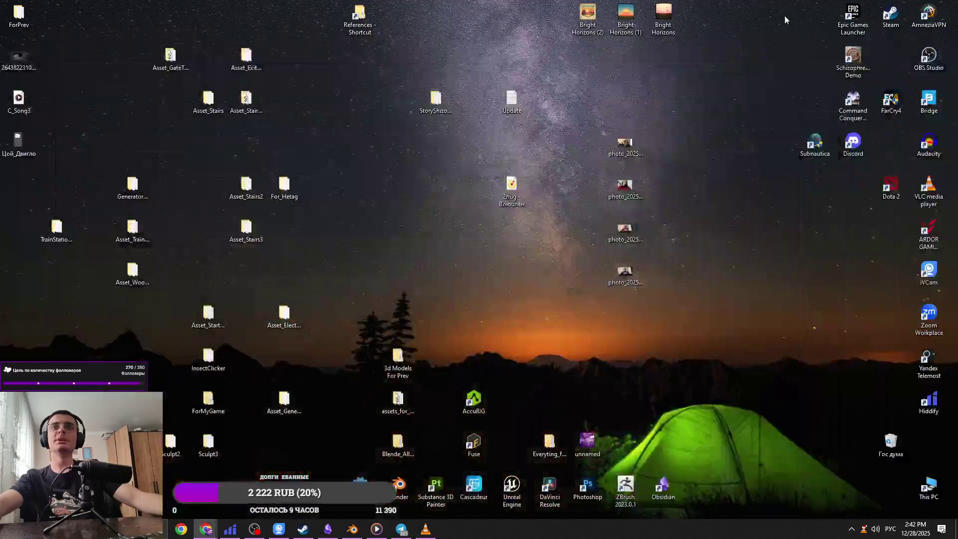
{"action": "right_click", "coordinate": [93, 104]}
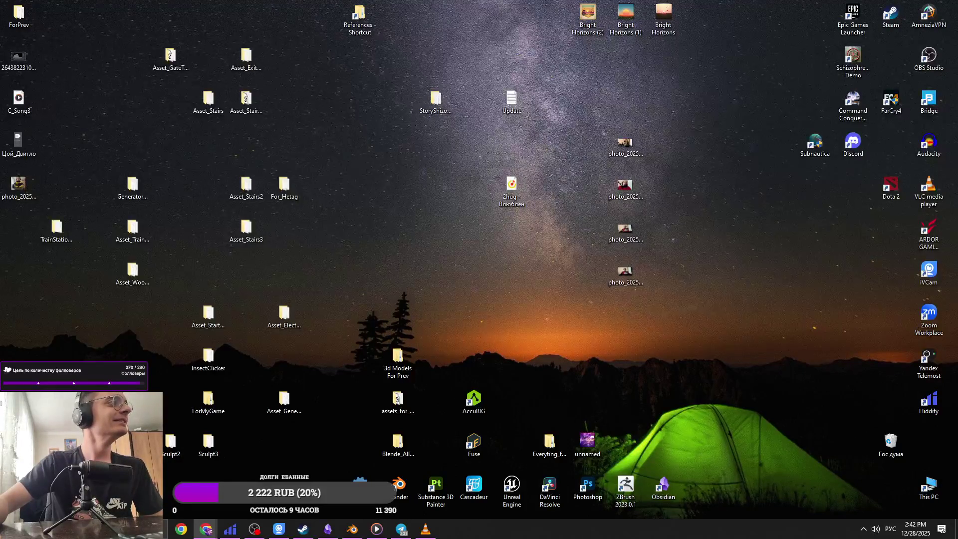
{"action": "left_click", "coordinate": [230, 530]}
{"action": "left_click", "coordinate": [362, 33]}
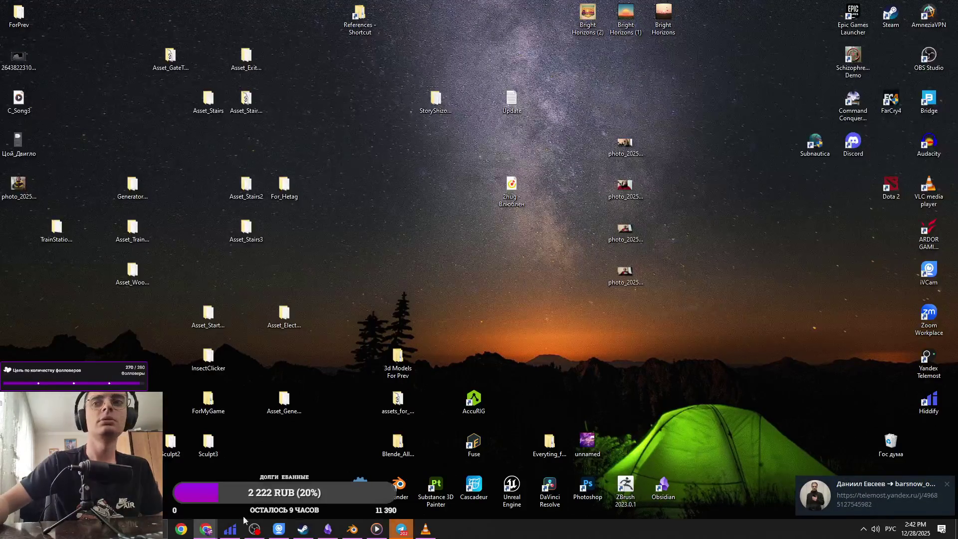
{"action": "left_click", "coordinate": [869, 502]}
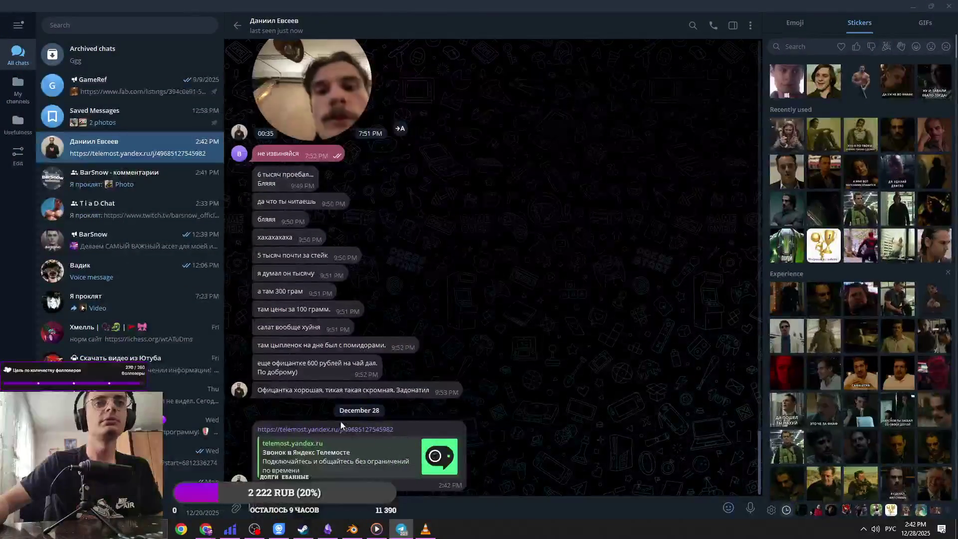
Step: Join the Telemost meeting and minimize its call window
{"action": "left_click", "coordinate": [949, 6]}
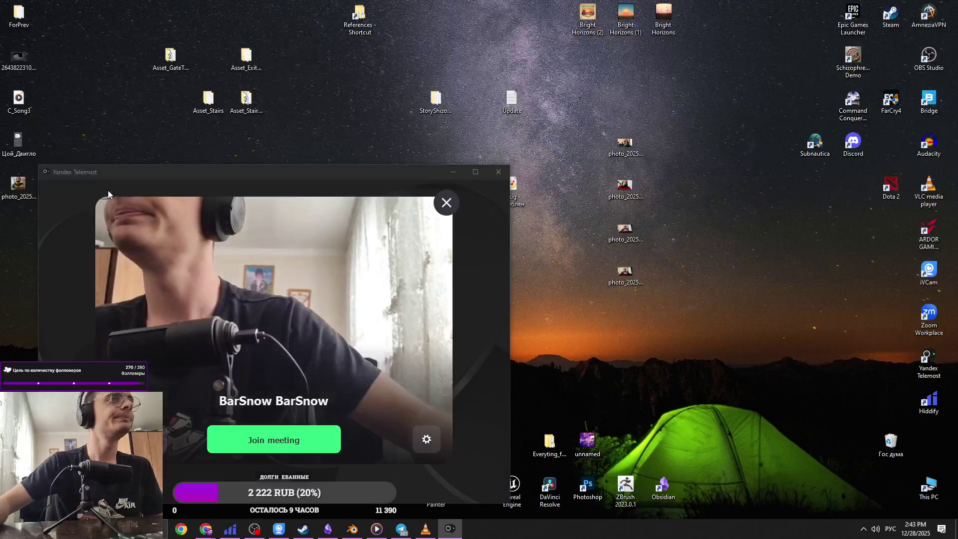
{"action": "left_click", "coordinate": [447, 202]}
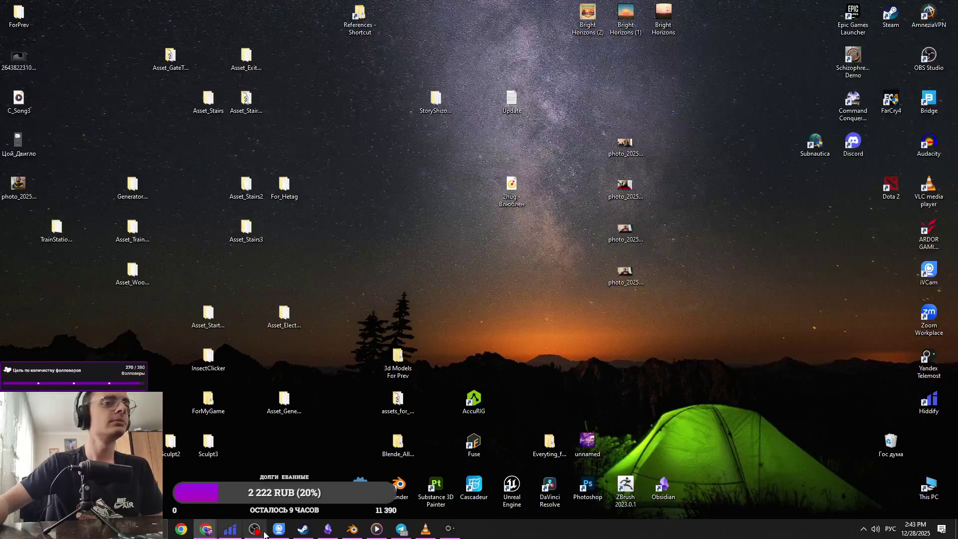
{"action": "left_click", "coordinate": [449, 528]}
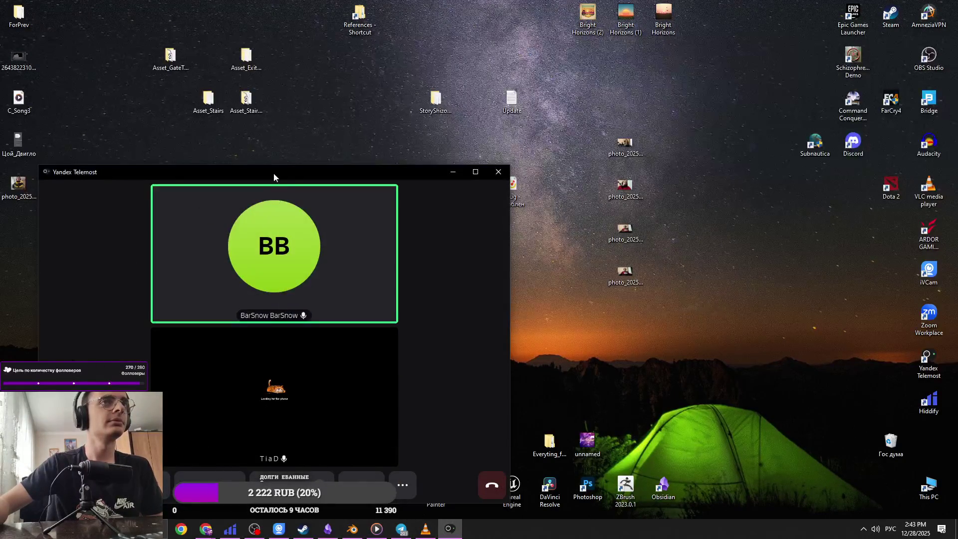
{"action": "left_click", "coordinate": [453, 172]}
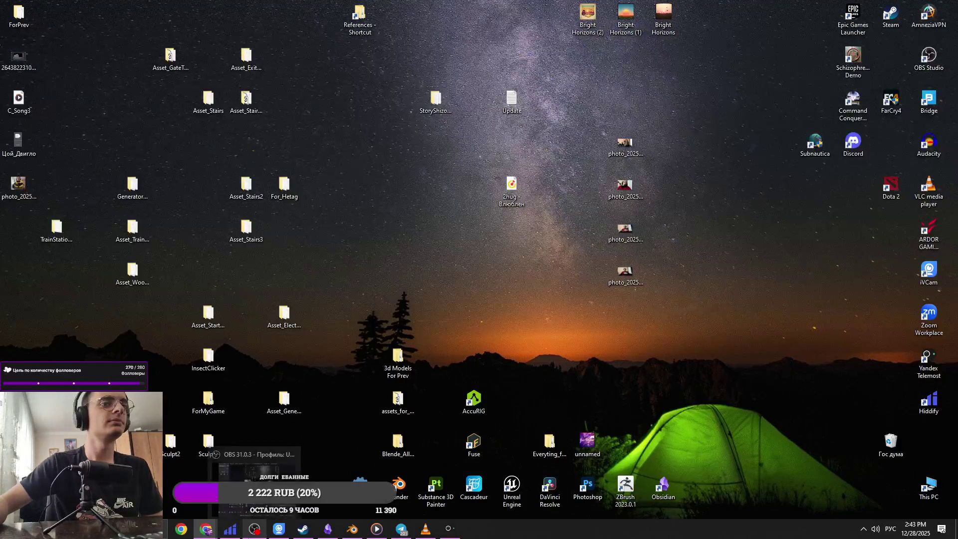
Step: Set the Blender array's Relative Offset to X 0 and Y 1.7, then open the new comments message
{"action": "mouse_move", "coordinate": [225, 534]}
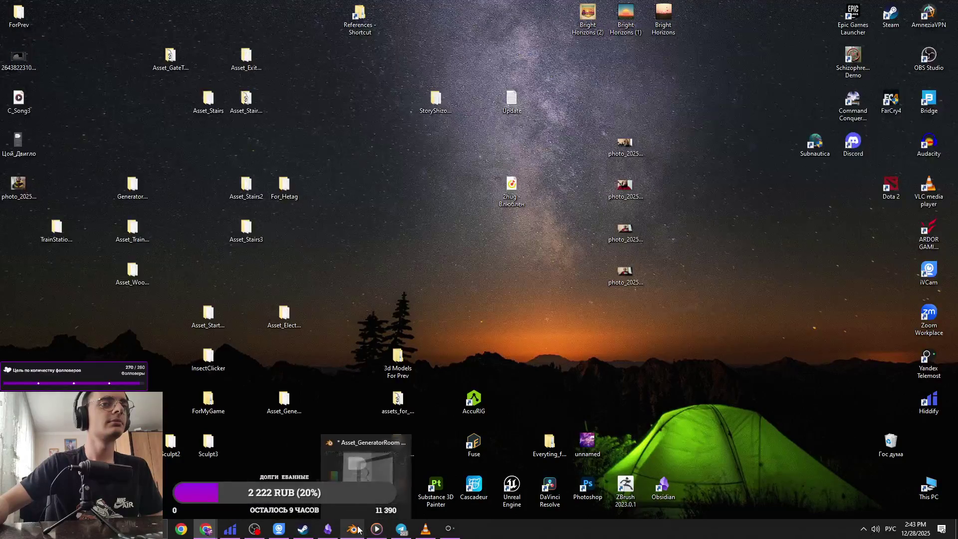
{"action": "left_click", "coordinate": [353, 530]}
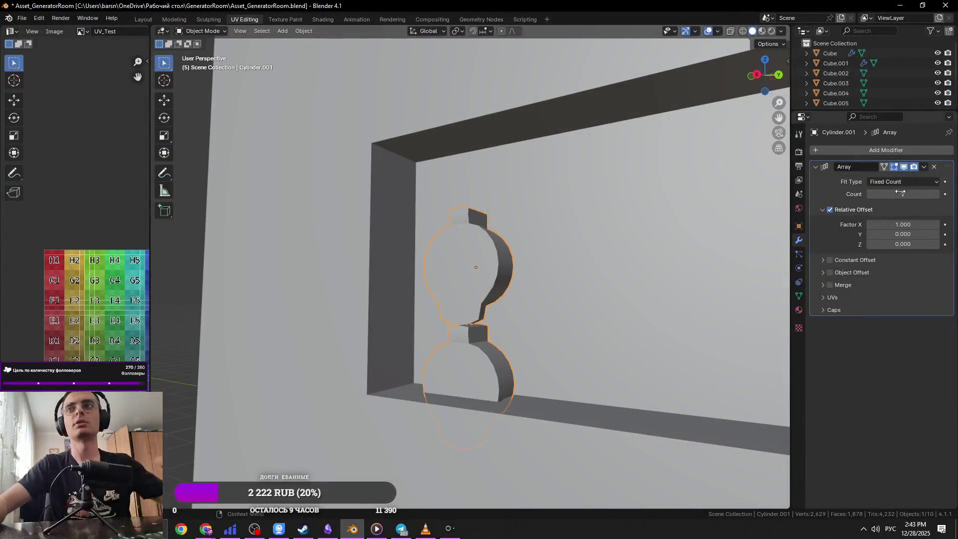
{"action": "left_click", "coordinate": [912, 225]}
{"action": "type", "text": "0"}
{"action": "key", "text": "Tab"}
{"action": "type", "text": "1"}
{"action": "key", "text": "Return"}
{"action": "middle_click_drag", "start_coordinate": [644, 251], "coordinate": [856, 264]}
{"action": "left_click_drag", "start_coordinate": [904, 234], "coordinate": [934, 234]}
{"action": "left_click", "coordinate": [879, 491]}
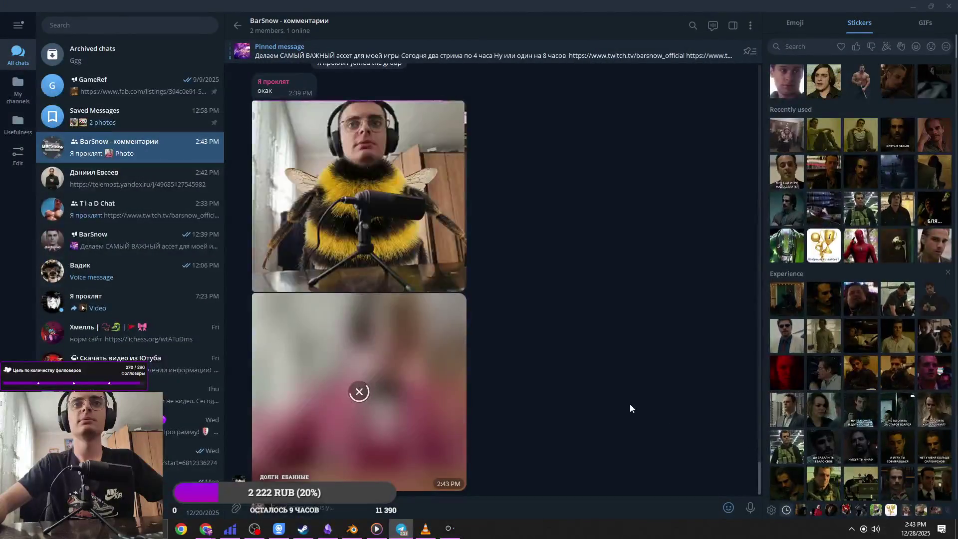
{"action": "left_click_drag", "start_coordinate": [492, 4], "coordinate": [552, 205]}
{"action": "left_click", "coordinate": [711, 205]}
{"action": "left_click", "coordinate": [432, 409]}
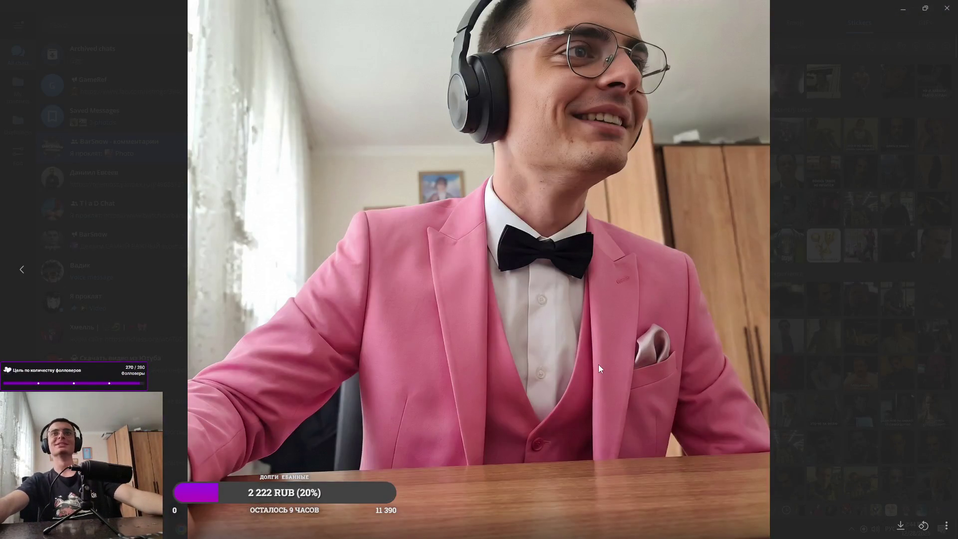
{"action": "left_click", "coordinate": [598, 150]}
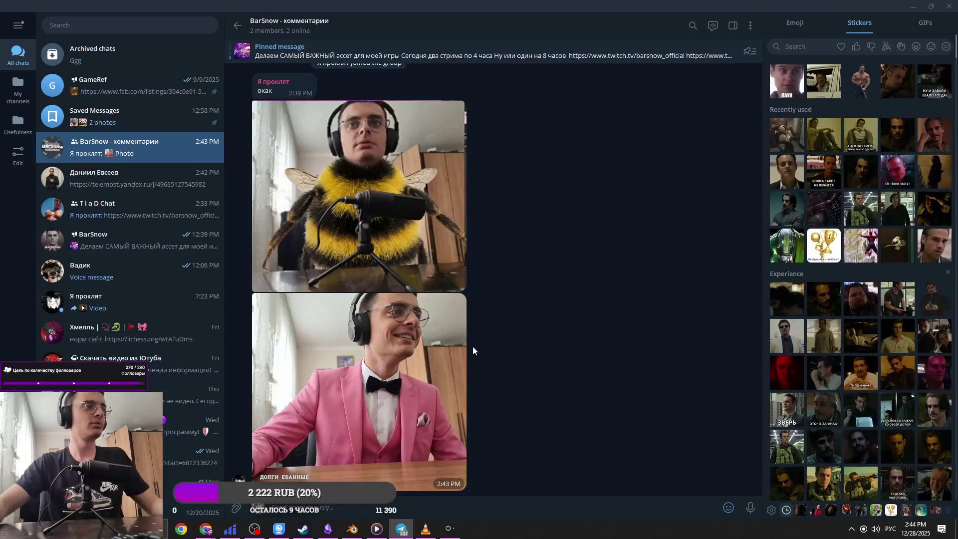
{"action": "left_click", "coordinate": [426, 399]}
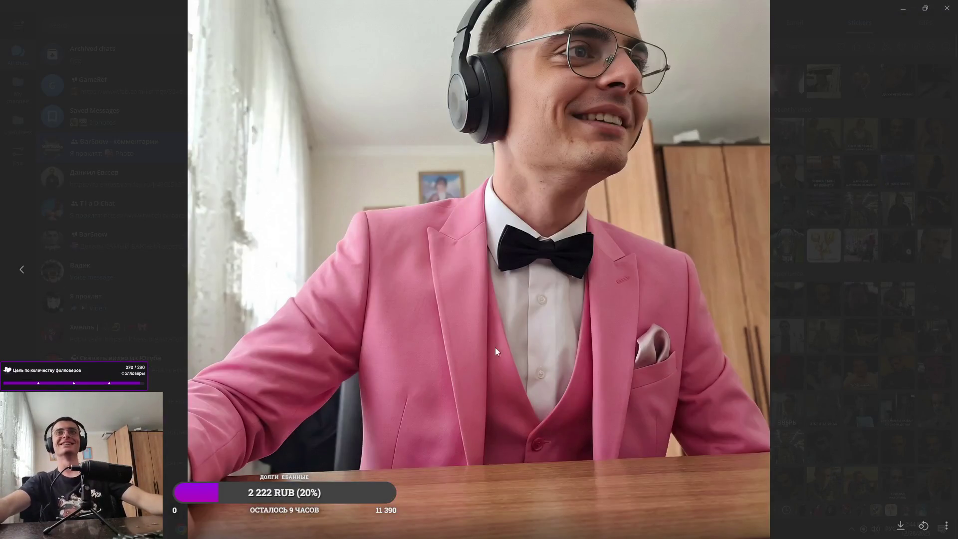
{"action": "key", "text": "Escape"}
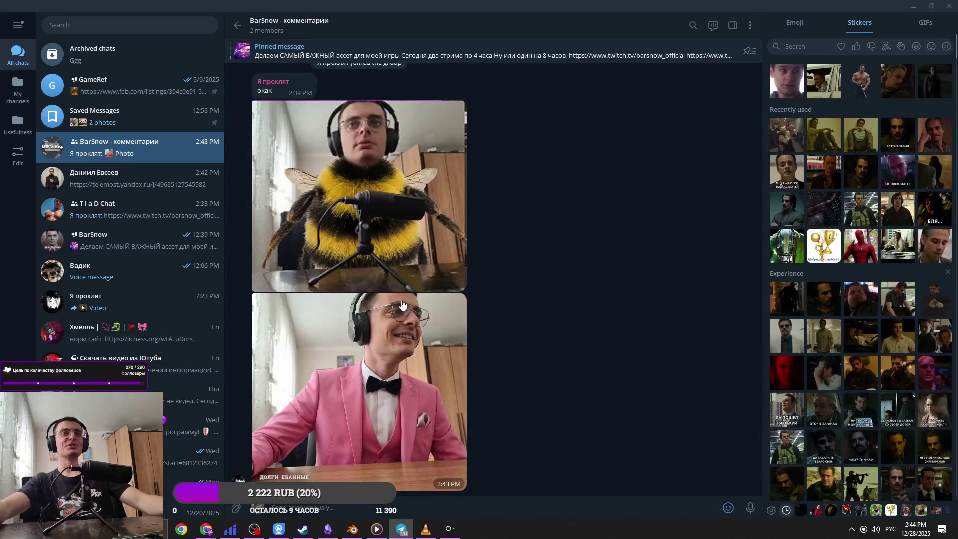
{"action": "scroll", "coordinate": [583, 385], "scroll_direction": "up", "scroll_amount": 2}
{"action": "scroll", "coordinate": [579, 379], "scroll_direction": "down", "scroll_amount": 2}
{"action": "left_click", "coordinate": [443, 370]}
{"action": "key", "text": "Escape"}
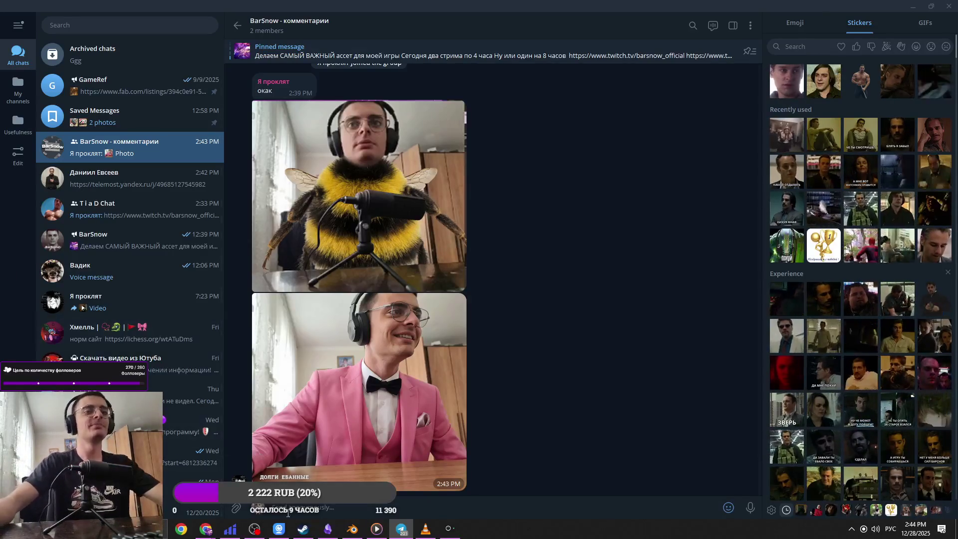
{"action": "mouse_move", "coordinate": [432, 533]}
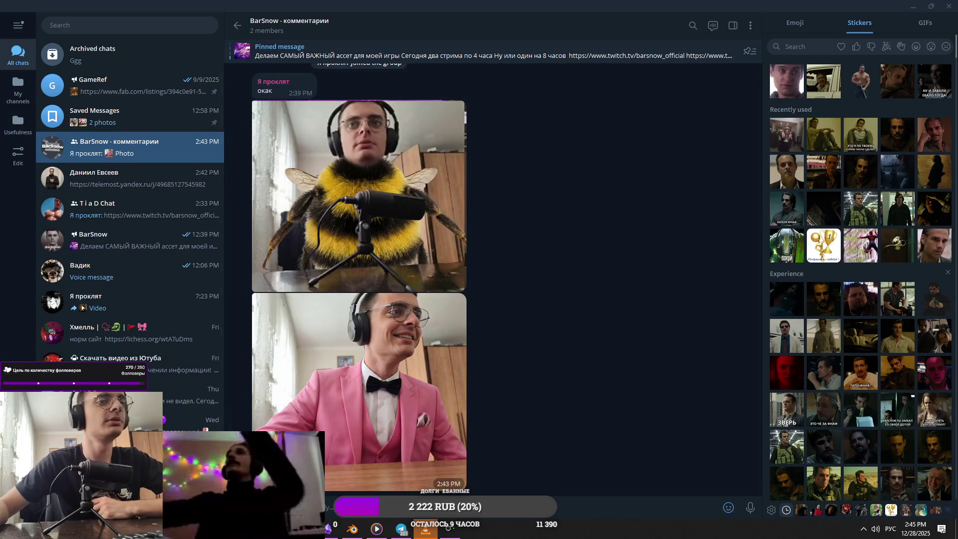
Step: Open Telegram's Saved Messages chat showing the December 28 generator photos
{"action": "left_click", "coordinate": [150, 122]}
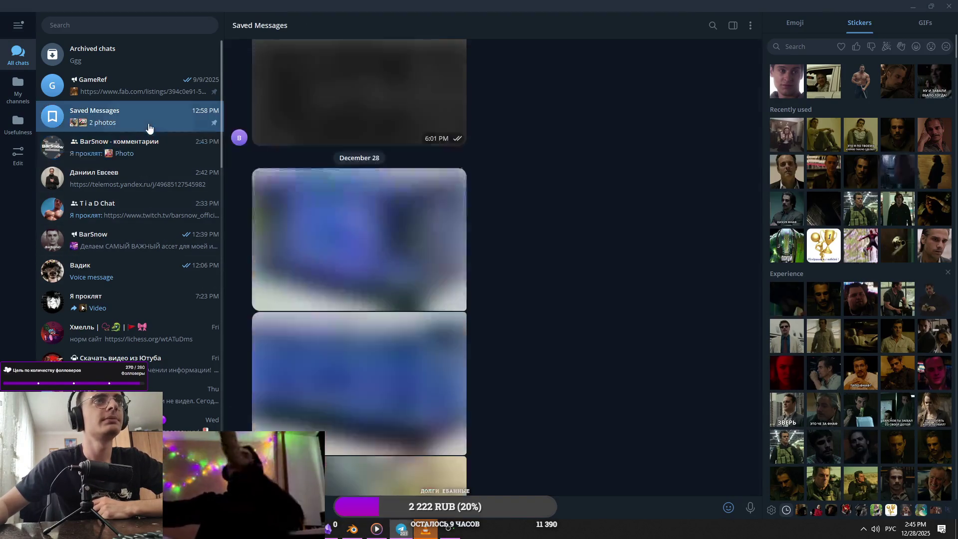
Step: Enlarge the blue generator reference photo, then orbit the Blender view around the window frame
{"action": "left_click", "coordinate": [391, 297]}
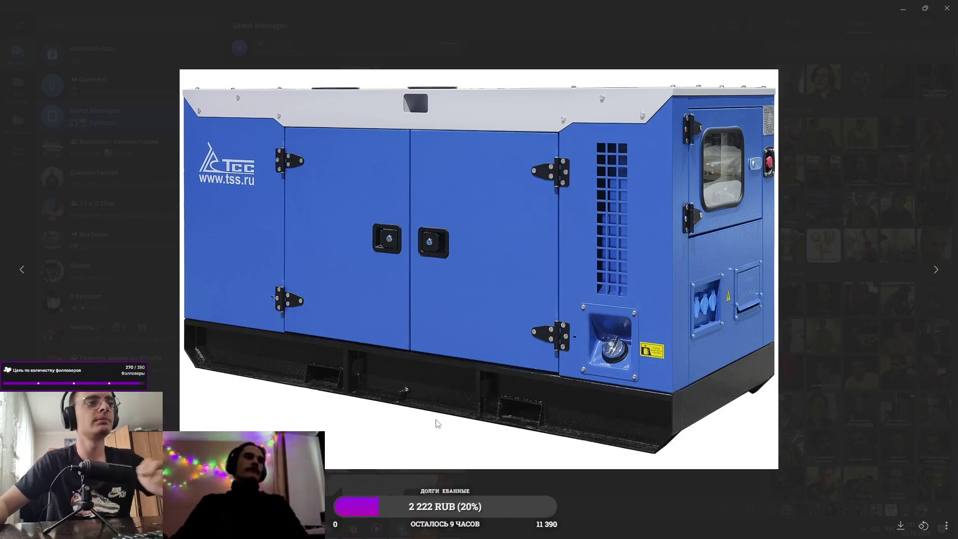
{"action": "key", "text": "alt+Tab"}
{"action": "left_click", "coordinate": [502, 255]}
{"action": "mouse_move", "coordinate": [574, 278]}
{"action": "middle_mouse_down"}
{"action": "mouse_move", "coordinate": [611, 292]}
{"action": "mouse_move", "coordinate": [567, 302]}
{"action": "mouse_move", "coordinate": [593, 300]}
{"action": "middle_mouse_up"}
Step: Check the new message in the comments group chat and return to Blender
{"action": "key", "text": "alt+Tab"}
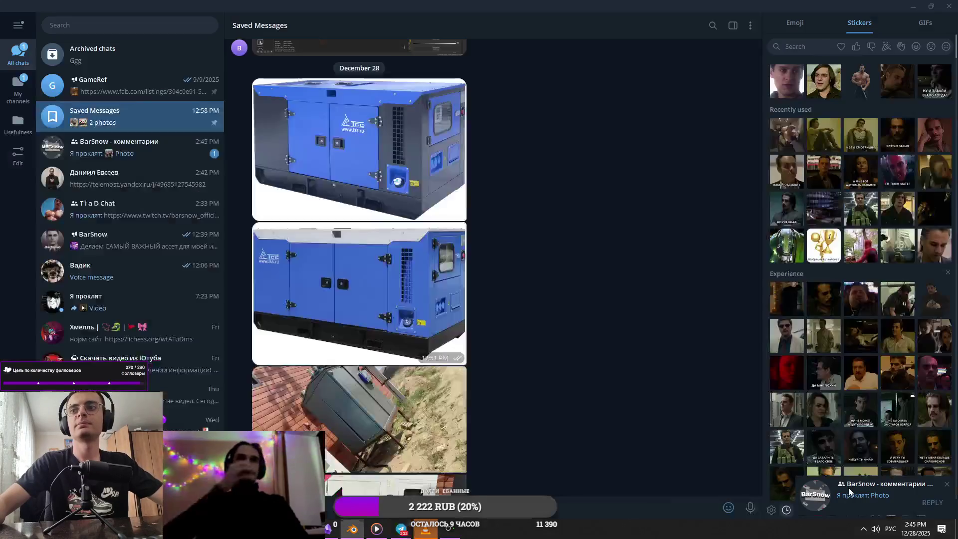
{"action": "left_click", "coordinate": [849, 492]}
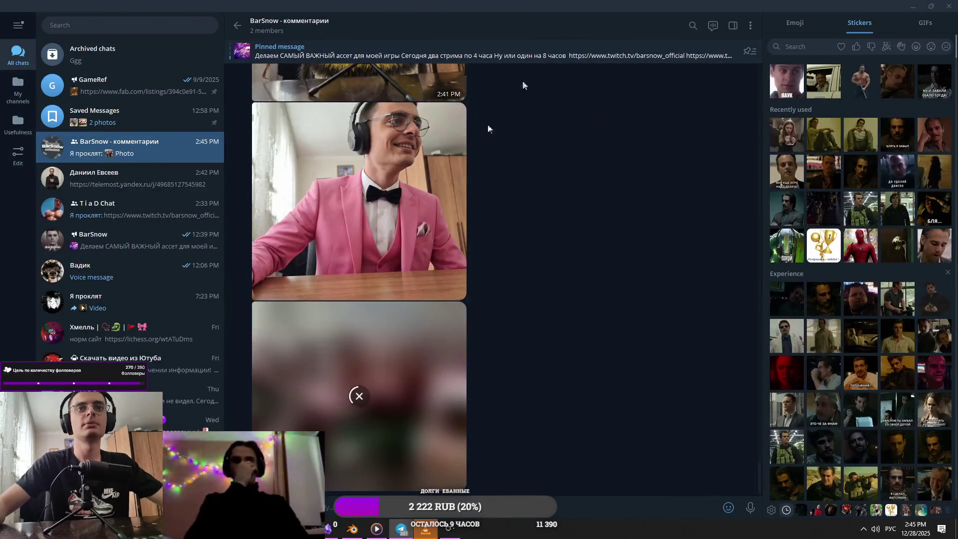
{"action": "key", "text": "alt+Tab"}
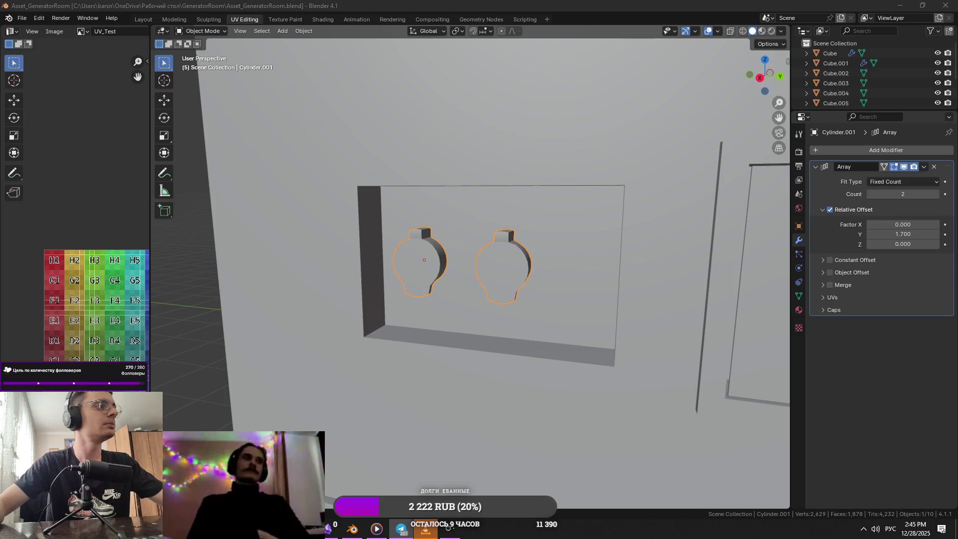
Step: Bring up and maximize Telegram, then view the group photo full-screen
{"action": "left_click", "coordinate": [401, 529]}
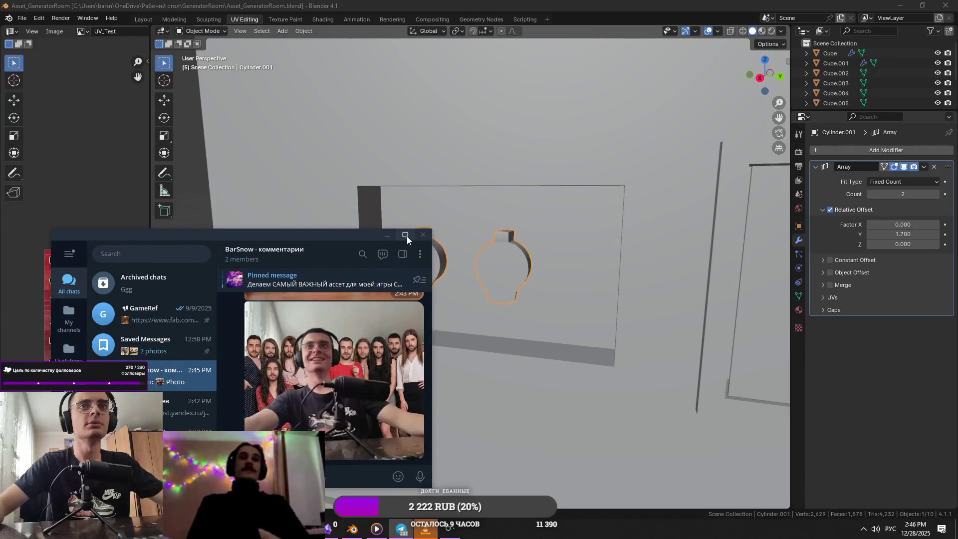
{"action": "left_click", "coordinate": [407, 236]}
{"action": "right_click", "coordinate": [405, 258]}
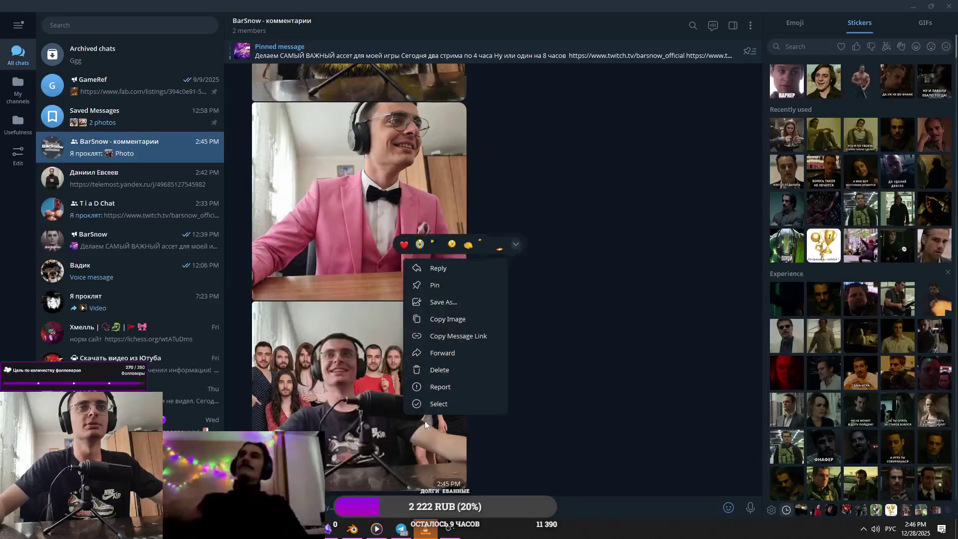
{"action": "left_click", "coordinate": [527, 364]}
{"action": "left_click", "coordinate": [462, 353]}
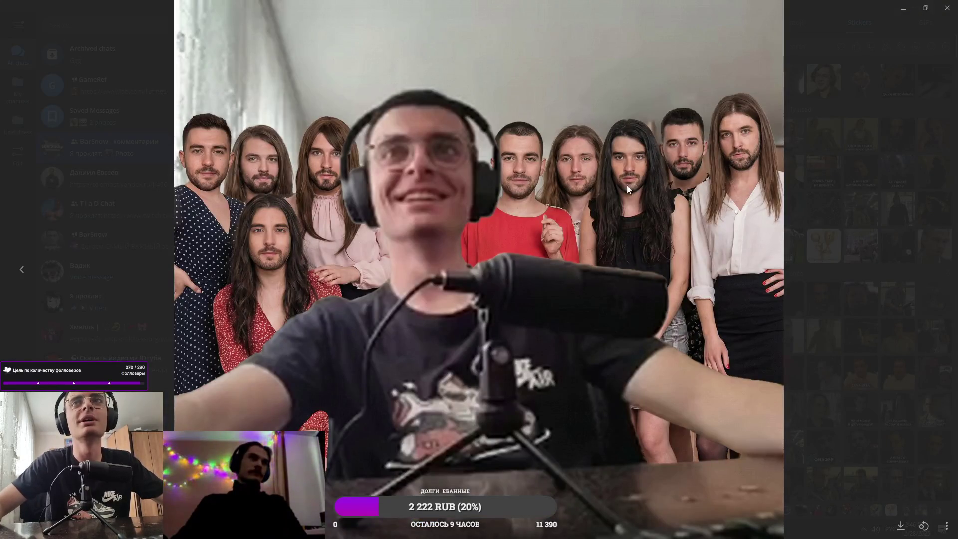
{"action": "key", "text": "Escape"}
Step: Start deleting the photo message, review the ban options, then cancel
{"action": "right_click", "coordinate": [415, 242]}
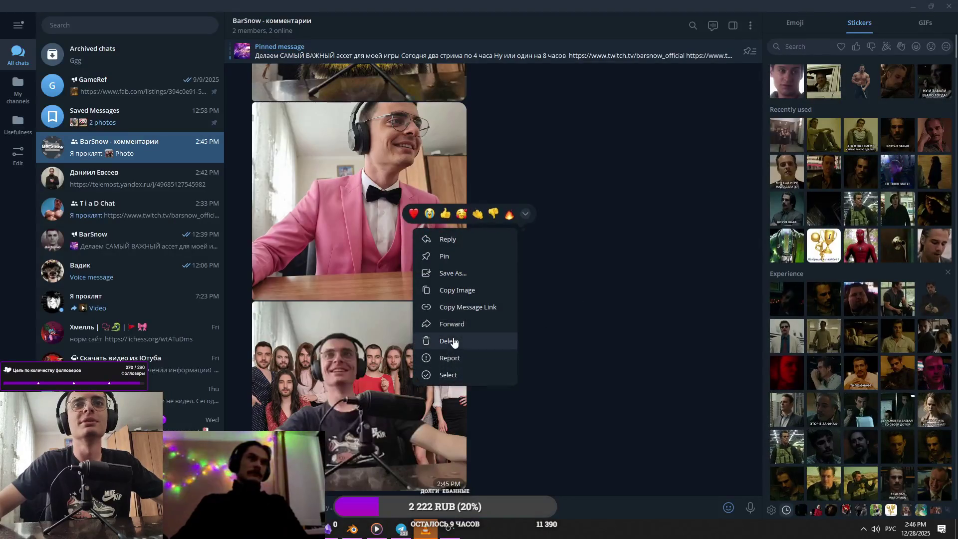
{"action": "left_click", "coordinate": [429, 338]}
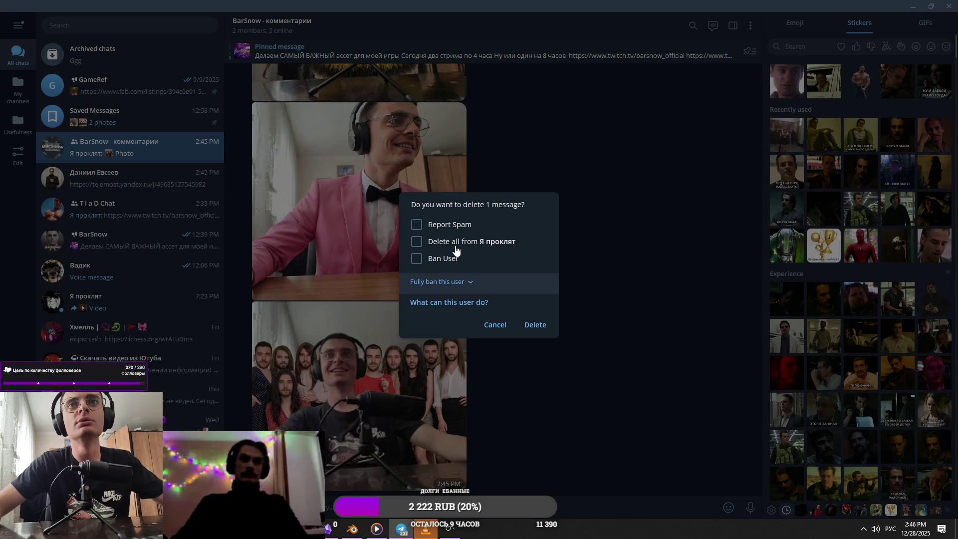
{"action": "left_click", "coordinate": [470, 282]}
{"action": "left_click", "coordinate": [484, 339]}
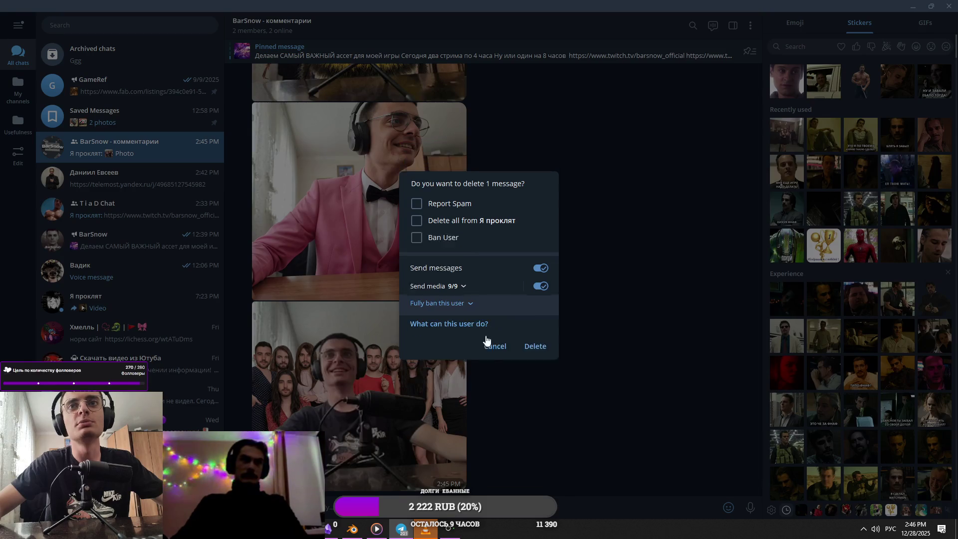
{"action": "left_click", "coordinate": [456, 347]}
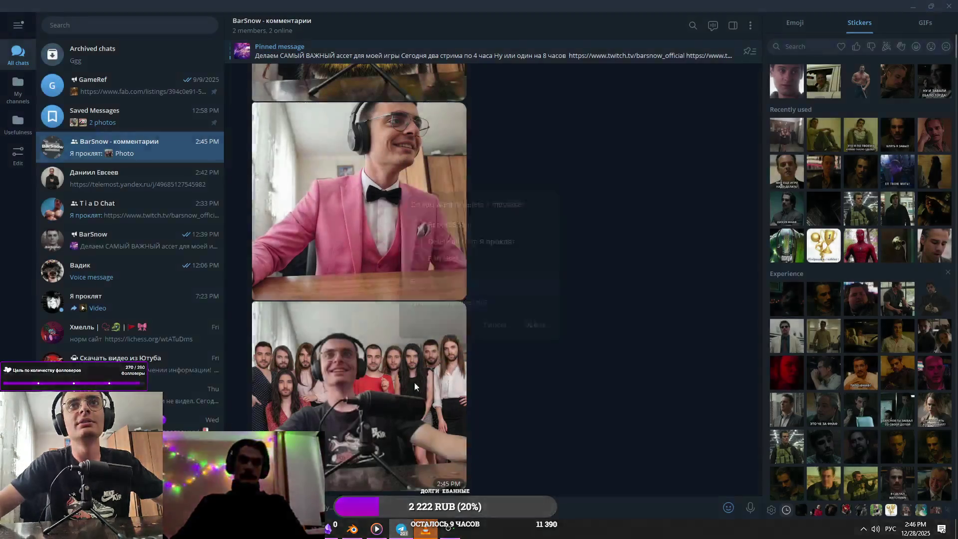
Step: Delete the photo message without restricting its sender and return to Blender
{"action": "right_click", "coordinate": [403, 227]}
{"action": "left_click", "coordinate": [449, 336]}
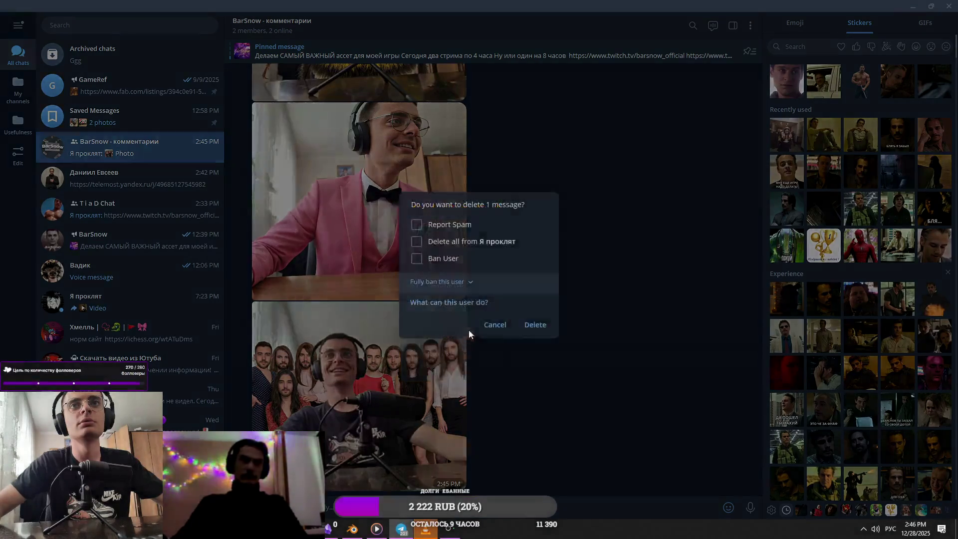
{"action": "left_click", "coordinate": [470, 283]}
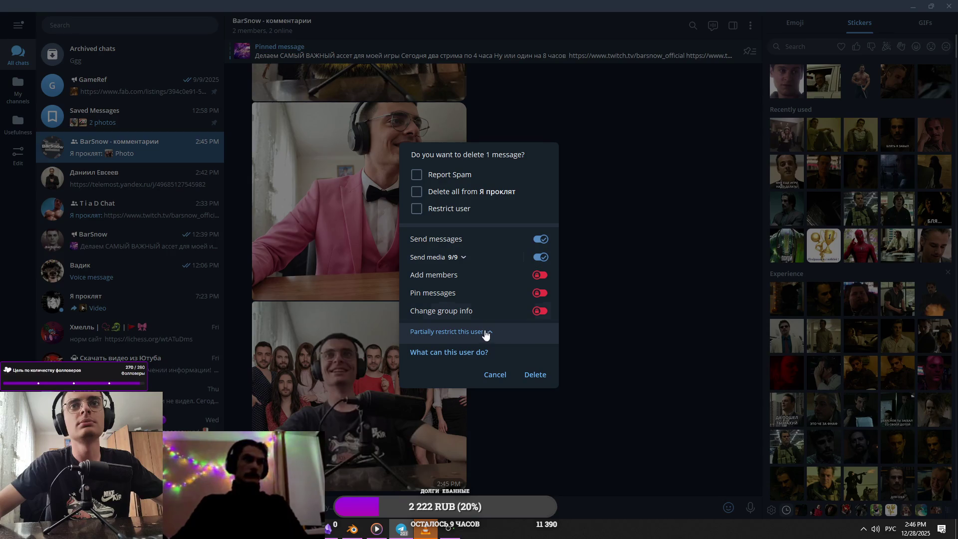
{"action": "left_click", "coordinate": [487, 333]}
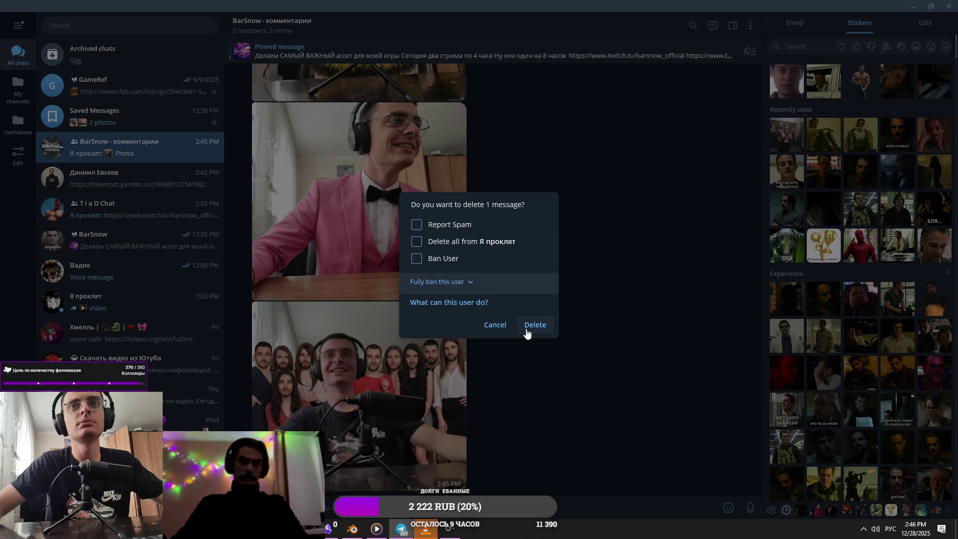
{"action": "left_click", "coordinate": [534, 326]}
{"action": "key", "text": "alt+Tab"}
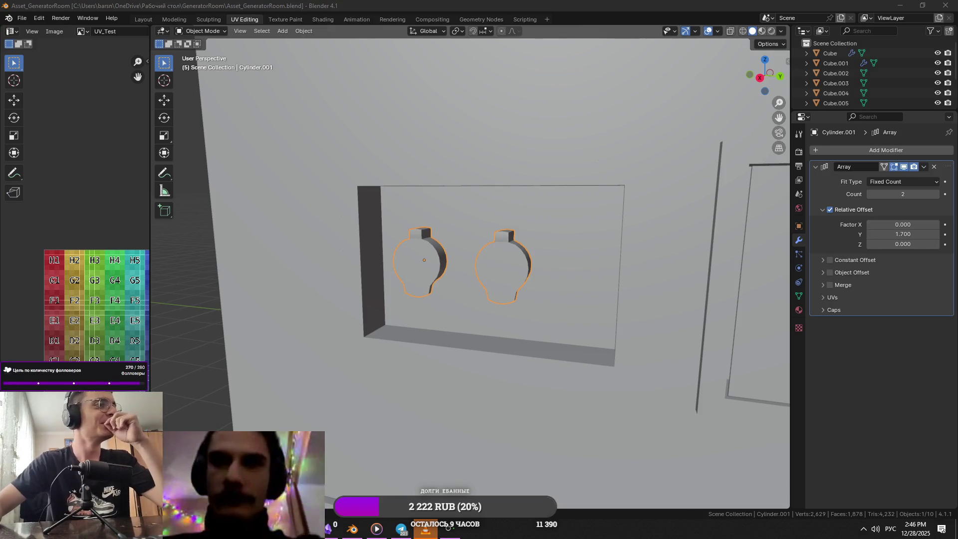
Step: Set the fuel-cap Array Count to 3 and the Y offset factor to 1.4
{"action": "scroll", "coordinate": [477, 358], "scroll_direction": "down", "scroll_amount": 5}
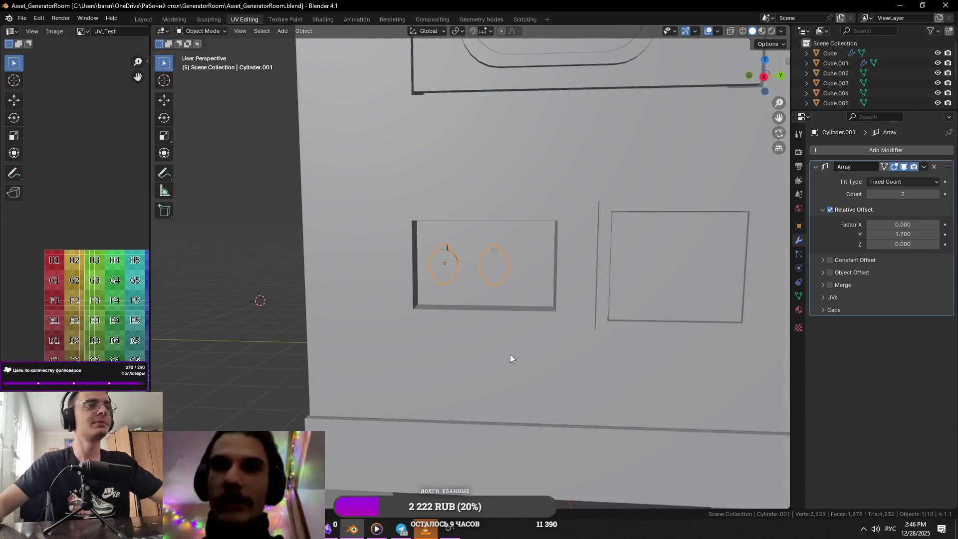
{"action": "scroll", "coordinate": [488, 335], "scroll_direction": "up", "scroll_amount": 3}
{"action": "left_click_drag", "start_coordinate": [908, 197], "coordinate": [921, 197]}
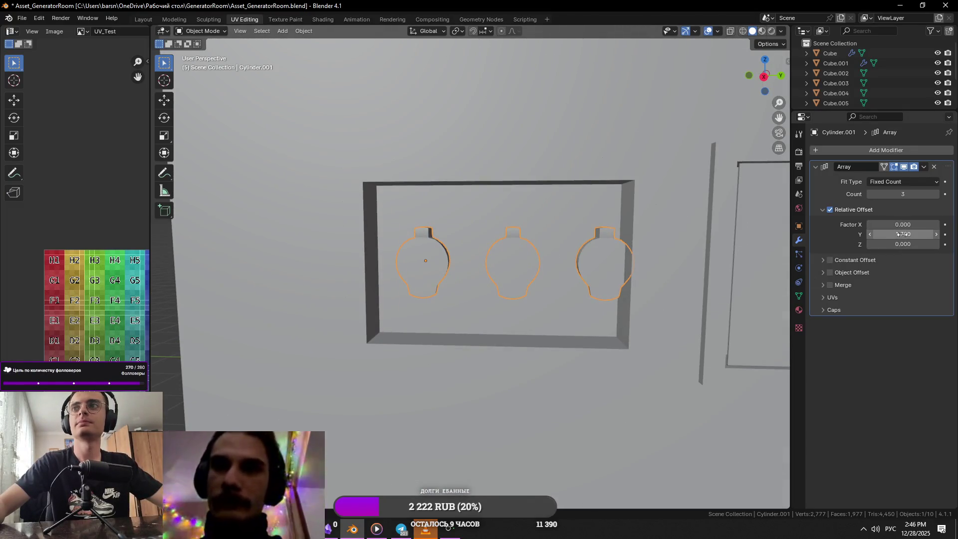
{"action": "left_click_drag", "start_coordinate": [903, 234], "coordinate": [898, 235]}
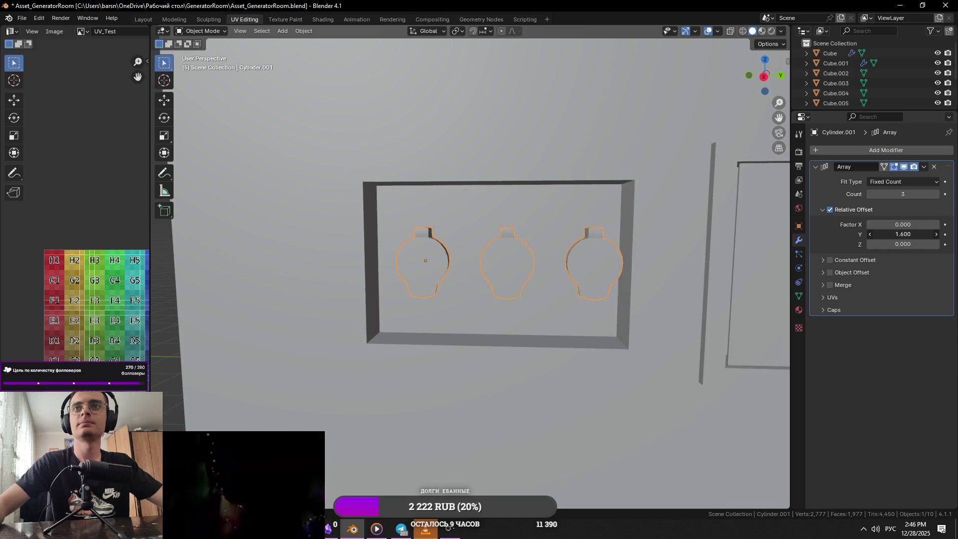
Step: Move the three cut-outs along Y on the recessed panel and save the file
{"action": "mouse_move", "coordinate": [675, 276]}
{"action": "middle_mouse_down"}
{"action": "mouse_move", "coordinate": [678, 262]}
{"action": "mouse_move", "coordinate": [692, 275]}
{"action": "middle_mouse_up"}
{"action": "key", "text": "g"}
{"action": "key", "text": "x"}
{"action": "key", "text": "y"}
{"action": "left_click", "coordinate": [668, 283]}
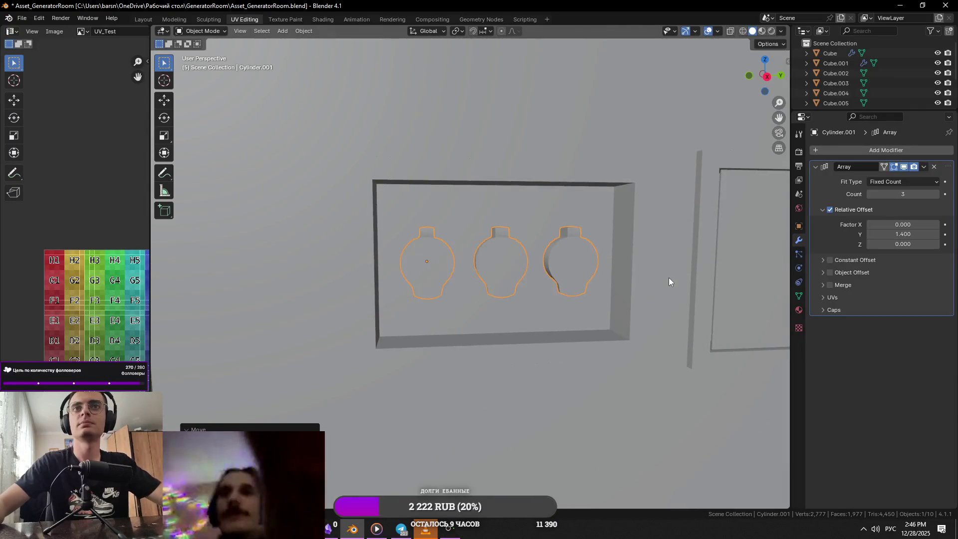
{"action": "key", "text": "ctrl+s"}
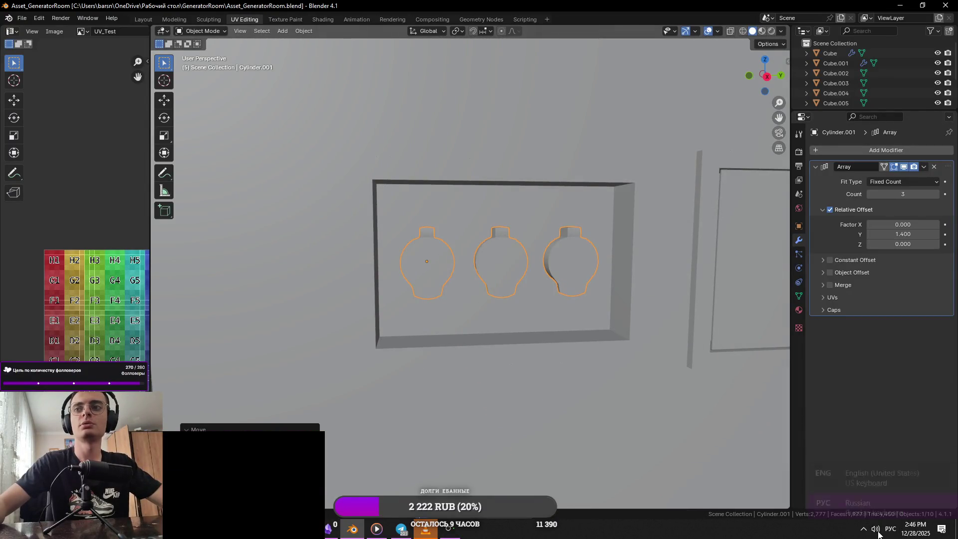
Step: Orbit out around the whole cabinet to inspect the three cut-outs
{"action": "left_click", "coordinate": [876, 530]}
{"action": "mouse_move", "coordinate": [529, 370]}
{"action": "middle_mouse_down"}
{"action": "mouse_move", "coordinate": [402, 291]}
{"action": "mouse_move", "coordinate": [442, 299]}
{"action": "mouse_move", "coordinate": [407, 306]}
{"action": "mouse_move", "coordinate": [431, 317]}
{"action": "mouse_move", "coordinate": [501, 311]}
{"action": "mouse_move", "coordinate": [475, 306]}
{"action": "middle_mouse_up"}
{"action": "scroll", "coordinate": [511, 361], "scroll_direction": "down", "scroll_amount": 5}
{"action": "scroll", "coordinate": [432, 316], "scroll_direction": "up", "scroll_amount": 3}
{"action": "scroll", "coordinate": [475, 289], "scroll_direction": "down", "scroll_amount": 5}
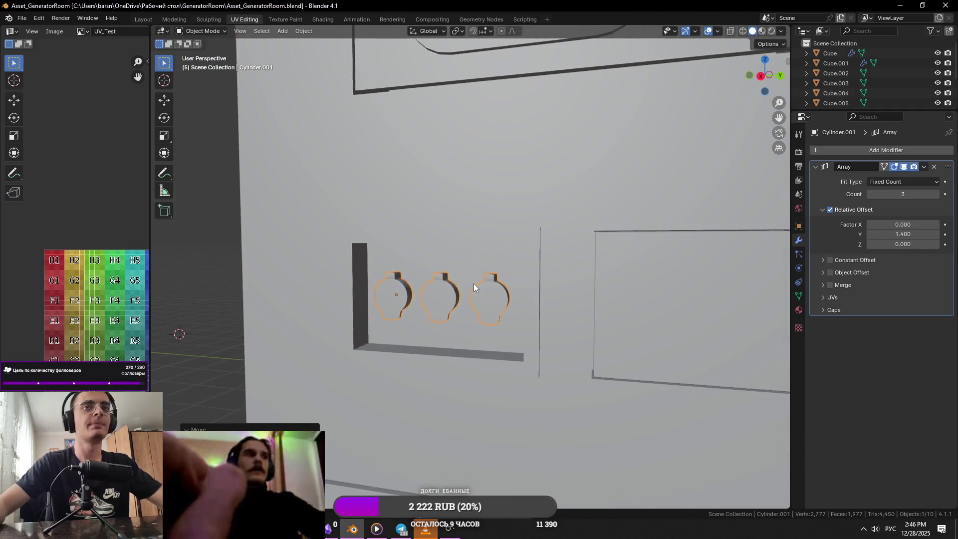
{"action": "middle_click_drag", "start_coordinate": [558, 313], "coordinate": [490, 285]}
{"action": "key", "text": "Tab"}
{"action": "key", "text": "Tab"}
{"action": "scroll", "coordinate": [525, 324], "scroll_direction": "up", "scroll_amount": 3}
Step: Select all linked faces of the fuel-cap body in face select mode
{"action": "mouse_move", "coordinate": [517, 331]}
{"action": "middle_mouse_down"}
{"action": "mouse_move", "coordinate": [541, 333]}
{"action": "mouse_move", "coordinate": [499, 334]}
{"action": "mouse_move", "coordinate": [480, 313]}
{"action": "mouse_move", "coordinate": [423, 348]}
{"action": "mouse_move", "coordinate": [520, 350]}
{"action": "middle_mouse_up"}
{"action": "key", "text": "Tab"}
{"action": "left_click", "coordinate": [561, 290], "text": "alt"}
{"action": "scroll", "coordinate": [574, 312], "scroll_direction": "up", "scroll_amount": 5}
{"action": "mouse_move", "coordinate": [573, 312]}
{"action": "middle_mouse_down"}
{"action": "mouse_move", "coordinate": [520, 317]}
{"action": "mouse_move", "coordinate": [538, 326]}
{"action": "mouse_move", "coordinate": [569, 324]}
{"action": "mouse_move", "coordinate": [541, 289]}
{"action": "mouse_move", "coordinate": [461, 290]}
{"action": "mouse_move", "coordinate": [500, 298]}
{"action": "mouse_move", "coordinate": [428, 281]}
{"action": "mouse_move", "coordinate": [488, 319]}
{"action": "mouse_move", "coordinate": [463, 300]}
{"action": "middle_mouse_up"}
{"action": "key", "text": "3"}
{"action": "left_click", "coordinate": [428, 281]}
{"action": "key", "text": "KP_Decimal"}
{"action": "scroll", "coordinate": [460, 300], "scroll_direction": "down", "scroll_amount": 8}
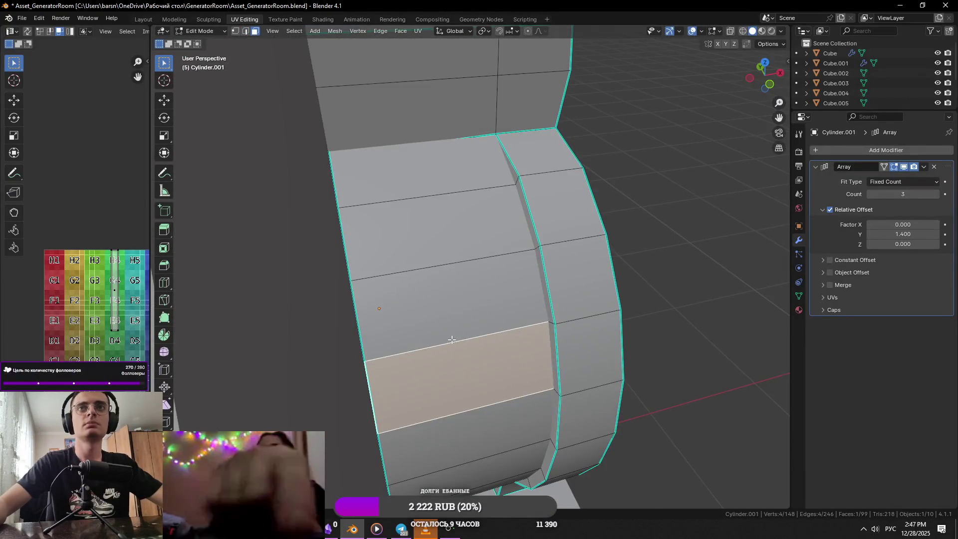
{"action": "key", "text": "ctrl+l"}
Step: Nudge the selected body faces slightly along Z, then along X
{"action": "scroll", "coordinate": [586, 334], "scroll_direction": "up", "scroll_amount": 8}
{"action": "scroll", "coordinate": [586, 334], "scroll_direction": "down", "scroll_amount": 6}
{"action": "scroll", "coordinate": [625, 342], "scroll_direction": "up", "scroll_amount": 1}
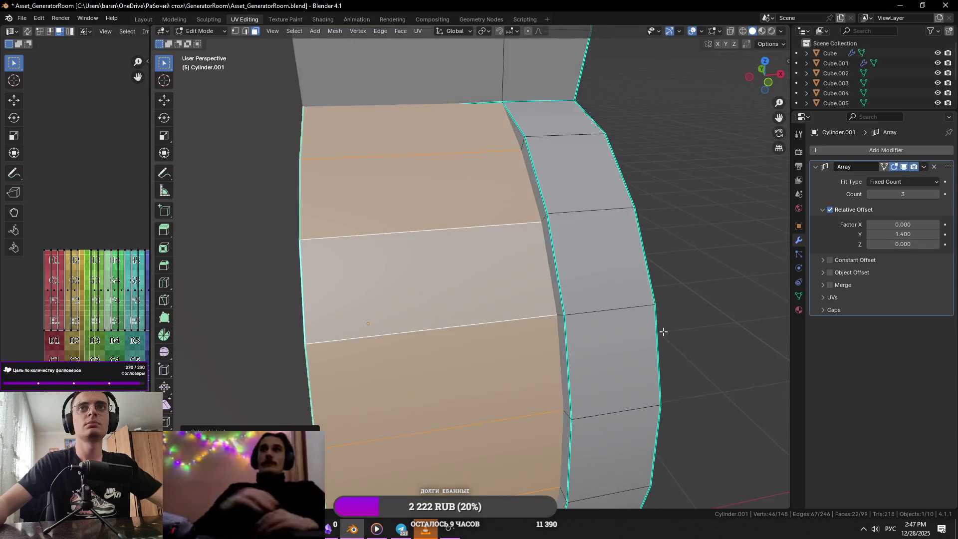
{"action": "key", "text": "g"}
{"action": "key", "text": "z"}
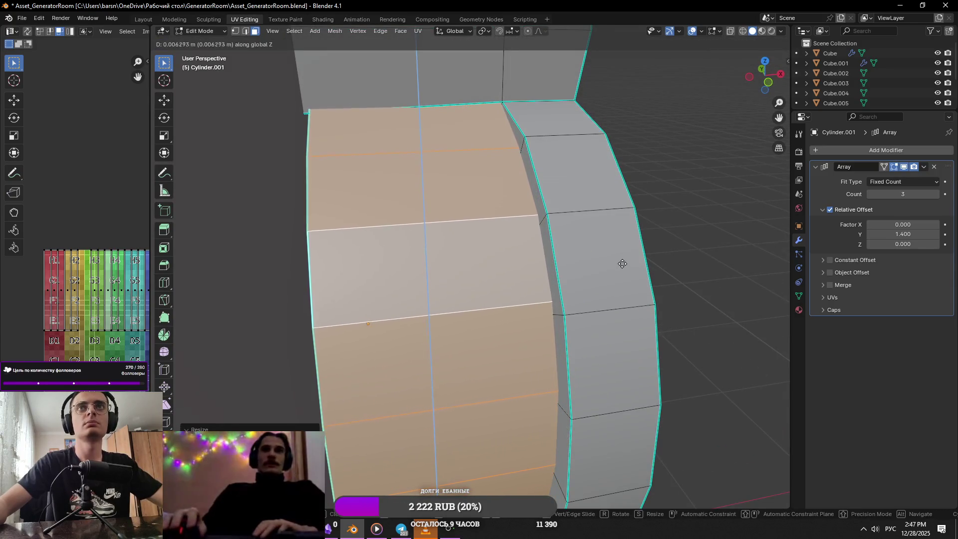
{"action": "left_click", "coordinate": [613, 248]}
{"action": "key", "text": "g"}
{"action": "key", "text": "x"}
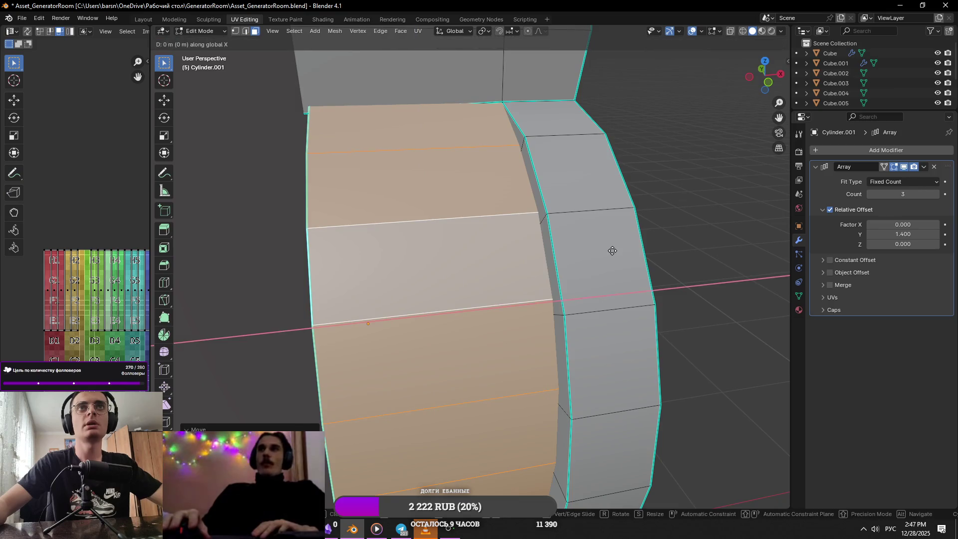
{"action": "left_click", "coordinate": [439, 267]}
{"action": "key", "text": "g"}
{"action": "key", "text": "x"}
{"action": "left_click", "coordinate": [542, 304]}
Step: Check the three arrayed cut-outs in Object Mode, then return to mesh editing
{"action": "scroll", "coordinate": [541, 304], "scroll_direction": "down", "scroll_amount": 5}
{"action": "key", "text": "Tab"}
{"action": "mouse_move", "coordinate": [500, 318]}
{"action": "middle_mouse_down"}
{"action": "mouse_move", "coordinate": [530, 294]}
{"action": "mouse_move", "coordinate": [536, 339]}
{"action": "middle_mouse_up"}
{"action": "scroll", "coordinate": [536, 343], "scroll_direction": "down", "scroll_amount": 3}
{"action": "key", "text": "Tab"}
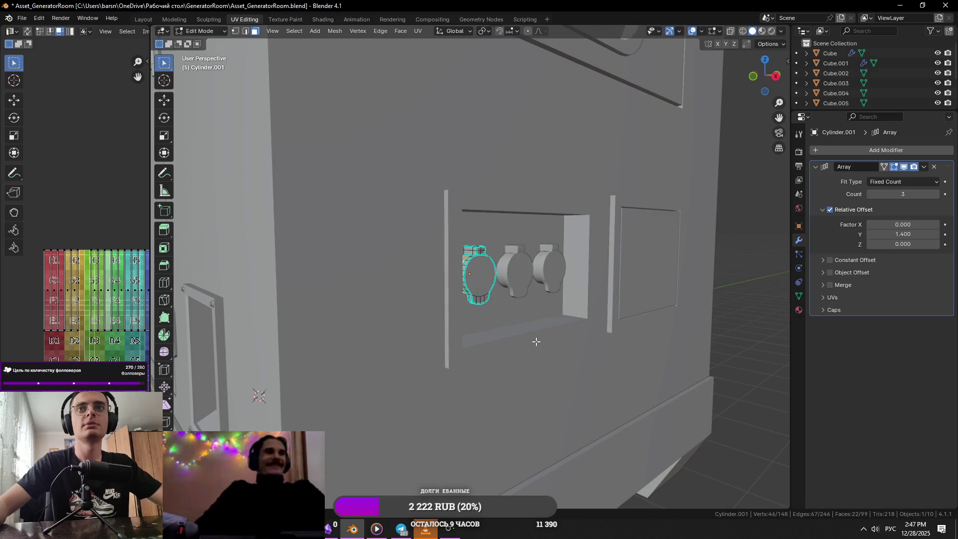
{"action": "key", "text": "Tab"}
{"action": "scroll", "coordinate": [438, 321], "scroll_direction": "up", "scroll_amount": 8}
Step: Select the cap's top tab edges in edge select mode using see-through display
{"action": "key", "text": "Tab"}
{"action": "middle_click_drag", "start_coordinate": [464, 286], "coordinate": [500, 236]}
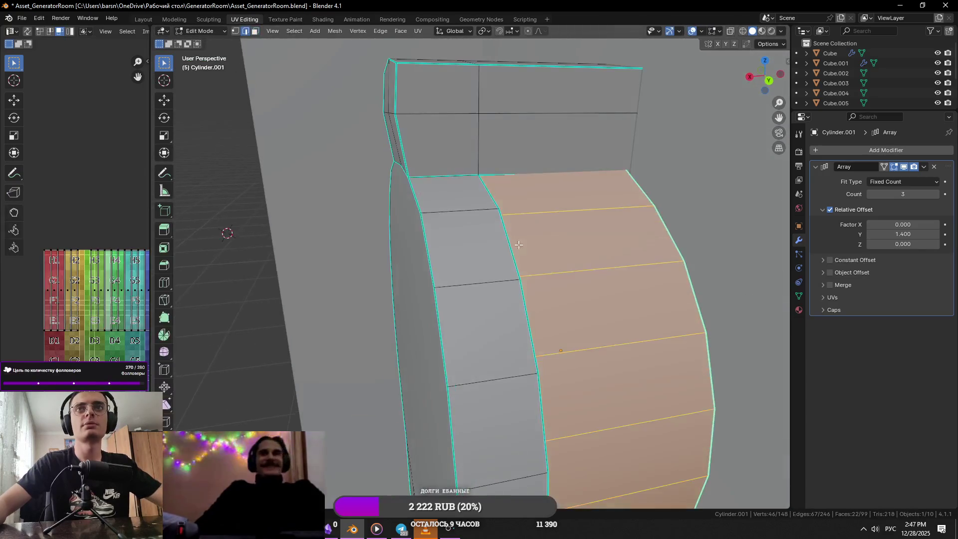
{"action": "key", "text": "2"}
{"action": "key", "text": "alt+z"}
{"action": "left_click", "coordinate": [480, 214]}
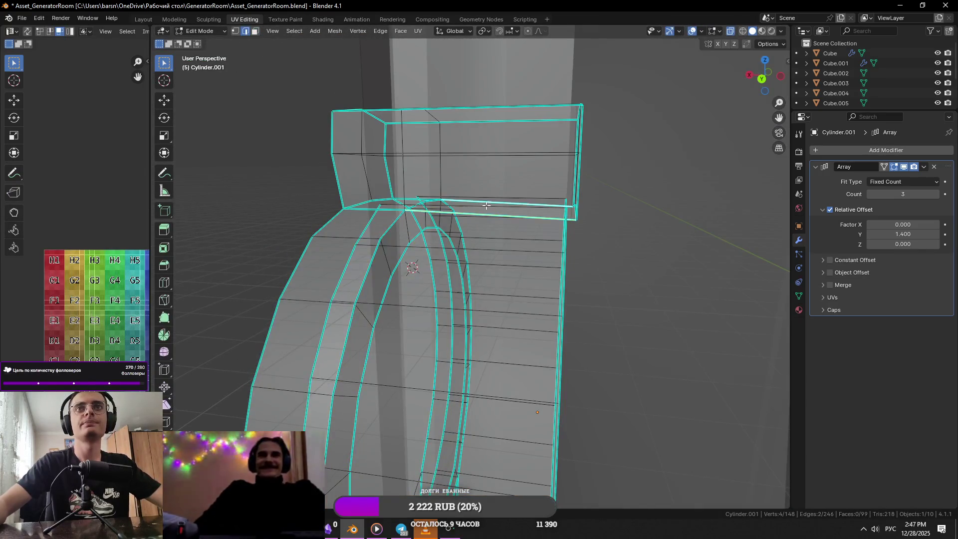
{"action": "key", "text": "alt+z"}
{"action": "scroll", "coordinate": [486, 206], "scroll_direction": "up", "scroll_amount": 4}
{"action": "middle_click_drag", "start_coordinate": [503, 252], "coordinate": [508, 277]}
Step: Nudge the tab edges about 0.00026 m along Z, then along X, and exit Edit Mode
{"action": "key", "text": "g"}
{"action": "key", "text": "z"}
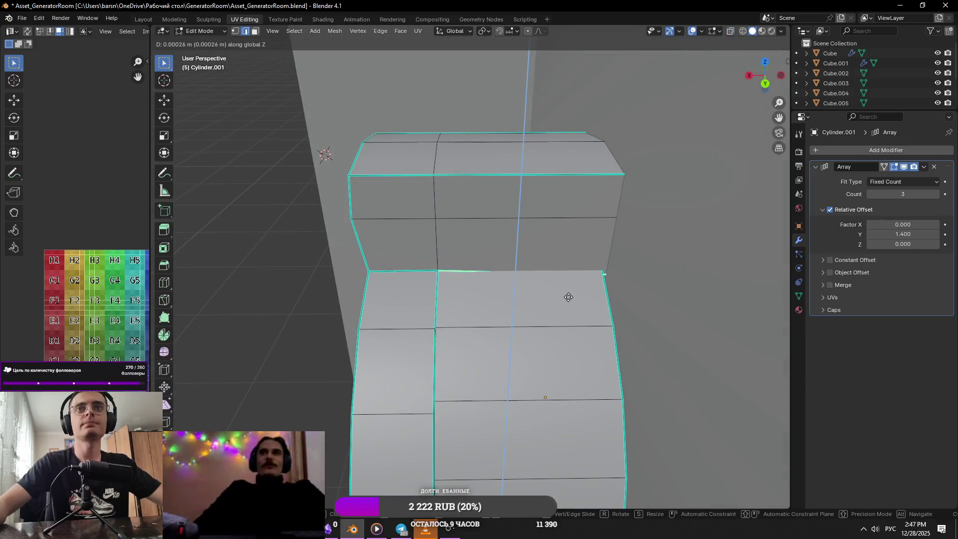
{"action": "left_click", "coordinate": [569, 297]}
{"action": "key", "text": "g"}
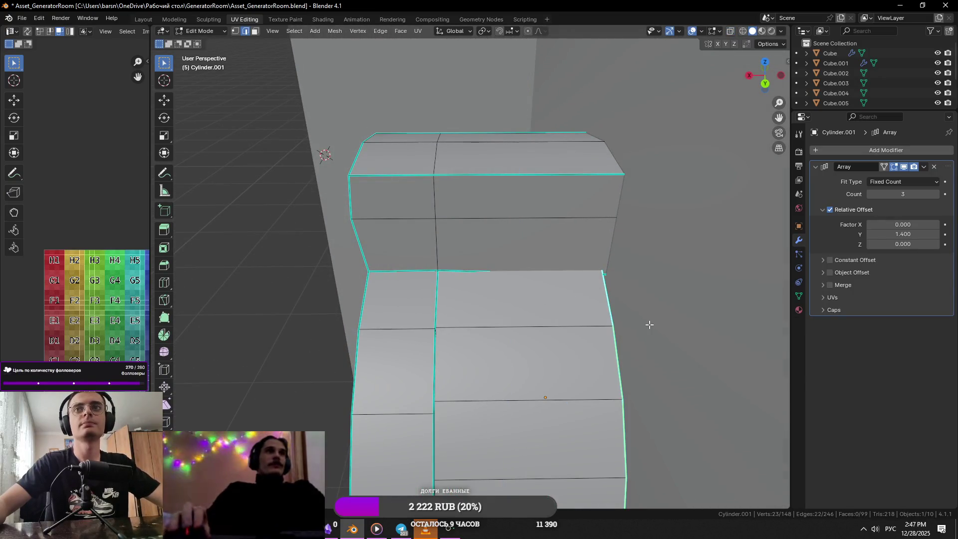
{"action": "key", "text": "x"}
{"action": "left_click", "coordinate": [670, 324]}
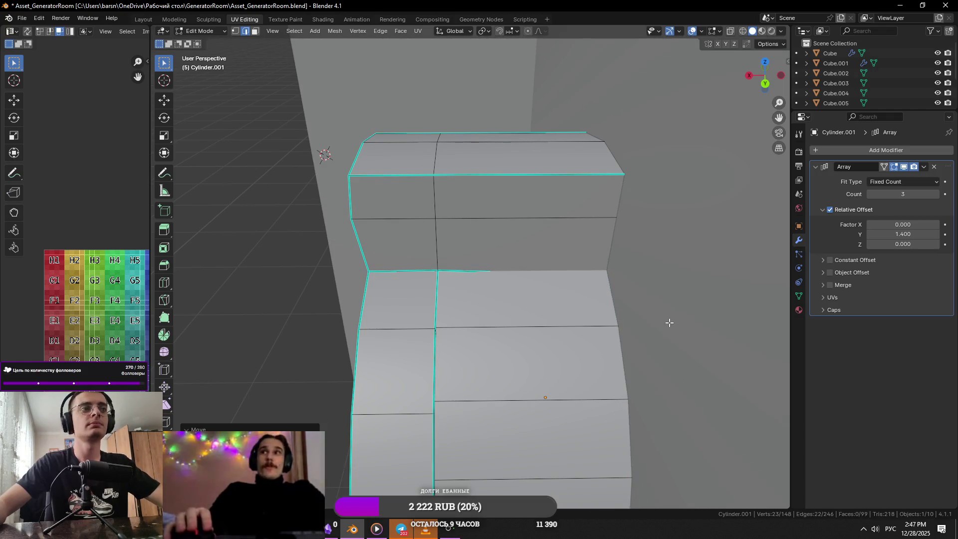
{"action": "key", "text": "Tab"}
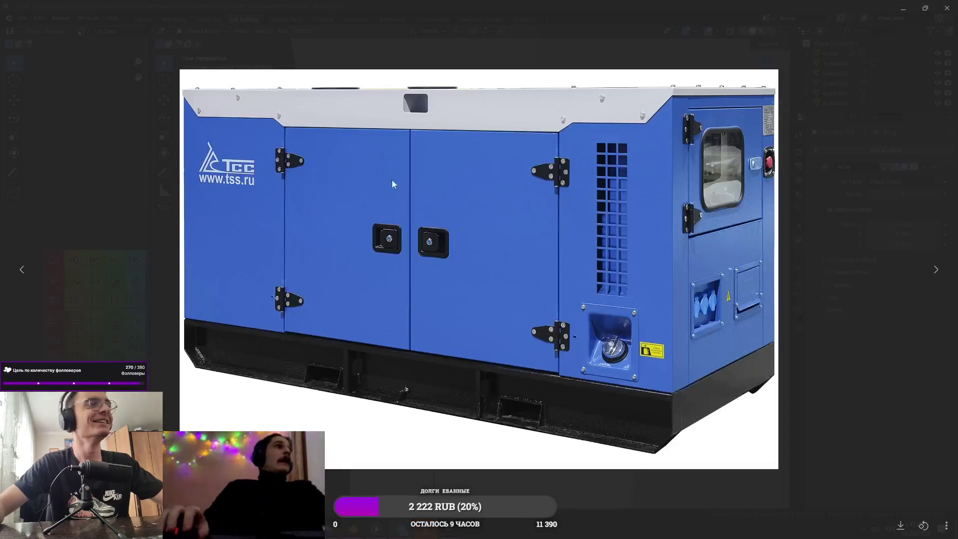
Step: Compare the blue generator reference photo with the three-socket Blender model, ending on the forest photo
{"action": "key", "text": "alt+Tab"}
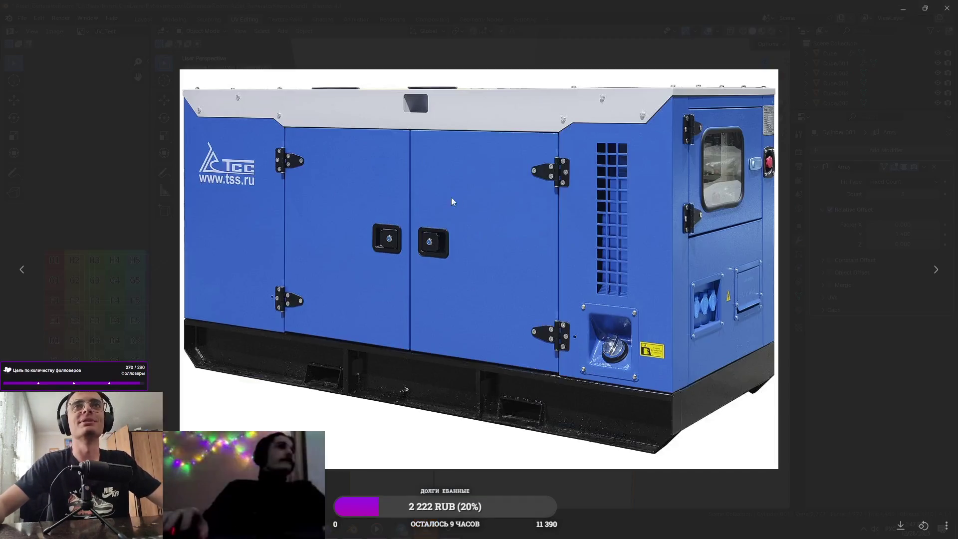
{"action": "key", "text": "alt+Tab"}
{"action": "mouse_move", "coordinate": [493, 196]}
{"action": "middle_mouse_down"}
{"action": "mouse_move", "coordinate": [568, 230]}
{"action": "mouse_move", "coordinate": [534, 268]}
{"action": "mouse_move", "coordinate": [433, 310]}
{"action": "middle_mouse_up"}
{"action": "key", "text": "Tab"}
{"action": "key", "text": "Tab"}
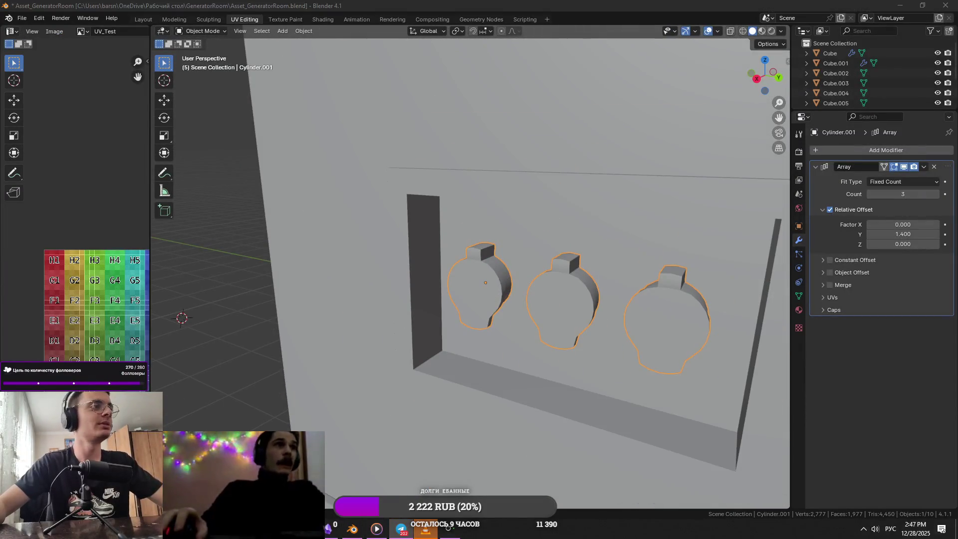
{"action": "key", "text": "alt+Tab"}
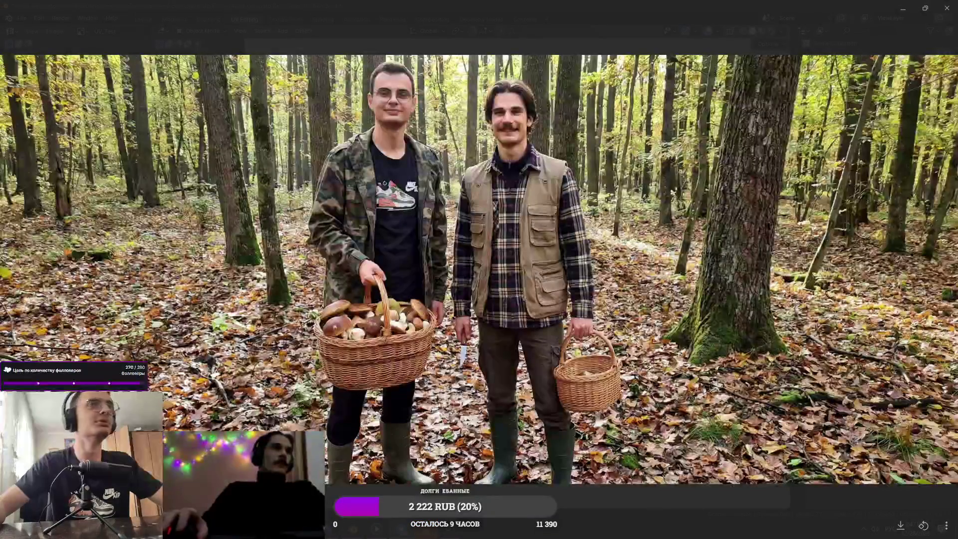
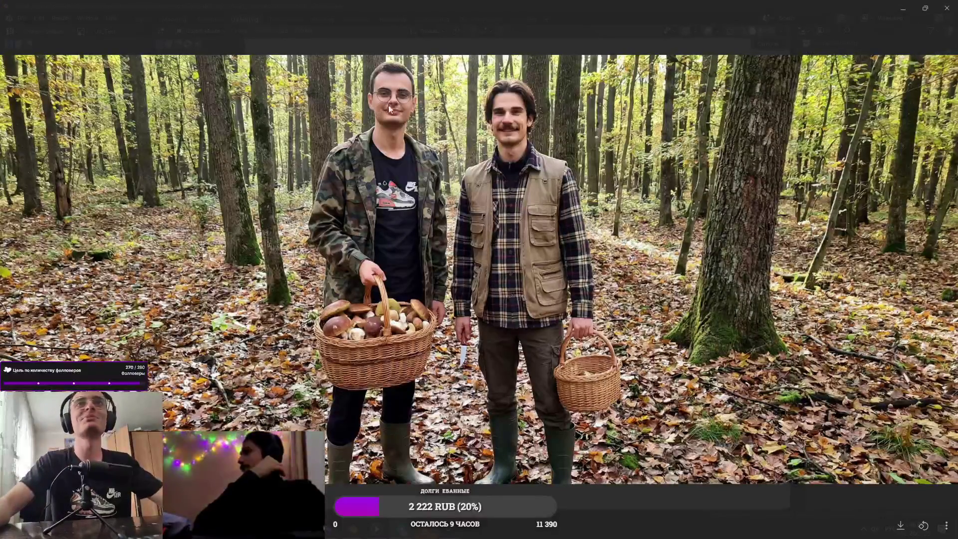
Step: Check the blue diesel generator photo in Windows Photos, then switch back to the Blender window
{"action": "key", "text": "Escape"}
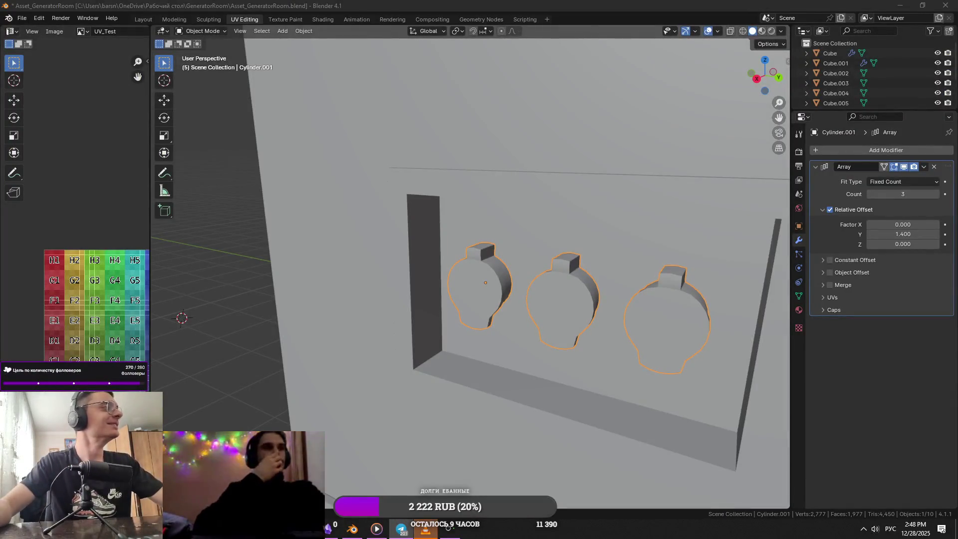
{"action": "key", "text": "alt+Tab"}
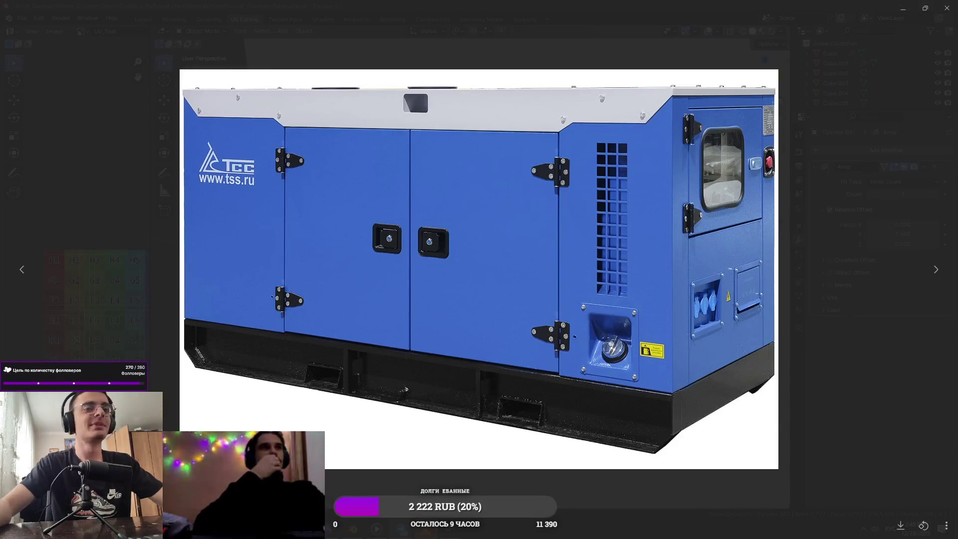
{"action": "key", "text": "alt+Tab"}
{"action": "key", "text": "Escape"}
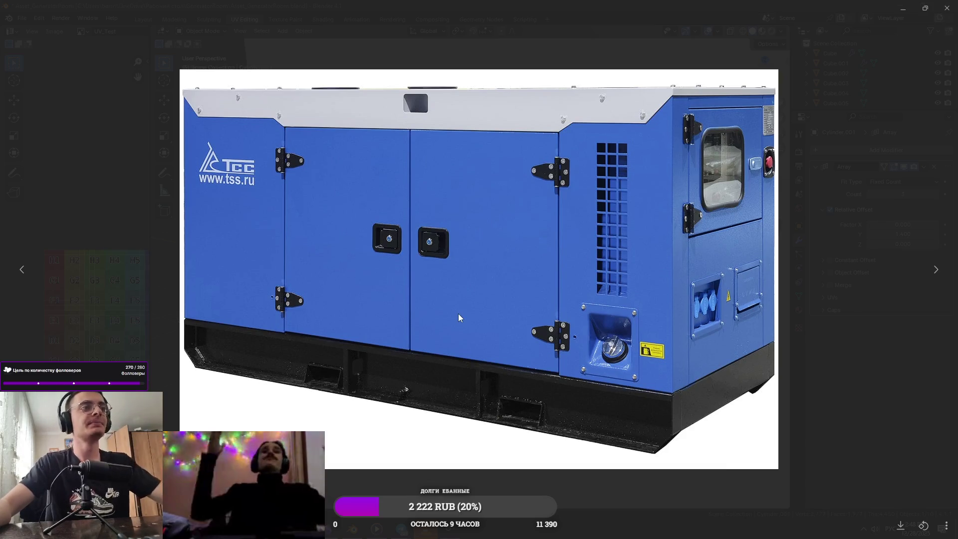
{"action": "key", "text": "alt+Tab"}
{"action": "left_click", "coordinate": [679, 182]}
{"action": "middle_click_drag", "start_coordinate": [518, 272], "coordinate": [534, 289]}
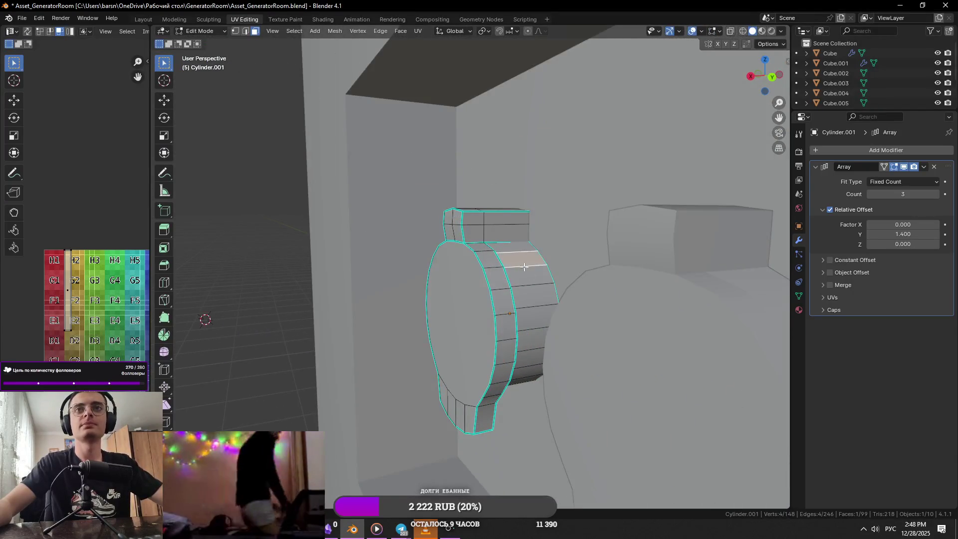
Step: Isolate Cylinder.001 in Local view
{"action": "scroll", "coordinate": [545, 302], "scroll_direction": "up", "scroll_amount": 3}
{"action": "key", "text": "Tab"}
{"action": "key", "text": "KP_Divide"}
{"action": "mouse_move", "coordinate": [544, 299]}
{"action": "middle_mouse_down"}
{"action": "mouse_move", "coordinate": [457, 251]}
{"action": "mouse_move", "coordinate": [462, 281]}
{"action": "mouse_move", "coordinate": [820, 298]}
{"action": "middle_mouse_up"}
{"action": "key", "text": "Tab"}
Step: Give the cylinder the UV_Test checker material in Material Preview shading and apply its transform
{"action": "left_click", "coordinate": [800, 310]}
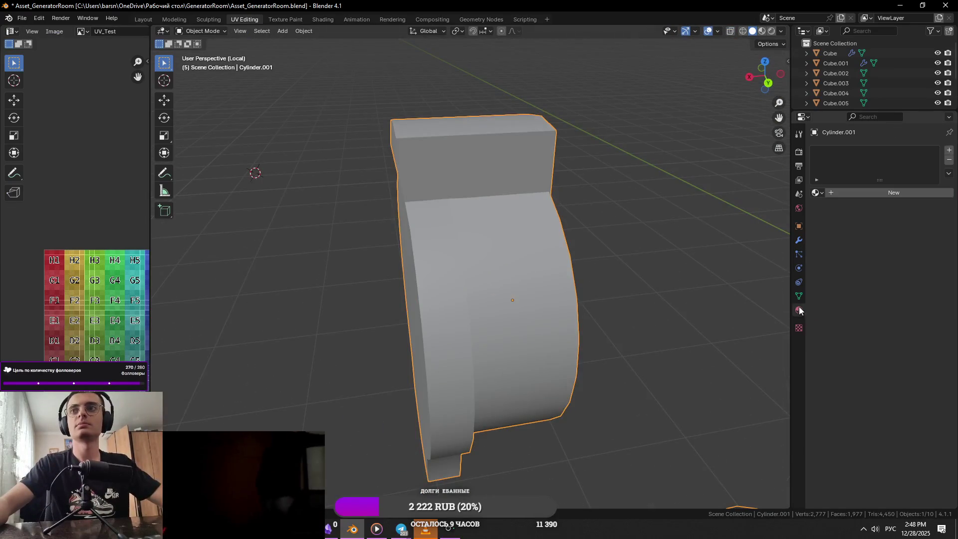
{"action": "middle_click_drag", "start_coordinate": [654, 272], "coordinate": [623, 269]}
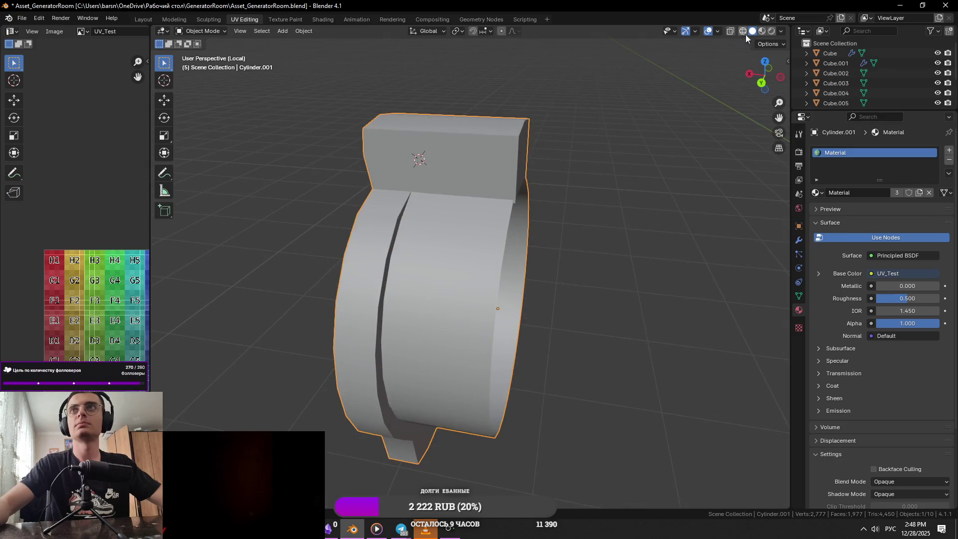
{"action": "left_click", "coordinate": [762, 31]}
{"action": "key", "text": "ctrl+a"}
{"action": "left_click", "coordinate": [555, 216]}
{"action": "mouse_move", "coordinate": [379, 259]}
{"action": "middle_mouse_down"}
{"action": "mouse_move", "coordinate": [495, 256]}
{"action": "mouse_move", "coordinate": [557, 235]}
{"action": "middle_mouse_up"}
Step: Mark the top edges of Cylinder.001 as a UV seam
{"action": "scroll", "coordinate": [514, 283], "scroll_direction": "down", "scroll_amount": 6}
{"action": "scroll", "coordinate": [541, 307], "scroll_direction": "up", "scroll_amount": 6}
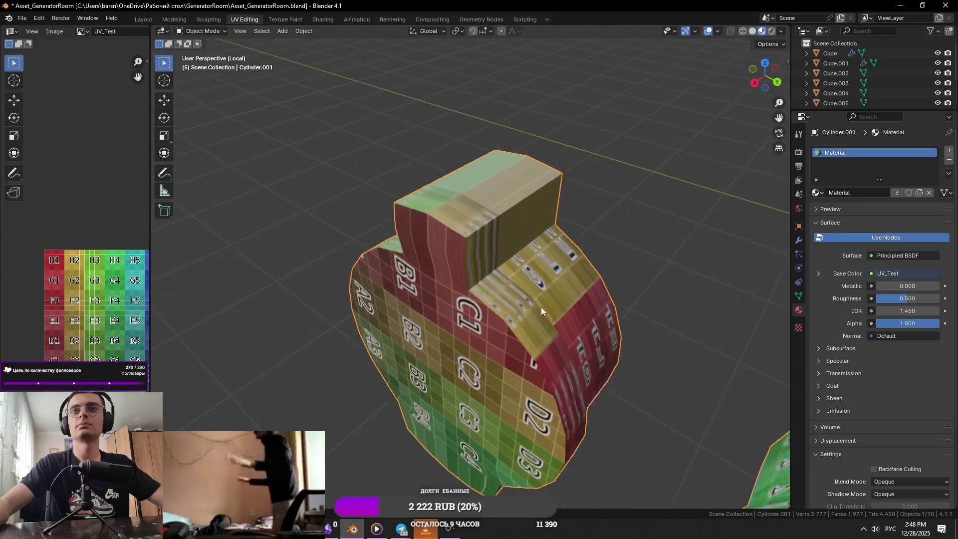
{"action": "key", "text": "Tab"}
{"action": "middle_click_drag", "start_coordinate": [542, 311], "coordinate": [445, 261]}
{"action": "scroll", "coordinate": [445, 261], "scroll_direction": "up", "scroll_amount": 5}
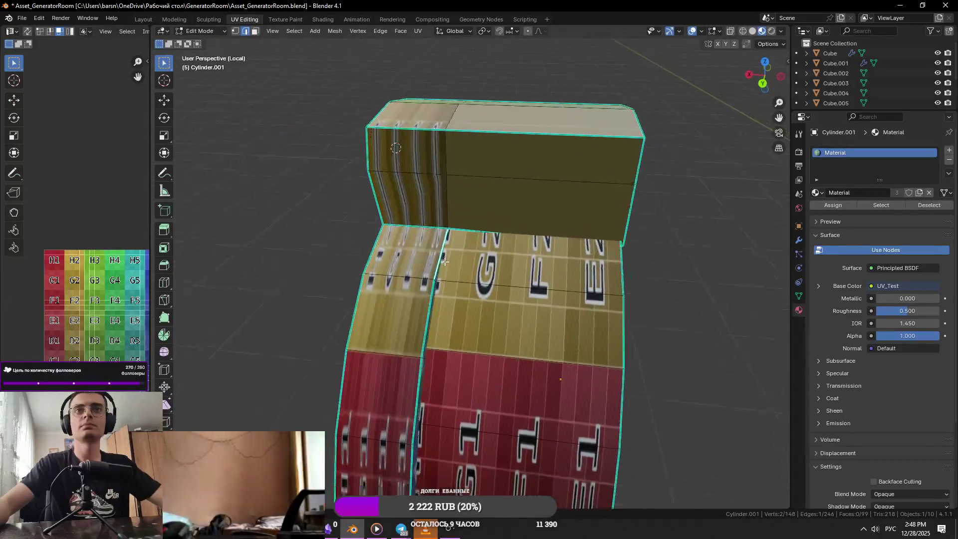
{"action": "scroll", "coordinate": [445, 261], "scroll_direction": "down", "scroll_amount": 2}
{"action": "scroll", "coordinate": [402, 208], "scroll_direction": "up", "scroll_amount": 2}
{"action": "mouse_move", "coordinate": [402, 207]}
{"action": "middle_mouse_down"}
{"action": "mouse_move", "coordinate": [364, 193]}
{"action": "mouse_move", "coordinate": [553, 234]}
{"action": "middle_mouse_up"}
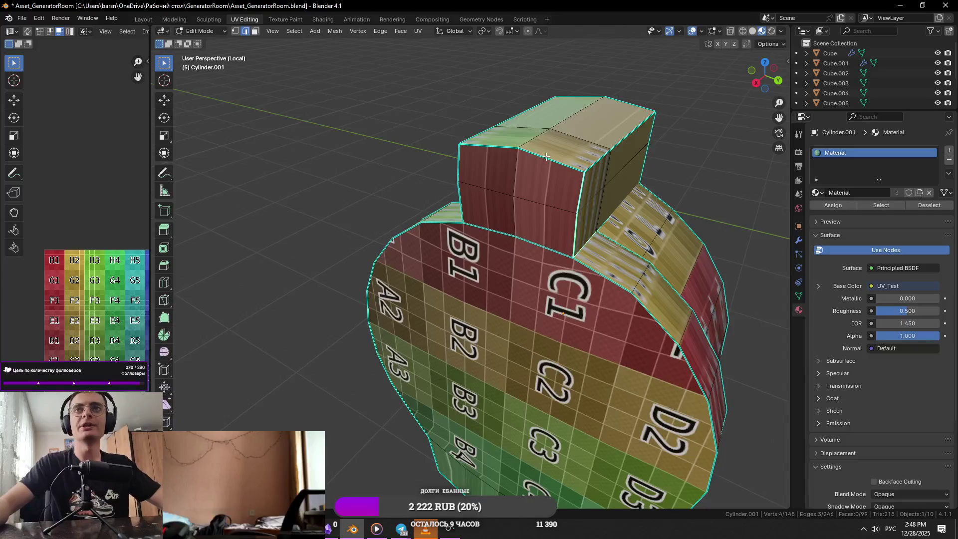
{"action": "left_click", "coordinate": [467, 185], "text": "shift"}
{"action": "mouse_move", "coordinate": [467, 185]}
{"action": "middle_mouse_down"}
{"action": "mouse_move", "coordinate": [516, 245]}
{"action": "mouse_move", "coordinate": [574, 233]}
{"action": "middle_mouse_up"}
{"action": "right_click", "coordinate": [517, 245]}
{"action": "left_click", "coordinate": [517, 222]}
Step: Mark a second group of edges as a seam, select rim edges, and save the file
{"action": "left_click", "coordinate": [582, 229], "text": "shift"}
{"action": "right_click", "coordinate": [582, 228]}
{"action": "left_click", "coordinate": [582, 228]}
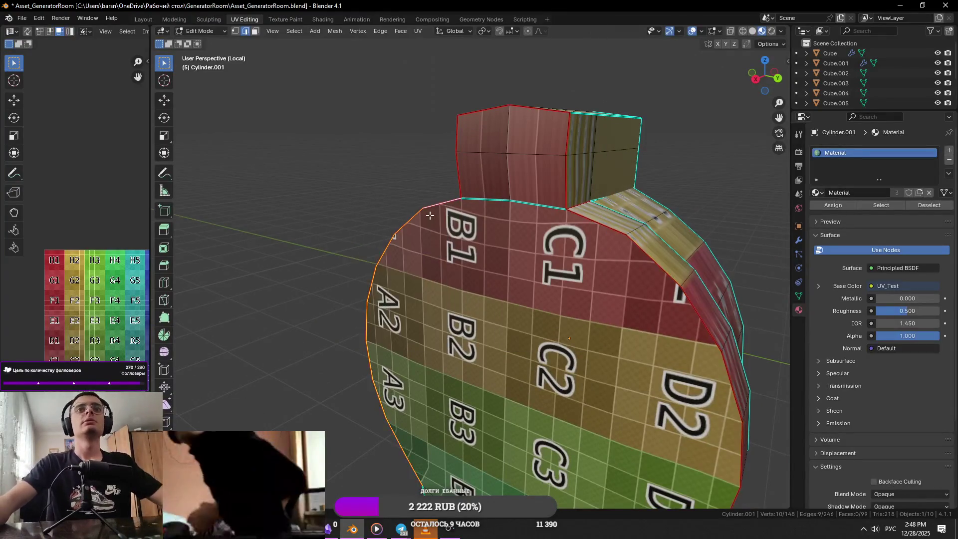
{"action": "scroll", "coordinate": [499, 250], "scroll_direction": "down", "scroll_amount": 2}
{"action": "left_click", "coordinate": [452, 356]}
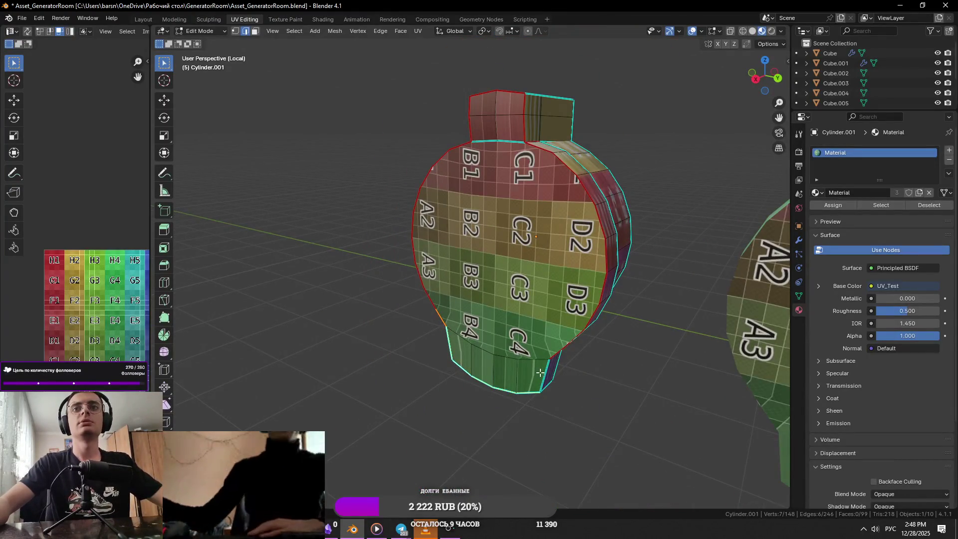
{"action": "left_click", "coordinate": [452, 356], "text": "alt+shift"}
{"action": "mouse_move", "coordinate": [452, 357]}
{"action": "middle_mouse_down"}
{"action": "mouse_move", "coordinate": [500, 339]}
{"action": "mouse_move", "coordinate": [606, 330]}
{"action": "middle_mouse_up"}
{"action": "left_click", "coordinate": [500, 339]}
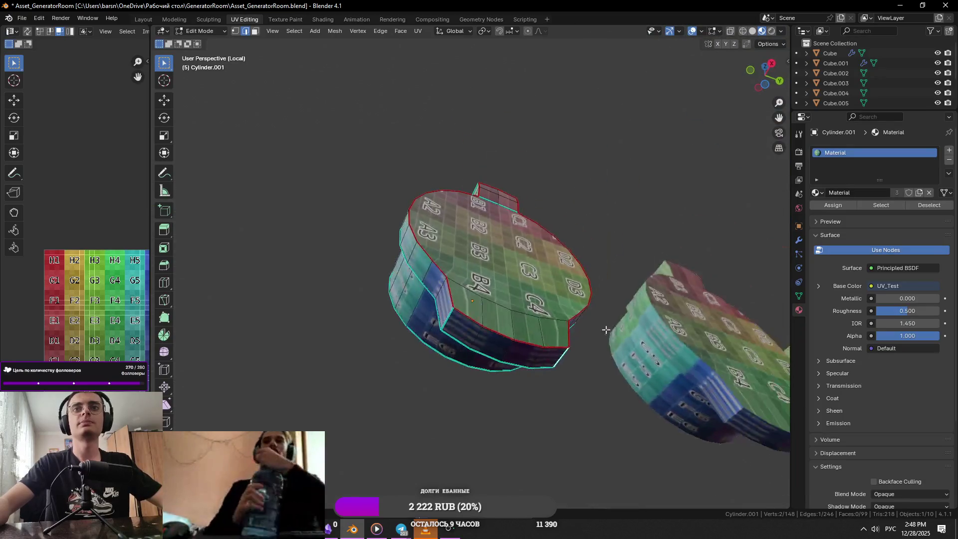
{"action": "key", "text": "ctrl+s"}
Step: Select a side face and vertical edge for the next seams, then save
{"action": "mouse_move", "coordinate": [450, 318]}
{"action": "middle_mouse_down"}
{"action": "mouse_move", "coordinate": [464, 348]}
{"action": "mouse_move", "coordinate": [455, 345]}
{"action": "mouse_move", "coordinate": [487, 377]}
{"action": "middle_mouse_up"}
{"action": "left_click", "coordinate": [487, 375]}
{"action": "scroll", "coordinate": [487, 374], "scroll_direction": "up", "scroll_amount": 4}
{"action": "key", "text": "3"}
{"action": "left_click", "coordinate": [489, 340]}
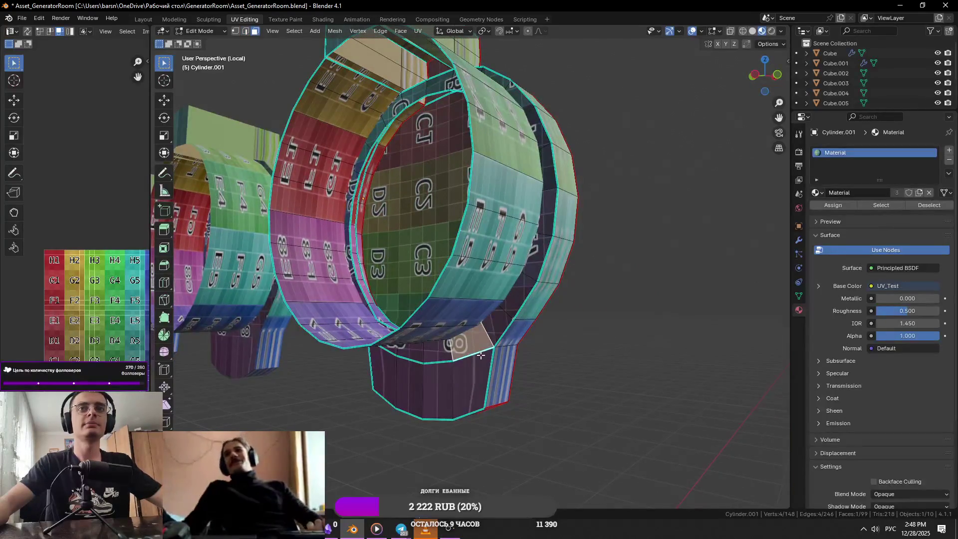
{"action": "key", "text": "2"}
{"action": "left_click", "coordinate": [485, 361]}
{"action": "key", "text": "ctrl+s"}
Step: Select further vertical edges and a full edge loop around the cylinder
{"action": "scroll", "coordinate": [487, 363], "scroll_direction": "up", "scroll_amount": 1}
{"action": "mouse_move", "coordinate": [487, 363]}
{"action": "middle_mouse_down"}
{"action": "mouse_move", "coordinate": [494, 368]}
{"action": "mouse_move", "coordinate": [428, 357]}
{"action": "middle_mouse_up"}
{"action": "left_click", "coordinate": [437, 324]}
{"action": "left_click", "coordinate": [467, 272]}
{"action": "middle_click_drag", "start_coordinate": [466, 272], "coordinate": [474, 260]}
{"action": "scroll", "coordinate": [474, 259], "scroll_direction": "up", "scroll_amount": 2}
{"action": "left_click", "coordinate": [478, 250], "text": "alt"}
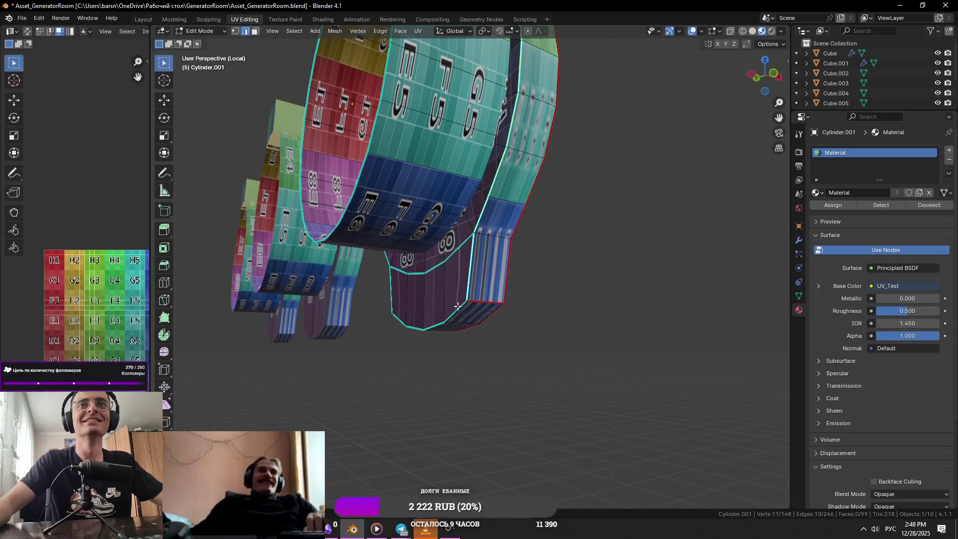
{"action": "mouse_move", "coordinate": [419, 310]}
{"action": "middle_mouse_down"}
{"action": "mouse_move", "coordinate": [523, 261]}
{"action": "mouse_move", "coordinate": [474, 272]}
{"action": "middle_mouse_up"}
Step: Switch the input language to English and adjust the edge selection without applying Edge menu changes
{"action": "key", "text": "alt+shift"}
{"action": "key", "text": "ctrl+e"}
{"action": "left_click", "coordinate": [448, 207]}
{"action": "left_click", "coordinate": [439, 268]}
{"action": "key", "text": "ctrl+e"}
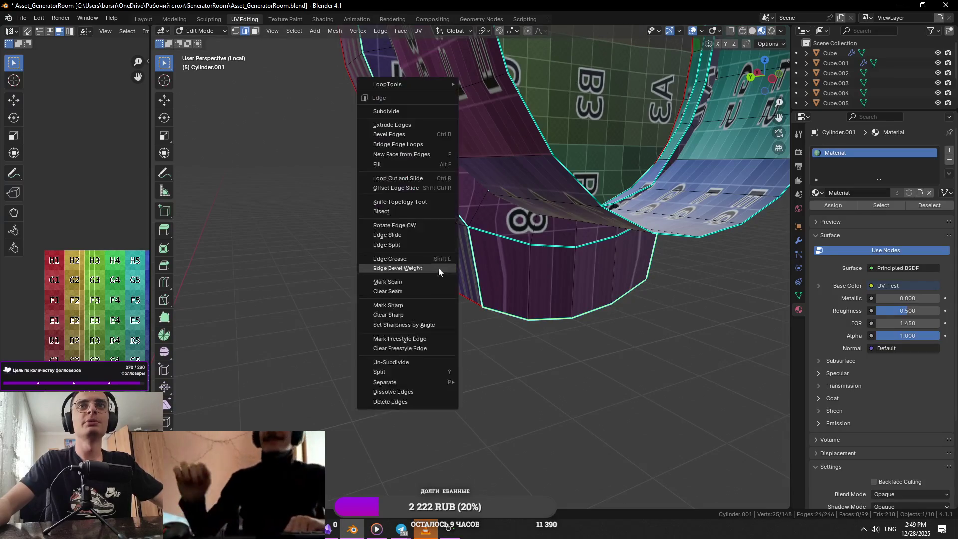
{"action": "key", "text": "Escape"}
{"action": "scroll", "coordinate": [413, 278], "scroll_direction": "down", "scroll_amount": 4}
{"action": "mouse_move", "coordinate": [413, 278]}
{"action": "middle_mouse_down"}
{"action": "mouse_move", "coordinate": [689, 267]}
{"action": "mouse_move", "coordinate": [538, 288]}
{"action": "middle_mouse_up"}
Step: Add and remove single edges to finalize the selection
{"action": "scroll", "coordinate": [538, 287], "scroll_direction": "up", "scroll_amount": 4}
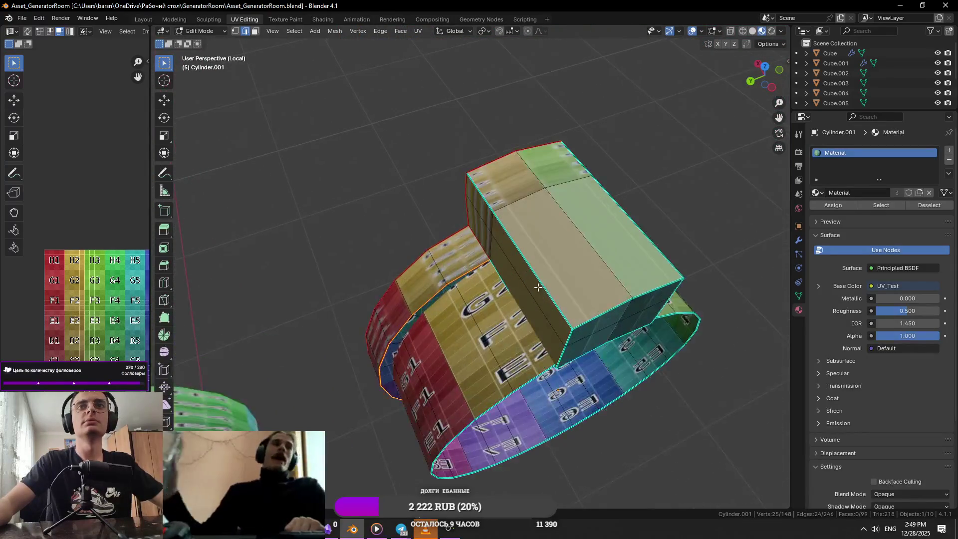
{"action": "left_click", "coordinate": [492, 214]}
{"action": "key", "text": "ctrl+e"}
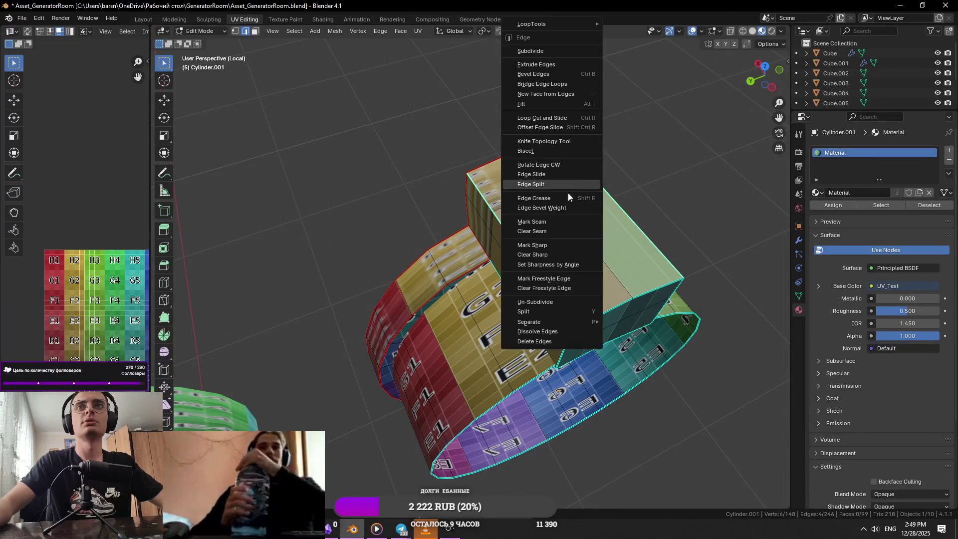
{"action": "key", "text": "Escape"}
{"action": "left_click", "coordinate": [506, 270], "text": "shift"}
{"action": "key", "text": "ctrl+e"}
{"action": "key", "text": "Escape"}
Step: Delete the four unneeded faces from the cylinder
{"action": "scroll", "coordinate": [505, 270], "scroll_direction": "down", "scroll_amount": 4}
{"action": "scroll", "coordinate": [503, 254], "scroll_direction": "up", "scroll_amount": 4}
{"action": "mouse_move", "coordinate": [502, 254]}
{"action": "middle_mouse_down"}
{"action": "mouse_move", "coordinate": [499, 279]}
{"action": "mouse_move", "coordinate": [586, 314]}
{"action": "mouse_move", "coordinate": [531, 301]}
{"action": "middle_mouse_up"}
{"action": "key", "text": "3"}
{"action": "key", "text": "x"}
{"action": "left_click", "coordinate": [590, 317]}
{"action": "key", "text": "2"}
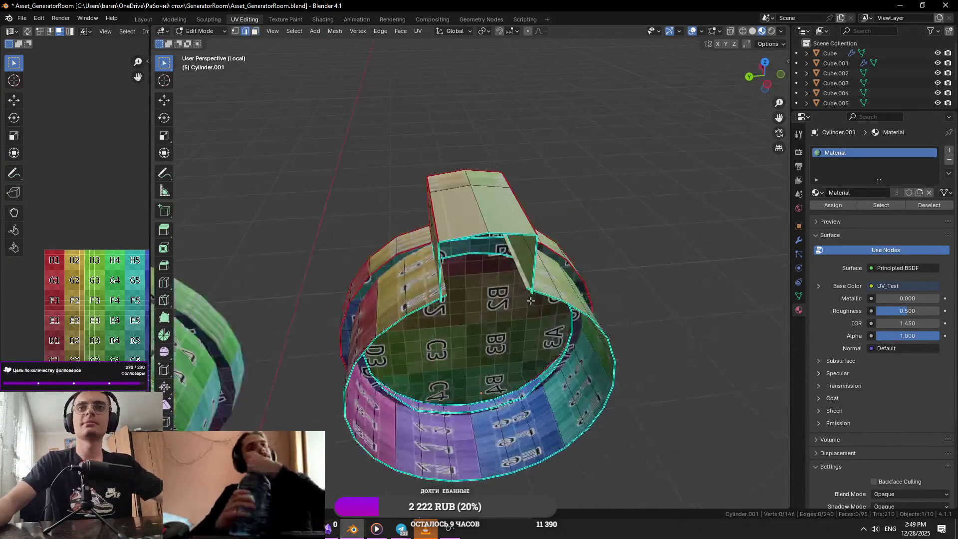
{"action": "middle_click_drag", "start_coordinate": [509, 242], "coordinate": [523, 262]}
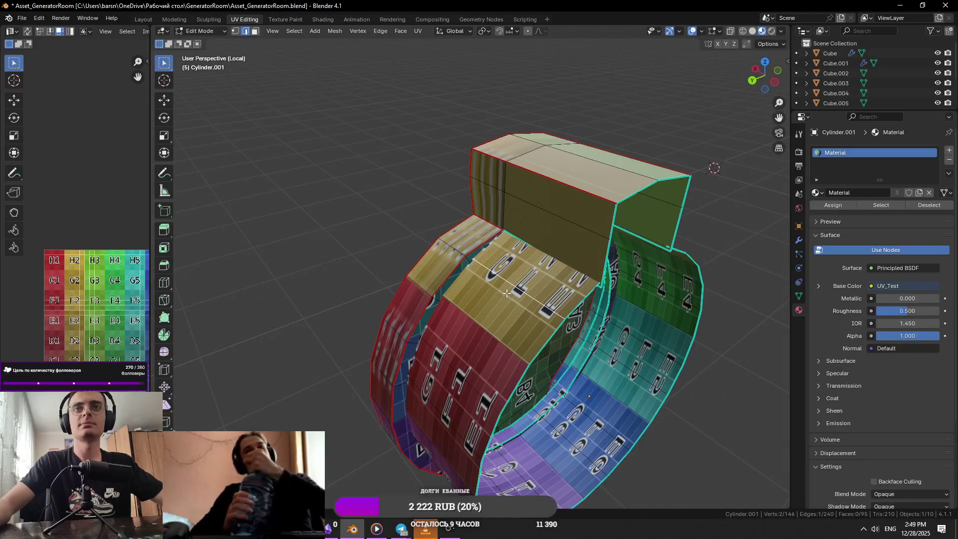
Step: Select the linked mesh and unwrap it along the seams, returning to Object Mode
{"action": "key", "text": "ctrl+l"}
{"action": "left_click", "coordinate": [419, 31]}
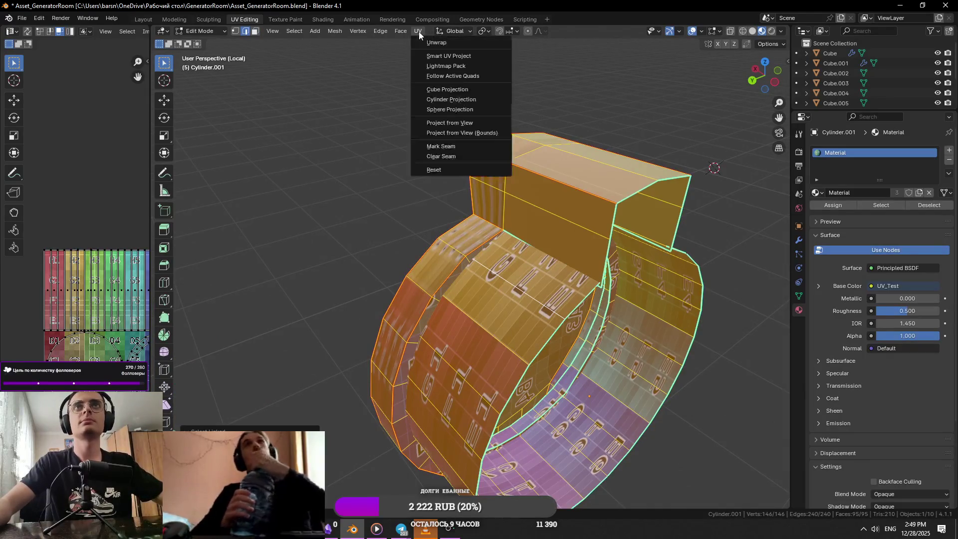
{"action": "left_click", "coordinate": [435, 41]}
{"action": "middle_click_drag", "start_coordinate": [499, 225], "coordinate": [561, 283]}
{"action": "scroll", "coordinate": [561, 283], "scroll_direction": "down", "scroll_amount": 6}
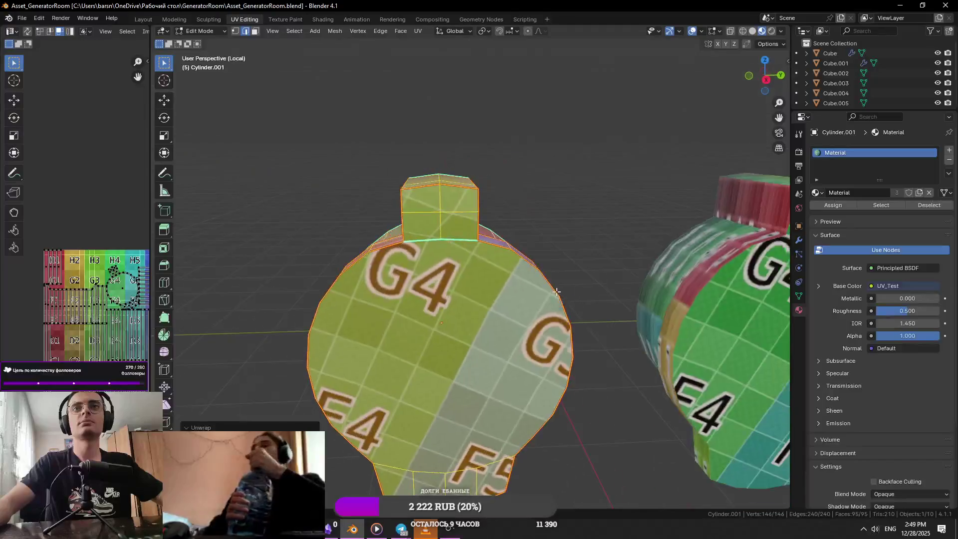
{"action": "key", "text": "Tab"}
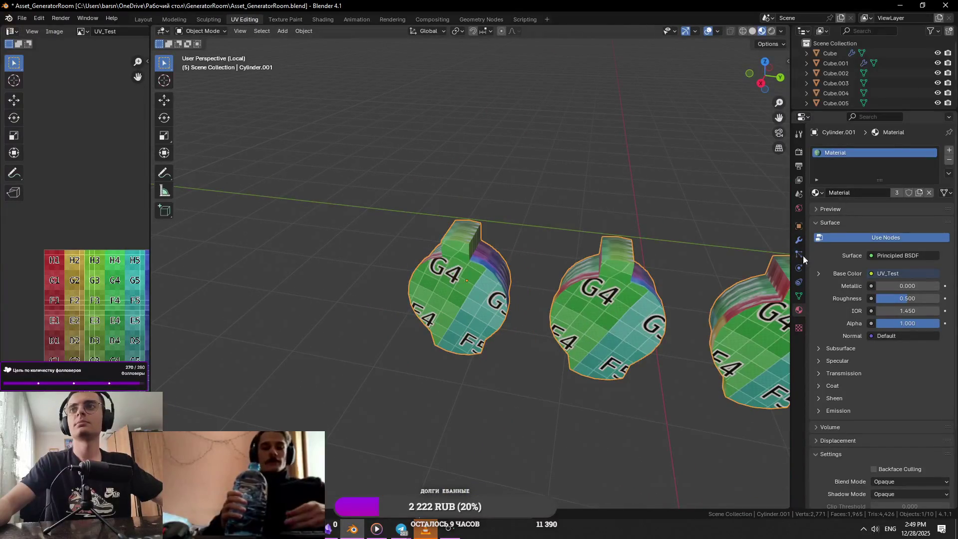
{"action": "left_click", "coordinate": [800, 243]}
Step: Unwrap the whole socket cylinder mesh with everything selected
{"action": "key", "text": "Tab"}
{"action": "scroll", "coordinate": [514, 124], "scroll_direction": "up", "scroll_amount": 2}
{"action": "key", "text": "alt+a"}
{"action": "key", "text": "a"}
{"action": "left_click", "coordinate": [419, 31]}
{"action": "left_click", "coordinate": [434, 43]}
{"action": "middle_click_drag", "start_coordinate": [434, 42], "coordinate": [441, 305]}
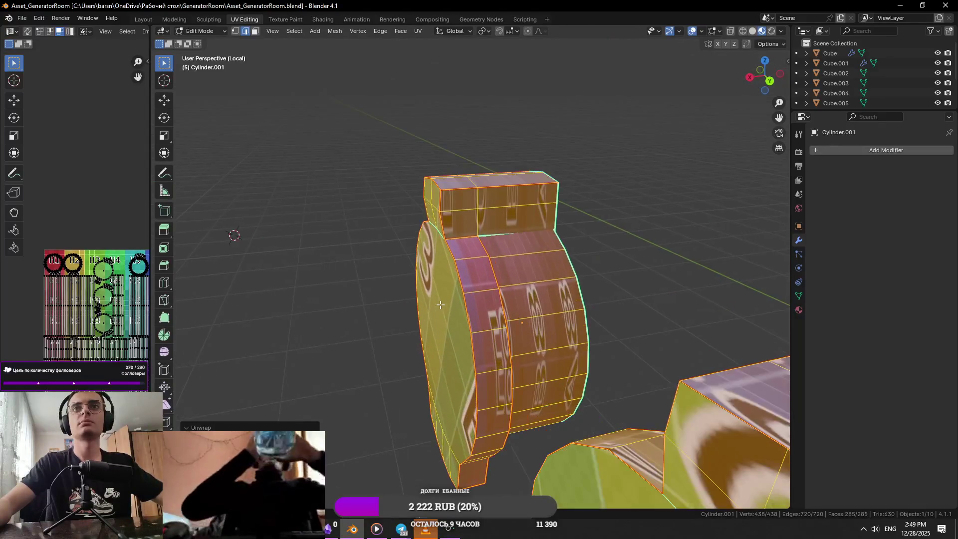
Step: Mark the rim edge loop of the cylinder as a seam
{"action": "left_click", "coordinate": [456, 257]}
{"action": "middle_click_drag", "start_coordinate": [512, 229], "coordinate": [457, 249]}
{"action": "left_click", "coordinate": [519, 259], "text": "alt"}
{"action": "middle_click_drag", "start_coordinate": [519, 259], "coordinate": [517, 283]}
{"action": "right_click", "coordinate": [517, 284]}
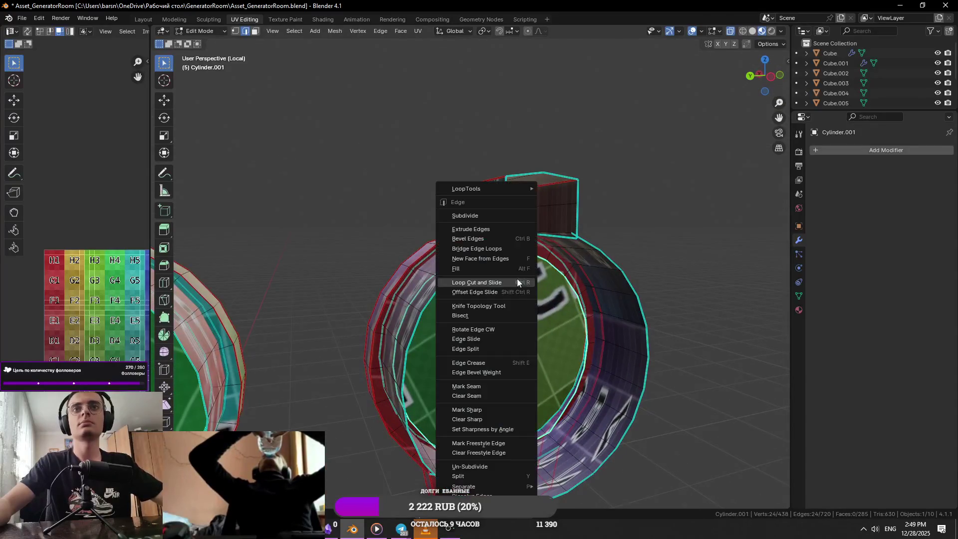
{"action": "left_click", "coordinate": [477, 387]}
{"action": "middle_click_drag", "start_coordinate": [477, 388], "coordinate": [472, 275]}
Step: Select the connected cylinder and unwrap it along its seams
{"action": "left_click", "coordinate": [472, 275]}
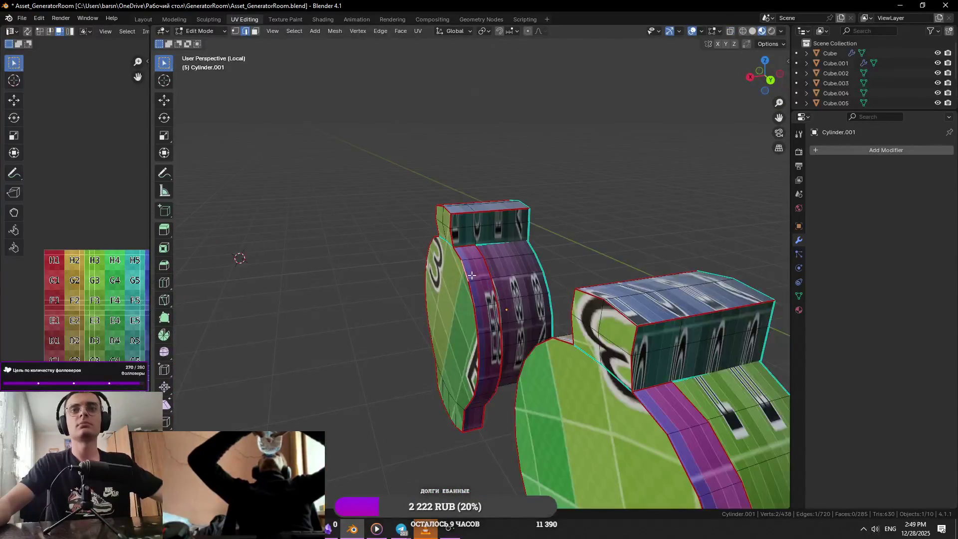
{"action": "key", "text": "ctrl+l"}
{"action": "left_click", "coordinate": [418, 31]}
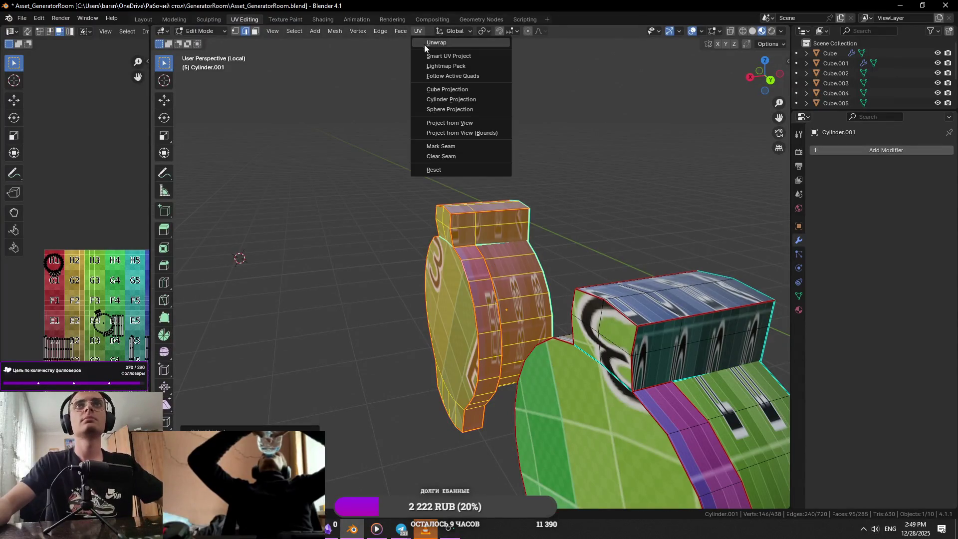
{"action": "left_click", "coordinate": [425, 44]}
{"action": "mouse_move", "coordinate": [524, 310]}
{"action": "middle_mouse_down"}
{"action": "mouse_move", "coordinate": [553, 328]}
{"action": "mouse_move", "coordinate": [597, 286]}
{"action": "middle_mouse_up"}
{"action": "key", "text": "Tab"}
Step: Reselect the cylinder and unwrap all its faces again
{"action": "right_click", "coordinate": [597, 287]}
{"action": "left_click", "coordinate": [556, 293]}
{"action": "left_click", "coordinate": [528, 306]}
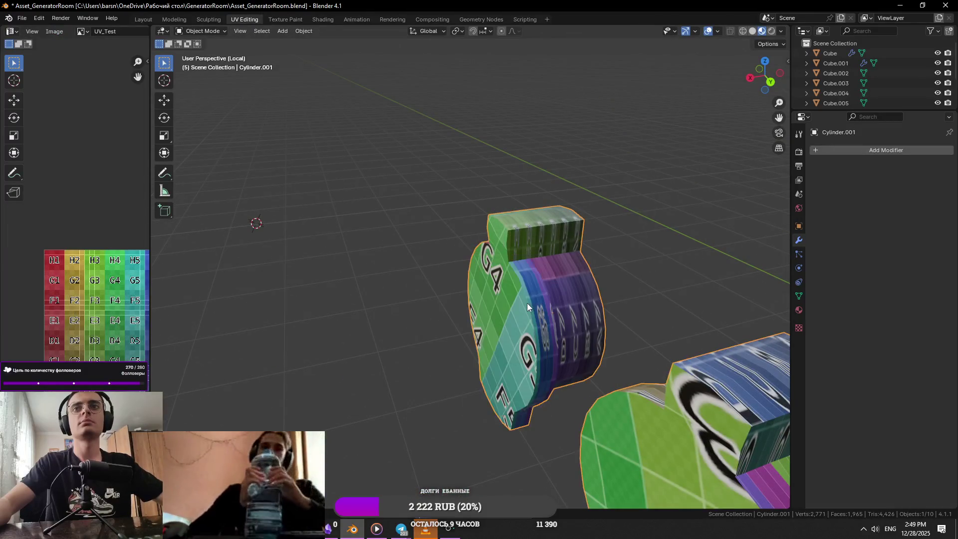
{"action": "key", "text": "Tab"}
{"action": "left_click", "coordinate": [418, 31]}
{"action": "left_click", "coordinate": [432, 43]}
{"action": "middle_click_drag", "start_coordinate": [469, 279], "coordinate": [487, 296]}
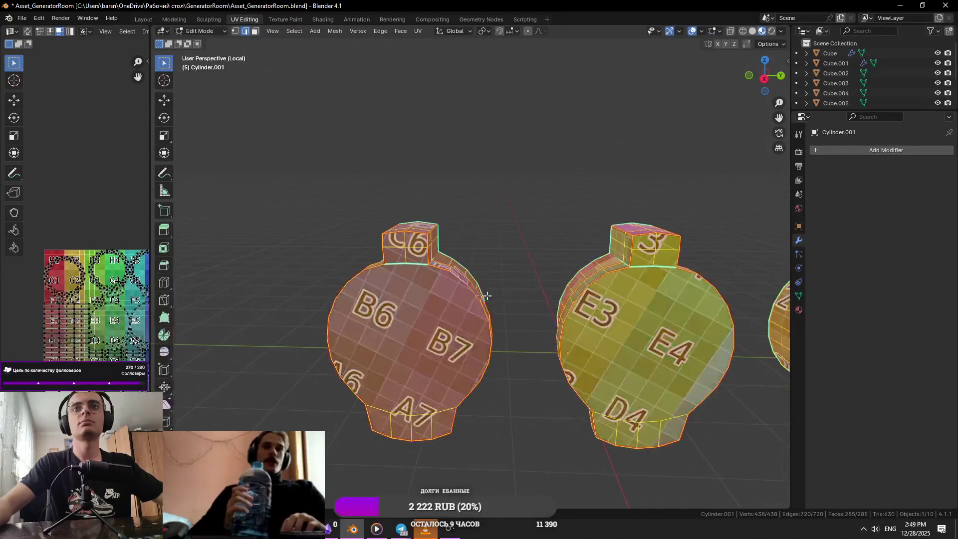
{"action": "key", "text": "Tab"}
Step: Frame Cylinder.001 and, in X-ray, mark another edge loop as a UV seam
{"action": "left_click", "coordinate": [450, 349]}
{"action": "key", "text": "KP_Decimal"}
{"action": "mouse_move", "coordinate": [432, 396]}
{"action": "middle_mouse_down"}
{"action": "mouse_move", "coordinate": [459, 307]}
{"action": "mouse_move", "coordinate": [451, 295]}
{"action": "mouse_move", "coordinate": [473, 244]}
{"action": "mouse_move", "coordinate": [505, 259]}
{"action": "mouse_move", "coordinate": [669, 285]}
{"action": "mouse_move", "coordinate": [561, 391]}
{"action": "mouse_move", "coordinate": [468, 286]}
{"action": "mouse_move", "coordinate": [584, 272]}
{"action": "mouse_move", "coordinate": [508, 408]}
{"action": "mouse_move", "coordinate": [557, 336]}
{"action": "mouse_move", "coordinate": [318, 259]}
{"action": "middle_mouse_up"}
{"action": "key", "text": "Tab"}
{"action": "scroll", "coordinate": [508, 408], "scroll_direction": "up", "scroll_amount": 3}
{"action": "key", "text": "alt+z"}
{"action": "key", "text": "2"}
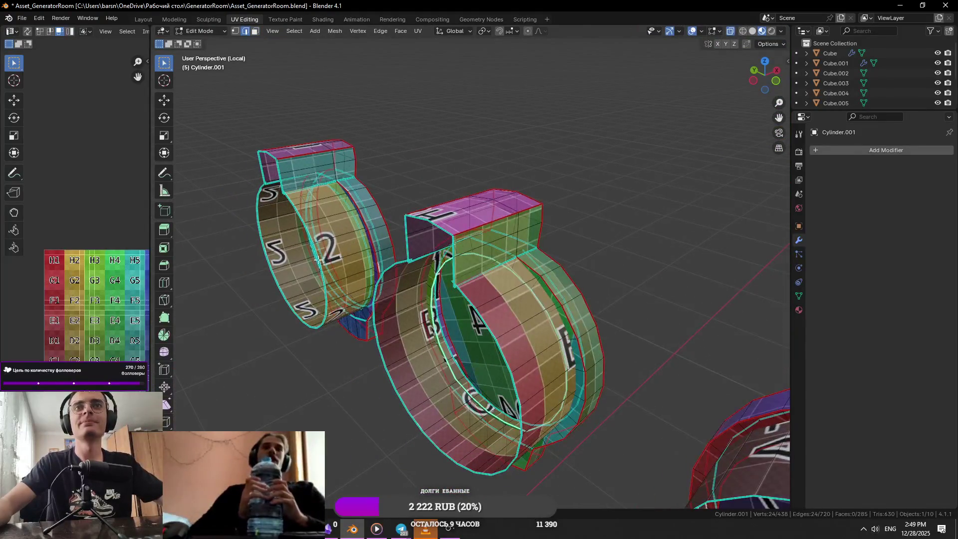
{"action": "right_click", "coordinate": [377, 231]}
{"action": "left_click", "coordinate": [424, 387]}
{"action": "key", "text": "alt+z"}
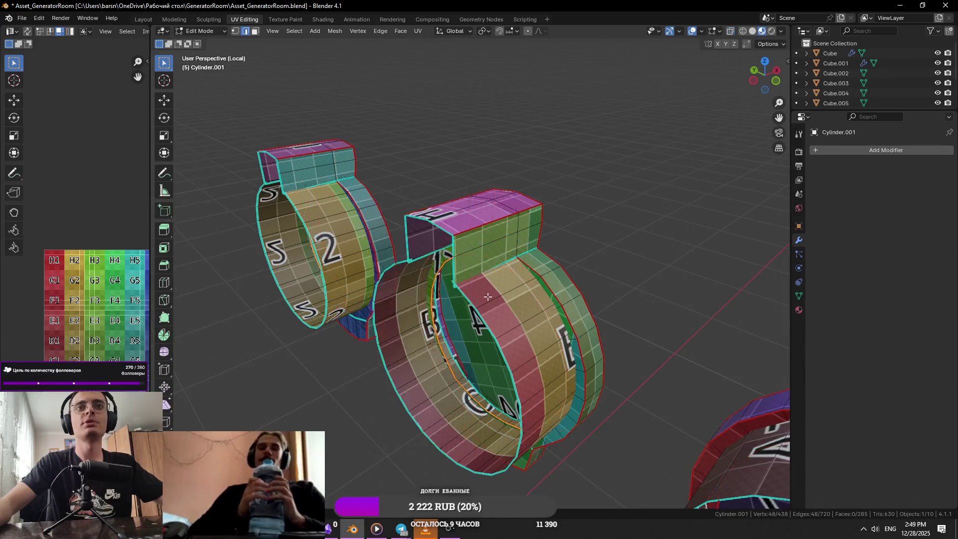
Step: Leave Local view to show the whole room with the three socket cylinders
{"action": "key", "text": "Tab"}
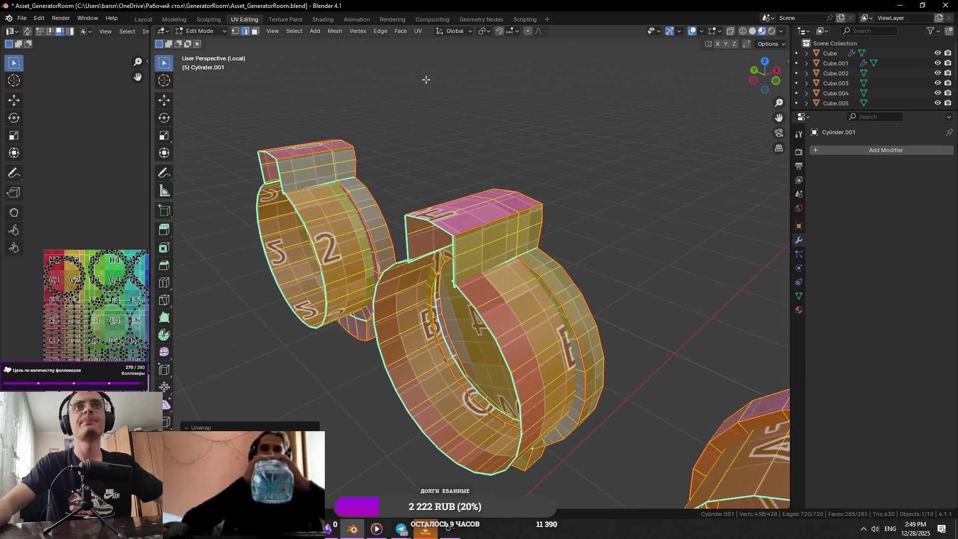
{"action": "scroll", "coordinate": [490, 319], "scroll_direction": "down", "scroll_amount": 3}
{"action": "middle_click_drag", "start_coordinate": [489, 319], "coordinate": [324, 294]}
{"action": "key", "text": "KP_Divide"}
{"action": "scroll", "coordinate": [325, 295], "scroll_direction": "down", "scroll_amount": 5}
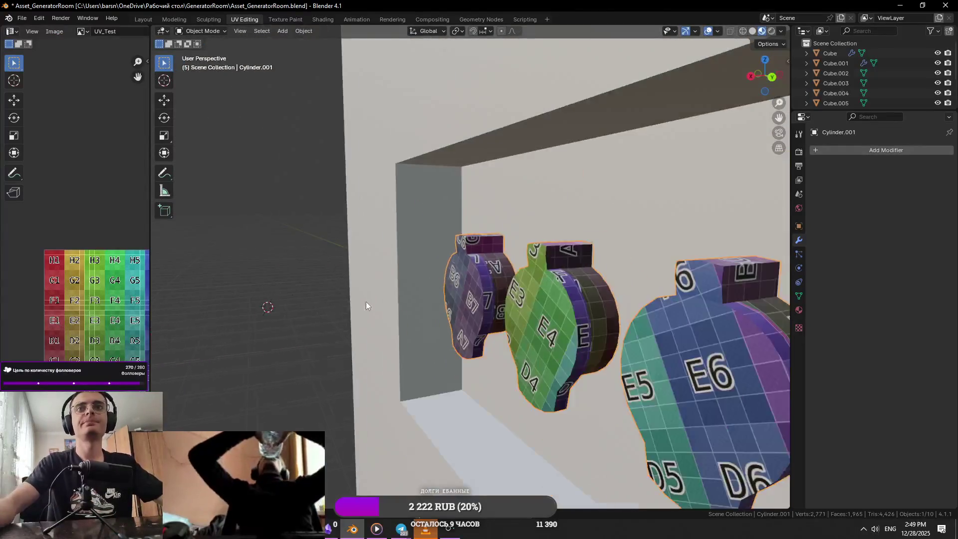
Step: Switch the viewport to Solid shading and centre the view on the generator's front panel
{"action": "left_click", "coordinate": [800, 310]}
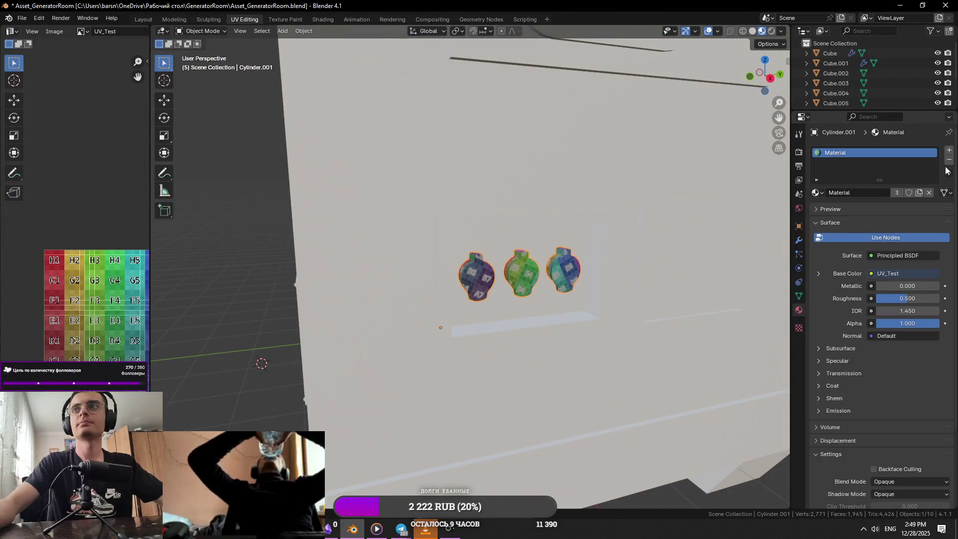
{"action": "left_click", "coordinate": [753, 31]}
{"action": "scroll", "coordinate": [639, 343], "scroll_direction": "down", "scroll_amount": 3}
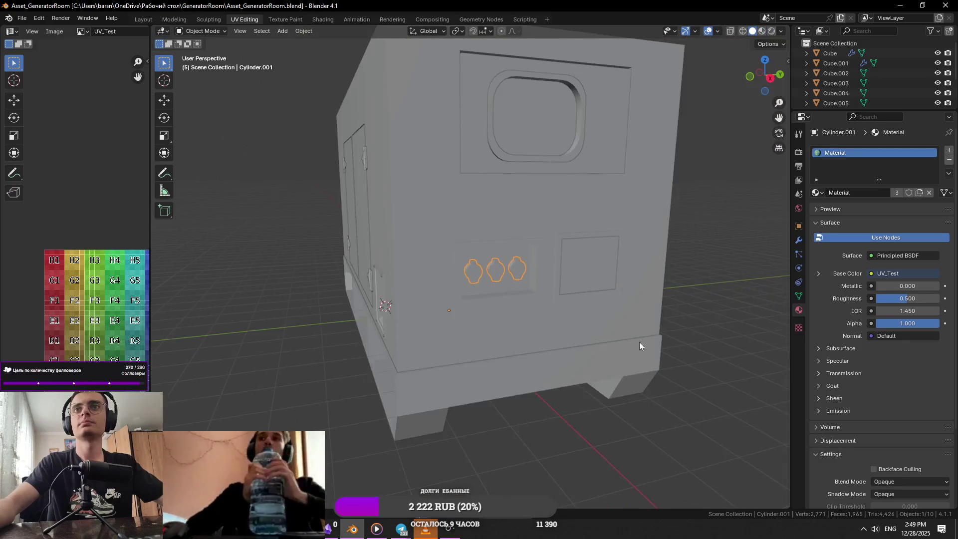
{"action": "left_click", "coordinate": [595, 269]}
{"action": "key", "text": "KP_Decimal"}
{"action": "middle_click_drag", "start_coordinate": [550, 294], "coordinate": [646, 289]}
{"action": "left_click", "coordinate": [645, 290]}
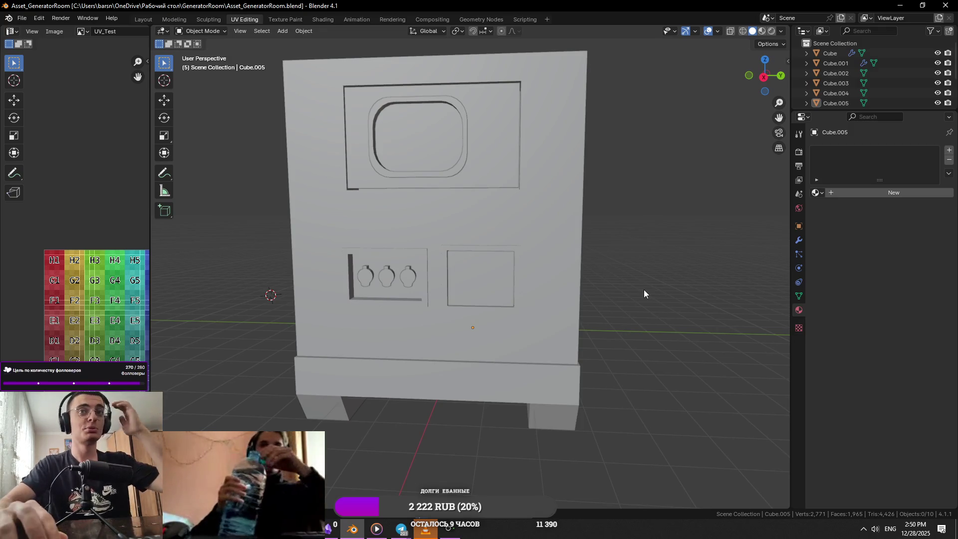
Step: Compare the socket-side panel with the generator reference photo, then orbit to the door side
{"action": "left_click", "coordinate": [507, 296]}
{"action": "left_click", "coordinate": [475, 267]}
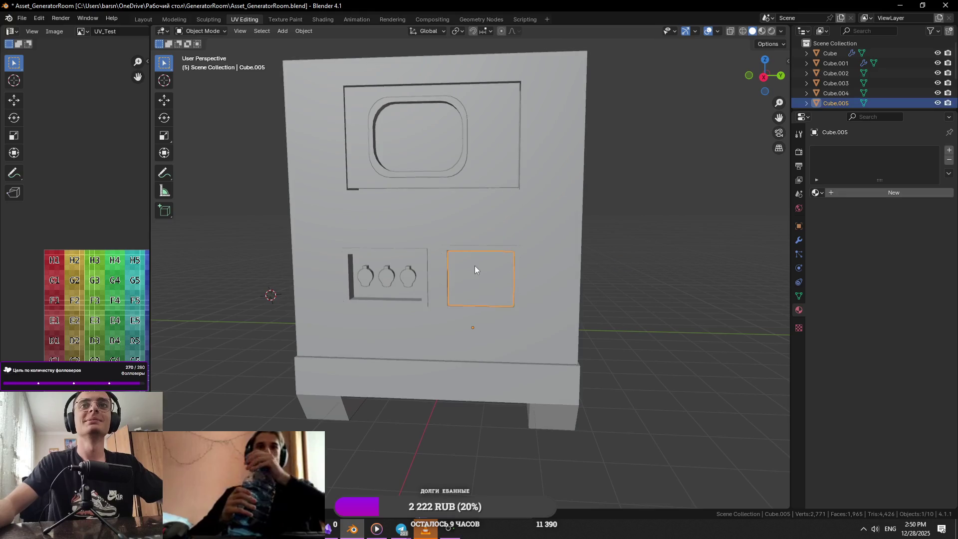
{"action": "key", "text": "alt+Tab"}
{"action": "left_click", "coordinate": [490, 147]}
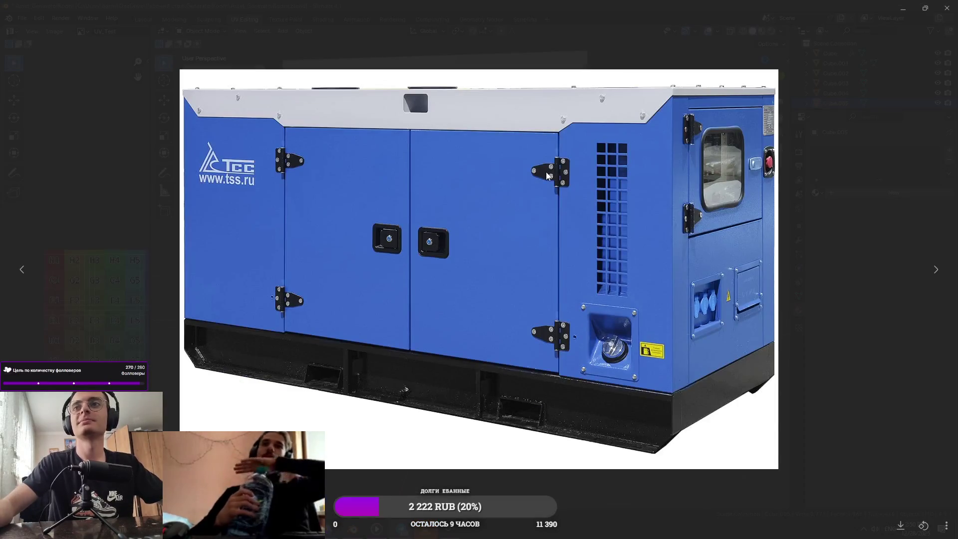
{"action": "key", "text": "alt+Tab"}
{"action": "mouse_move", "coordinate": [547, 184]}
{"action": "middle_mouse_down"}
{"action": "mouse_move", "coordinate": [575, 243]}
{"action": "mouse_move", "coordinate": [522, 253]}
{"action": "middle_mouse_up"}
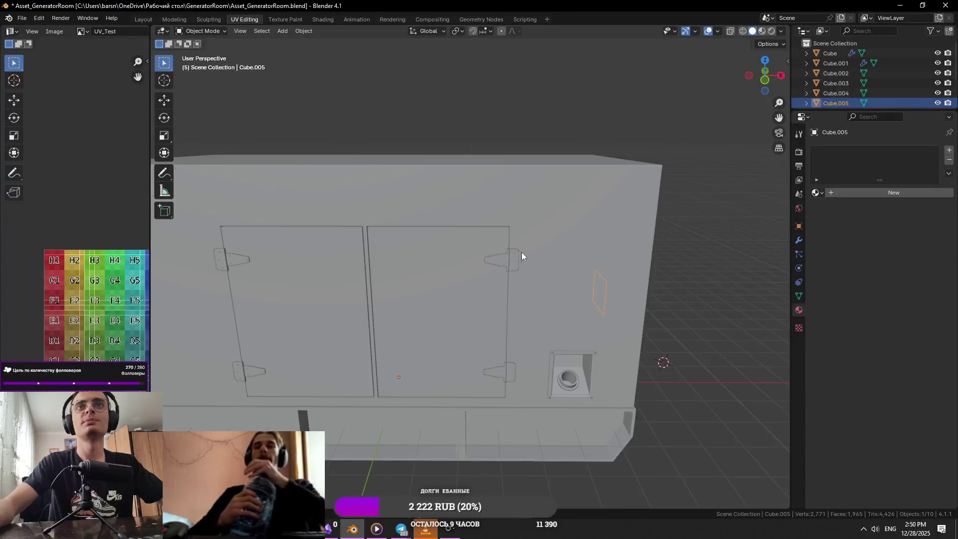
Step: Duplicate the recessed socket pocket frame beside the original
{"action": "left_click", "coordinate": [594, 355]}
{"action": "left_click", "coordinate": [597, 353]}
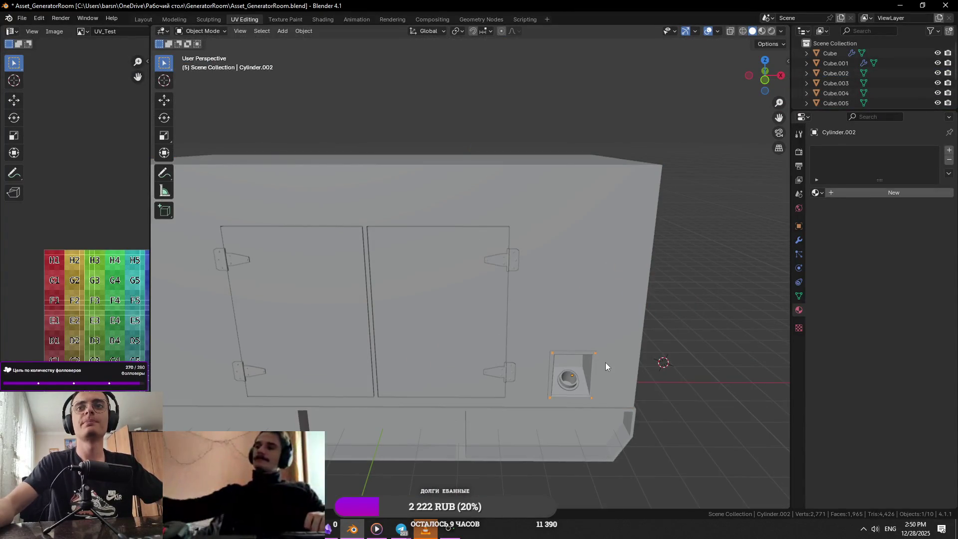
{"action": "key", "text": "KP_Decimal"}
{"action": "scroll", "coordinate": [606, 289], "scroll_direction": "down", "scroll_amount": 3}
{"action": "key", "text": "shift+d"}
{"action": "left_click", "coordinate": [73, 313]}
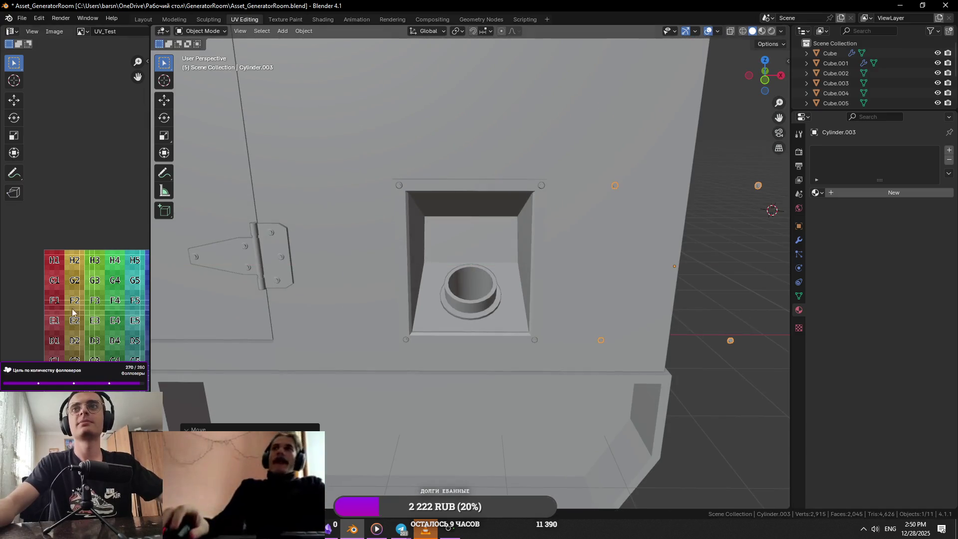
{"action": "scroll", "coordinate": [439, 319], "scroll_direction": "down", "scroll_amount": 5}
Step: In top view, rotate the copy -90 degrees and slide it along X
{"action": "key", "text": "KP_7"}
{"action": "key", "text": "s"}
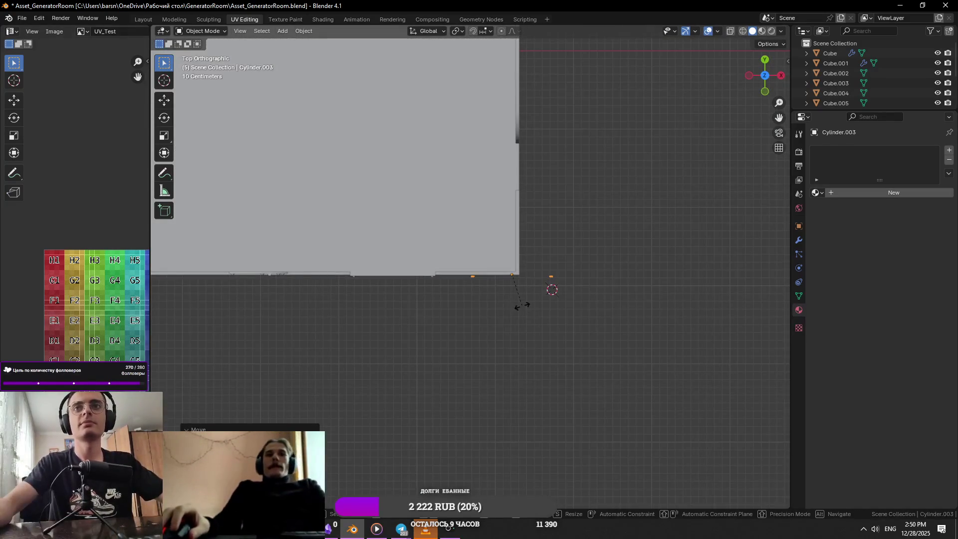
{"action": "key", "text": "r"}
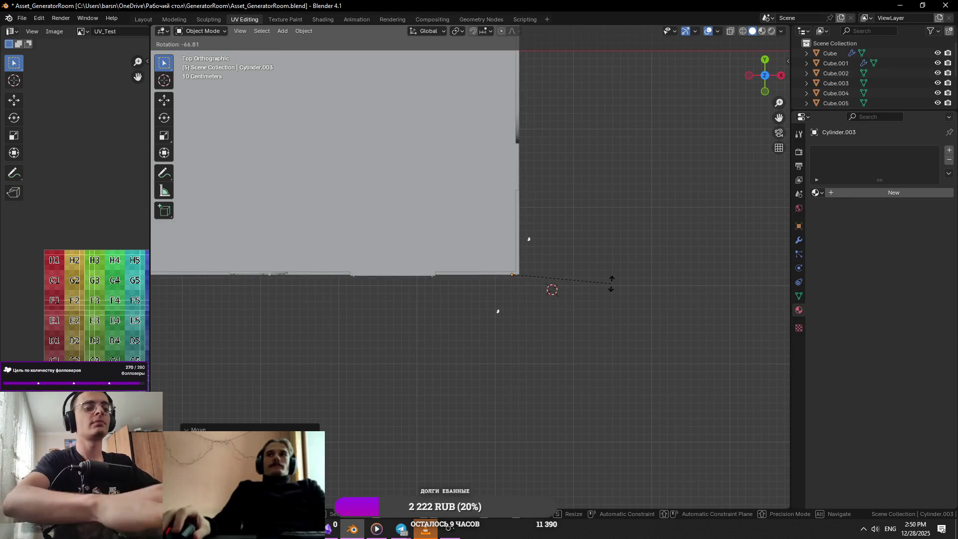
{"action": "key", "text": "Return"}
{"action": "key", "text": "g"}
{"action": "key", "text": "x"}
{"action": "key", "text": "Return"}
{"action": "scroll", "coordinate": [677, 280], "scroll_direction": "down", "scroll_amount": 3}
{"action": "scroll", "coordinate": [678, 279], "scroll_direction": "up", "scroll_amount": 5}
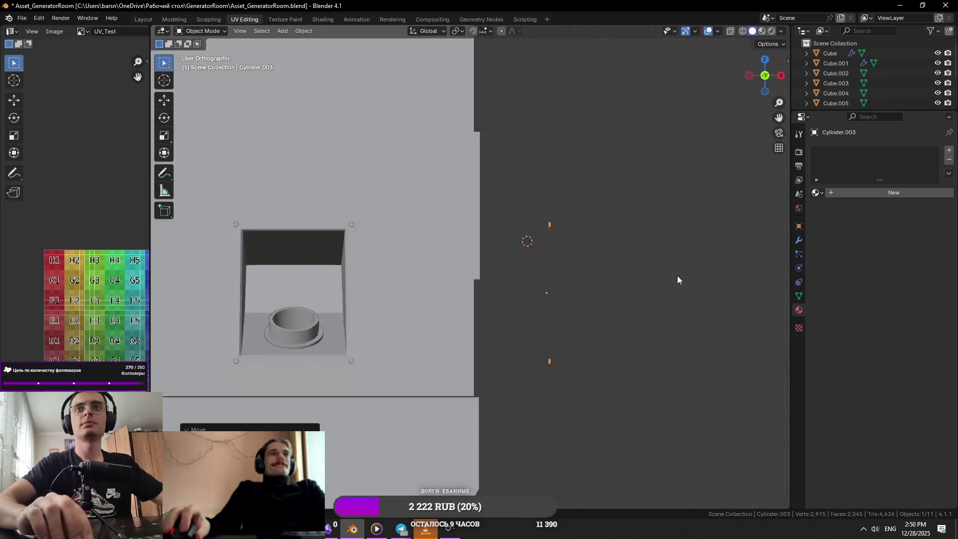
{"action": "mouse_move", "coordinate": [685, 262]}
{"action": "middle_mouse_down"}
{"action": "mouse_move", "coordinate": [419, 264]}
{"action": "mouse_move", "coordinate": [538, 188]}
{"action": "middle_mouse_up"}
{"action": "key", "text": "Tab"}
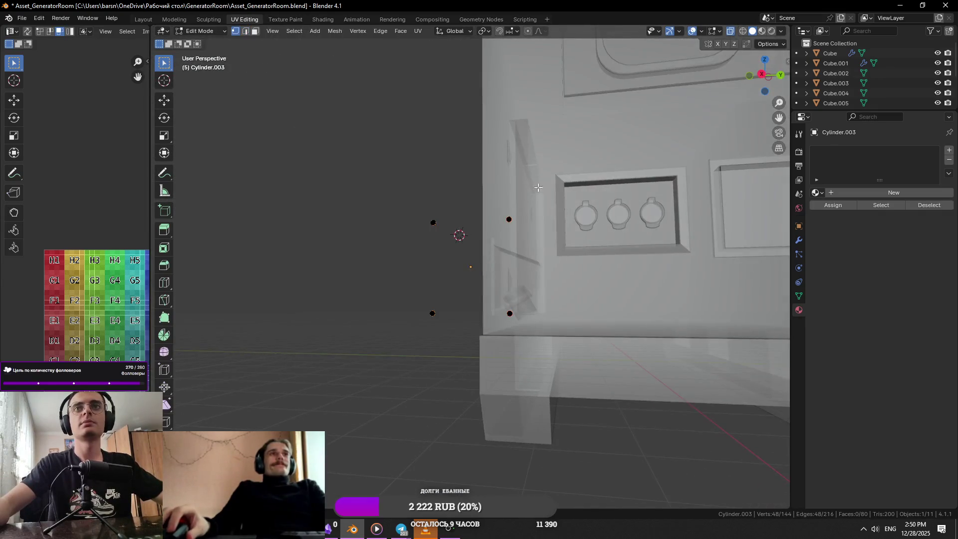
Step: Delete the copied pocket frame geometry, keeping only the small cylinder knob
{"action": "key", "text": "l"}
{"action": "left_click_drag", "start_coordinate": [398, 166], "coordinate": [466, 239], "text": "shift"}
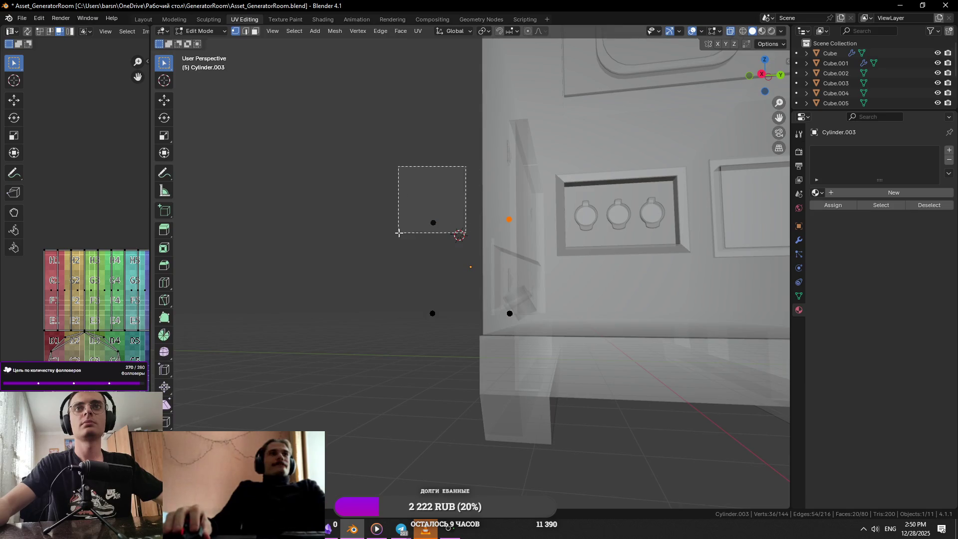
{"action": "left_click_drag", "start_coordinate": [408, 263], "coordinate": [451, 336], "text": "shift"}
{"action": "key", "text": "x"}
{"action": "left_click", "coordinate": [524, 310]}
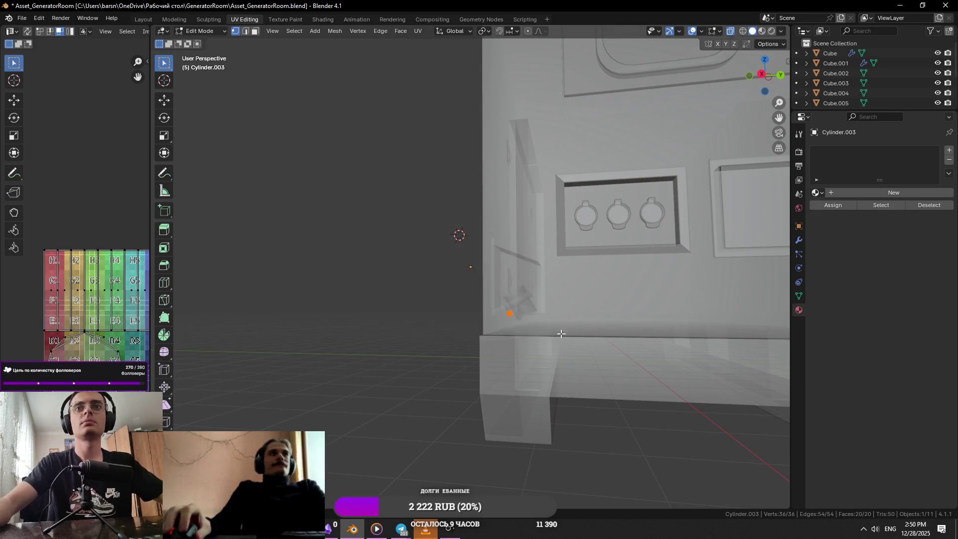
{"action": "key", "text": "alt+z"}
{"action": "key", "text": "Tab"}
Step: Reset the knob's origin to its geometry
{"action": "left_click", "coordinate": [520, 316]}
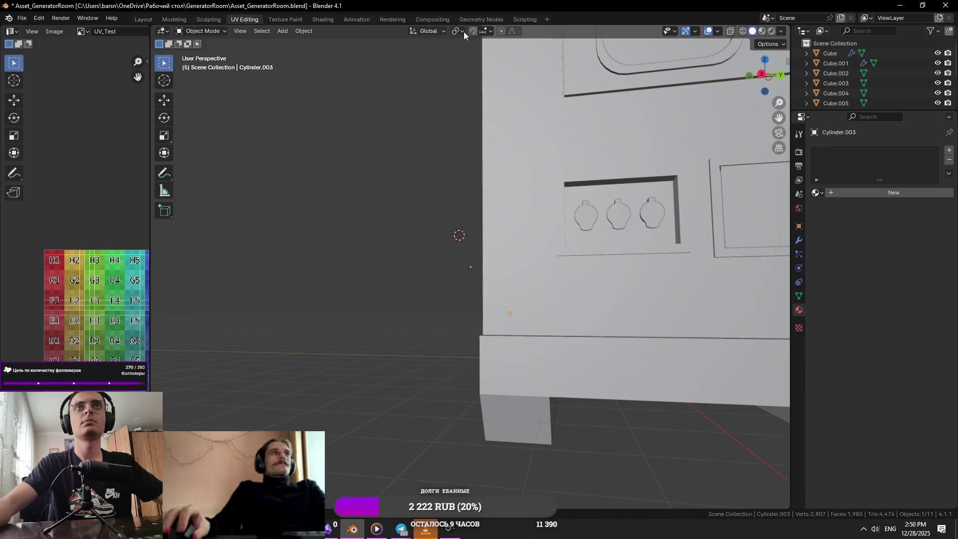
{"action": "left_click", "coordinate": [303, 31]}
{"action": "key", "text": "ctrl+z"}
{"action": "left_click", "coordinate": [303, 31]}
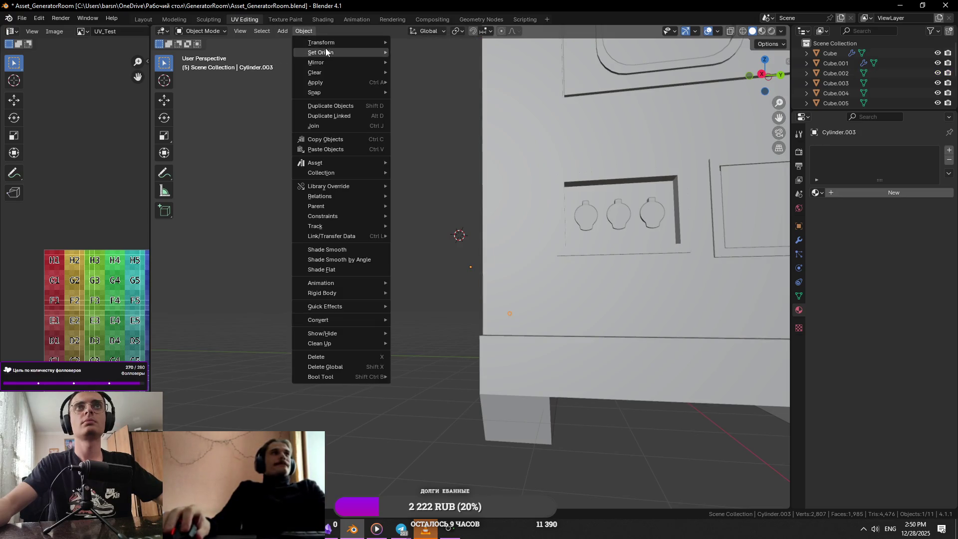
{"action": "mouse_move", "coordinate": [320, 53]}
{"action": "left_click", "coordinate": [440, 65]}
Step: Move the knob along X toward the square wall frame
{"action": "middle_click_drag", "start_coordinate": [489, 110], "coordinate": [549, 255]}
{"action": "key", "text": "g"}
{"action": "key", "text": "x"}
{"action": "key", "text": "x"}
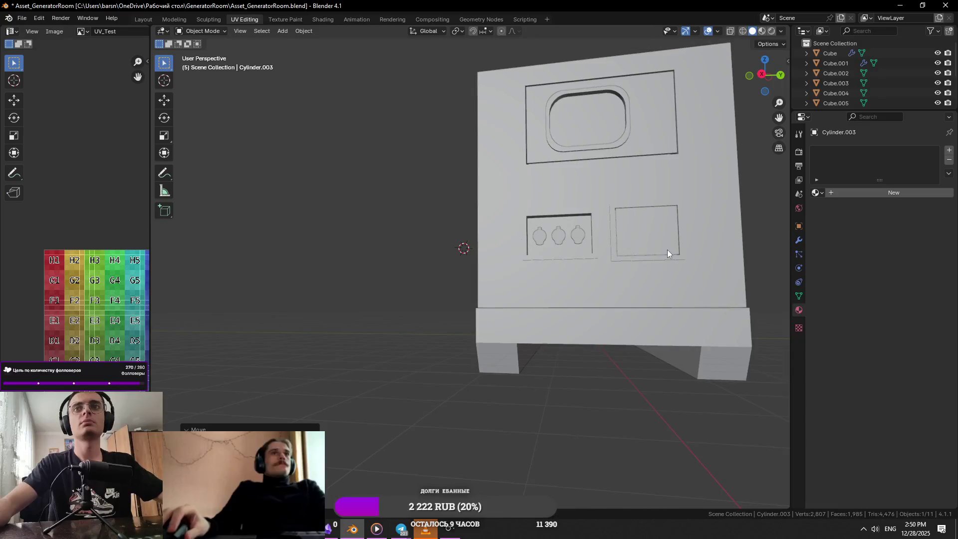
{"action": "key", "text": "x"}
{"action": "middle_click_drag", "start_coordinate": [614, 271], "coordinate": [612, 319], "text": "alt"}
{"action": "left_click", "coordinate": [589, 313]}
{"action": "key", "text": "g"}
{"action": "key", "text": "x"}
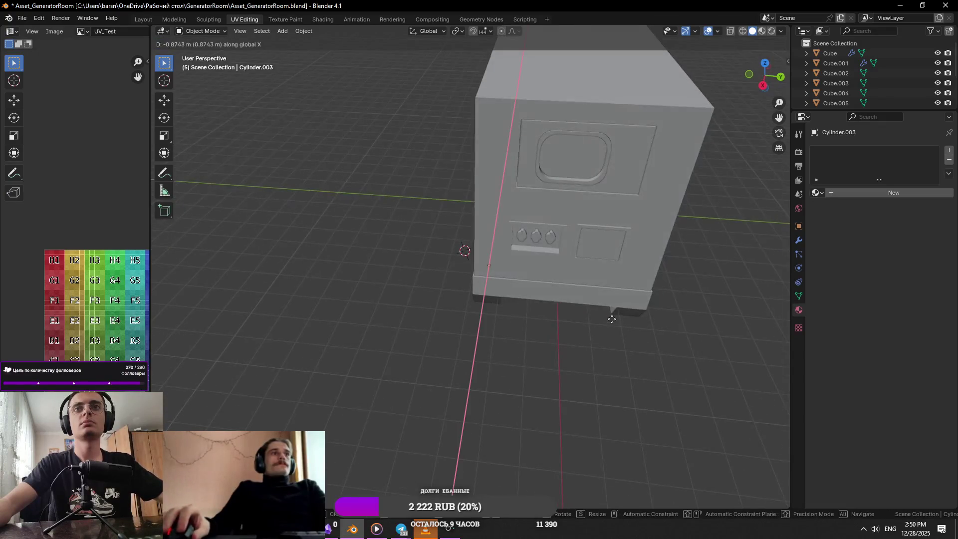
{"action": "left_click", "coordinate": [623, 307]}
Step: Reposition the knob from top view and save the file
{"action": "key", "text": "KP_7"}
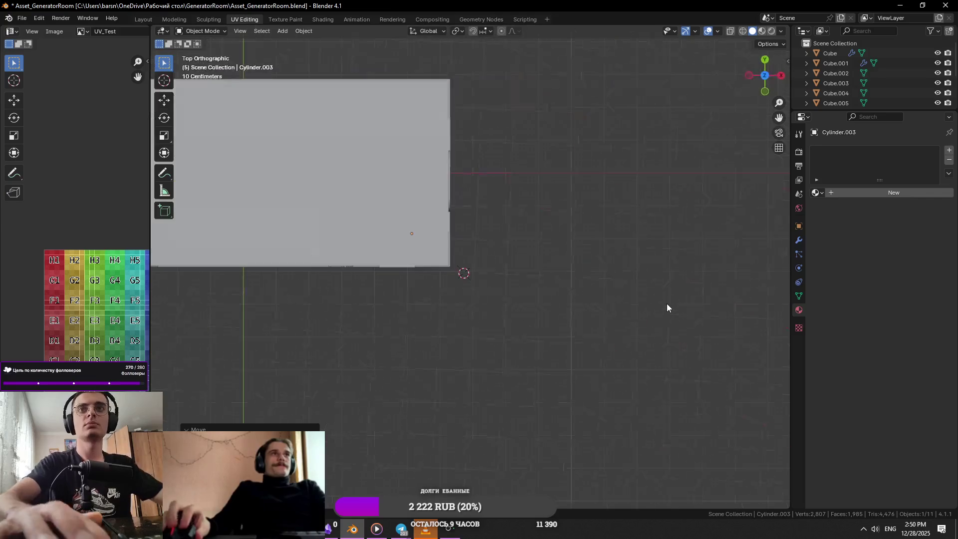
{"action": "key", "text": "g"}
{"action": "left_click", "coordinate": [544, 237]}
{"action": "middle_click_drag", "start_coordinate": [544, 237], "coordinate": [535, 349], "text": "shift"}
{"action": "key", "text": "g"}
{"action": "left_click", "coordinate": [513, 221]}
{"action": "key", "text": "KP_Decimal"}
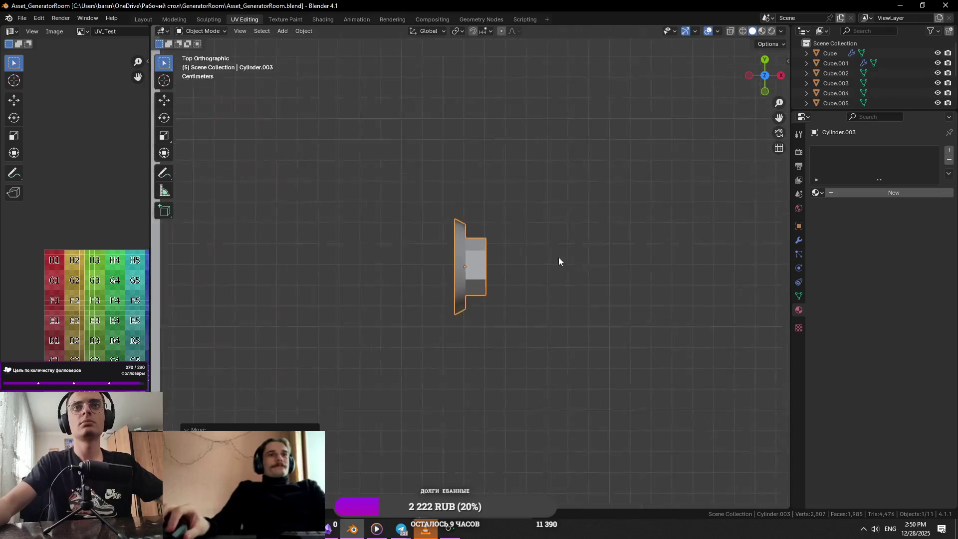
{"action": "middle_click_drag", "start_coordinate": [559, 257], "coordinate": [469, 242]}
{"action": "key", "text": "ctrl+s"}
{"action": "scroll", "coordinate": [470, 243], "scroll_direction": "down", "scroll_amount": 8}
Step: Adjust the knob's height and X position beside the frame
{"action": "key", "text": "g"}
{"action": "key", "text": "z"}
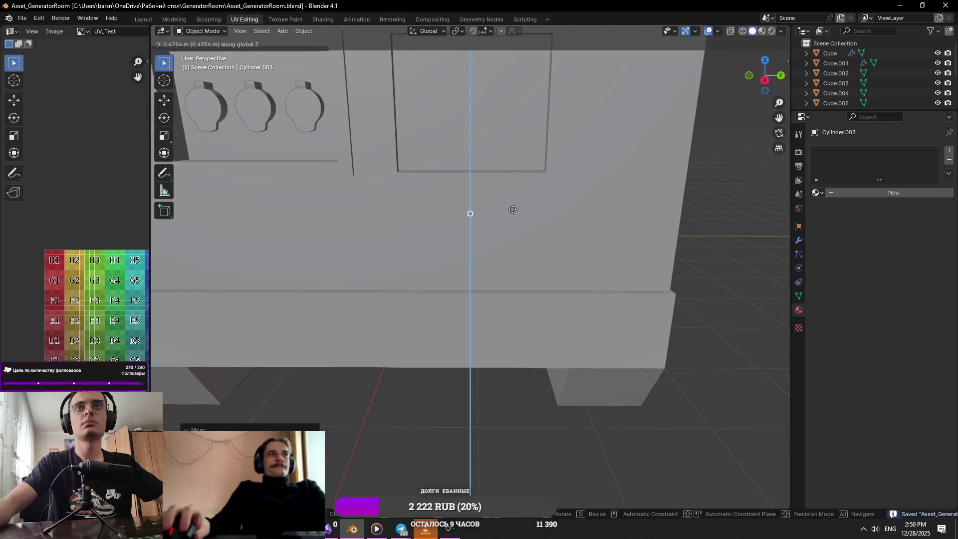
{"action": "left_click", "coordinate": [532, 251]}
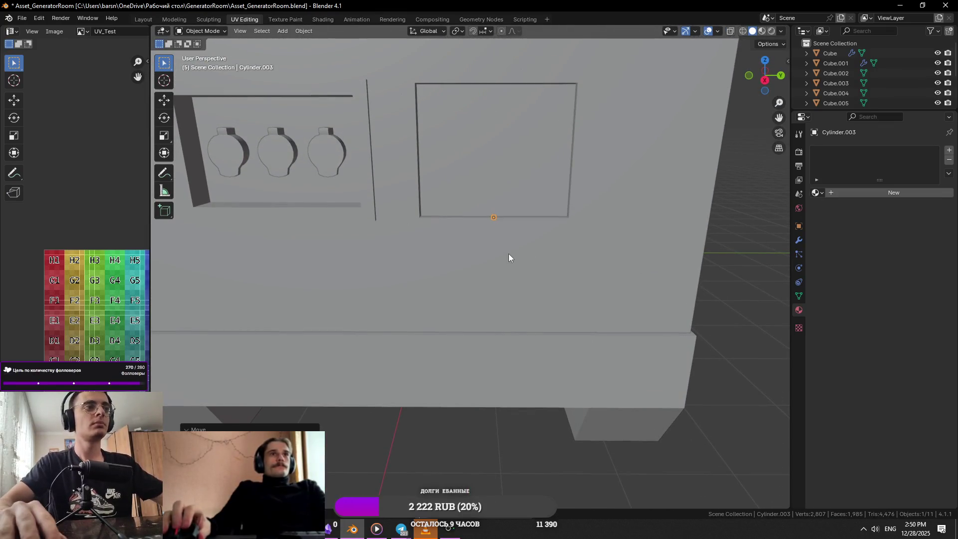
{"action": "key", "text": "KP_Decimal"}
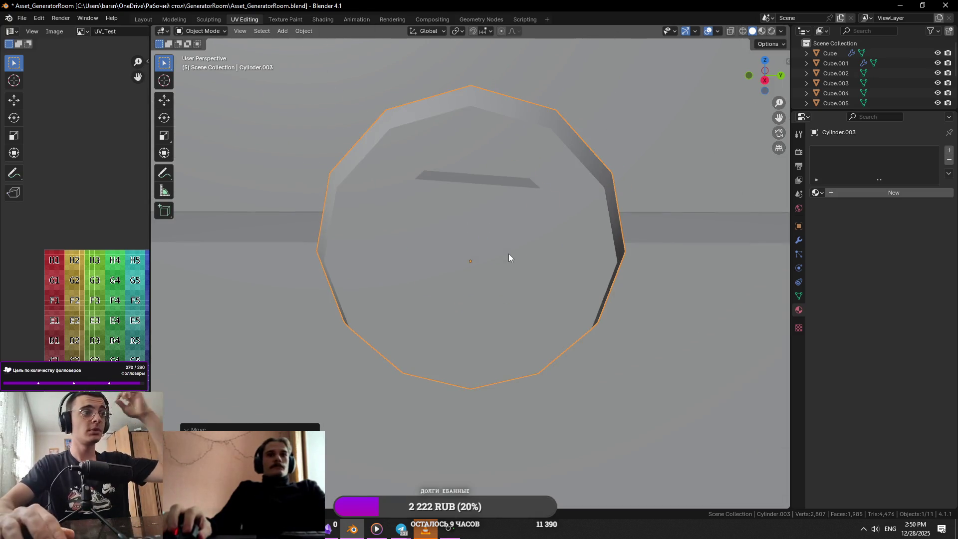
{"action": "scroll", "coordinate": [508, 254], "scroll_direction": "down", "scroll_amount": 6}
{"action": "middle_click_drag", "start_coordinate": [439, 340], "coordinate": [524, 320]}
{"action": "key", "text": "g"}
{"action": "key", "text": "x"}
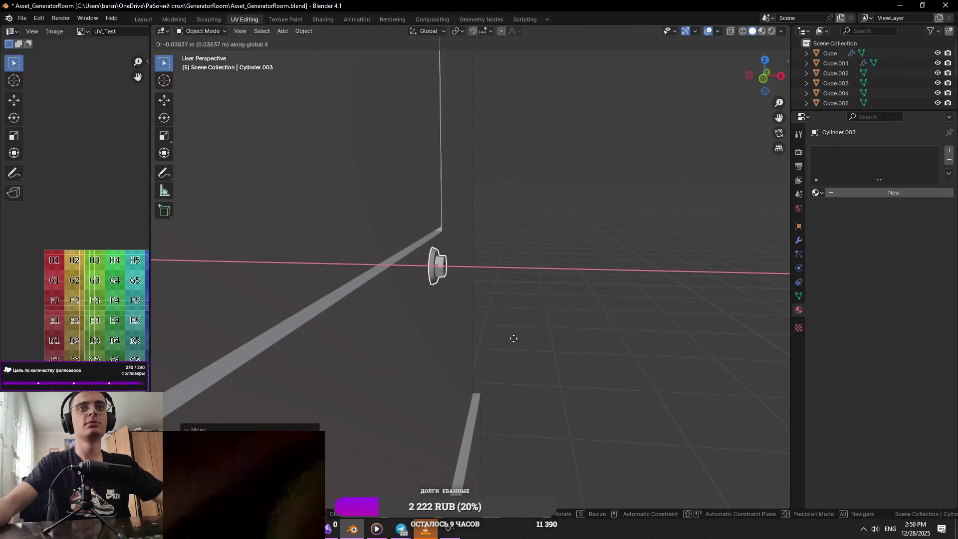
{"action": "key", "text": "z"}
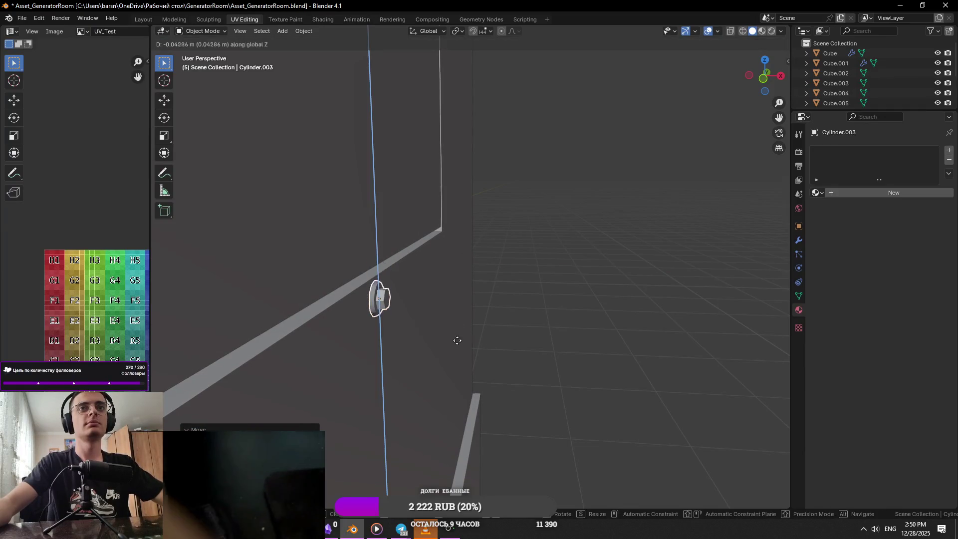
{"action": "left_click", "coordinate": [457, 341]}
Step: Lower the knob further and resize it
{"action": "key", "text": "KP_Decimal"}
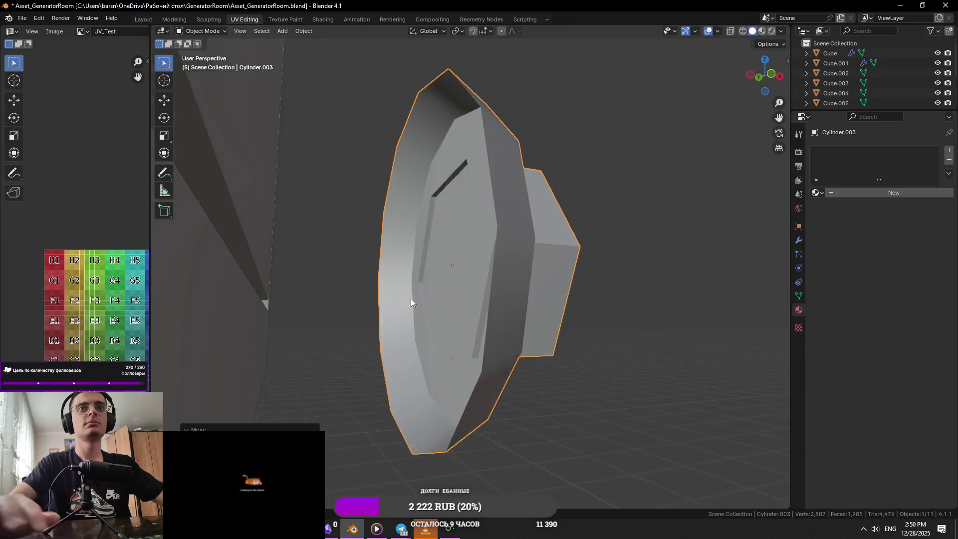
{"action": "scroll", "coordinate": [411, 302], "scroll_direction": "down", "scroll_amount": 3}
{"action": "middle_click_drag", "start_coordinate": [394, 343], "coordinate": [359, 327]}
{"action": "key", "text": "g"}
{"action": "key", "text": "x"}
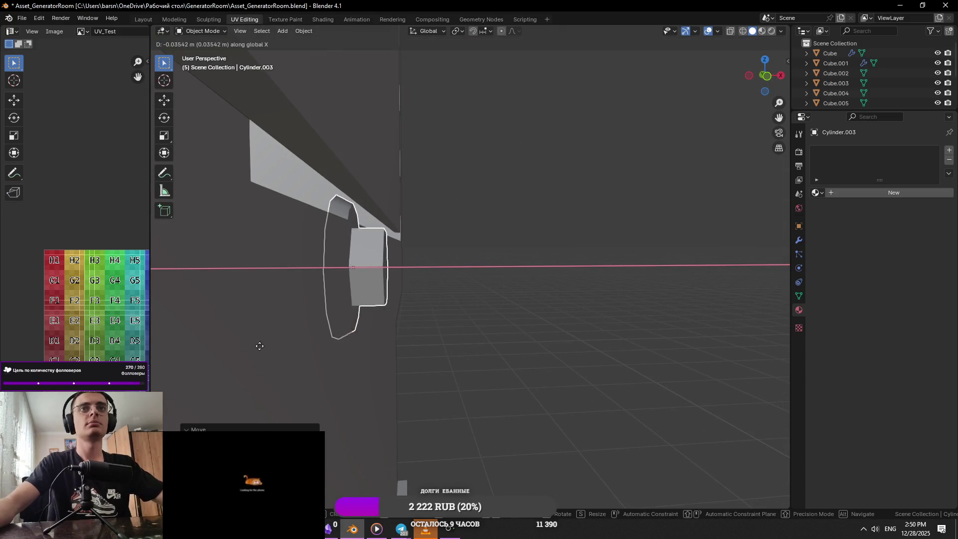
{"action": "key", "text": "z"}
{"action": "left_click", "coordinate": [412, 406]}
{"action": "mouse_move", "coordinate": [412, 406]}
{"action": "middle_mouse_down"}
{"action": "mouse_move", "coordinate": [508, 335]}
{"action": "mouse_move", "coordinate": [495, 369]}
{"action": "middle_mouse_up"}
{"action": "key", "text": "s"}
{"action": "left_click", "coordinate": [619, 374]}
{"action": "mouse_move", "coordinate": [619, 375]}
{"action": "middle_mouse_down"}
{"action": "mouse_move", "coordinate": [610, 346]}
{"action": "mouse_move", "coordinate": [499, 289]}
{"action": "middle_mouse_up"}
{"action": "scroll", "coordinate": [481, 270], "scroll_direction": "up", "scroll_amount": 4}
Step: Set the cylinder stud's height on the wall and save the file
{"action": "key", "text": "g"}
{"action": "key", "text": "z"}
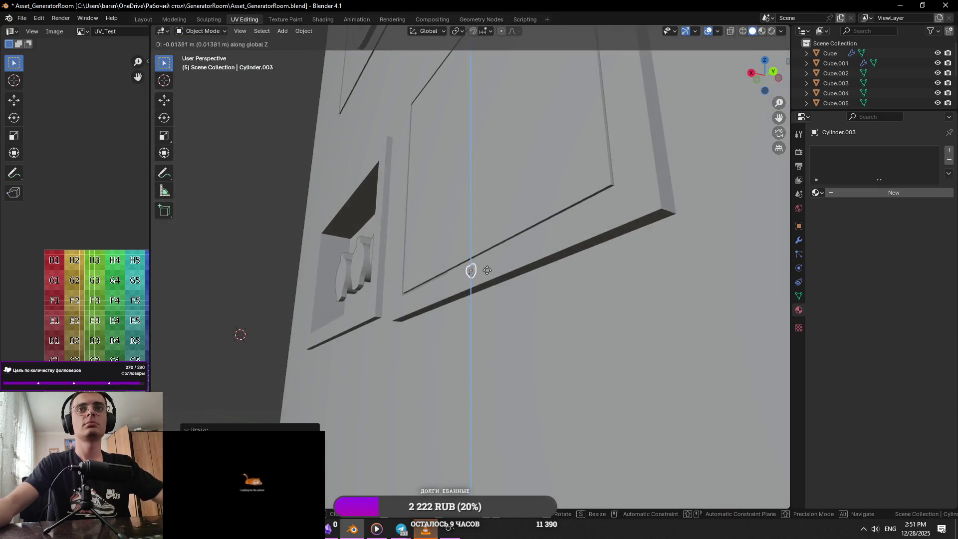
{"action": "left_click", "coordinate": [569, 304]}
{"action": "mouse_move", "coordinate": [569, 303]}
{"action": "middle_mouse_down"}
{"action": "mouse_move", "coordinate": [525, 300]}
{"action": "mouse_move", "coordinate": [567, 337]}
{"action": "mouse_move", "coordinate": [656, 305]}
{"action": "mouse_move", "coordinate": [669, 315]}
{"action": "mouse_move", "coordinate": [550, 280]}
{"action": "mouse_move", "coordinate": [543, 310]}
{"action": "mouse_move", "coordinate": [563, 355]}
{"action": "mouse_move", "coordinate": [580, 342]}
{"action": "mouse_move", "coordinate": [539, 317]}
{"action": "mouse_move", "coordinate": [533, 349]}
{"action": "mouse_move", "coordinate": [545, 363]}
{"action": "mouse_move", "coordinate": [530, 326]}
{"action": "mouse_move", "coordinate": [567, 338]}
{"action": "mouse_move", "coordinate": [590, 297]}
{"action": "mouse_move", "coordinate": [500, 298]}
{"action": "mouse_move", "coordinate": [577, 314]}
{"action": "mouse_move", "coordinate": [568, 361]}
{"action": "middle_mouse_up"}
{"action": "key", "text": "ctrl+s"}
Step: From front view, slide the stud along Y to the frame's lower-right corner
{"action": "key", "text": "KP_1"}
{"action": "key", "text": "g"}
{"action": "key", "text": "x"}
{"action": "key", "text": "y"}
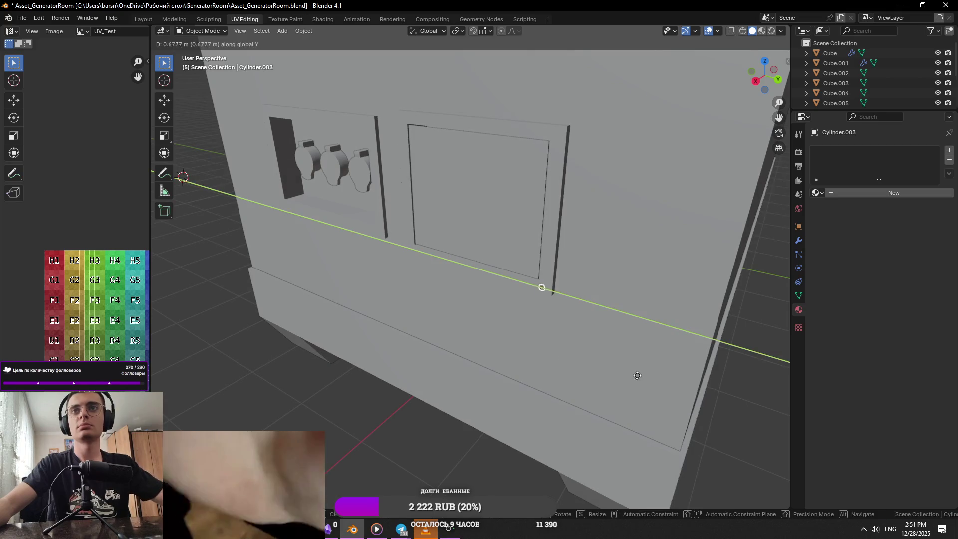
{"action": "left_click", "coordinate": [630, 349]}
{"action": "key", "text": "KP_Decimal"}
{"action": "scroll", "coordinate": [519, 287], "scroll_direction": "down", "scroll_amount": 4}
{"action": "mouse_move", "coordinate": [519, 287]}
{"action": "middle_mouse_down"}
{"action": "mouse_move", "coordinate": [559, 250]}
{"action": "mouse_move", "coordinate": [555, 225]}
{"action": "mouse_move", "coordinate": [562, 284]}
{"action": "mouse_move", "coordinate": [538, 253]}
{"action": "mouse_move", "coordinate": [515, 276]}
{"action": "mouse_move", "coordinate": [561, 282]}
{"action": "mouse_move", "coordinate": [544, 278]}
{"action": "middle_mouse_up"}
{"action": "scroll", "coordinate": [497, 281], "scroll_direction": "down", "scroll_amount": 3}
{"action": "scroll", "coordinate": [498, 281], "scroll_direction": "down", "scroll_amount": 3}
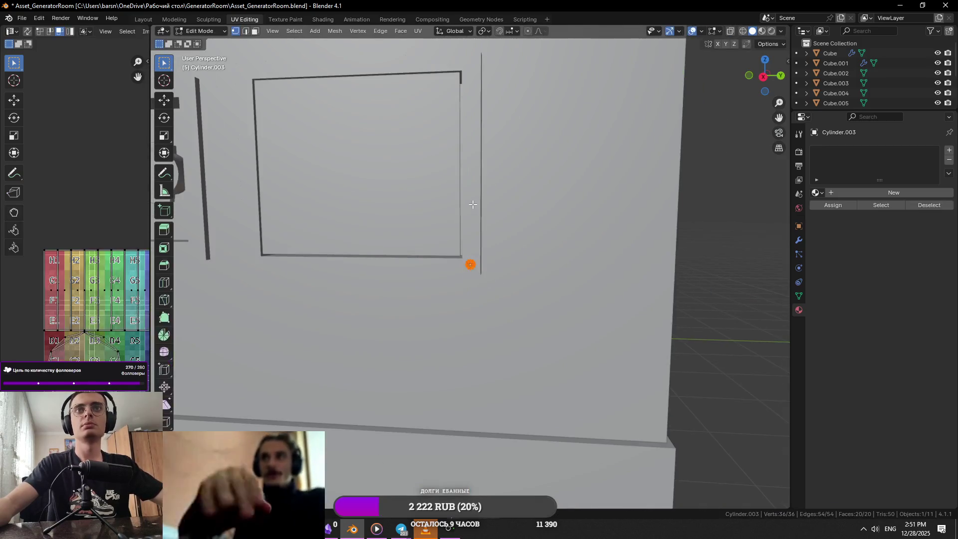
Step: Set the stud's origin to the 3D cursor at the frame centre
{"action": "left_click", "coordinate": [471, 205]}
{"action": "middle_click_drag", "start_coordinate": [471, 204], "coordinate": [493, 245]}
{"action": "key", "text": "Tab"}
{"action": "key", "text": "ctrl+z"}
{"action": "key", "text": "ctrl+z"}
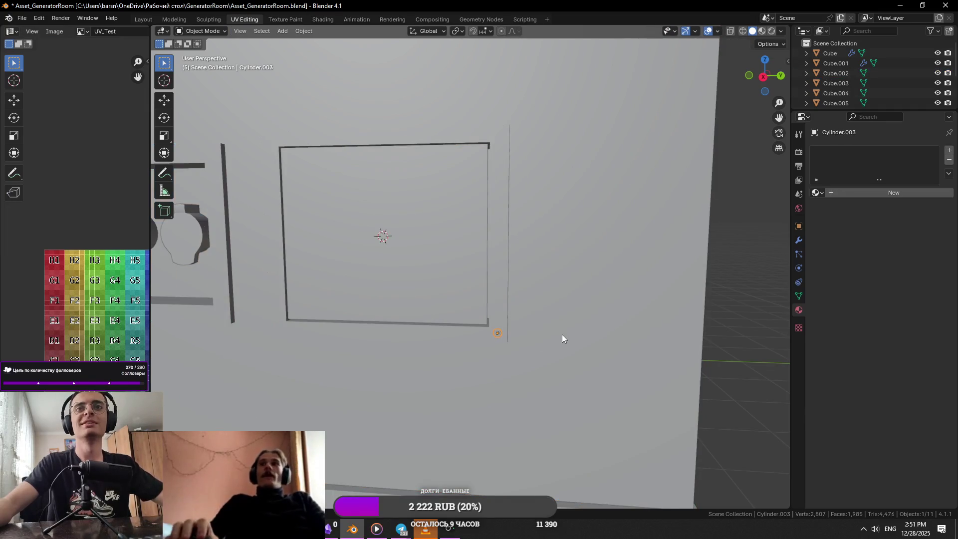
{"action": "left_click", "coordinate": [304, 31]}
{"action": "mouse_move", "coordinate": [324, 53]}
{"action": "left_click", "coordinate": [453, 75]}
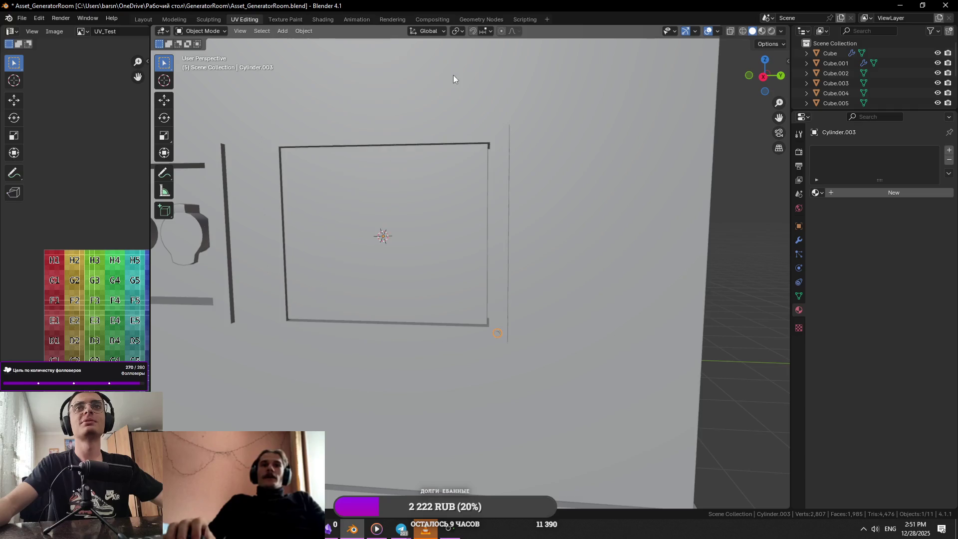
Step: Give the stud a new material and a Mirror modifier on X and Y
{"action": "double_click", "coordinate": [857, 189]}
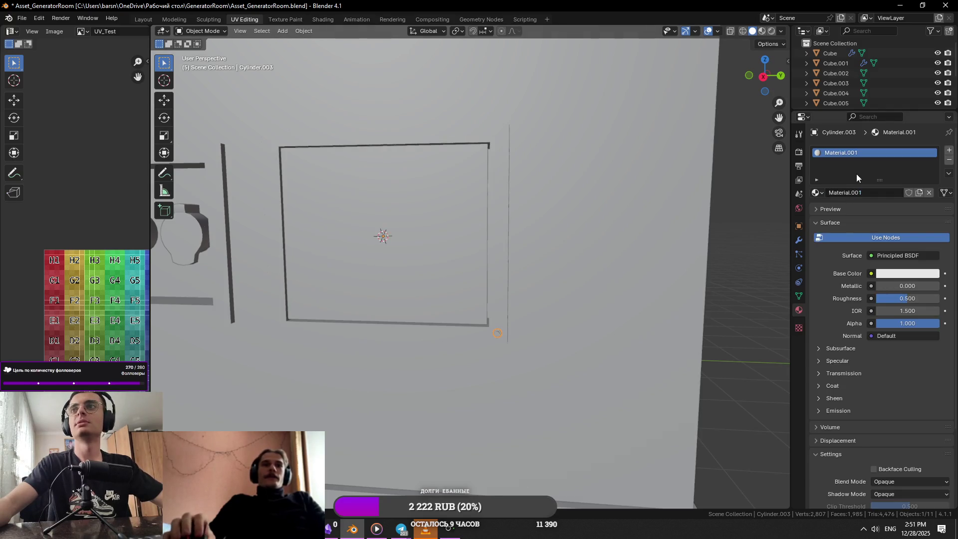
{"action": "left_click", "coordinate": [799, 240]}
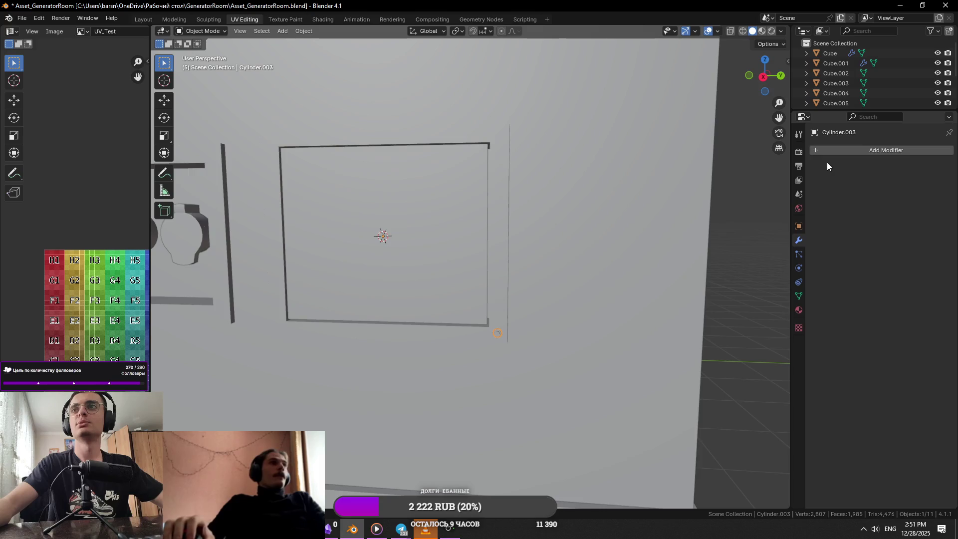
{"action": "left_click", "coordinate": [834, 150]}
{"action": "mouse_move", "coordinate": [836, 156]}
{"action": "left_click", "coordinate": [798, 185]}
{"action": "left_click", "coordinate": [907, 184]}
{"action": "mouse_move", "coordinate": [599, 200]}
{"action": "middle_mouse_down"}
{"action": "mouse_move", "coordinate": [480, 214]}
{"action": "mouse_move", "coordinate": [503, 238]}
{"action": "middle_mouse_up"}
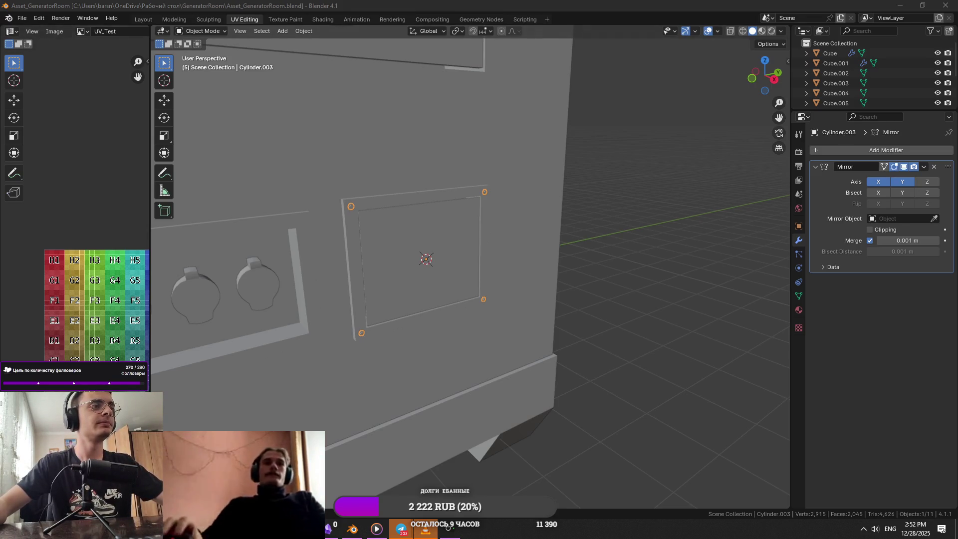
{"action": "middle_click_drag", "start_coordinate": [424, 261], "coordinate": [428, 264]}
Step: Select the corner studs and check the generator reference photo
{"action": "left_click", "coordinate": [495, 184]}
{"action": "left_click", "coordinate": [486, 194]}
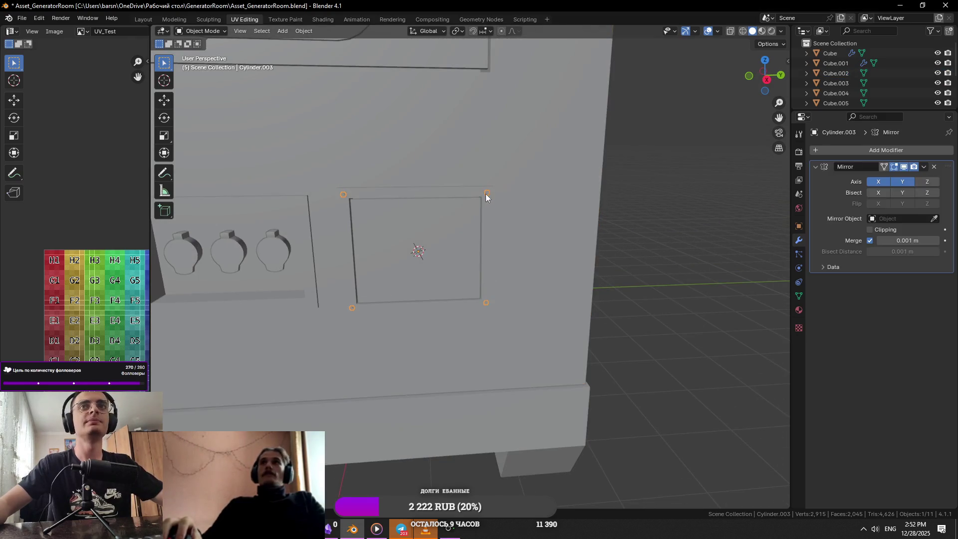
{"action": "key", "text": "KP_Decimal"}
{"action": "key", "text": "alt+Tab"}
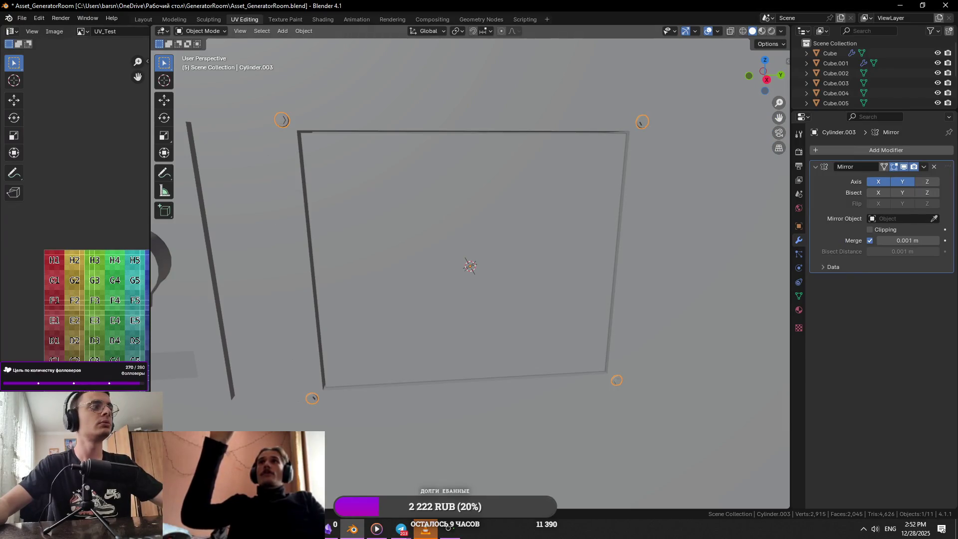
{"action": "key", "text": "alt+Tab"}
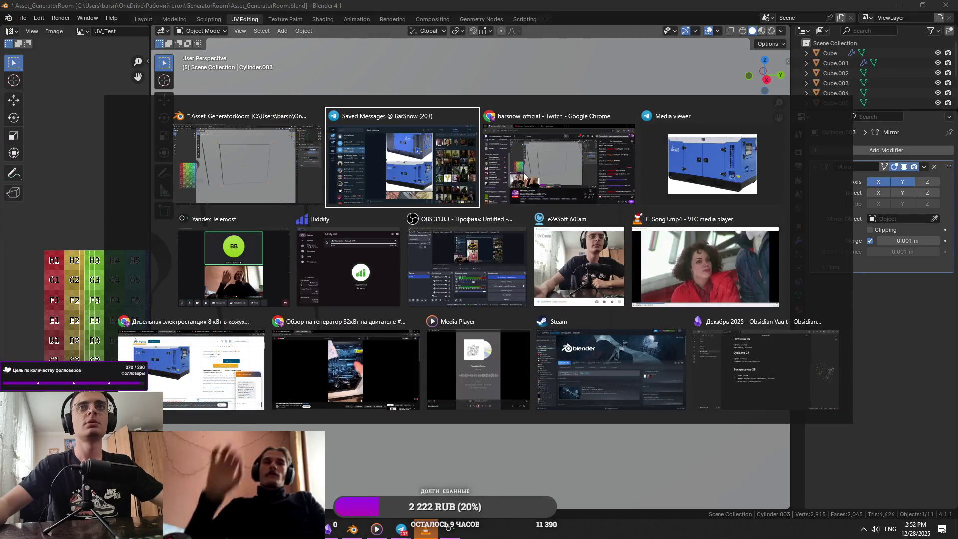
{"action": "key", "text": "Tab"}
{"action": "key", "text": "Tab"}
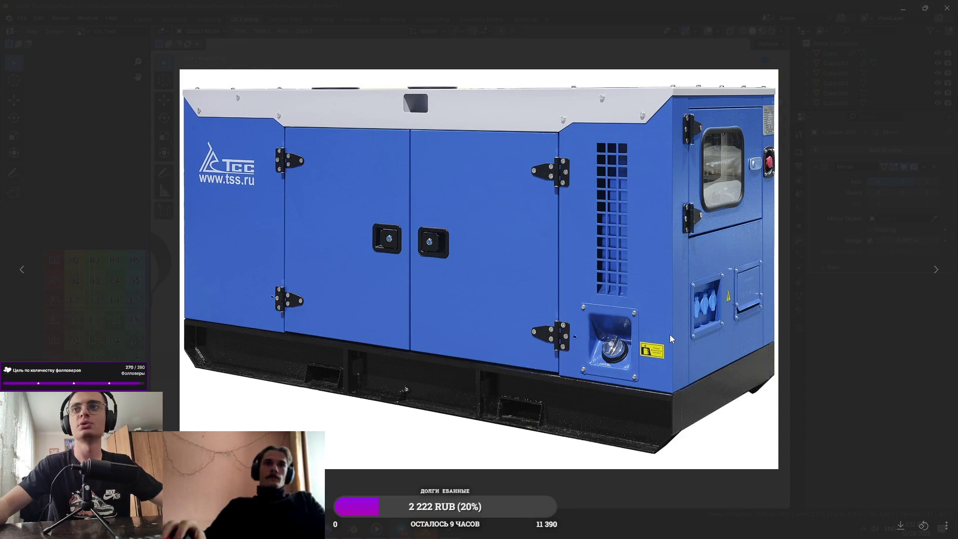
{"action": "key", "text": "alt+Tab"}
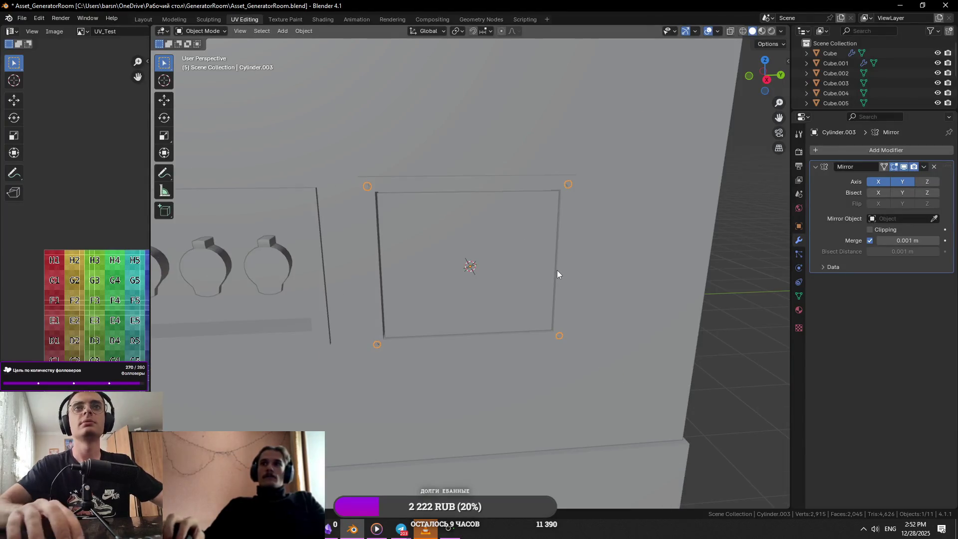
Step: Duplicate the four-stud set and shift it -1.497 m toward the socket panel
{"action": "scroll", "coordinate": [547, 264], "scroll_direction": "up", "scroll_amount": 1}
{"action": "scroll", "coordinate": [548, 265], "scroll_direction": "down", "scroll_amount": 5}
{"action": "key", "text": "shift+d"}
{"action": "key", "text": "x"}
{"action": "left_click", "coordinate": [546, 297]}
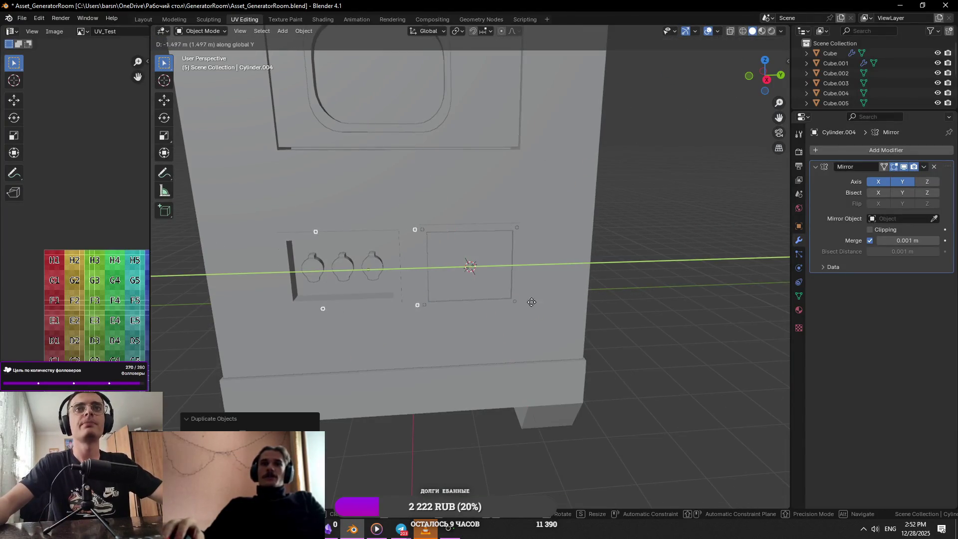
Step: In Cylinder.004's Edit Mode, make a first move of the studs from a right-side orthographic view
{"action": "key", "text": "Tab"}
{"action": "key", "text": "alt+z"}
{"action": "key", "text": "KP_1"}
{"action": "key", "text": "KP_3"}
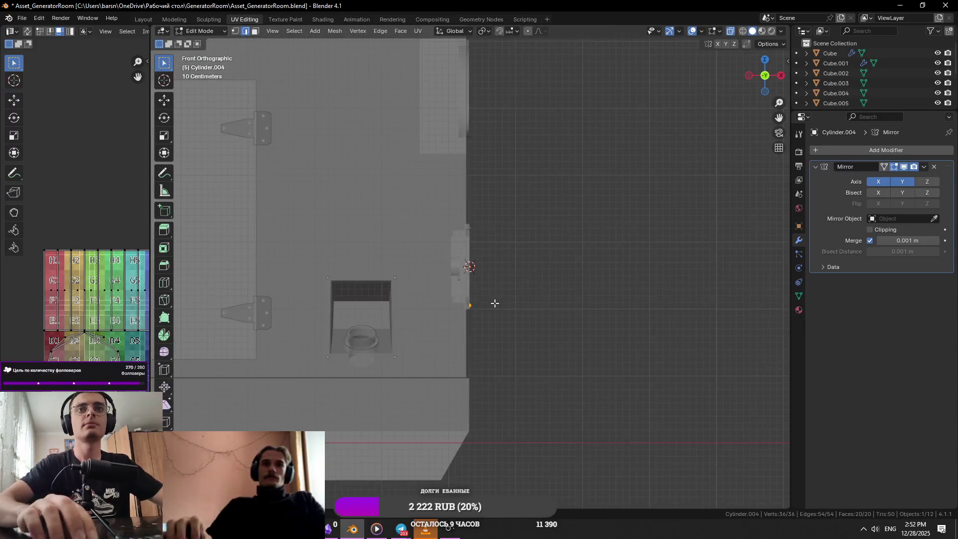
{"action": "scroll", "coordinate": [492, 302], "scroll_direction": "up", "scroll_amount": 5}
{"action": "key", "text": "alt+z"}
{"action": "key", "text": "g"}
{"action": "left_click", "coordinate": [526, 359]}
{"action": "mouse_move", "coordinate": [525, 359]}
{"action": "middle_mouse_down"}
{"action": "mouse_move", "coordinate": [611, 288]}
{"action": "mouse_move", "coordinate": [627, 298]}
{"action": "mouse_move", "coordinate": [561, 315]}
{"action": "middle_mouse_up"}
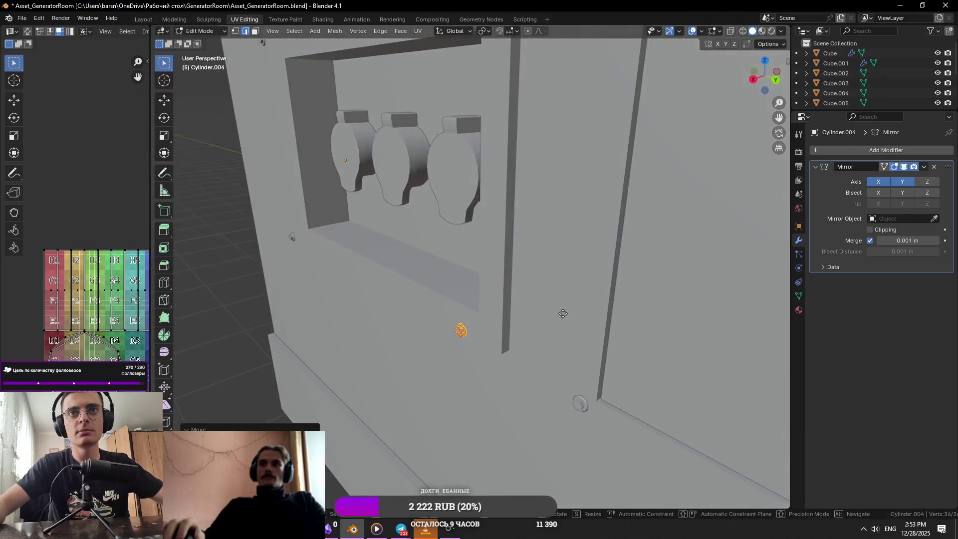
Step: Slide the studs along Y toward the three-socket panel's corners
{"action": "key", "text": "g"}
{"action": "key", "text": "z"}
{"action": "key", "text": "x"}
{"action": "key", "text": "y"}
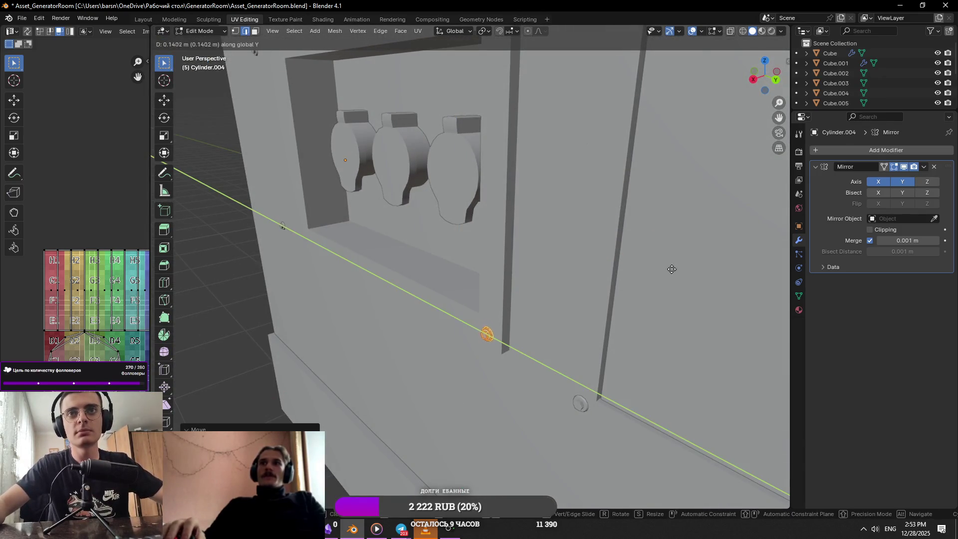
{"action": "left_click", "coordinate": [665, 264]}
{"action": "key", "text": "KP_Decimal"}
{"action": "scroll", "coordinate": [584, 199], "scroll_direction": "down", "scroll_amount": 3}
{"action": "mouse_move", "coordinate": [583, 200]}
{"action": "middle_mouse_down"}
{"action": "mouse_move", "coordinate": [549, 242]}
{"action": "mouse_move", "coordinate": [541, 208]}
{"action": "mouse_move", "coordinate": [542, 259]}
{"action": "mouse_move", "coordinate": [574, 325]}
{"action": "mouse_move", "coordinate": [552, 248]}
{"action": "mouse_move", "coordinate": [484, 286]}
{"action": "middle_mouse_up"}
Step: Raise the studs along Z and refine their Y position at the panel corners
{"action": "key", "text": "g"}
{"action": "key", "text": "z"}
{"action": "left_click", "coordinate": [544, 211]}
{"action": "key", "text": "g"}
{"action": "key", "text": "x"}
{"action": "key", "text": "y"}
{"action": "left_click", "coordinate": [549, 321]}
{"action": "key", "text": "Tab"}
Step: Save the file, then reopen the duplicated studs' mesh in see-through mode
{"action": "scroll", "coordinate": [521, 234], "scroll_direction": "down", "scroll_amount": 3}
{"action": "scroll", "coordinate": [521, 233], "scroll_direction": "down", "scroll_amount": 5}
{"action": "key", "text": "ctrl+s"}
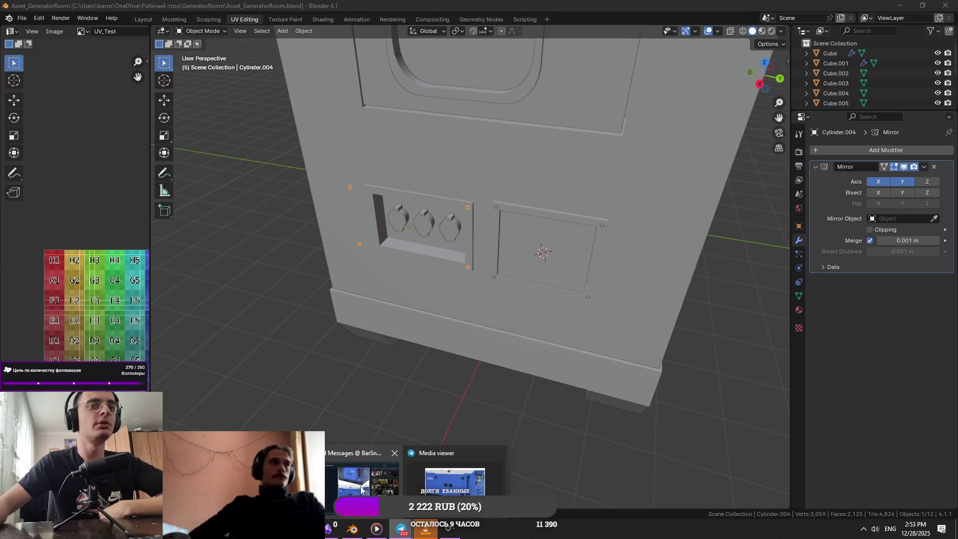
{"action": "middle_click_drag", "start_coordinate": [454, 270], "coordinate": [586, 203]}
{"action": "scroll", "coordinate": [495, 246], "scroll_direction": "up", "scroll_amount": 3}
{"action": "scroll", "coordinate": [495, 245], "scroll_direction": "down", "scroll_amount": 3}
{"action": "scroll", "coordinate": [586, 203], "scroll_direction": "up", "scroll_amount": 4}
{"action": "key", "text": "Tab"}
{"action": "key", "text": "alt+z"}
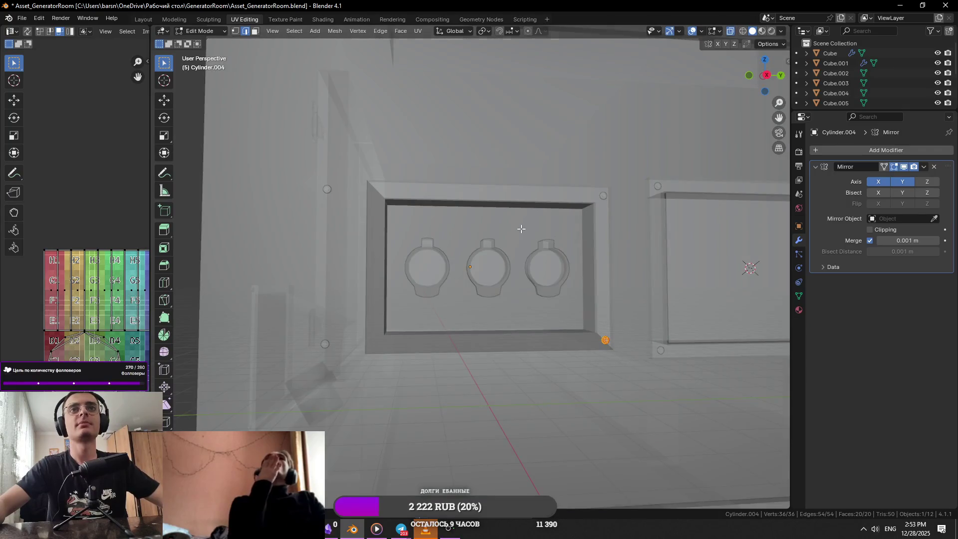
{"action": "key", "text": "Tab"}
{"action": "left_click", "coordinate": [505, 189]}
{"action": "key", "text": "Tab"}
{"action": "key", "text": "3"}
{"action": "left_click", "coordinate": [503, 193]}
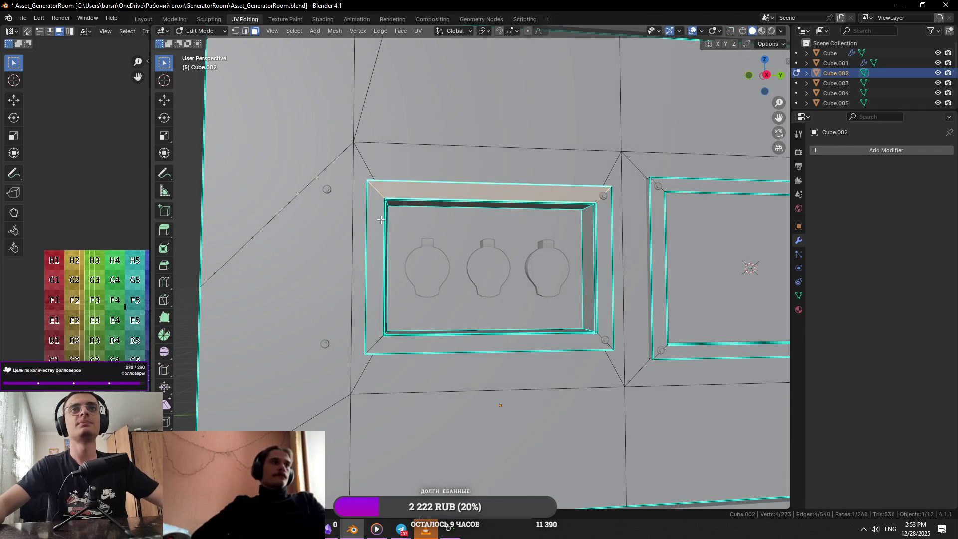
{"action": "key", "text": "Tab"}
{"action": "left_click", "coordinate": [607, 341]}
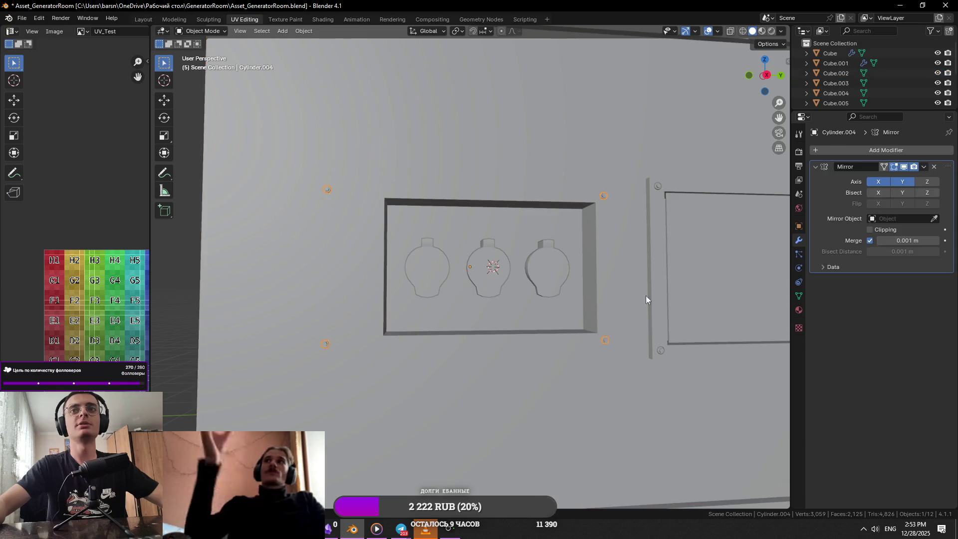
{"action": "middle_click_drag", "start_coordinate": [646, 299], "coordinate": [629, 329], "text": "shift"}
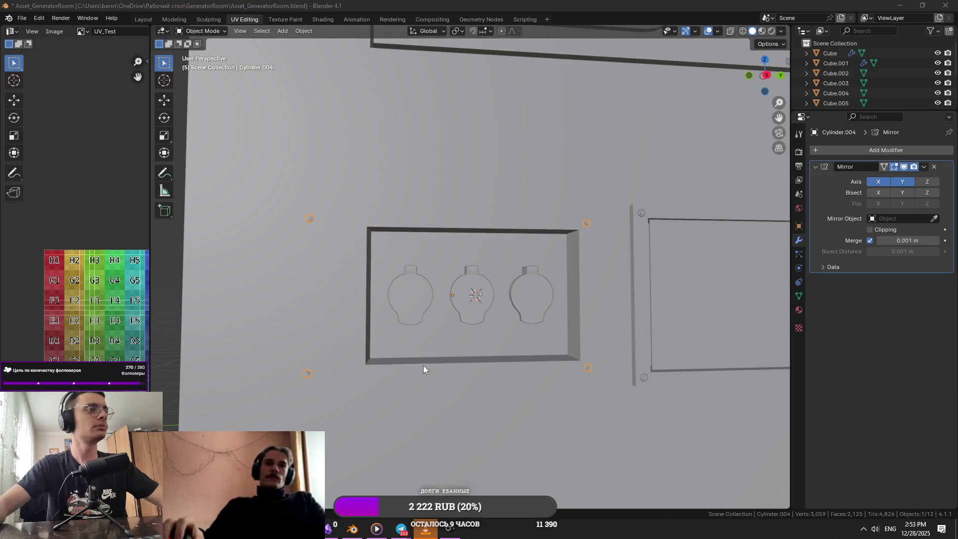
{"action": "middle_click_drag", "start_coordinate": [424, 366], "coordinate": [392, 385]}
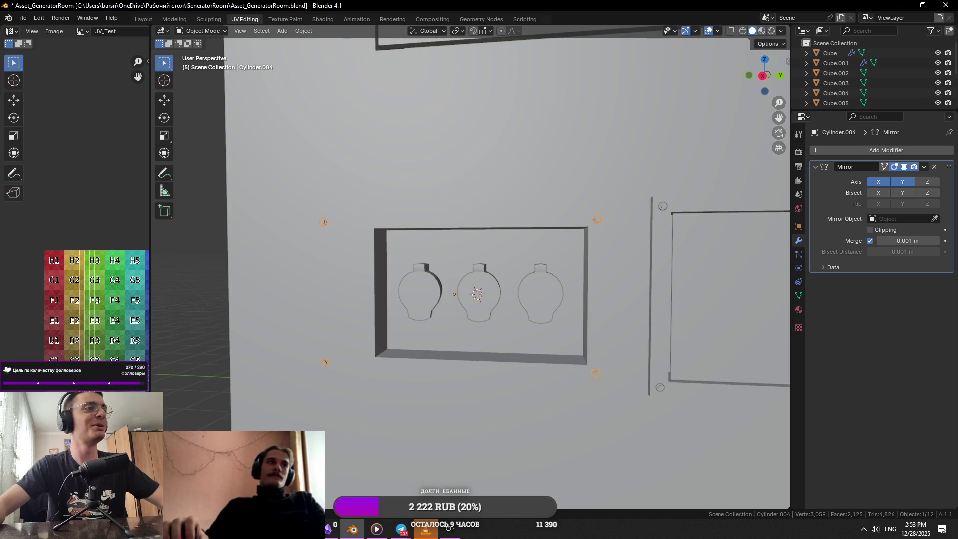
{"action": "middle_click_drag", "start_coordinate": [479, 330], "coordinate": [513, 335]}
{"action": "key", "text": "Tab"}
{"action": "key", "text": "Tab"}
{"action": "left_click", "coordinate": [514, 225]}
{"action": "key", "text": "Tab"}
{"action": "key", "text": "Tab"}
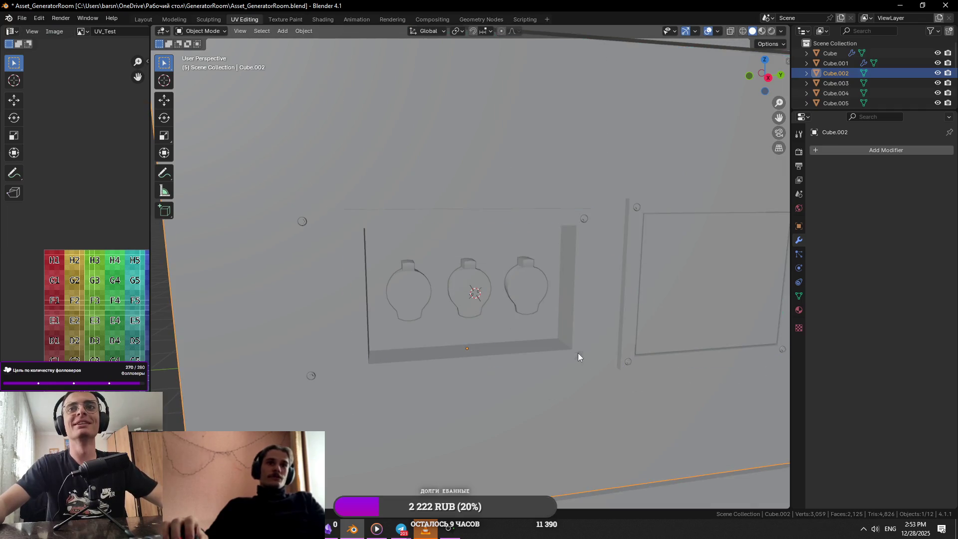
{"action": "left_click", "coordinate": [512, 313]}
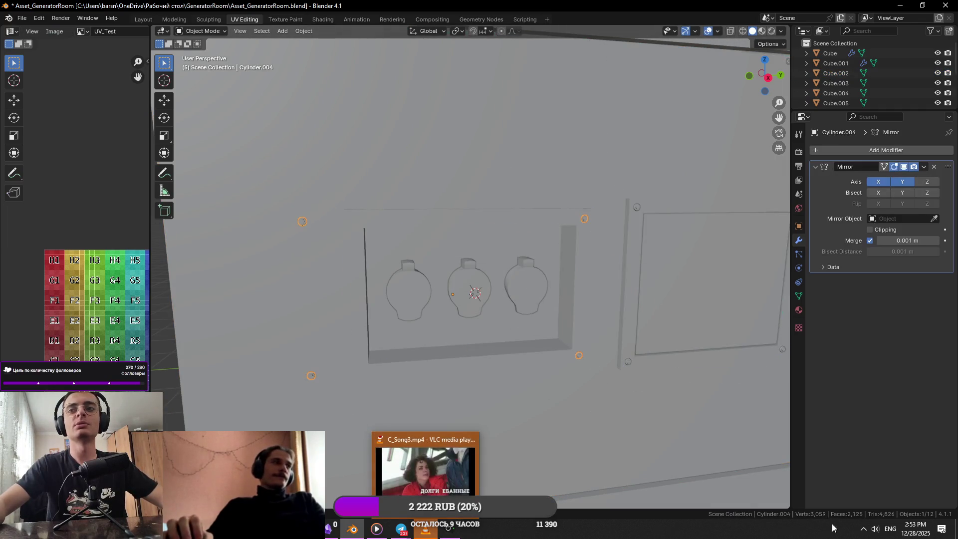
{"action": "left_click", "coordinate": [876, 528]}
{"action": "left_click_drag", "start_coordinate": [877, 506], "coordinate": [888, 506]}
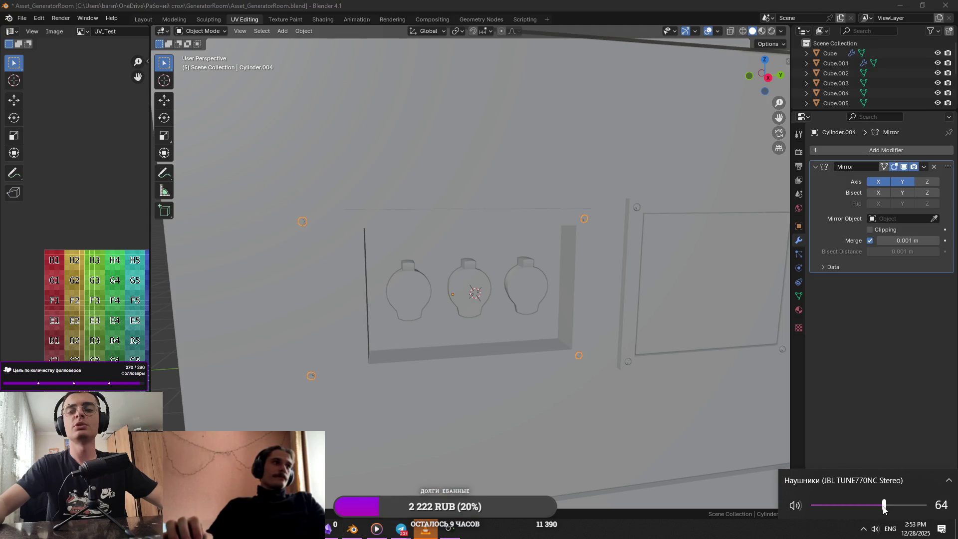
{"action": "mouse_move", "coordinate": [431, 420]}
{"action": "middle_mouse_down"}
{"action": "mouse_move", "coordinate": [483, 347]}
{"action": "mouse_move", "coordinate": [464, 366]}
{"action": "middle_mouse_up"}
{"action": "left_click", "coordinate": [467, 355]}
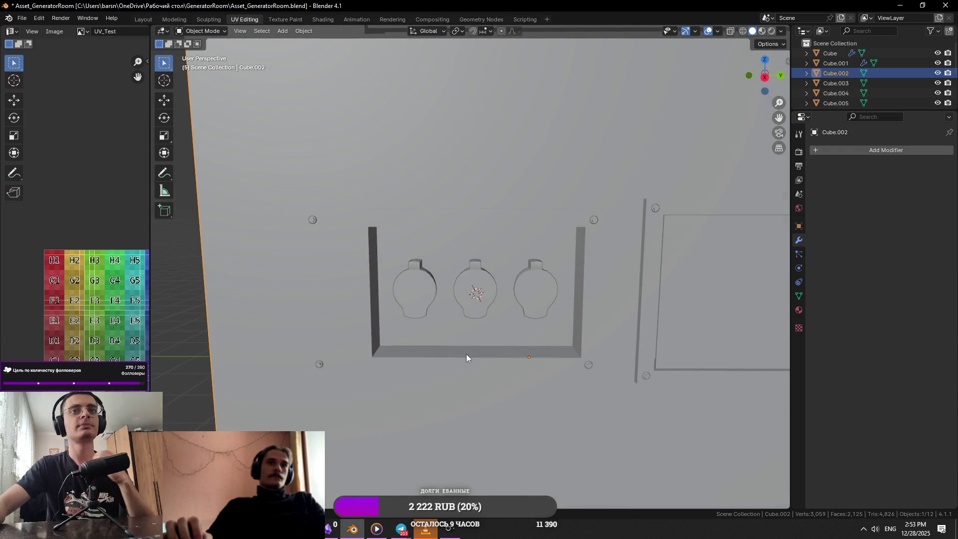
{"action": "key", "text": "Tab"}
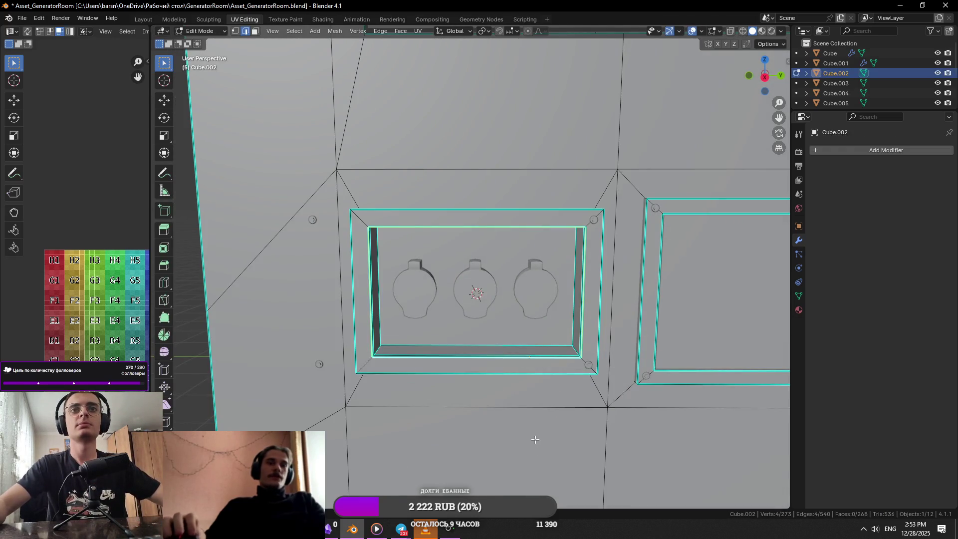
{"action": "key", "text": "Tab"}
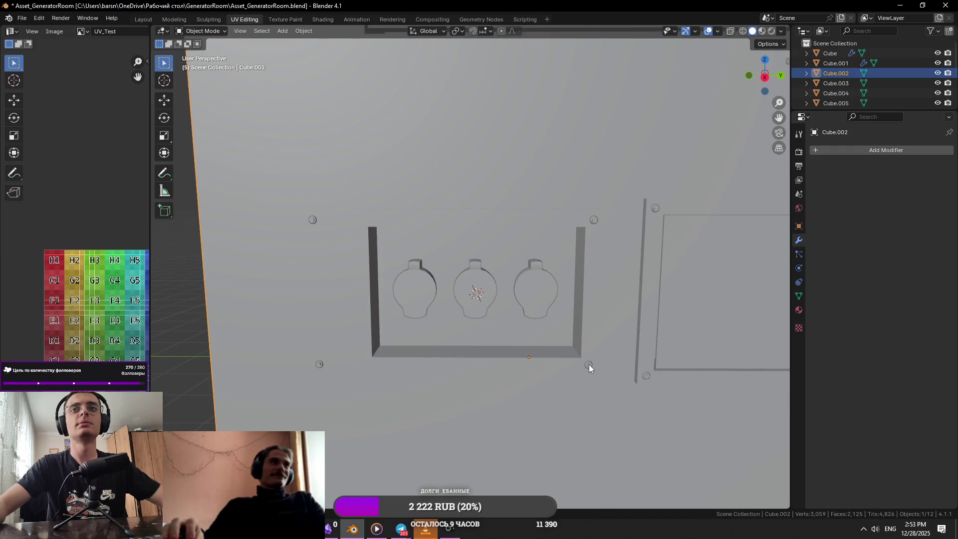
Step: Set the corner studs' origin to the 3D cursor
{"action": "left_click", "coordinate": [589, 365]}
{"action": "left_click", "coordinate": [309, 31]}
{"action": "mouse_move", "coordinate": [359, 52]}
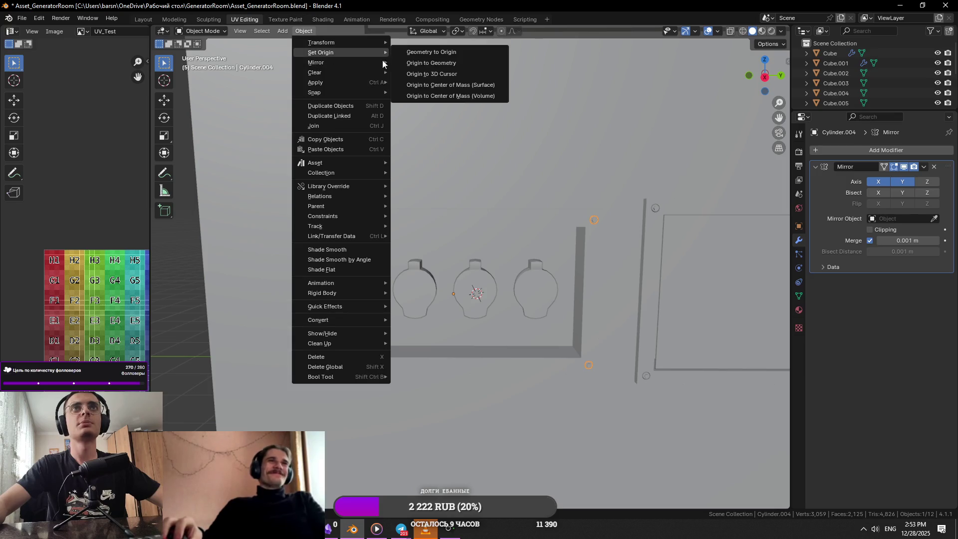
{"action": "left_click", "coordinate": [441, 75]}
Step: In Edit Mode, select the socket panel's screws on the wall
{"action": "mouse_move", "coordinate": [564, 349]}
{"action": "middle_mouse_down"}
{"action": "mouse_move", "coordinate": [343, 223]}
{"action": "mouse_move", "coordinate": [357, 315]}
{"action": "mouse_move", "coordinate": [505, 250]}
{"action": "mouse_move", "coordinate": [447, 251]}
{"action": "mouse_move", "coordinate": [398, 270]}
{"action": "mouse_move", "coordinate": [548, 323]}
{"action": "middle_mouse_up"}
{"action": "key", "text": "Tab"}
{"action": "key", "text": "Tab"}
{"action": "mouse_move", "coordinate": [587, 294]}
{"action": "middle_mouse_down"}
{"action": "mouse_move", "coordinate": [578, 229]}
{"action": "mouse_move", "coordinate": [557, 208]}
{"action": "middle_mouse_up"}
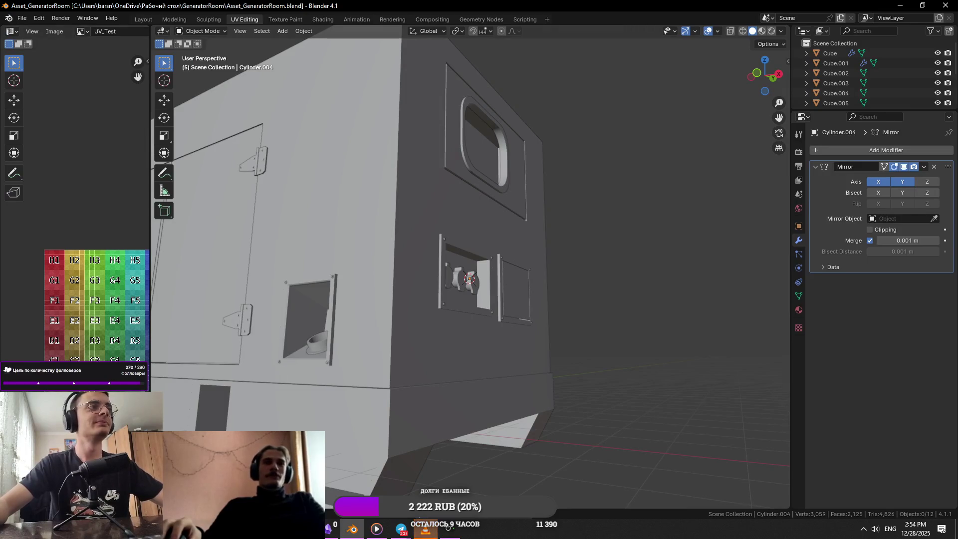
{"action": "scroll", "coordinate": [531, 264], "scroll_direction": "up", "scroll_amount": 8}
{"action": "mouse_move", "coordinate": [519, 267]}
{"action": "middle_mouse_down"}
{"action": "mouse_move", "coordinate": [495, 280]}
{"action": "mouse_move", "coordinate": [576, 229]}
{"action": "middle_mouse_up"}
{"action": "left_click", "coordinate": [569, 218]}
Step: Bring the Telegram chat window in front of Blender
{"action": "scroll", "coordinate": [565, 224], "scroll_direction": "down", "scroll_amount": 3}
{"action": "middle_click_drag", "start_coordinate": [457, 226], "coordinate": [507, 265]}
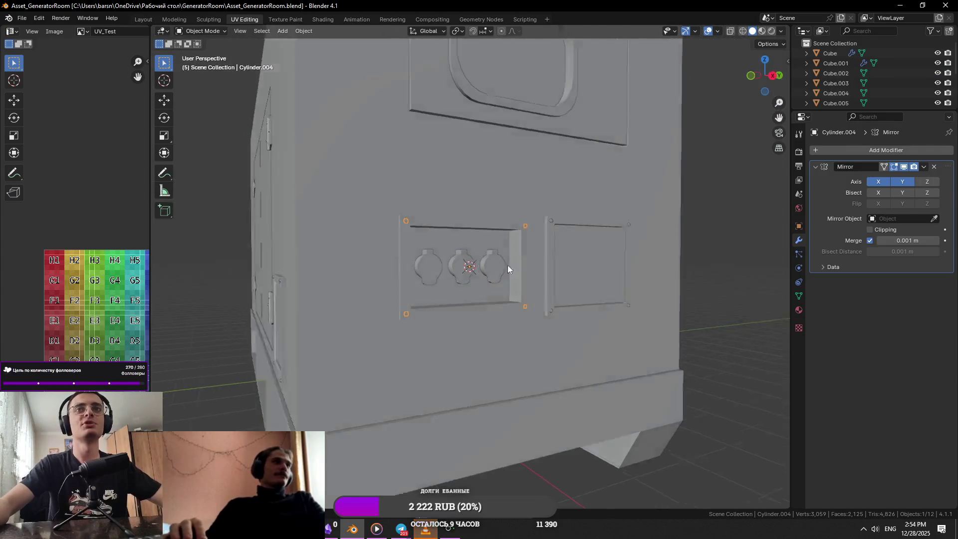
{"action": "scroll", "coordinate": [507, 265], "scroll_direction": "up", "scroll_amount": 3}
{"action": "left_click", "coordinate": [400, 530]}
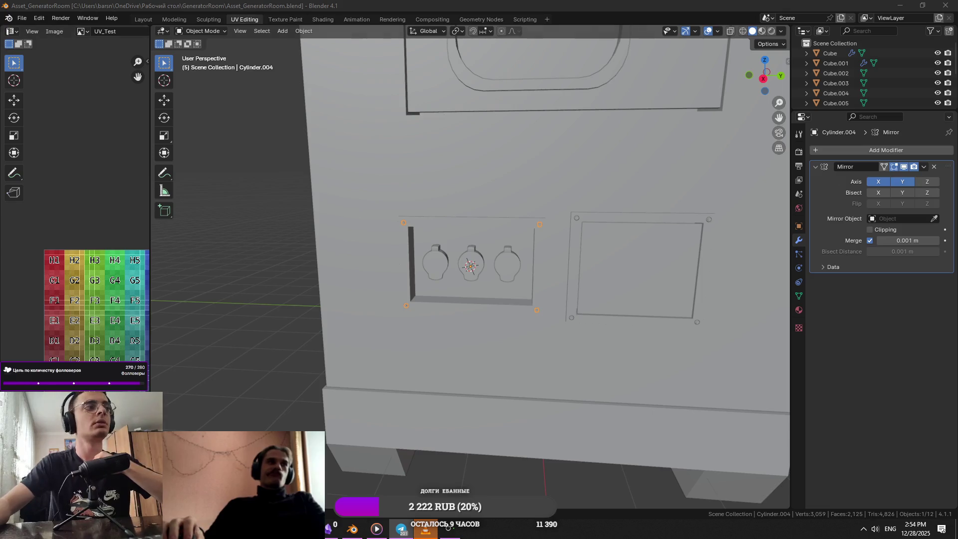
{"action": "left_click", "coordinate": [401, 529]}
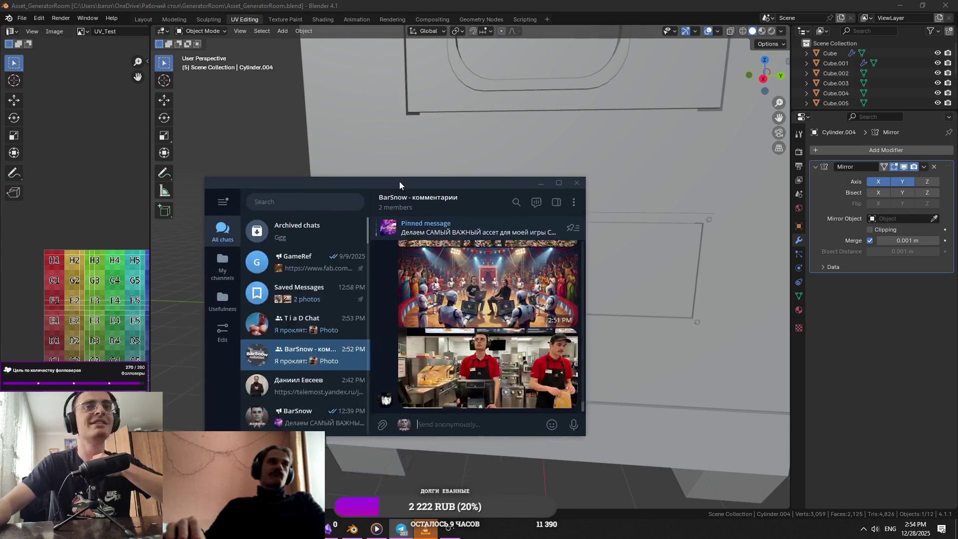
Step: Maximize Telegram and step through the chat photos in the media viewer
{"action": "left_click", "coordinate": [562, 184]}
{"action": "left_click", "coordinate": [420, 357]}
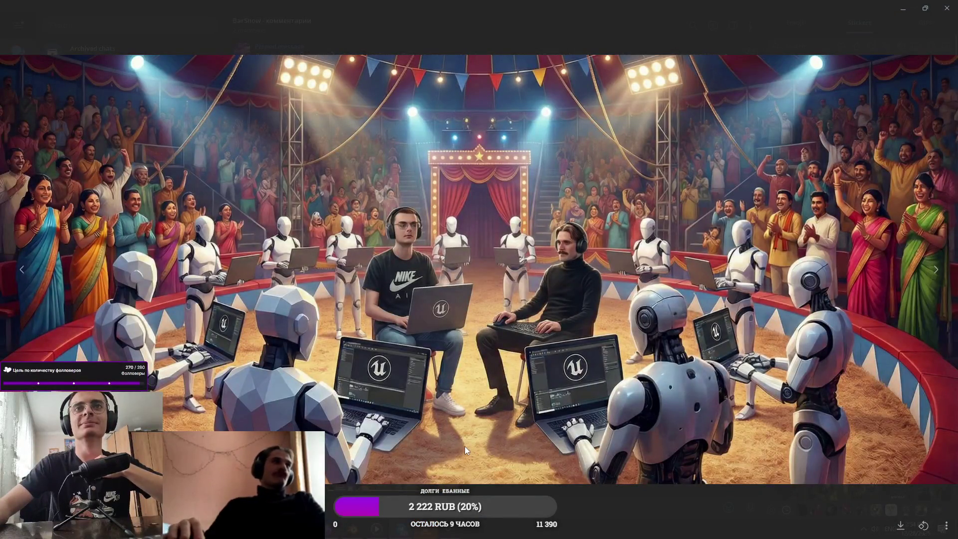
{"action": "key", "text": "Right"}
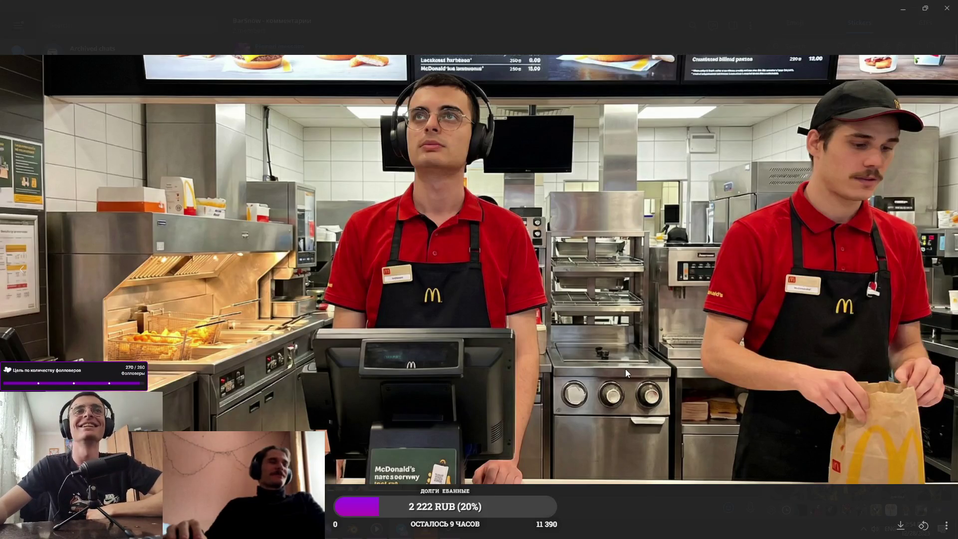
{"action": "left_click", "coordinate": [771, 421]}
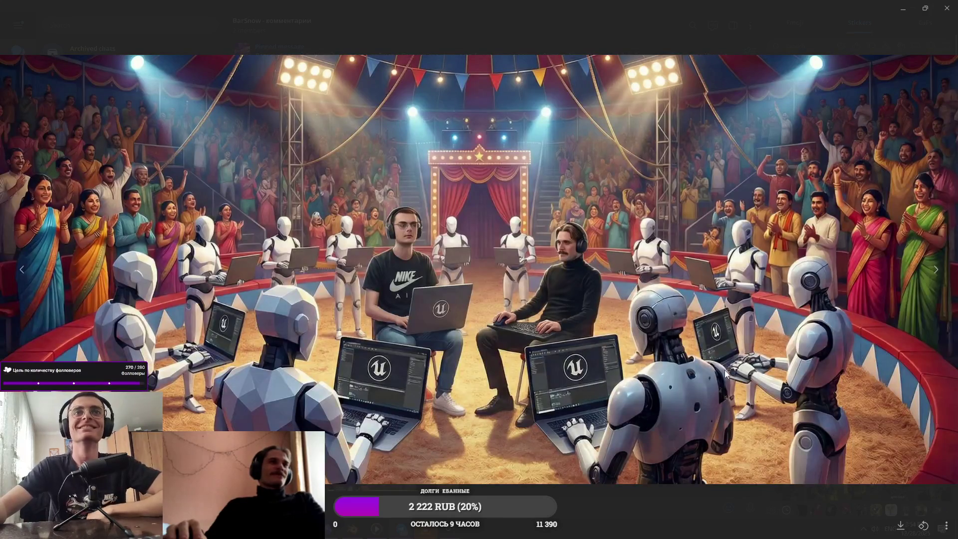
{"action": "key", "text": "Escape"}
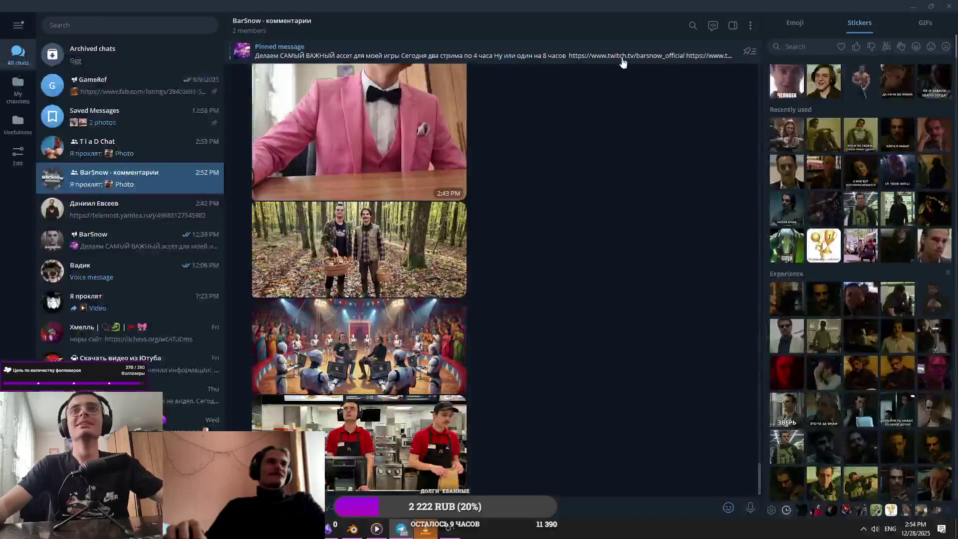
Step: View the blue generator reference photo, then close it and return to Blender
{"action": "key", "text": "alt+Tab"}
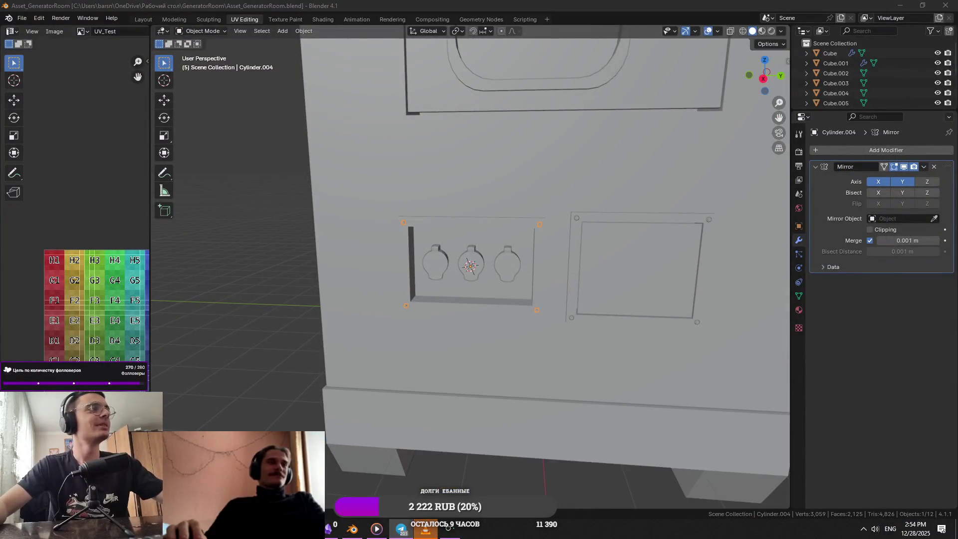
{"action": "key", "text": "alt+Tab"}
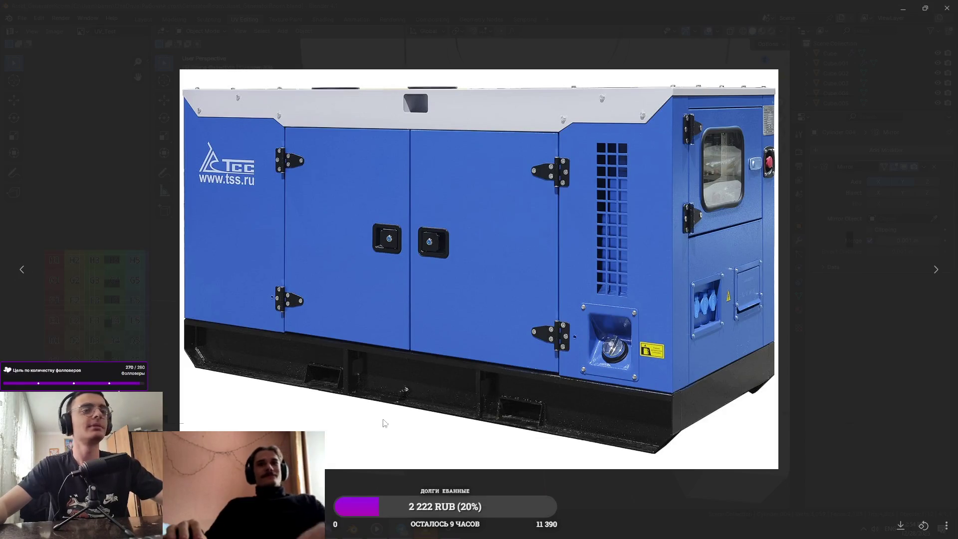
{"action": "key", "text": "alt+Tab"}
{"action": "middle_click_drag", "start_coordinate": [560, 254], "coordinate": [555, 268]}
{"action": "key", "text": "alt+Tab"}
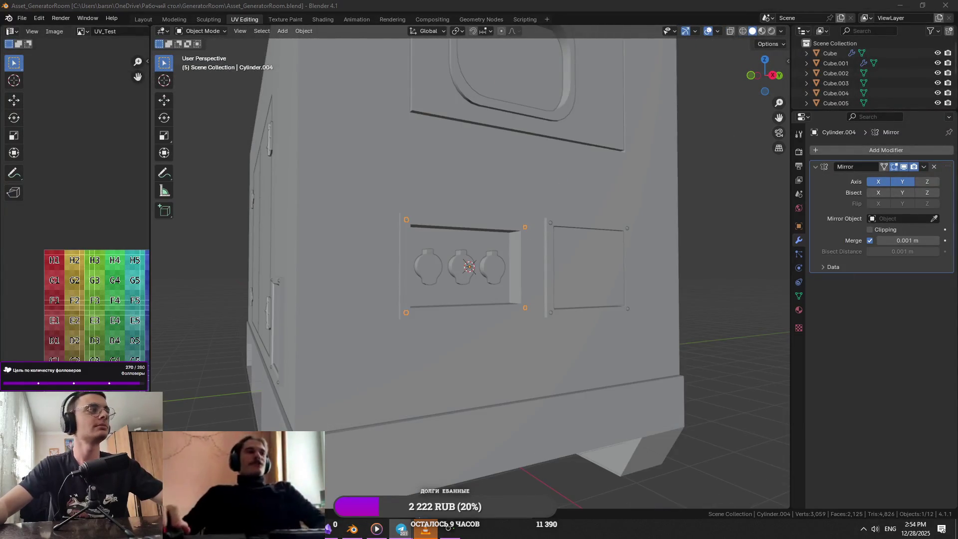
{"action": "key", "text": "alt+Tab"}
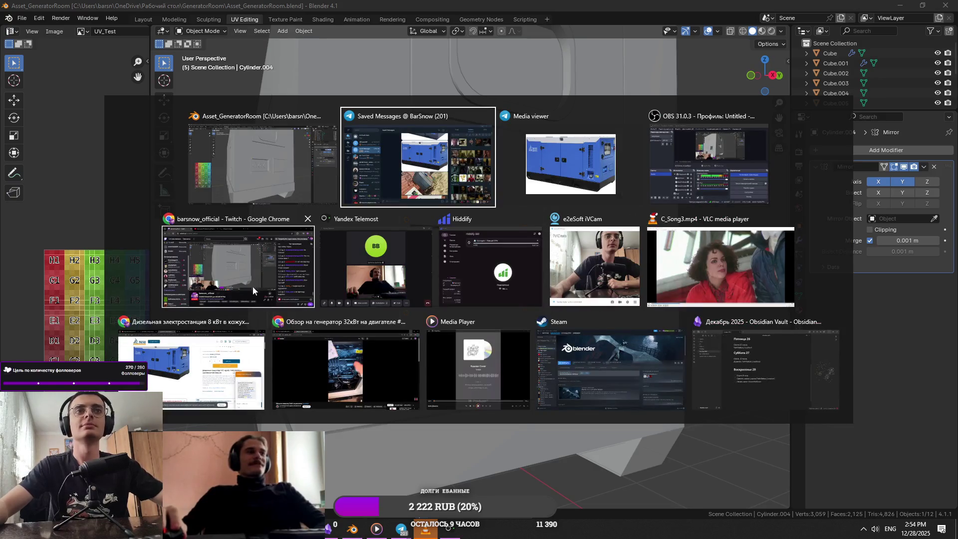
{"action": "left_click", "coordinate": [570, 165]}
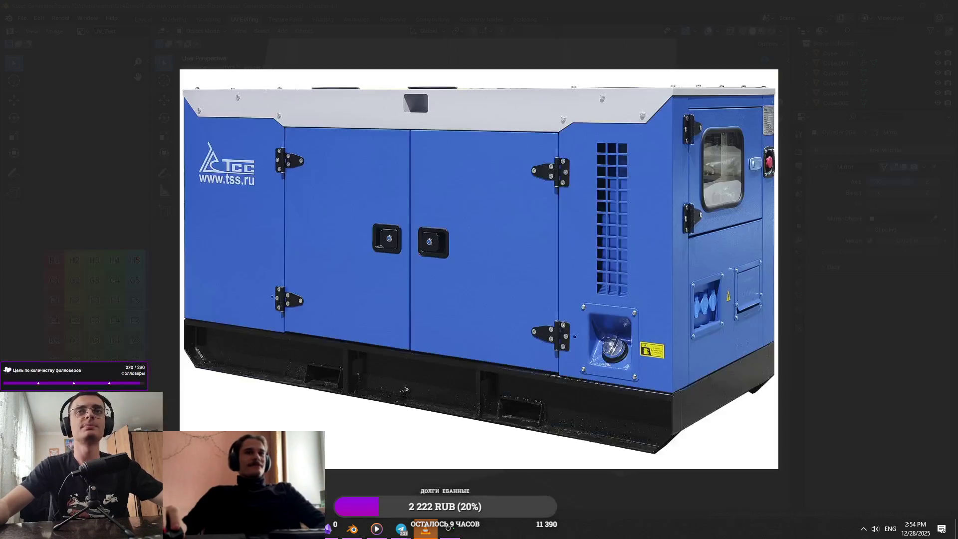
{"action": "key", "text": "Escape"}
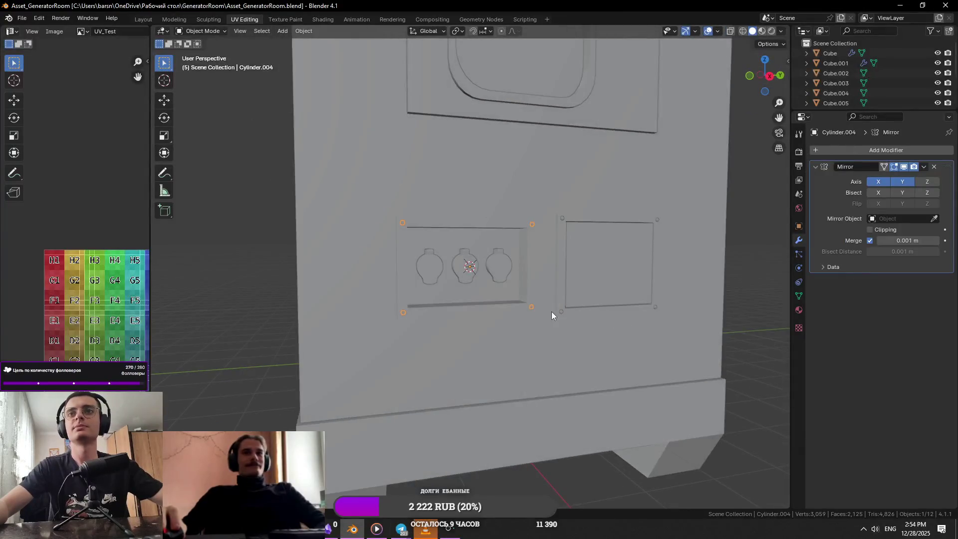
Step: Adjust Cylinder.005's bolts at the cover panel's left and right side midpoints, then save
{"action": "scroll", "coordinate": [589, 353], "scroll_direction": "up", "scroll_amount": 5}
{"action": "key", "text": "Tab"}
{"action": "mouse_move", "coordinate": [589, 352]}
{"action": "middle_mouse_down"}
{"action": "mouse_move", "coordinate": [522, 377]}
{"action": "mouse_move", "coordinate": [528, 384]}
{"action": "mouse_move", "coordinate": [594, 361]}
{"action": "mouse_move", "coordinate": [631, 371]}
{"action": "middle_mouse_up"}
{"action": "key", "text": "ctrl+s"}
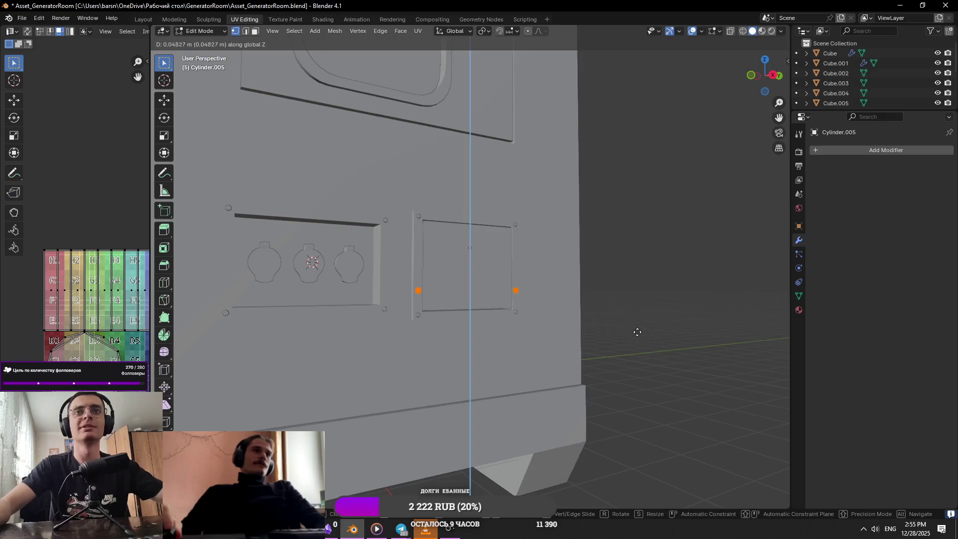
{"action": "key", "text": "Tab"}
{"action": "scroll", "coordinate": [631, 350], "scroll_direction": "down", "scroll_amount": 5}
{"action": "middle_click_drag", "start_coordinate": [582, 264], "coordinate": [604, 312]}
{"action": "key", "text": "ctrl+s"}
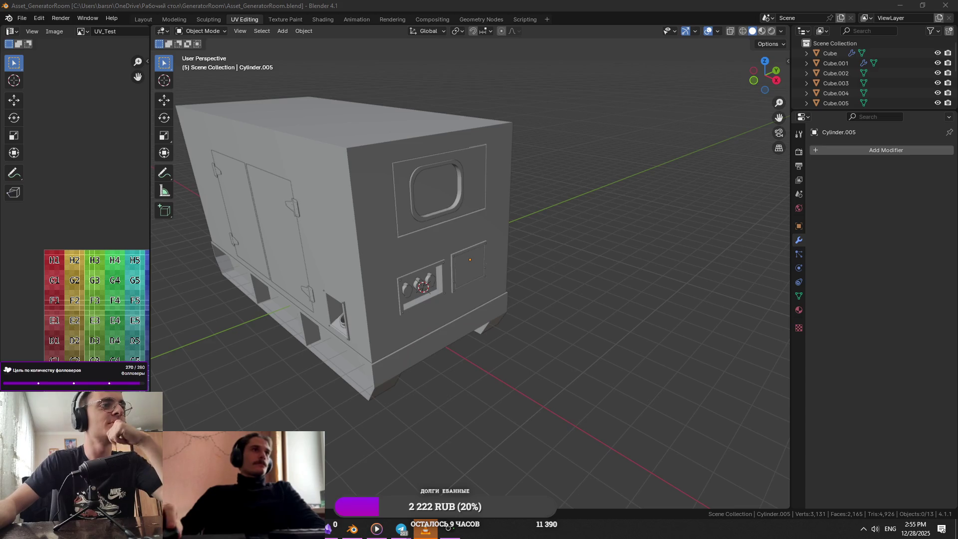
Step: Reselect the generator body and save the file
{"action": "mouse_move", "coordinate": [327, 359]}
{"action": "middle_mouse_down"}
{"action": "mouse_move", "coordinate": [241, 343]}
{"action": "mouse_move", "coordinate": [369, 292]}
{"action": "middle_mouse_up"}
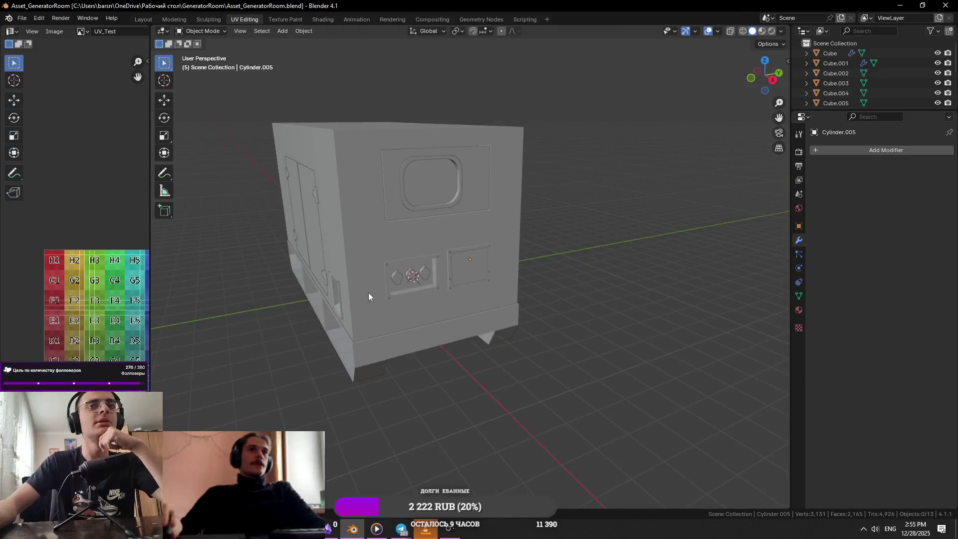
{"action": "left_click", "coordinate": [446, 261]}
{"action": "left_click", "coordinate": [448, 259]}
{"action": "left_click", "coordinate": [448, 258]}
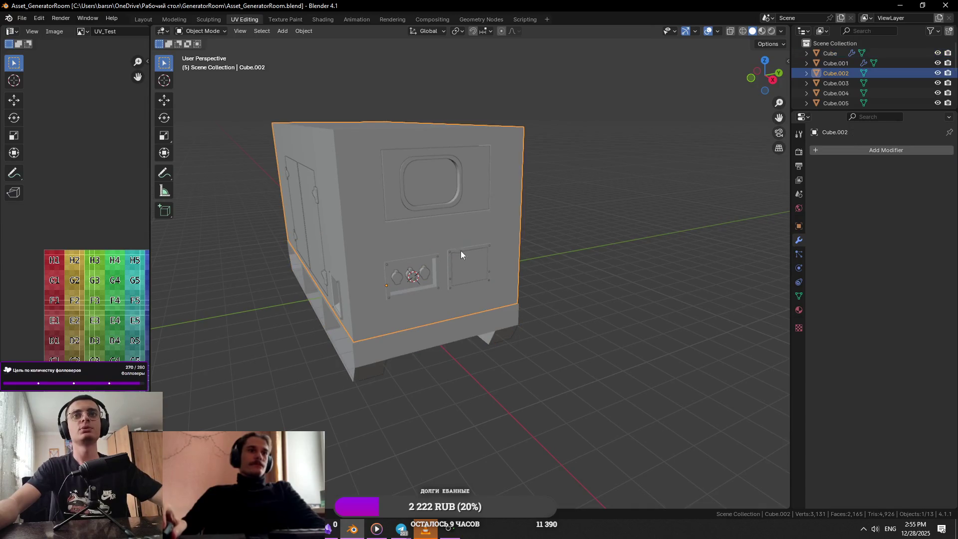
{"action": "key", "text": "ctrl+s"}
{"action": "scroll", "coordinate": [440, 317], "scroll_direction": "up", "scroll_amount": 10}
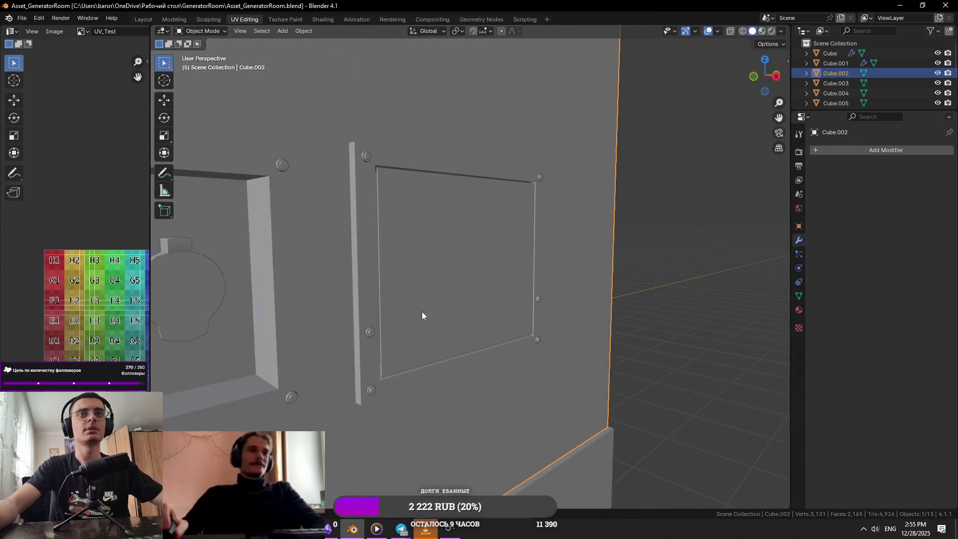
Step: Select the two side bolts and box-select their vertices in see-through Edit Mode
{"action": "left_click", "coordinate": [372, 332]}
{"action": "left_click", "coordinate": [538, 298], "text": "shift"}
{"action": "key", "text": "Tab"}
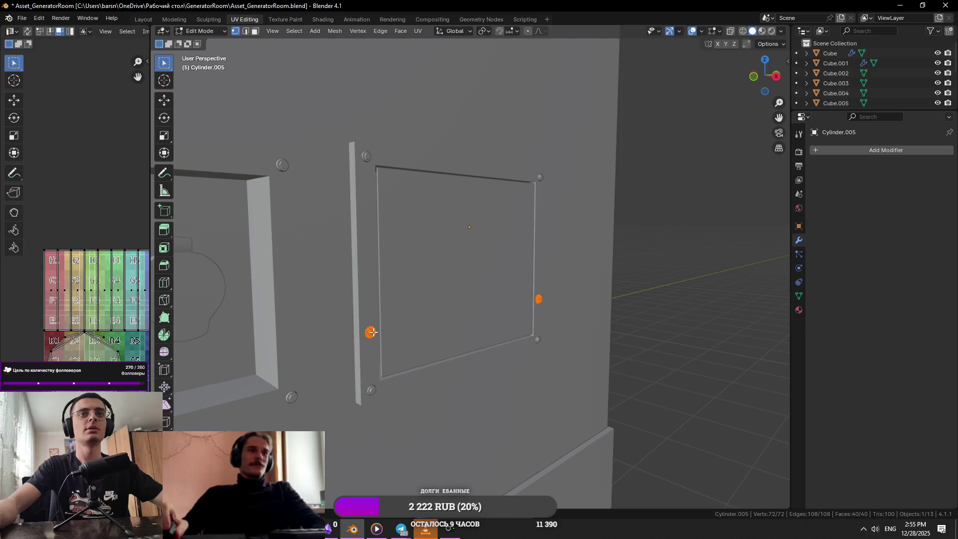
{"action": "key", "text": "KP_Decimal"}
{"action": "left_click_drag", "start_coordinate": [651, 242], "coordinate": [496, 298]}
{"action": "key", "text": "alt+z"}
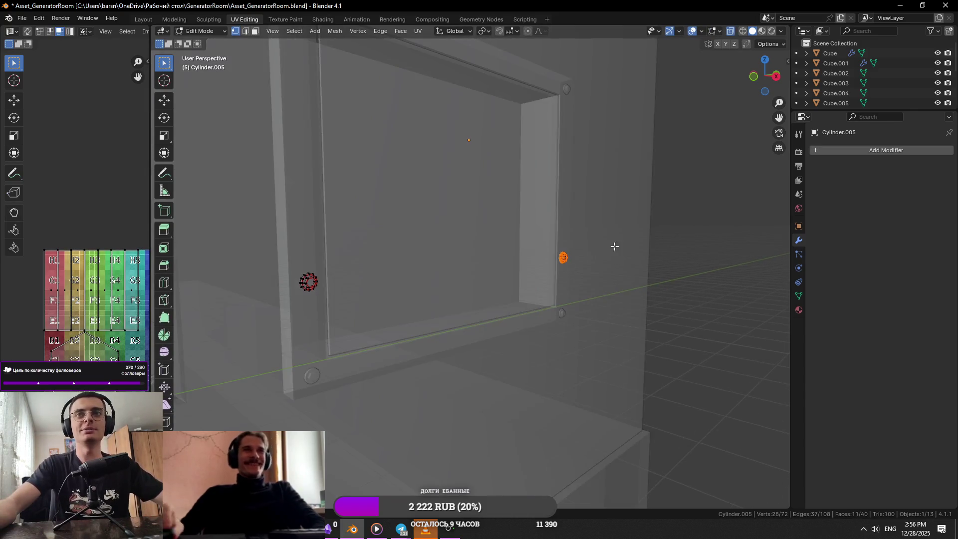
{"action": "left_click_drag", "start_coordinate": [391, 225], "coordinate": [294, 308]}
Step: Scale the side bolts down around Individual Origins and shift them along X
{"action": "left_click", "coordinate": [487, 32]}
{"action": "left_click", "coordinate": [500, 75]}
{"action": "key", "text": "s"}
{"action": "left_click", "coordinate": [747, 161]}
{"action": "mouse_move", "coordinate": [748, 161]}
{"action": "middle_mouse_down"}
{"action": "mouse_move", "coordinate": [673, 210]}
{"action": "mouse_move", "coordinate": [630, 273]}
{"action": "mouse_move", "coordinate": [637, 293]}
{"action": "middle_mouse_up"}
{"action": "scroll", "coordinate": [630, 273], "scroll_direction": "up", "scroll_amount": 3}
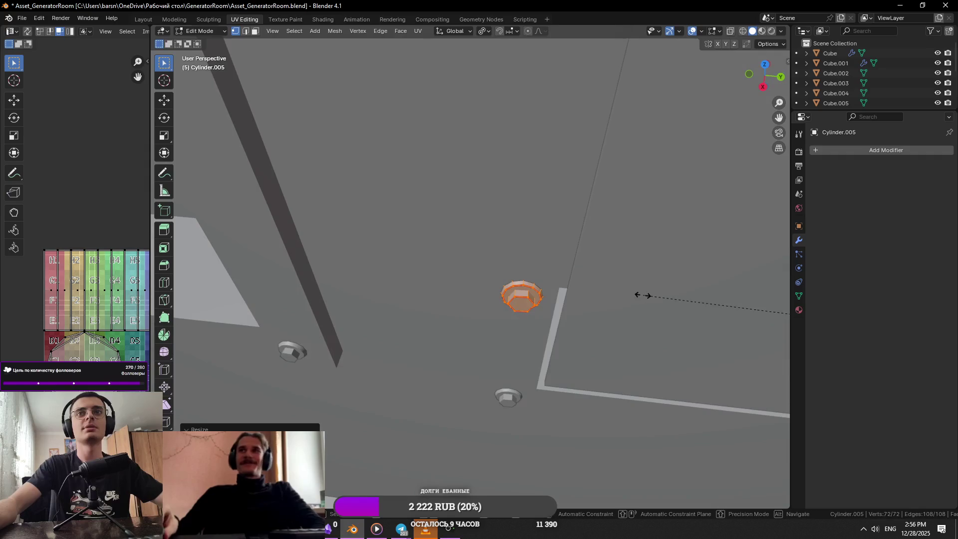
{"action": "key", "text": "s"}
{"action": "left_click", "coordinate": [521, 239]}
{"action": "mouse_move", "coordinate": [577, 218]}
{"action": "middle_mouse_down"}
{"action": "mouse_move", "coordinate": [499, 167]}
{"action": "mouse_move", "coordinate": [620, 229]}
{"action": "mouse_move", "coordinate": [552, 270]}
{"action": "mouse_move", "coordinate": [582, 349]}
{"action": "mouse_move", "coordinate": [610, 364]}
{"action": "middle_mouse_up"}
{"action": "key", "text": "g"}
{"action": "key", "text": "x"}
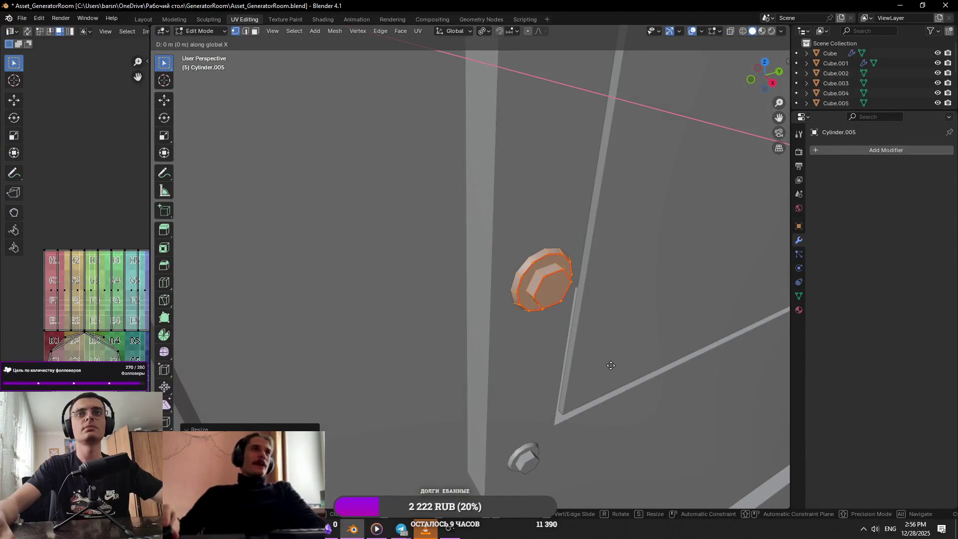
{"action": "left_click", "coordinate": [620, 380]}
Step: Shrink the lower bolt to match the side bolts and return to Object Mode
{"action": "key", "text": "alt+q"}
{"action": "mouse_move", "coordinate": [536, 454]}
{"action": "middle_mouse_down"}
{"action": "mouse_move", "coordinate": [614, 342]}
{"action": "mouse_move", "coordinate": [709, 239]}
{"action": "middle_mouse_up"}
{"action": "scroll", "coordinate": [595, 232], "scroll_direction": "up", "scroll_amount": 6}
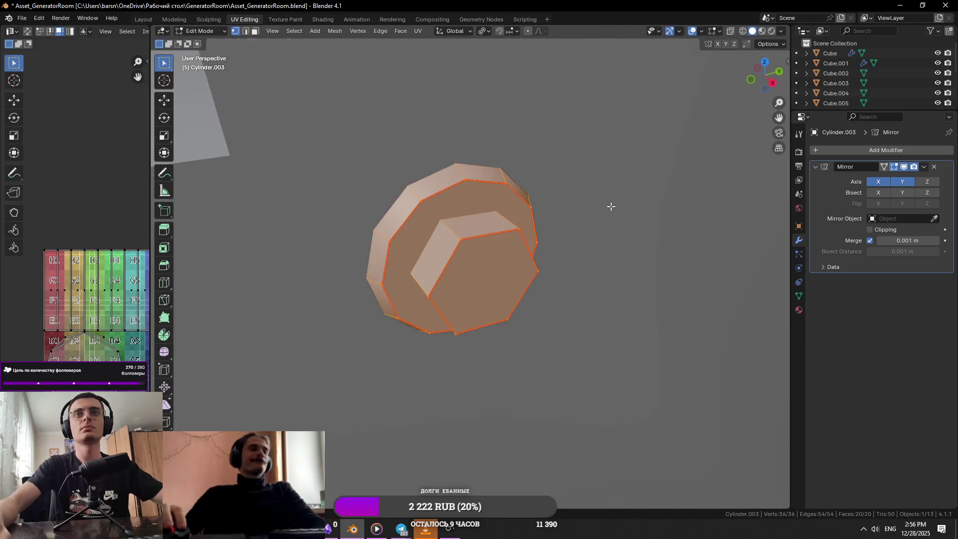
{"action": "scroll", "coordinate": [610, 206], "scroll_direction": "down", "scroll_amount": 2}
{"action": "key", "text": "s"}
{"action": "left_click", "coordinate": [314, 284]}
{"action": "mouse_move", "coordinate": [314, 285]}
{"action": "middle_mouse_down"}
{"action": "mouse_move", "coordinate": [640, 234]}
{"action": "mouse_move", "coordinate": [609, 291]}
{"action": "middle_mouse_up"}
{"action": "key", "text": "Tab"}
{"action": "scroll", "coordinate": [482, 268], "scroll_direction": "down", "scroll_amount": 5}
{"action": "scroll", "coordinate": [640, 234], "scroll_direction": "up", "scroll_amount": 4}
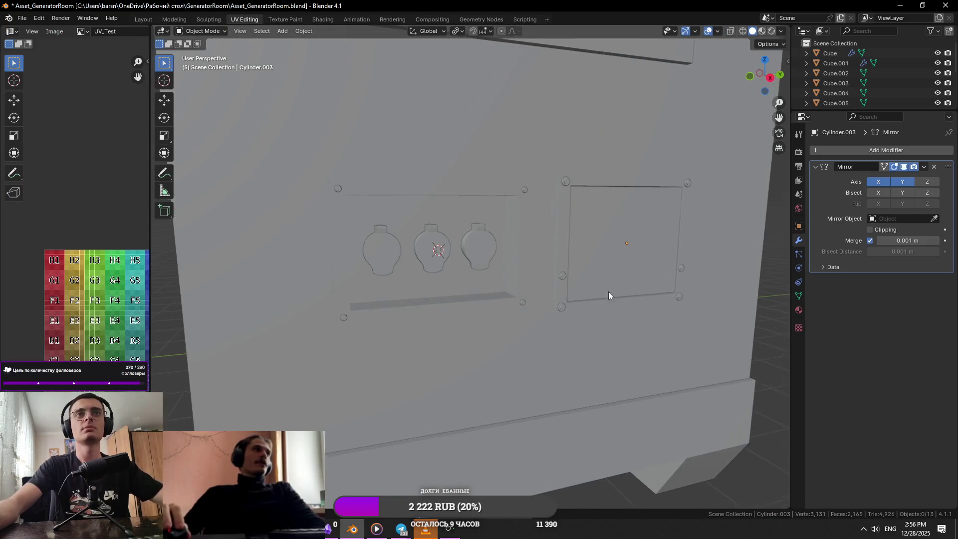
{"action": "left_click", "coordinate": [533, 188]}
{"action": "key", "text": "ctrl+z"}
{"action": "scroll", "coordinate": [598, 213], "scroll_direction": "down", "scroll_amount": 5}
{"action": "middle_click_drag", "start_coordinate": [598, 214], "coordinate": [672, 229]}
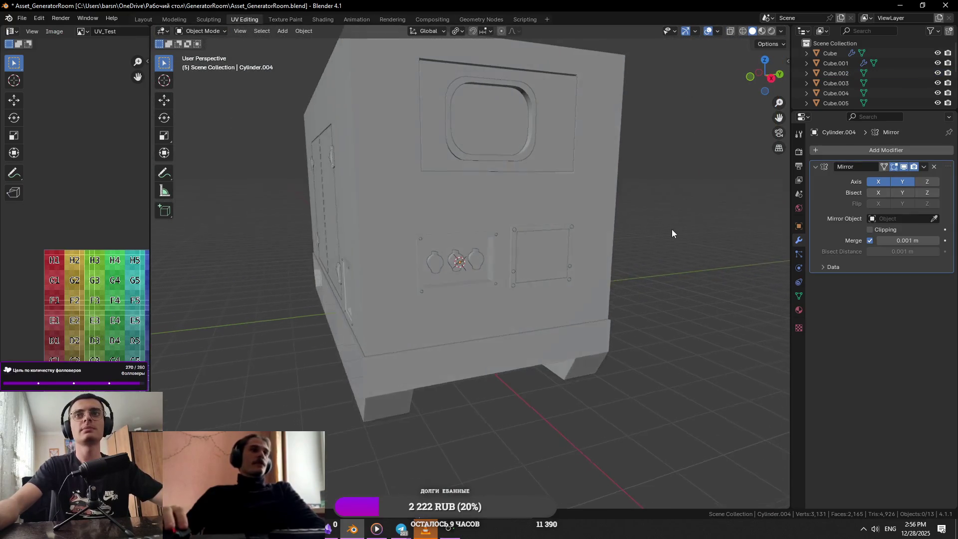
{"action": "scroll", "coordinate": [650, 244], "scroll_direction": "up", "scroll_amount": 7}
{"action": "middle_click_drag", "start_coordinate": [572, 158], "coordinate": [574, 217]}
{"action": "left_click", "coordinate": [574, 217]}
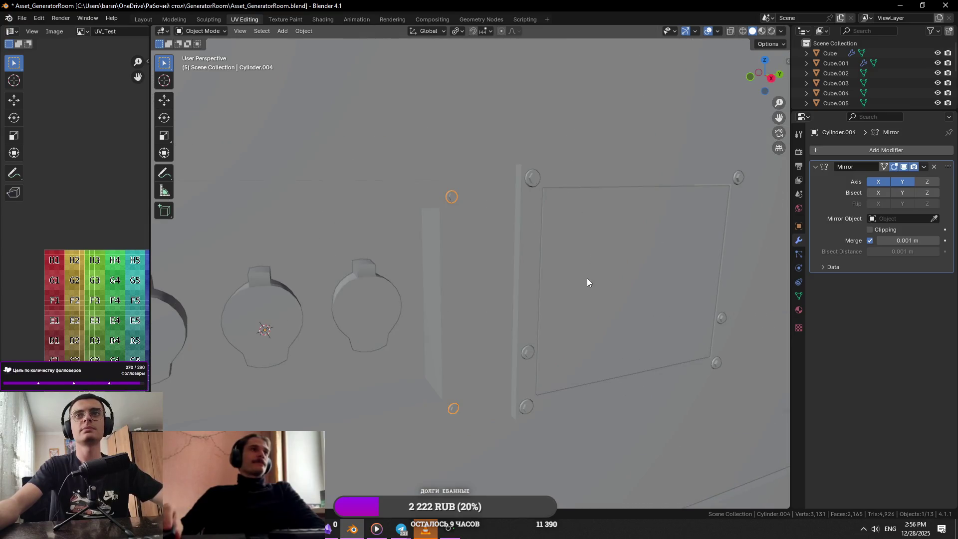
{"action": "key", "text": "ctrl+z"}
{"action": "key", "text": "Tab"}
{"action": "key", "text": "Tab"}
{"action": "left_click", "coordinate": [531, 355]}
{"action": "key", "text": "Tab"}
{"action": "left_click_drag", "start_coordinate": [566, 390], "coordinate": [569, 392]}
{"action": "key", "text": "s"}
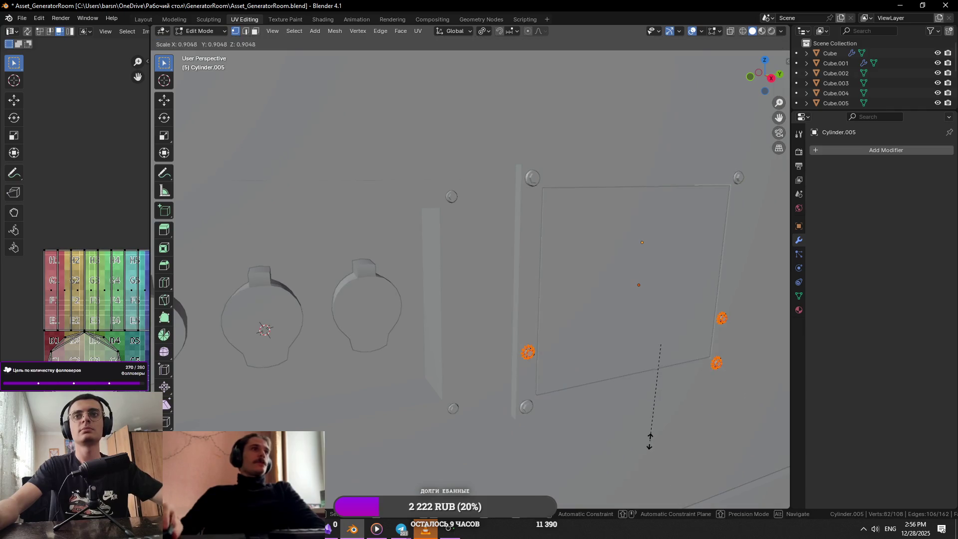
{"action": "key", "text": "Escape"}
{"action": "key", "text": "a"}
{"action": "key", "text": "s"}
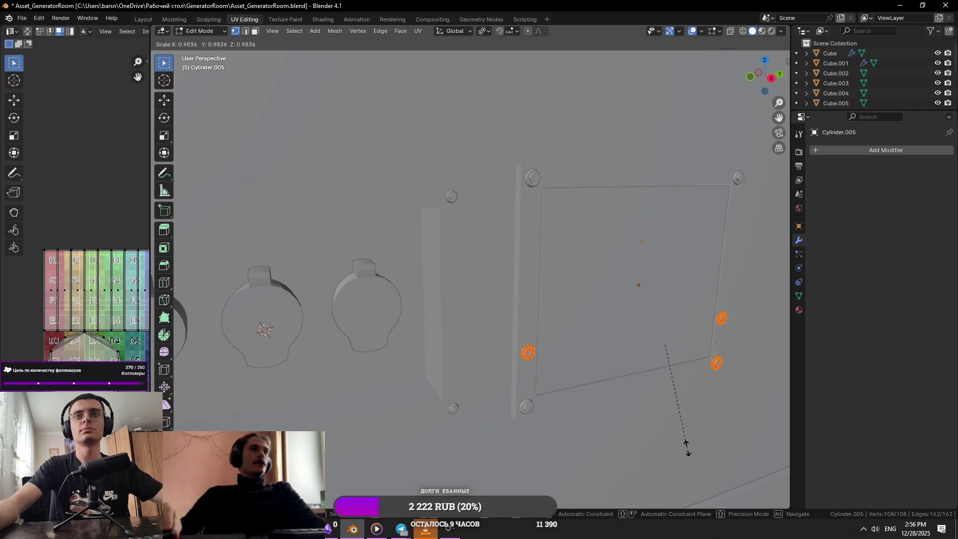
{"action": "left_click", "coordinate": [666, 437]}
{"action": "key", "text": "Tab"}
{"action": "scroll", "coordinate": [615, 405], "scroll_direction": "down", "scroll_amount": 8}
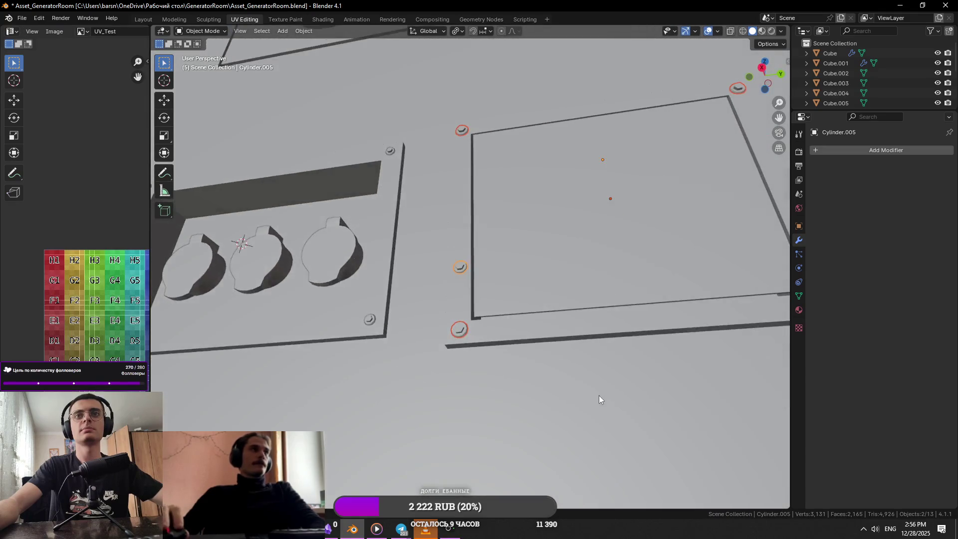
{"action": "key", "text": "ctrl+s"}
{"action": "left_click", "coordinate": [674, 300]}
{"action": "mouse_move", "coordinate": [646, 340]}
{"action": "middle_mouse_down"}
{"action": "mouse_move", "coordinate": [623, 379]}
{"action": "mouse_move", "coordinate": [592, 359]}
{"action": "middle_mouse_up"}
{"action": "scroll", "coordinate": [594, 358], "scroll_direction": "up", "scroll_amount": 5}
{"action": "scroll", "coordinate": [499, 299], "scroll_direction": "down", "scroll_amount": 4}
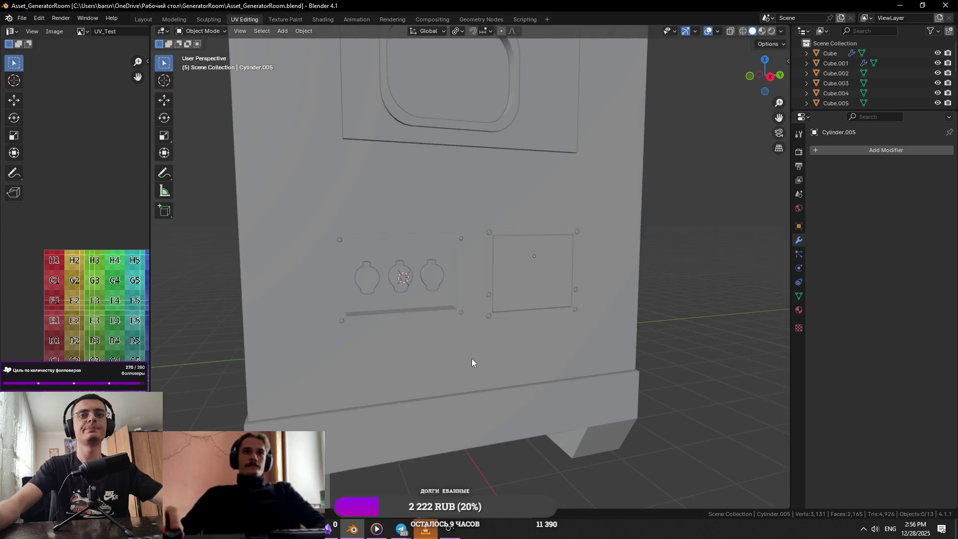
{"action": "scroll", "coordinate": [473, 359], "scroll_direction": "up", "scroll_amount": 7}
{"action": "left_click", "coordinate": [527, 369]}
{"action": "left_click", "coordinate": [539, 362]}
{"action": "mouse_move", "coordinate": [539, 362]}
{"action": "middle_mouse_down"}
{"action": "mouse_move", "coordinate": [555, 364]}
{"action": "mouse_move", "coordinate": [491, 369]}
{"action": "mouse_move", "coordinate": [531, 348]}
{"action": "mouse_move", "coordinate": [588, 388]}
{"action": "middle_mouse_up"}
{"action": "scroll", "coordinate": [531, 349], "scroll_direction": "down", "scroll_amount": 3}
{"action": "left_click", "coordinate": [546, 352]}
{"action": "left_click", "coordinate": [669, 353]}
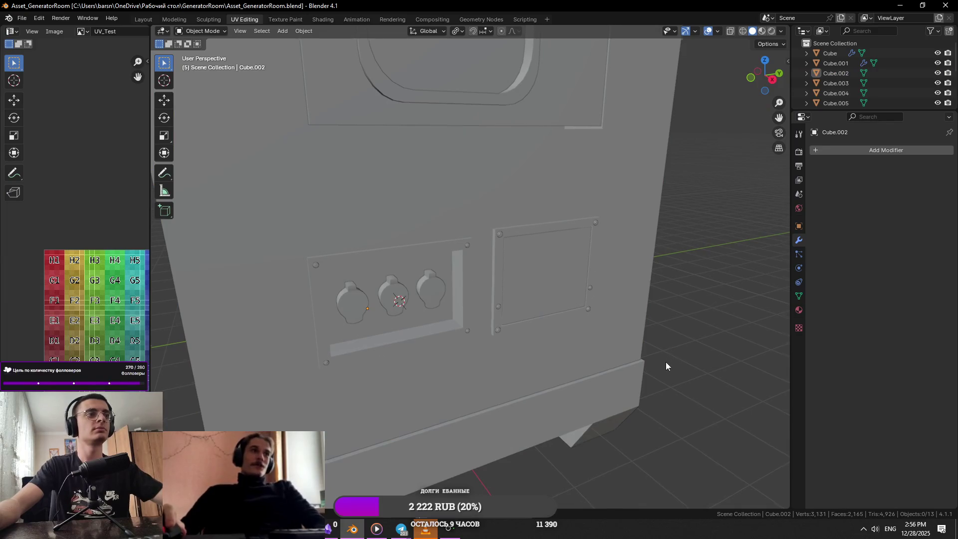
{"action": "middle_click_drag", "start_coordinate": [666, 367], "coordinate": [592, 328]}
{"action": "scroll", "coordinate": [592, 328], "scroll_direction": "up", "scroll_amount": 2}
{"action": "left_click", "coordinate": [479, 318]}
{"action": "left_click", "coordinate": [484, 322]}
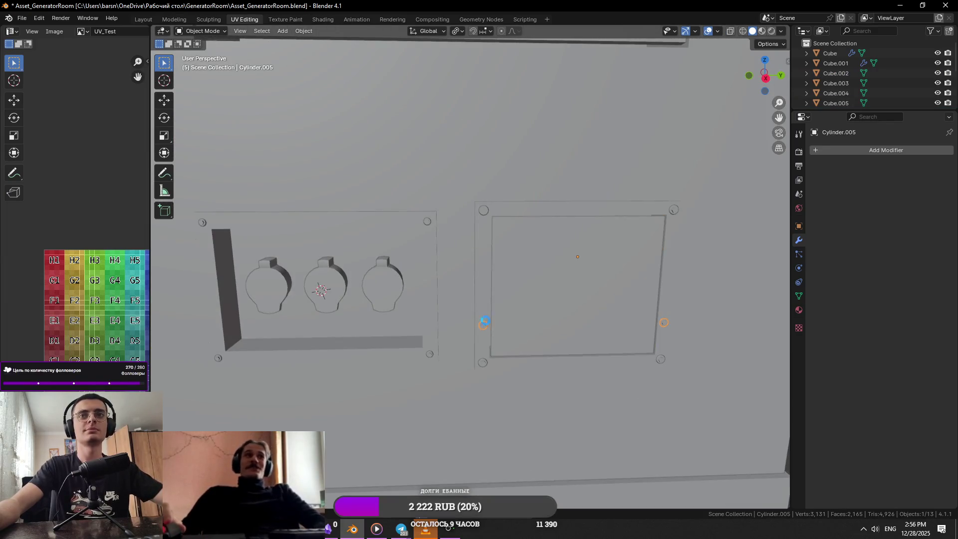
{"action": "left_click", "coordinate": [483, 212]}
{"action": "middle_click_drag", "start_coordinate": [499, 239], "coordinate": [463, 207]}
{"action": "left_click", "coordinate": [461, 202]}
{"action": "left_click", "coordinate": [460, 195]}
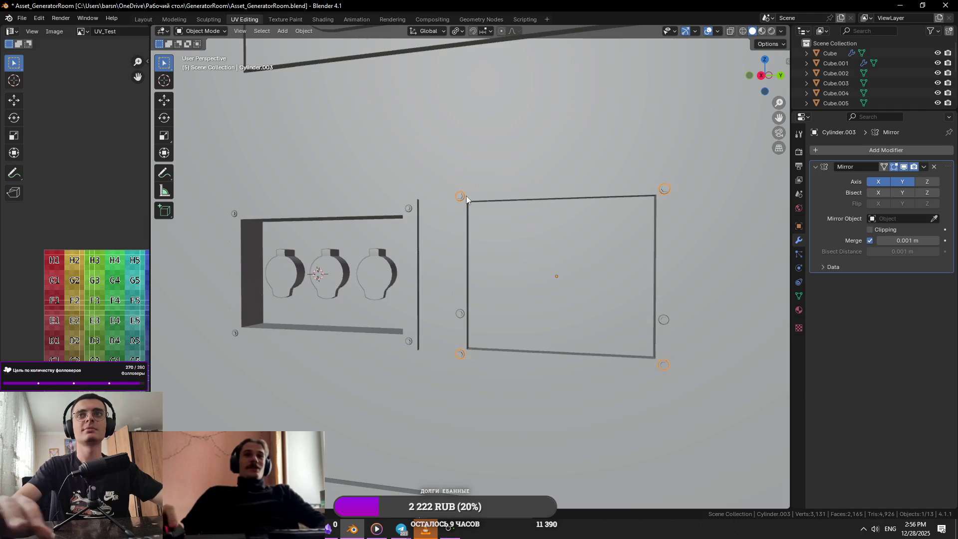
{"action": "scroll", "coordinate": [466, 196], "scroll_direction": "up", "scroll_amount": 2}
{"action": "left_click", "coordinate": [640, 340]}
{"action": "scroll", "coordinate": [648, 345], "scroll_direction": "down", "scroll_amount": 5}
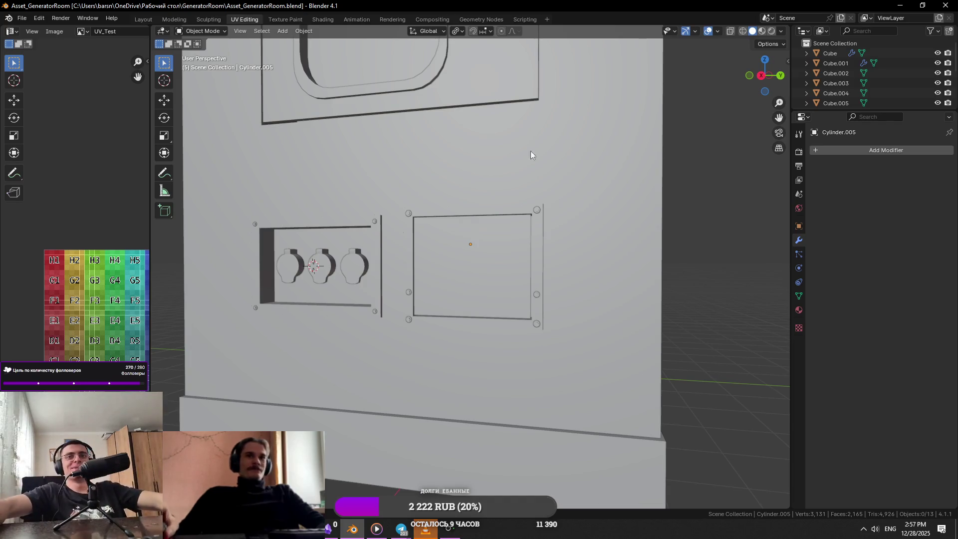
Step: Box-select the right panel's middle side screws and scale them outward
{"action": "middle_click_drag", "start_coordinate": [531, 150], "coordinate": [551, 229]}
{"action": "scroll", "coordinate": [571, 313], "scroll_direction": "up", "scroll_amount": 3}
{"action": "key", "text": "Tab"}
{"action": "left_click_drag", "start_coordinate": [671, 243], "coordinate": [327, 374]}
{"action": "key", "text": "s"}
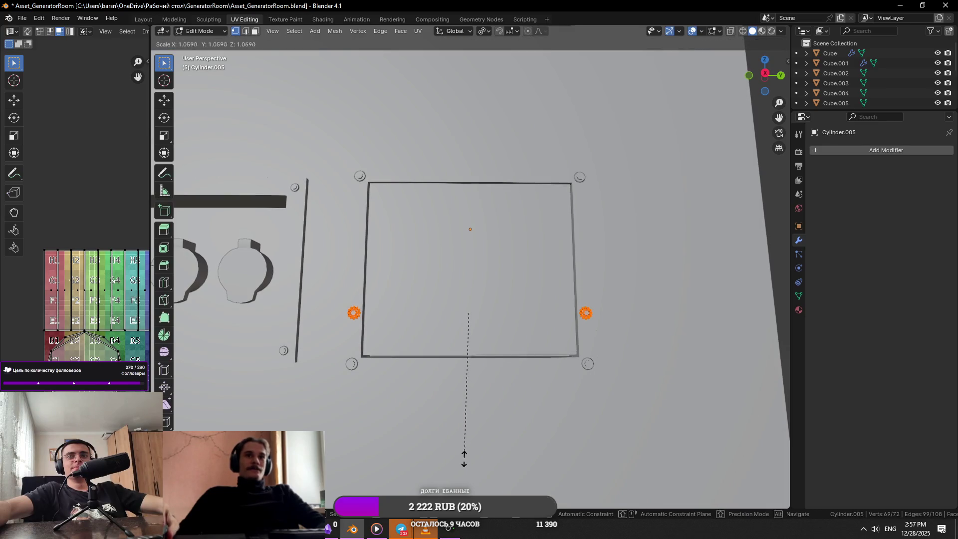
{"action": "left_click", "coordinate": [464, 459]}
{"action": "key", "text": "Tab"}
Step: Spread the side screws further until they line up with the corner screws
{"action": "middle_click_drag", "start_coordinate": [490, 335], "coordinate": [422, 304]}
{"action": "scroll", "coordinate": [423, 310], "scroll_direction": "up", "scroll_amount": 2}
{"action": "key", "text": "Tab"}
{"action": "middle_click_drag", "start_coordinate": [510, 321], "coordinate": [537, 346]}
{"action": "scroll", "coordinate": [538, 347], "scroll_direction": "up", "scroll_amount": 2}
{"action": "key", "text": "s"}
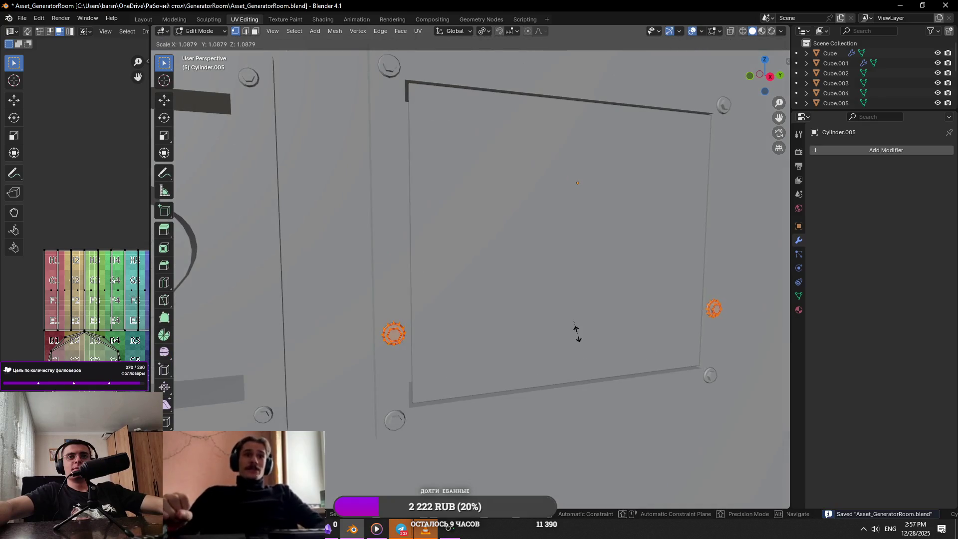
{"action": "left_click", "coordinate": [573, 336]}
{"action": "scroll", "coordinate": [494, 339], "scroll_direction": "up", "scroll_amount": 4}
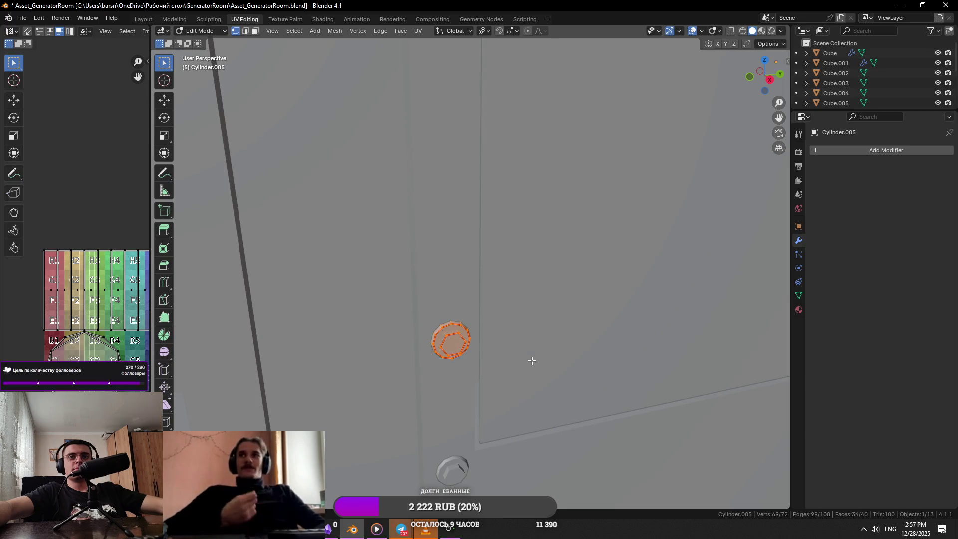
{"action": "key", "text": "Tab"}
Step: Slightly scale the left panel's screws and save the file
{"action": "scroll", "coordinate": [499, 339], "scroll_direction": "down", "scroll_amount": 6}
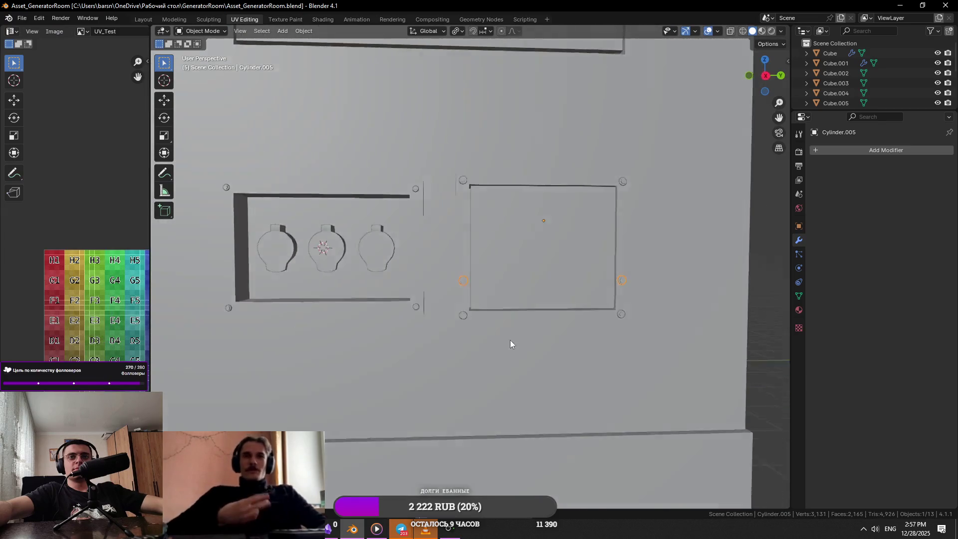
{"action": "left_click", "coordinate": [417, 307]}
{"action": "key", "text": "Tab"}
{"action": "key", "text": "ctrl+s"}
{"action": "key", "text": "s"}
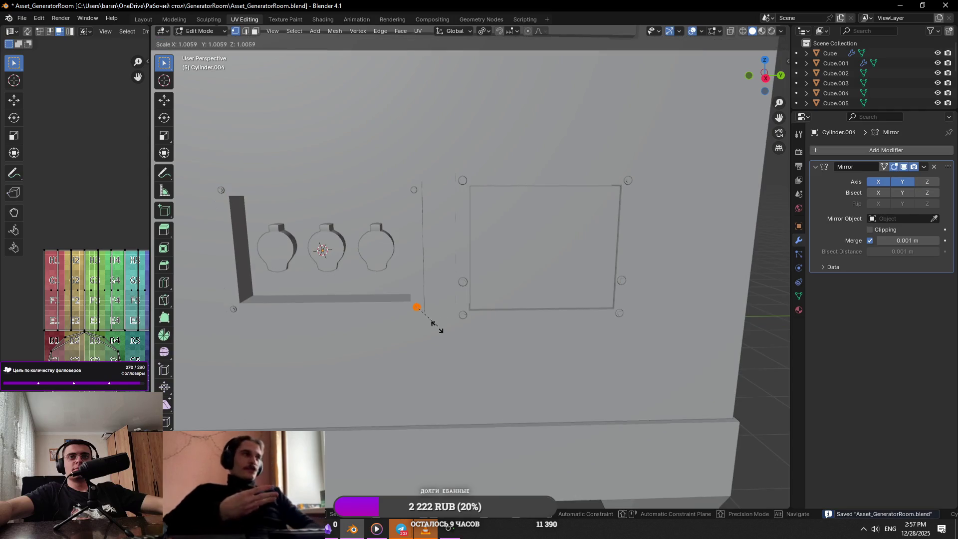
{"action": "left_click", "coordinate": [521, 396]}
{"action": "scroll", "coordinate": [503, 375], "scroll_direction": "down", "scroll_amount": 5}
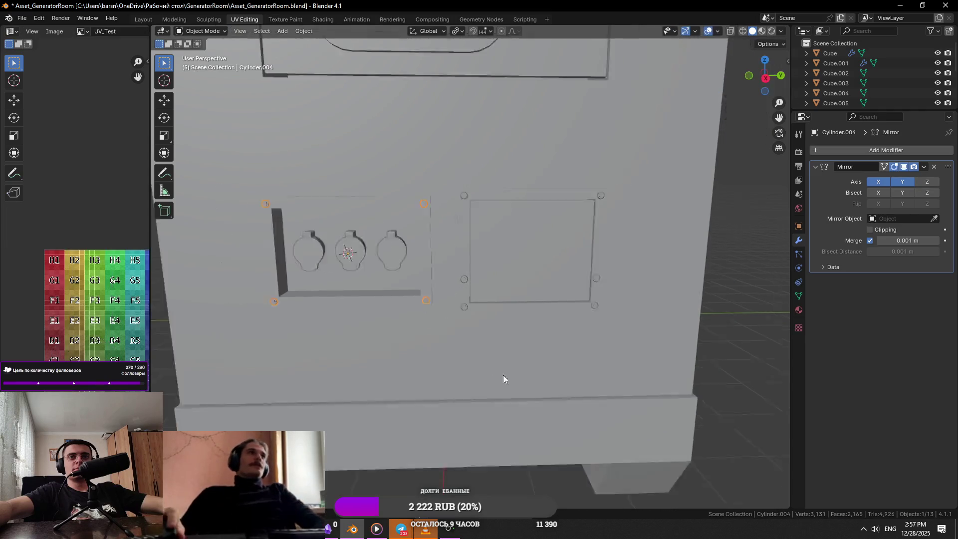
{"action": "key", "text": "Tab"}
{"action": "key", "text": "ctrl+s"}
Step: Select the right panel's plate, the cabinet body, then the mirrored corner screws
{"action": "middle_click_drag", "start_coordinate": [630, 260], "coordinate": [514, 236]}
{"action": "scroll", "coordinate": [507, 281], "scroll_direction": "up", "scroll_amount": 2}
{"action": "scroll", "coordinate": [508, 280], "scroll_direction": "up", "scroll_amount": 2}
{"action": "mouse_move", "coordinate": [529, 284]}
{"action": "middle_mouse_down"}
{"action": "mouse_move", "coordinate": [502, 295]}
{"action": "mouse_move", "coordinate": [543, 292]}
{"action": "mouse_move", "coordinate": [493, 324]}
{"action": "middle_mouse_up"}
{"action": "left_click", "coordinate": [494, 325]}
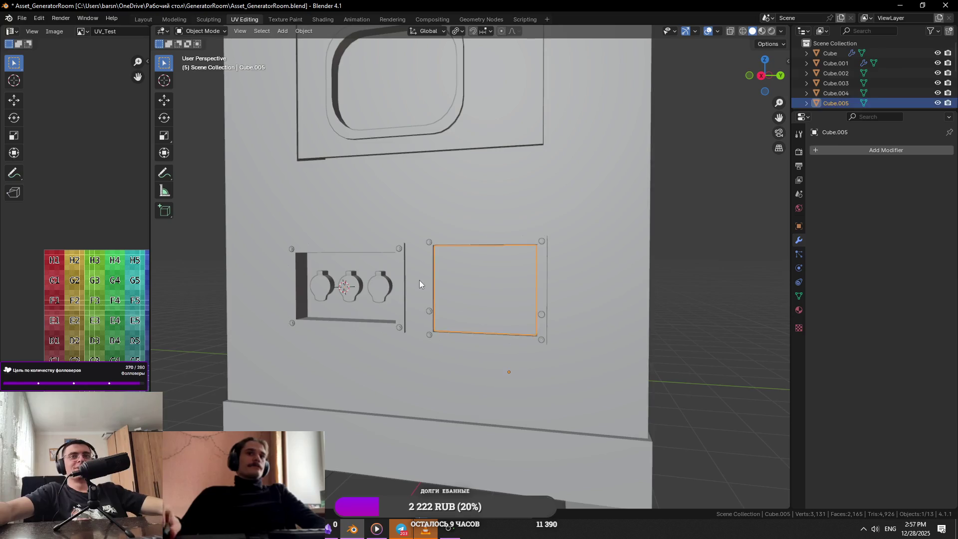
{"action": "left_click", "coordinate": [422, 255]}
{"action": "scroll", "coordinate": [595, 252], "scroll_direction": "down", "scroll_amount": 5}
{"action": "scroll", "coordinate": [563, 260], "scroll_direction": "up", "scroll_amount": 5}
{"action": "left_click", "coordinate": [588, 229]}
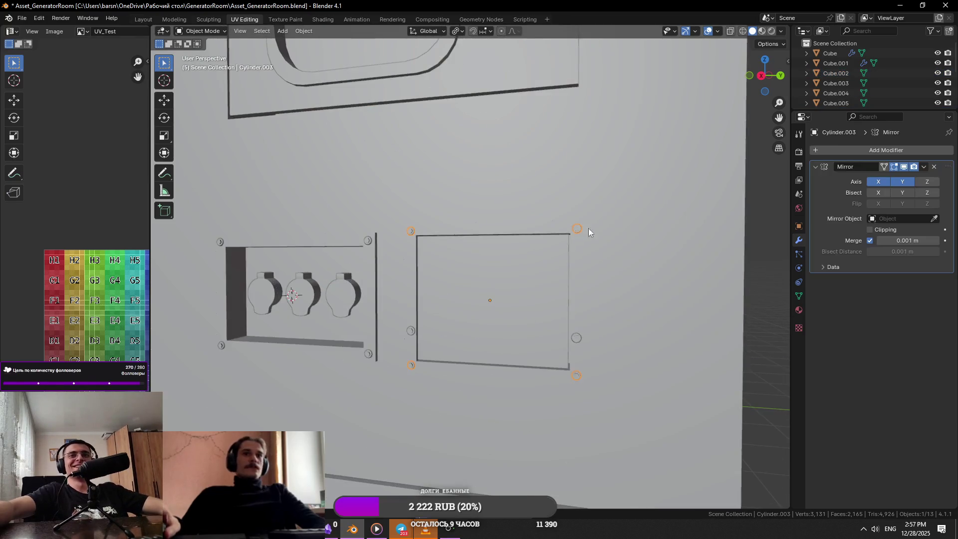
Step: Check the reference photo, then duplicate the door hinges object beside the cabinet
{"action": "scroll", "coordinate": [655, 218], "scroll_direction": "down", "scroll_amount": 8}
{"action": "key", "text": "alt+Tab"}
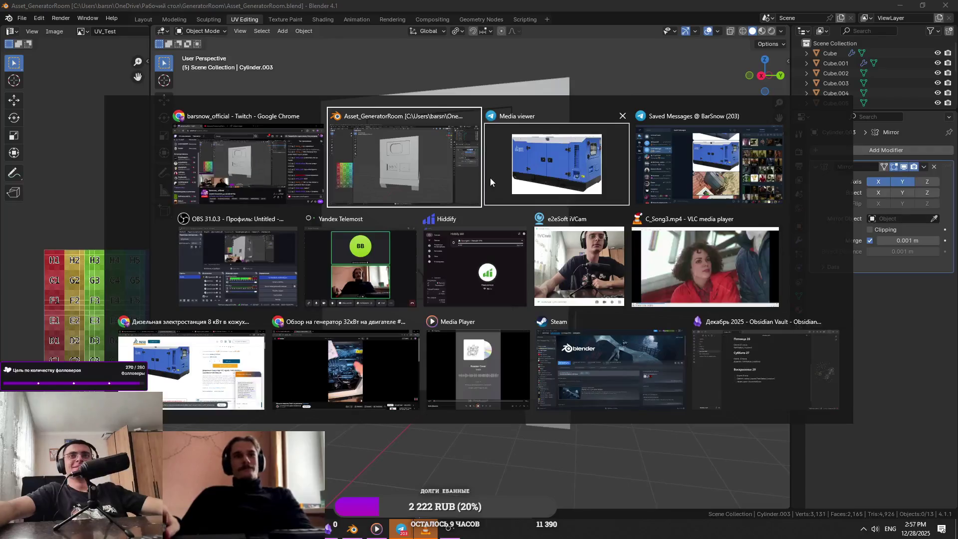
{"action": "key", "text": "alt+Tab"}
{"action": "left_click", "coordinate": [521, 161]}
{"action": "scroll", "coordinate": [496, 203], "scroll_direction": "up", "scroll_amount": 5}
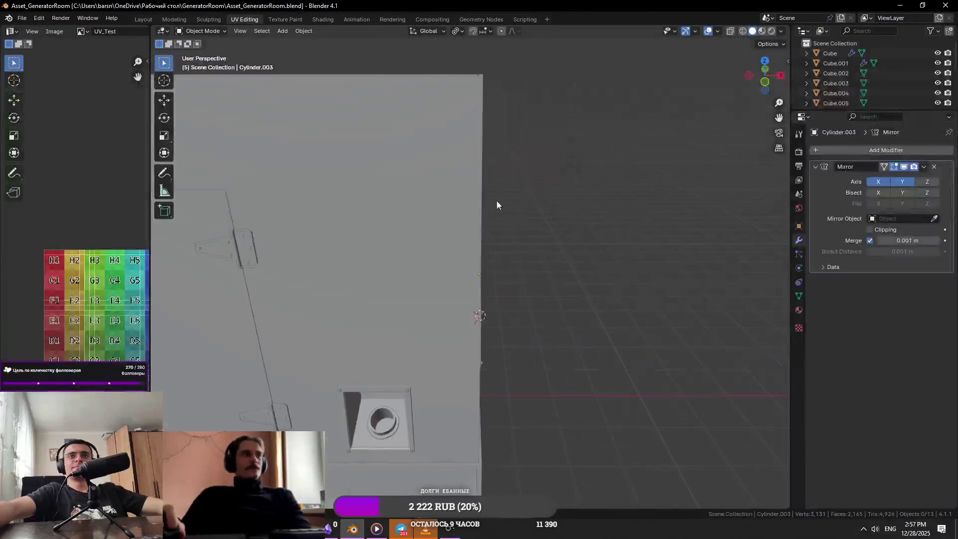
{"action": "left_click", "coordinate": [419, 233]}
{"action": "scroll", "coordinate": [523, 243], "scroll_direction": "down", "scroll_amount": 5}
{"action": "key", "text": "shift+d"}
{"action": "left_click", "coordinate": [617, 252]}
Step: In Edit Mode, delete the right pair of hinges from the duplicate
{"action": "key", "text": "Tab"}
{"action": "key", "text": "1"}
{"action": "left_click_drag", "start_coordinate": [666, 194], "coordinate": [497, 378]}
{"action": "scroll", "coordinate": [685, 336], "scroll_direction": "up", "scroll_amount": 3}
{"action": "key", "text": "x"}
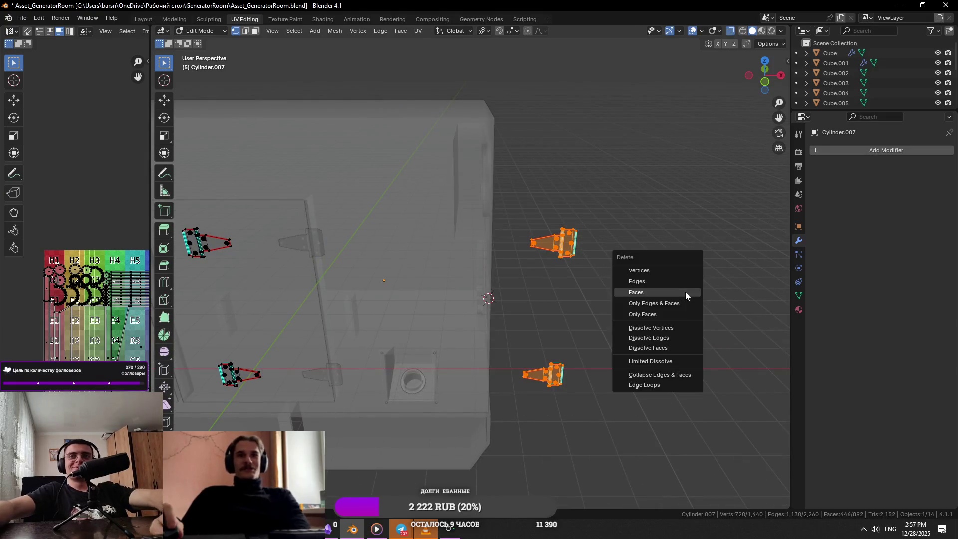
{"action": "left_click", "coordinate": [685, 296]}
Step: Select the remaining hinges and move them onto the side wall
{"action": "scroll", "coordinate": [657, 293], "scroll_direction": "down", "scroll_amount": 4}
{"action": "left_click_drag", "start_coordinate": [659, 162], "coordinate": [474, 373]}
{"action": "scroll", "coordinate": [688, 315], "scroll_direction": "up", "scroll_amount": 3}
{"action": "scroll", "coordinate": [688, 314], "scroll_direction": "down", "scroll_amount": 1}
{"action": "left_click_drag", "start_coordinate": [691, 171], "coordinate": [545, 394]}
{"action": "scroll", "coordinate": [642, 343], "scroll_direction": "up", "scroll_amount": 2}
{"action": "key", "text": "a"}
{"action": "key", "text": "g"}
{"action": "left_click", "coordinate": [501, 297]}
{"action": "mouse_move", "coordinate": [502, 297]}
{"action": "middle_mouse_down"}
{"action": "mouse_move", "coordinate": [476, 323]}
{"action": "mouse_move", "coordinate": [578, 342]}
{"action": "mouse_move", "coordinate": [540, 341]}
{"action": "middle_mouse_up"}
{"action": "key", "text": "KP_Decimal"}
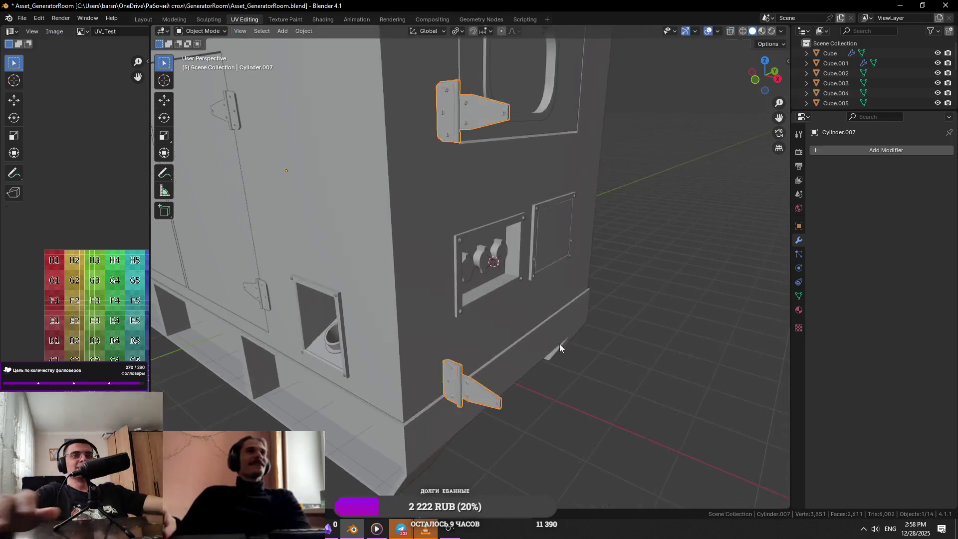
Step: Try deleting the lower hinge's plate, undo it, and return to Object Mode in top view
{"action": "scroll", "coordinate": [677, 291], "scroll_direction": "down", "scroll_amount": 3}
{"action": "mouse_move", "coordinate": [609, 288]}
{"action": "left_mouse_down"}
{"action": "mouse_move", "coordinate": [562, 329]}
{"action": "mouse_move", "coordinate": [428, 403]}
{"action": "left_mouse_up"}
{"action": "key", "text": "alt+z"}
{"action": "key", "text": "alt+z"}
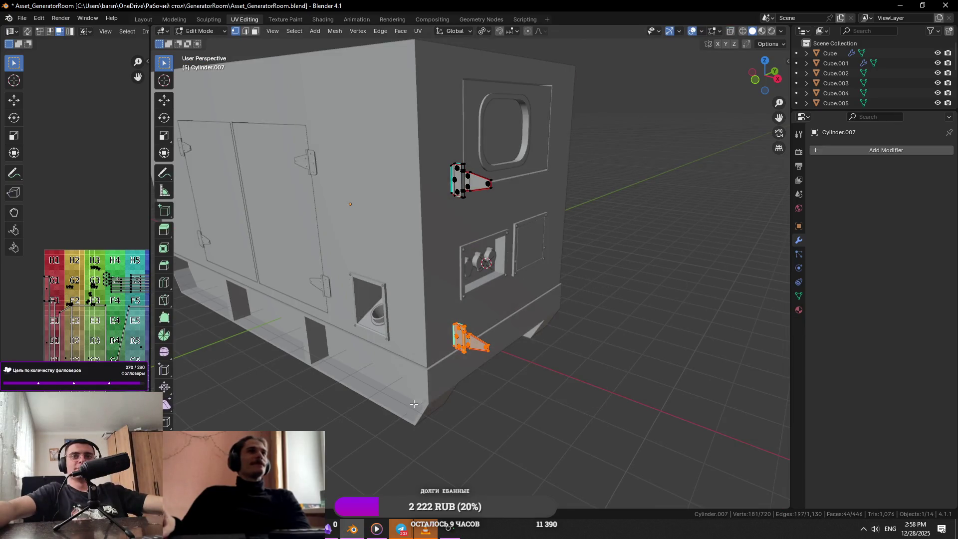
{"action": "left_click_drag", "start_coordinate": [569, 404], "coordinate": [428, 282]}
{"action": "key", "text": "x"}
{"action": "left_click", "coordinate": [606, 316]}
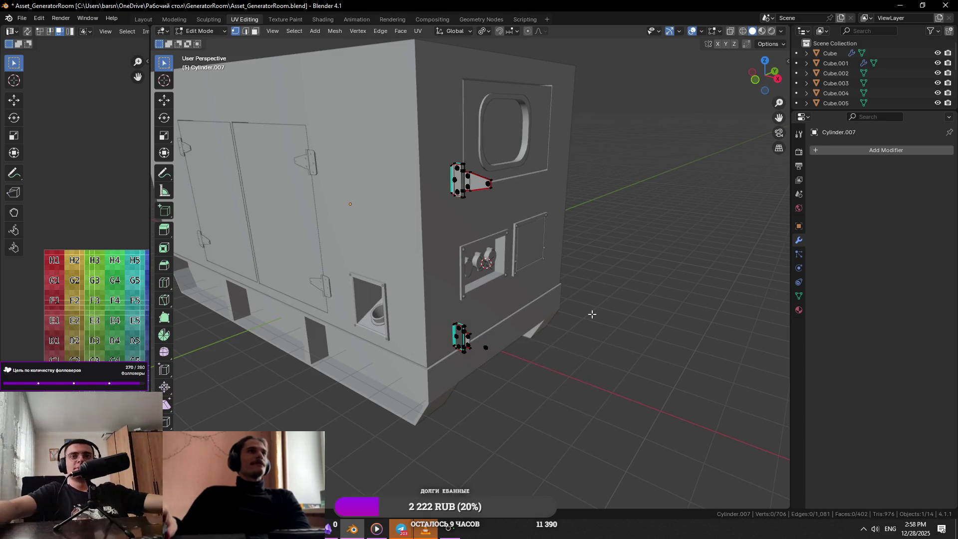
{"action": "key", "text": "ctrl+z"}
{"action": "key", "text": "a"}
{"action": "key", "text": "alt+a"}
{"action": "key", "text": "a"}
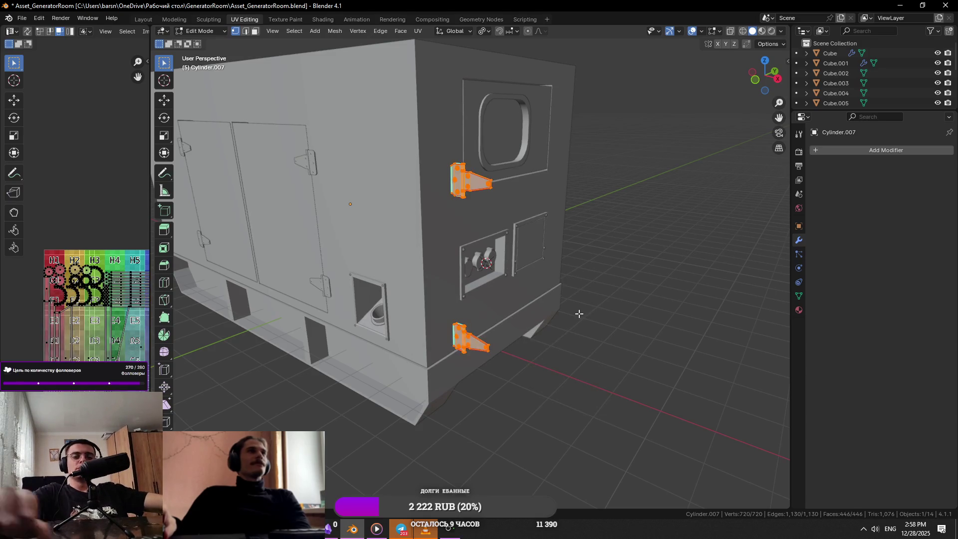
{"action": "key", "text": "ctrl+Tab"}
{"action": "key", "text": "KP_7"}
{"action": "key", "text": "space"}
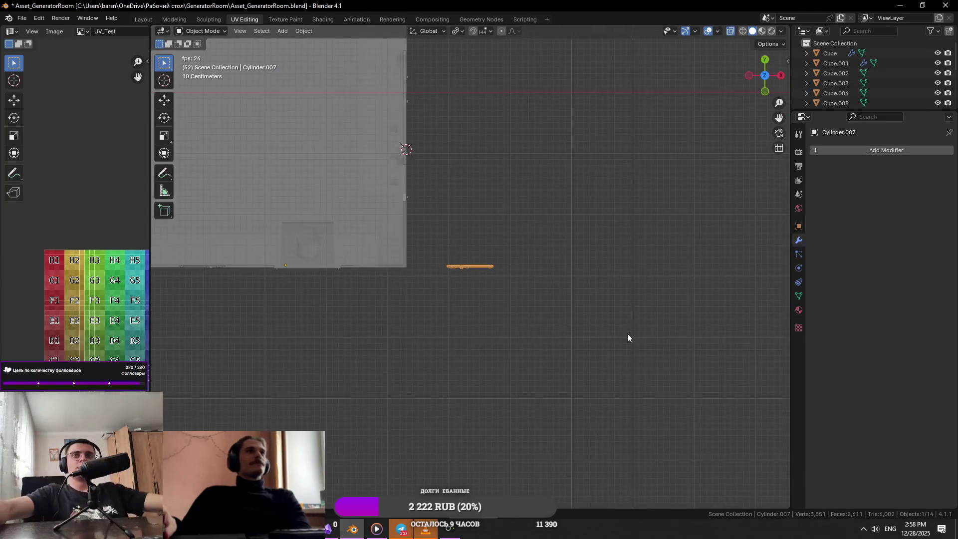
Step: Deselect the hinges and compare the model against the reference photo
{"action": "left_click", "coordinate": [573, 325]}
{"action": "mouse_move", "coordinate": [401, 529]}
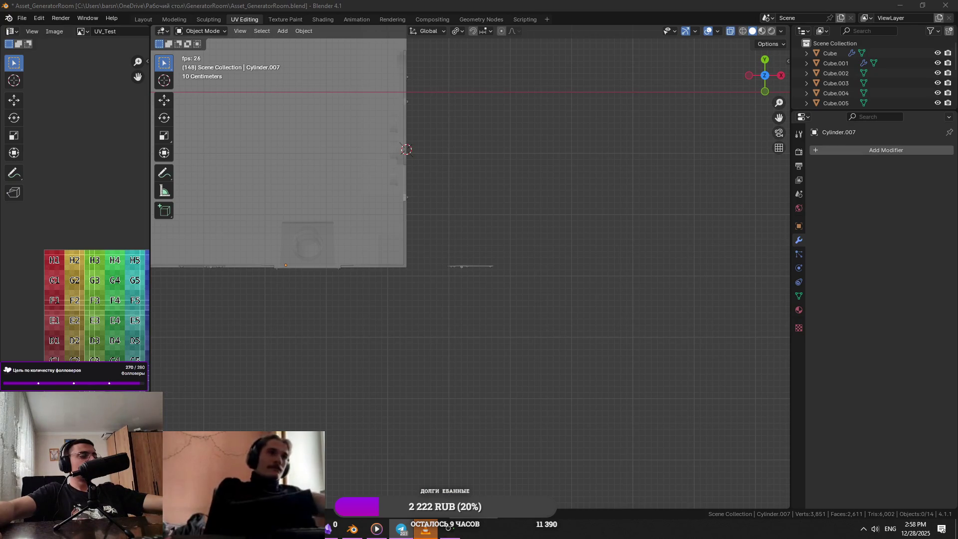
{"action": "key", "text": "alt+Tab"}
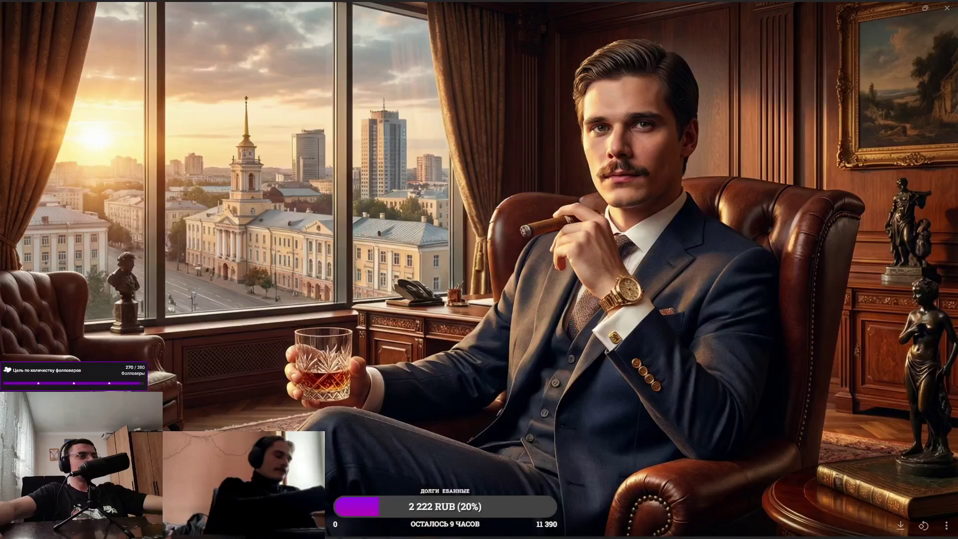
{"action": "key", "text": "alt+Tab"}
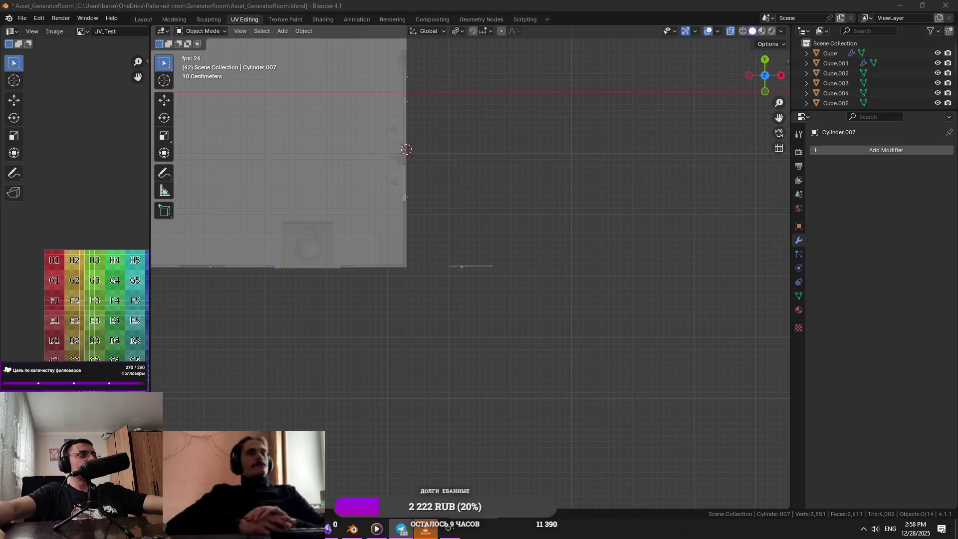
{"action": "key", "text": "alt+Tab"}
{"action": "key", "text": "alt+Tab"}
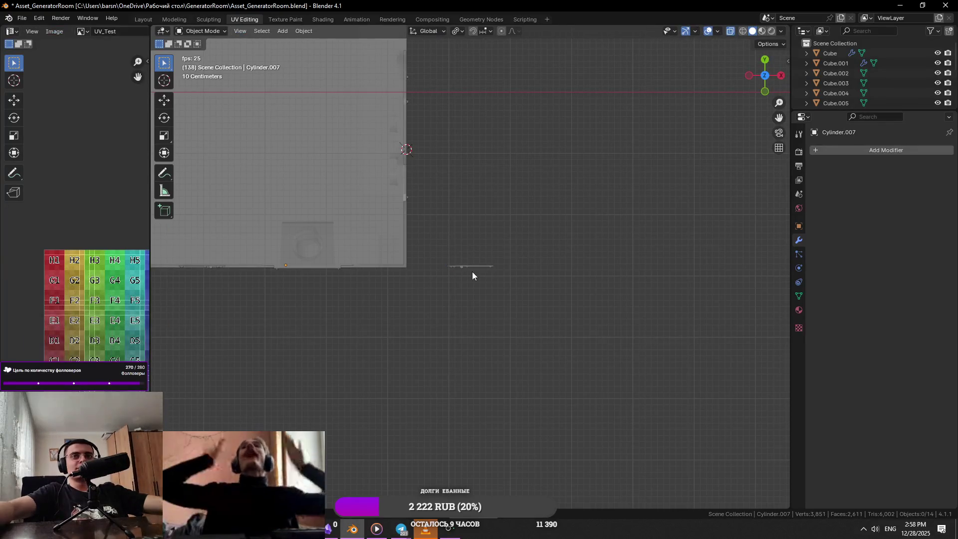
{"action": "key", "text": "Tab"}
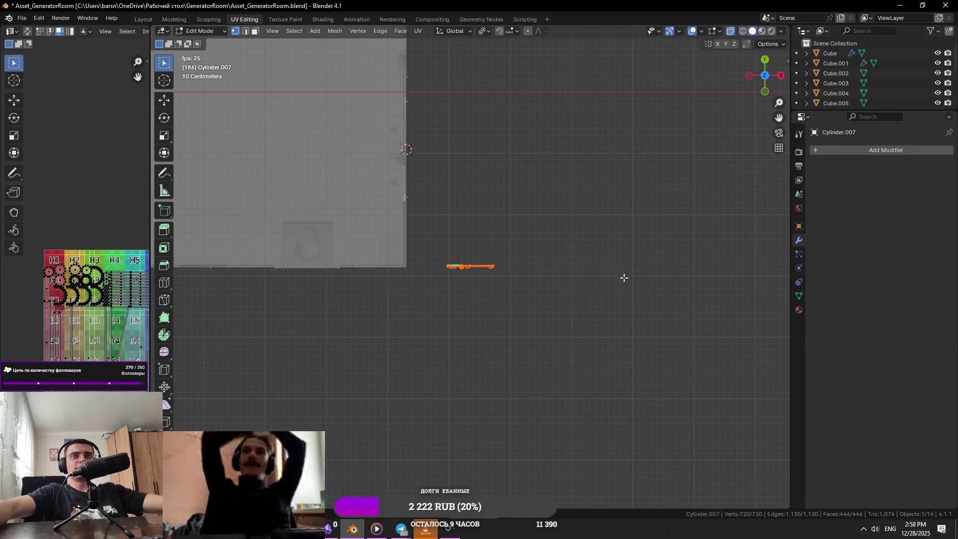
{"action": "key", "text": "Tab"}
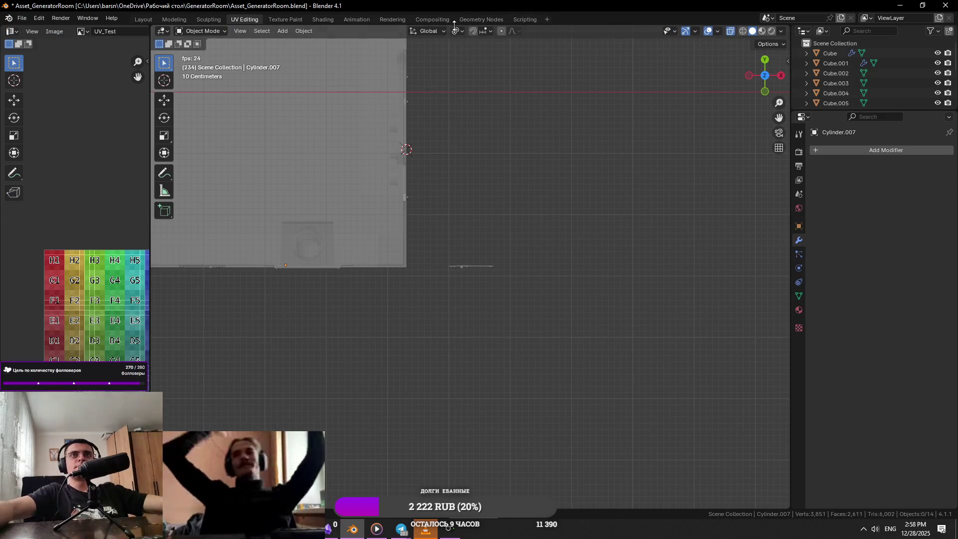
Step: Set the Transform Pivot Point to Median Point and reselect the hinge object
{"action": "left_click", "coordinate": [457, 31]}
{"action": "left_click", "coordinate": [479, 88]}
{"action": "mouse_move", "coordinate": [506, 142]}
{"action": "middle_mouse_down"}
{"action": "mouse_move", "coordinate": [589, 245]}
{"action": "mouse_move", "coordinate": [560, 249]}
{"action": "mouse_move", "coordinate": [551, 232]}
{"action": "middle_mouse_up"}
{"action": "left_click", "coordinate": [489, 149]}
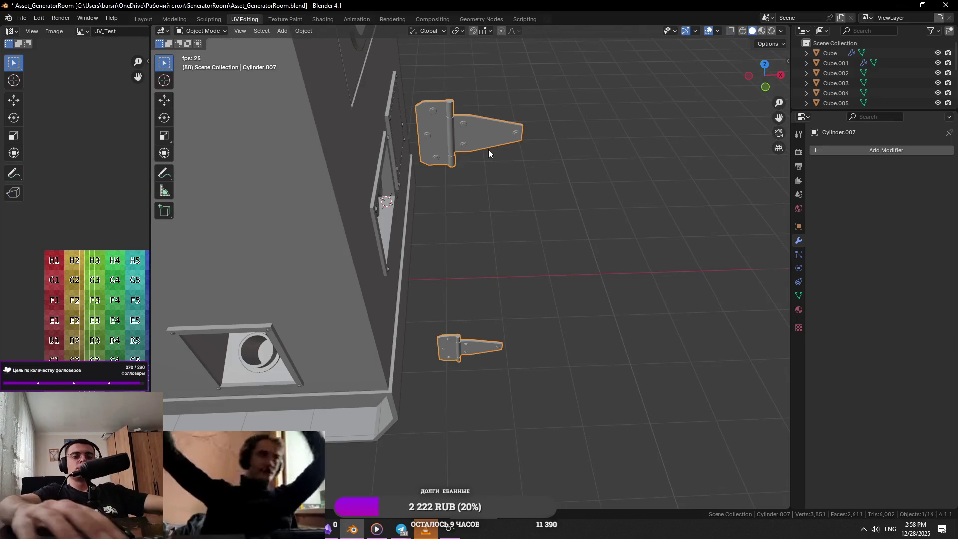
Step: Rotate the hinges a quarter turn in top view and frame them
{"action": "key", "text": "KP_7"}
{"action": "scroll", "coordinate": [629, 237], "scroll_direction": "down", "scroll_amount": 6}
{"action": "key", "text": "r"}
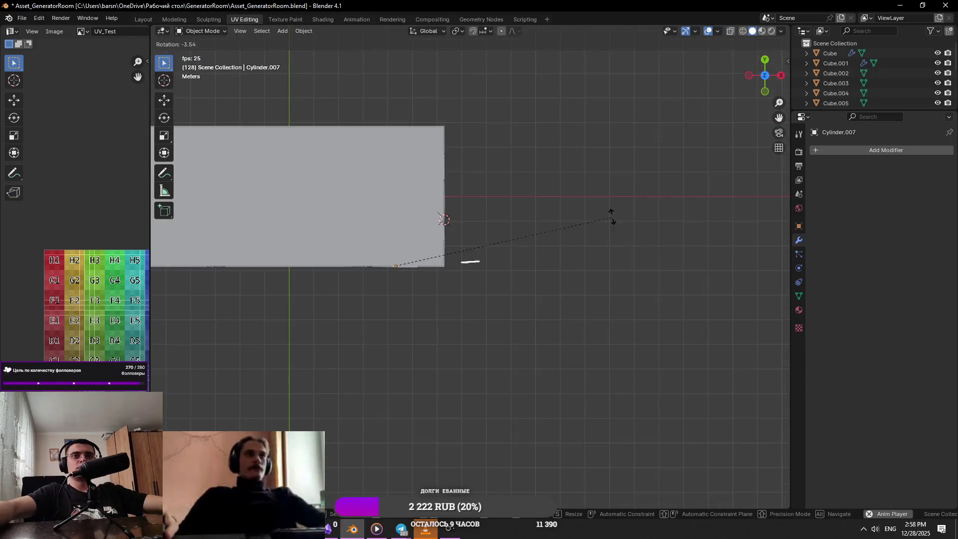
{"action": "key", "text": "Return"}
{"action": "key", "text": "g"}
{"action": "key", "text": "x"}
{"action": "key", "text": "Return"}
{"action": "key", "text": "KP_Decimal"}
{"action": "mouse_move", "coordinate": [595, 172]}
{"action": "middle_mouse_down"}
{"action": "mouse_move", "coordinate": [475, 165]}
{"action": "mouse_move", "coordinate": [542, 224]}
{"action": "mouse_move", "coordinate": [617, 241]}
{"action": "middle_mouse_up"}
Step: Raise the hinges vertically along Z into place
{"action": "key", "text": "g"}
{"action": "key", "text": "z"}
{"action": "left_click", "coordinate": [616, 123]}
{"action": "middle_click_drag", "start_coordinate": [615, 122], "coordinate": [632, 196]}
{"action": "key", "text": "s"}
{"action": "key", "text": "Escape"}
Step: In Edit Mode, raise the bottom hinge level with the window
{"action": "key", "text": "Tab"}
{"action": "key", "text": "ctrl+z"}
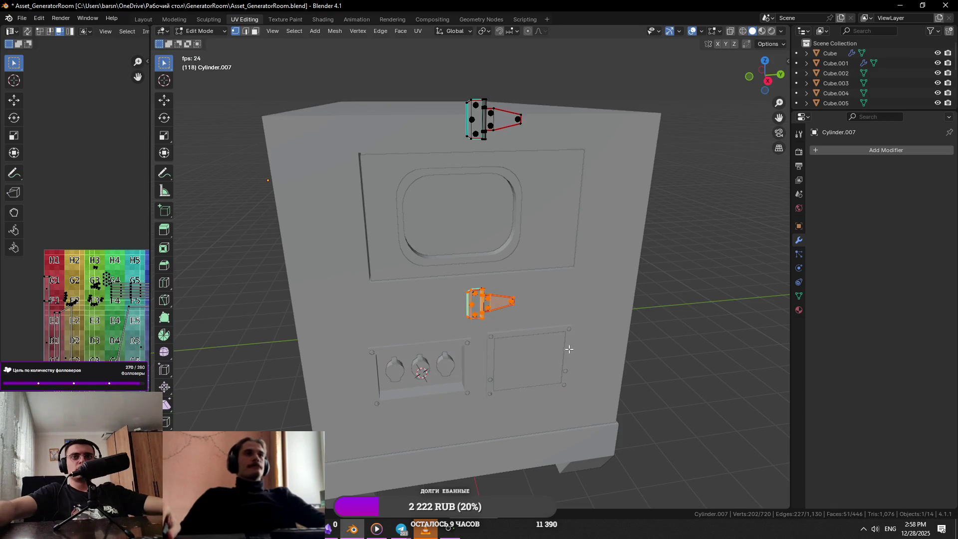
{"action": "key", "text": "alt+z"}
{"action": "key", "text": "g"}
{"action": "key", "text": "z"}
{"action": "left_click", "coordinate": [615, 231]}
{"action": "key", "text": "alt+z"}
{"action": "key", "text": "a"}
{"action": "middle_click_drag", "start_coordinate": [614, 232], "coordinate": [632, 263]}
{"action": "key", "text": "Tab"}
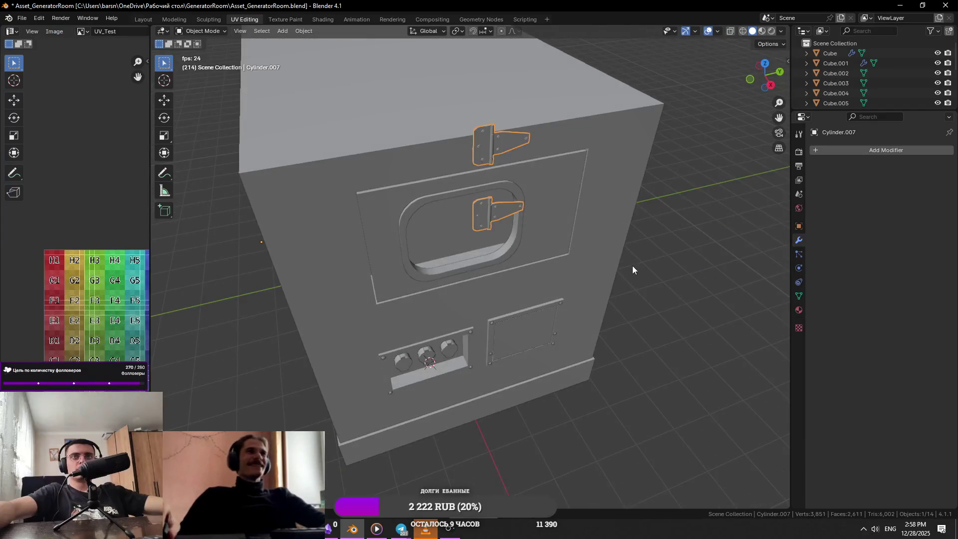
Step: Slide both hinges left along X onto the door's left edge
{"action": "key", "text": "g"}
{"action": "key", "text": "x"}
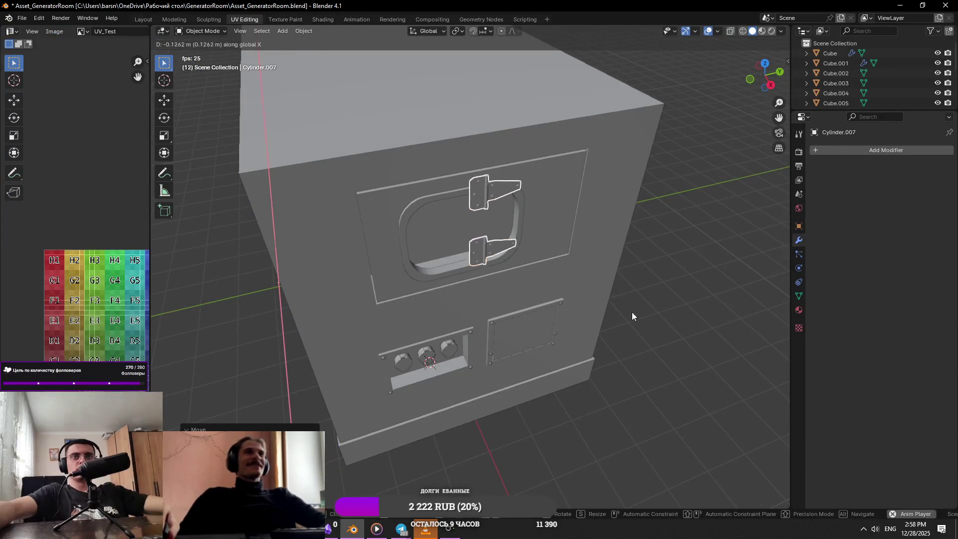
{"action": "left_click", "coordinate": [460, 329]}
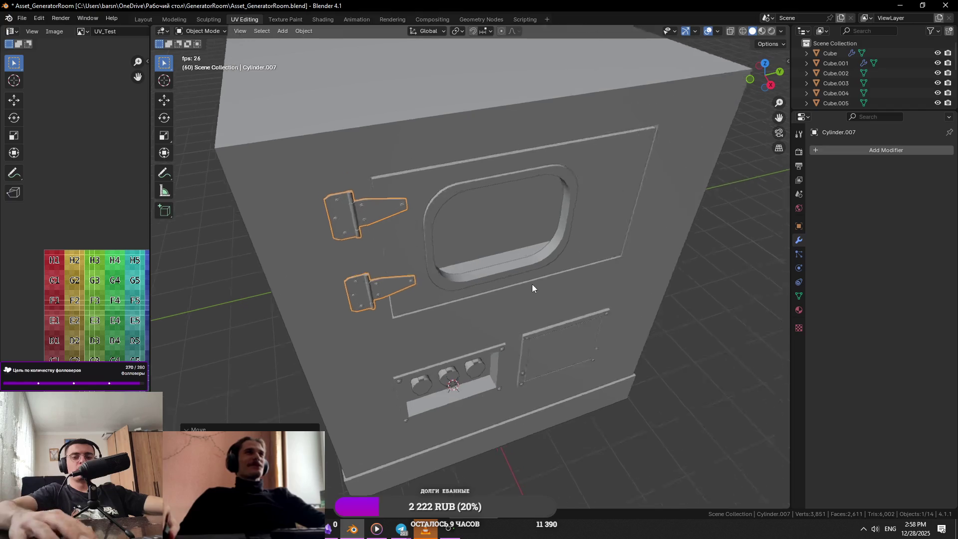
{"action": "scroll", "coordinate": [533, 284], "scroll_direction": "up", "scroll_amount": 5}
{"action": "middle_click_drag", "start_coordinate": [532, 284], "coordinate": [514, 289]}
{"action": "key", "text": "g"}
{"action": "key", "text": "x"}
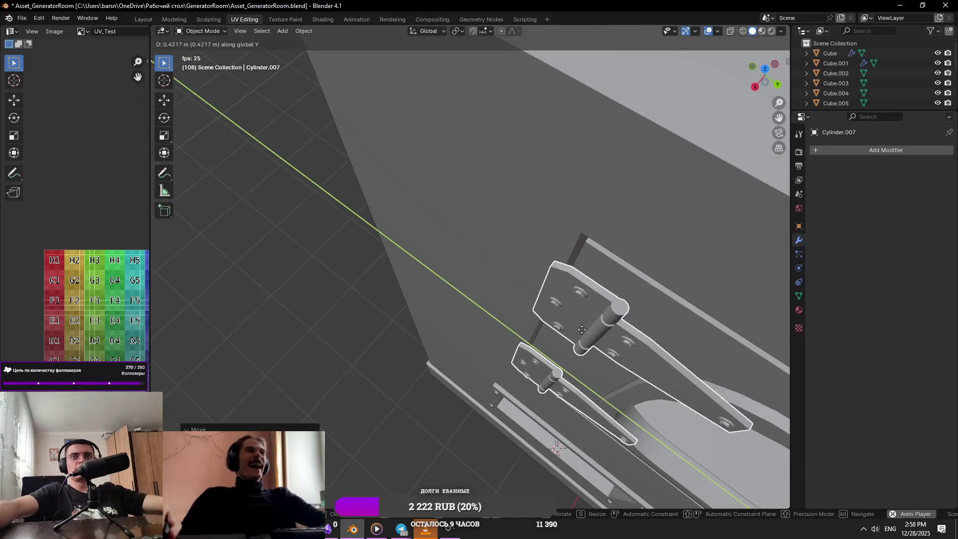
{"action": "left_click", "coordinate": [382, 243]}
{"action": "scroll", "coordinate": [644, 328], "scroll_direction": "up", "scroll_amount": 3}
{"action": "middle_click_drag", "start_coordinate": [644, 328], "coordinate": [535, 347]}
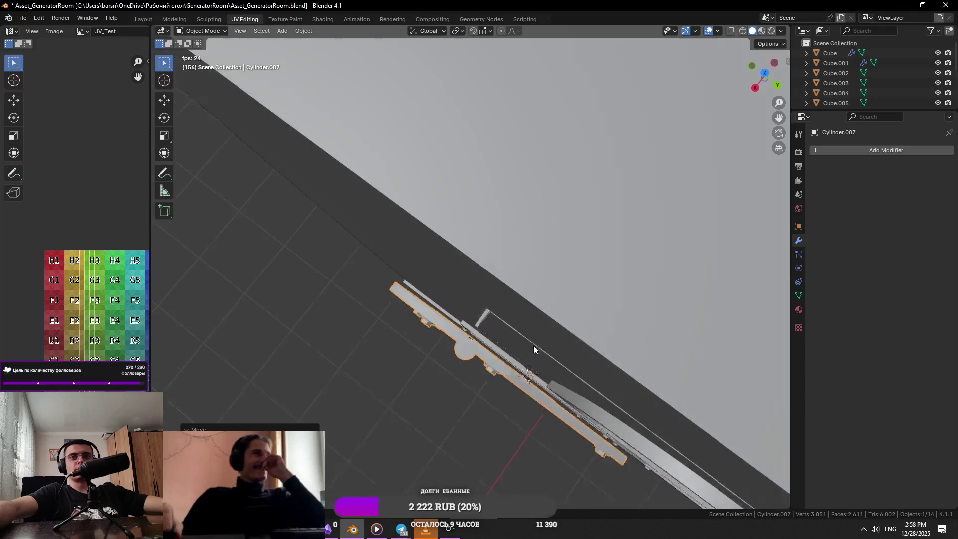
{"action": "key", "text": "g"}
{"action": "key", "text": "x"}
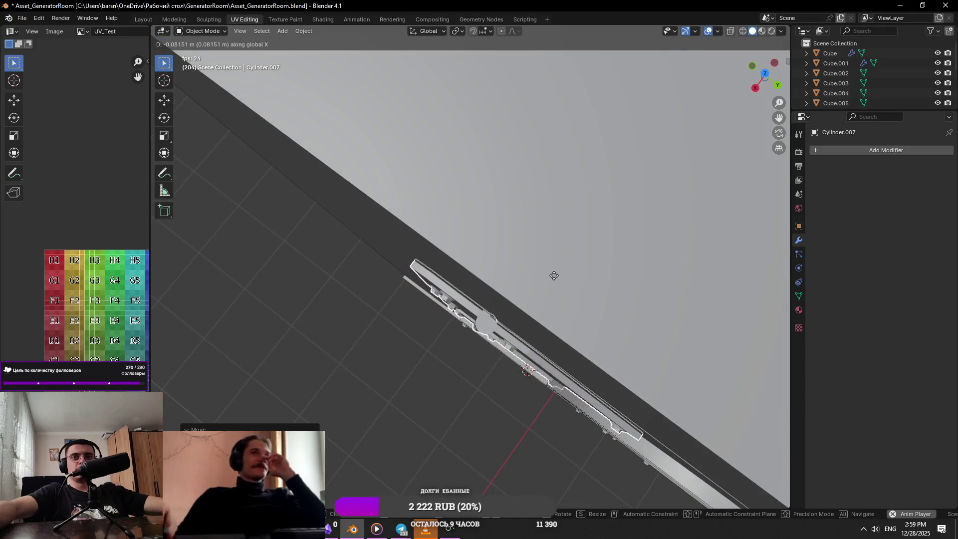
{"action": "left_click", "coordinate": [548, 314]}
Step: Move the hinges along Y flush with the door, then select the lower hinge's face
{"action": "scroll", "coordinate": [554, 316], "scroll_direction": "up", "scroll_amount": 4}
{"action": "key", "text": "g"}
{"action": "key", "text": "y"}
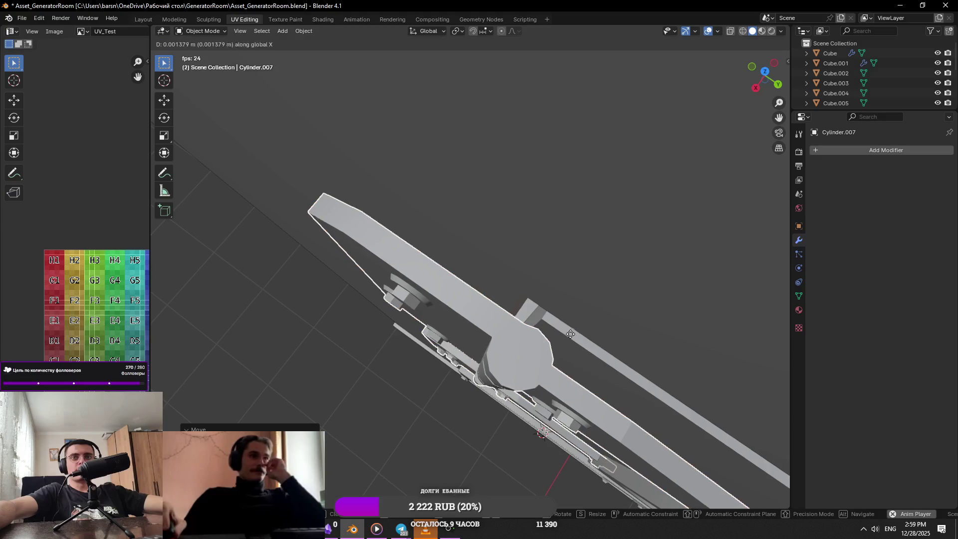
{"action": "left_click", "coordinate": [567, 325]}
{"action": "mouse_move", "coordinate": [567, 326]}
{"action": "middle_mouse_down"}
{"action": "mouse_move", "coordinate": [538, 236]}
{"action": "mouse_move", "coordinate": [554, 175]}
{"action": "mouse_move", "coordinate": [562, 300]}
{"action": "middle_mouse_up"}
{"action": "scroll", "coordinate": [537, 235], "scroll_direction": "down", "scroll_amount": 2}
{"action": "scroll", "coordinate": [538, 235], "scroll_direction": "up", "scroll_amount": 3}
{"action": "scroll", "coordinate": [554, 175], "scroll_direction": "down", "scroll_amount": 3}
{"action": "scroll", "coordinate": [562, 300], "scroll_direction": "up", "scroll_amount": 2}
{"action": "scroll", "coordinate": [562, 300], "scroll_direction": "down", "scroll_amount": 3}
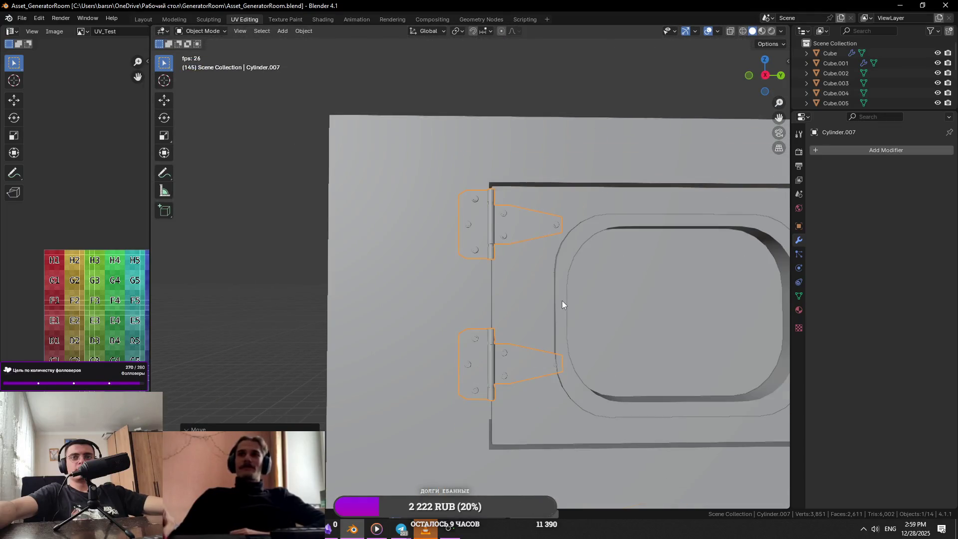
{"action": "scroll", "coordinate": [522, 298], "scroll_direction": "up", "scroll_amount": 3}
{"action": "scroll", "coordinate": [522, 298], "scroll_direction": "down", "scroll_amount": 4}
{"action": "key", "text": "Tab"}
{"action": "left_click", "coordinate": [474, 323]}
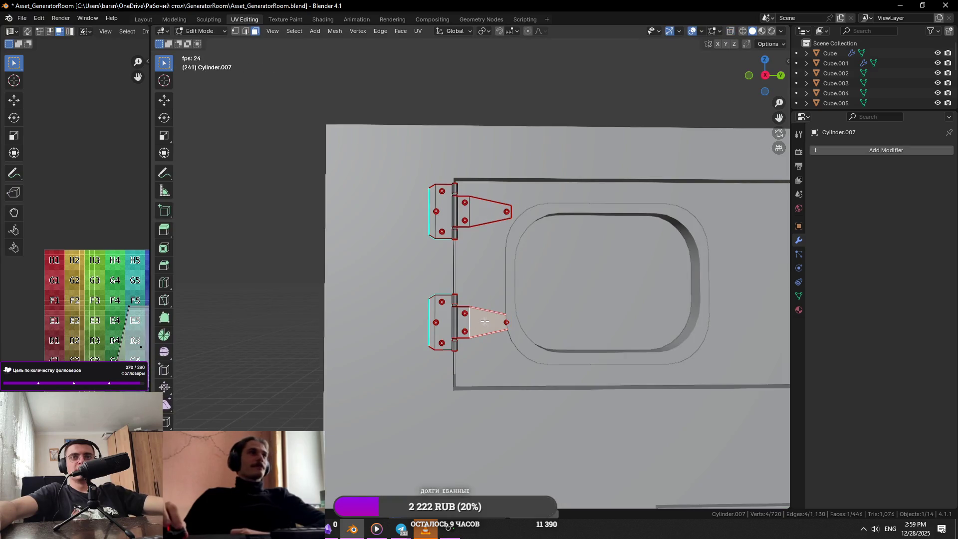
Step: Lower the bottom hinge along Z toward the base of the door
{"action": "left_click_drag", "start_coordinate": [359, 369], "coordinate": [359, 371]}
{"action": "key", "text": "alt+z"}
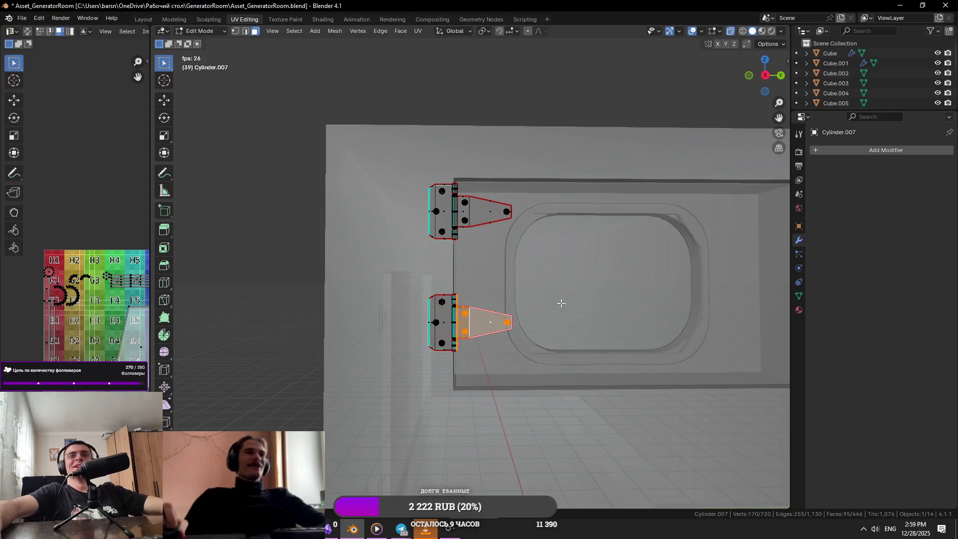
{"action": "key", "text": "g"}
{"action": "key", "text": "z"}
{"action": "left_click", "coordinate": [593, 398]}
{"action": "middle_click_drag", "start_coordinate": [593, 398], "coordinate": [573, 384]}
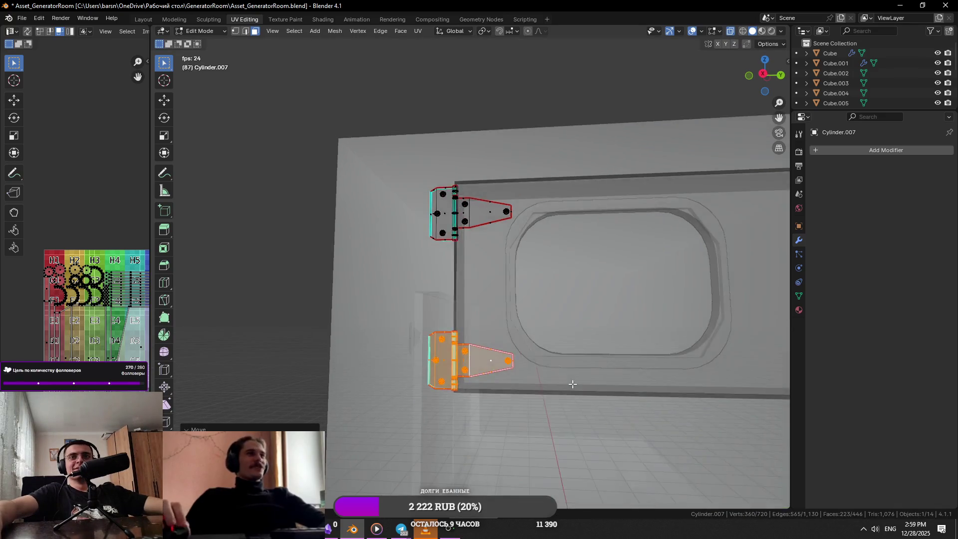
{"action": "key", "text": "alt+z"}
{"action": "key", "text": "KP_3"}
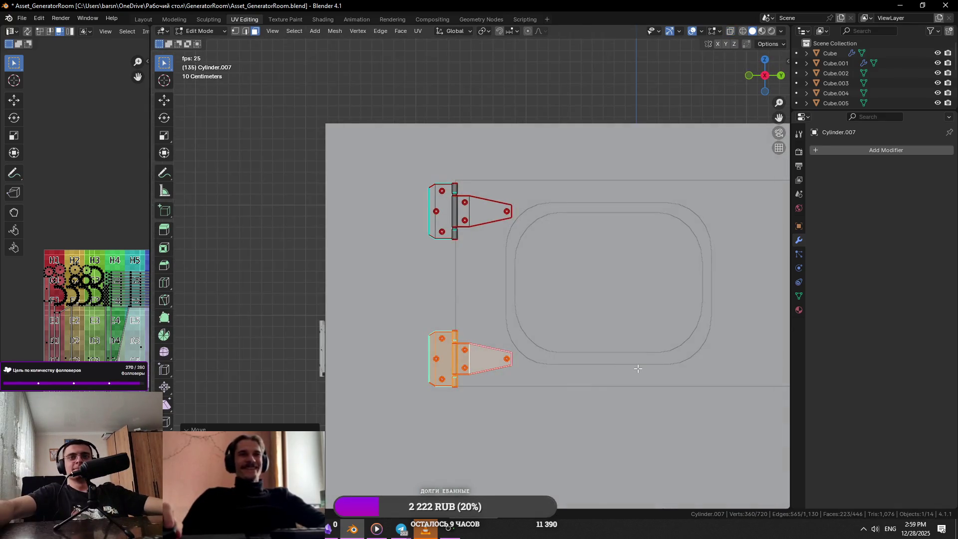
{"action": "key", "text": "g"}
{"action": "key", "text": "z"}
{"action": "left_click", "coordinate": [637, 333]}
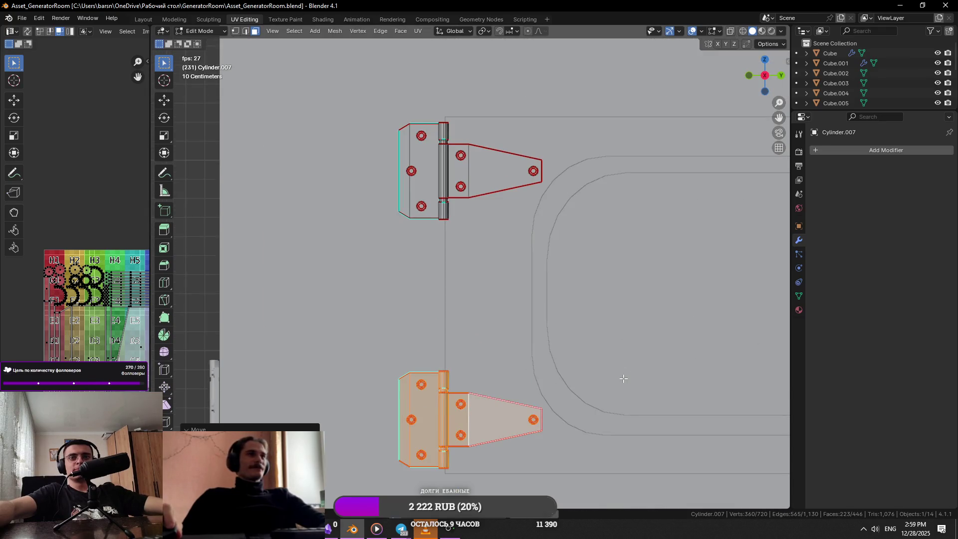
{"action": "scroll", "coordinate": [622, 380], "scroll_direction": "down", "scroll_amount": 2}
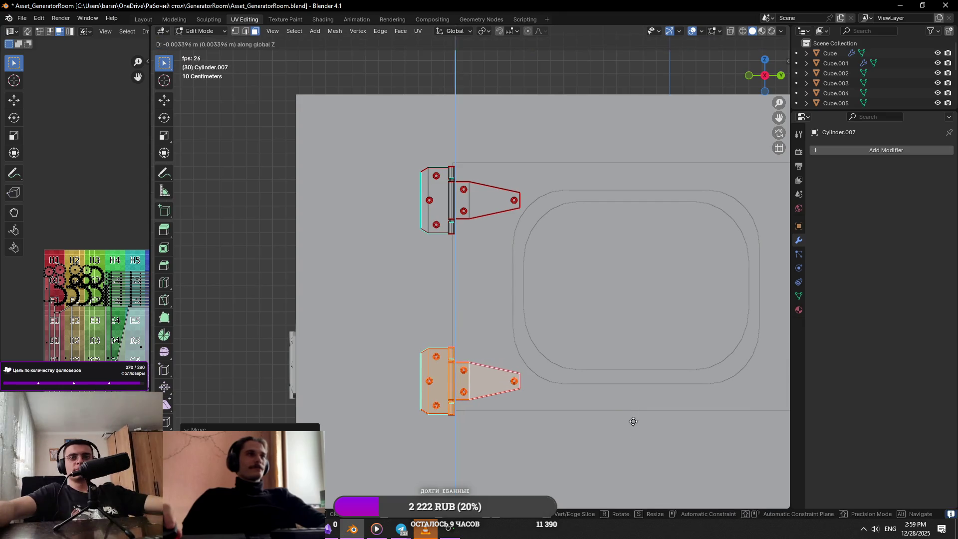
Step: Raise the top hinge along Z toward the top of the door
{"action": "left_click_drag", "start_coordinate": [468, 202], "coordinate": [575, 120]}
{"action": "key", "text": "alt+z"}
{"action": "left_click_drag", "start_coordinate": [421, 232], "coordinate": [421, 231]}
{"action": "key", "text": "g"}
{"action": "key", "text": "z"}
{"action": "left_click", "coordinate": [519, 175]}
{"action": "key", "text": "alt+z"}
{"action": "scroll", "coordinate": [553, 179], "scroll_direction": "up", "scroll_amount": 2}
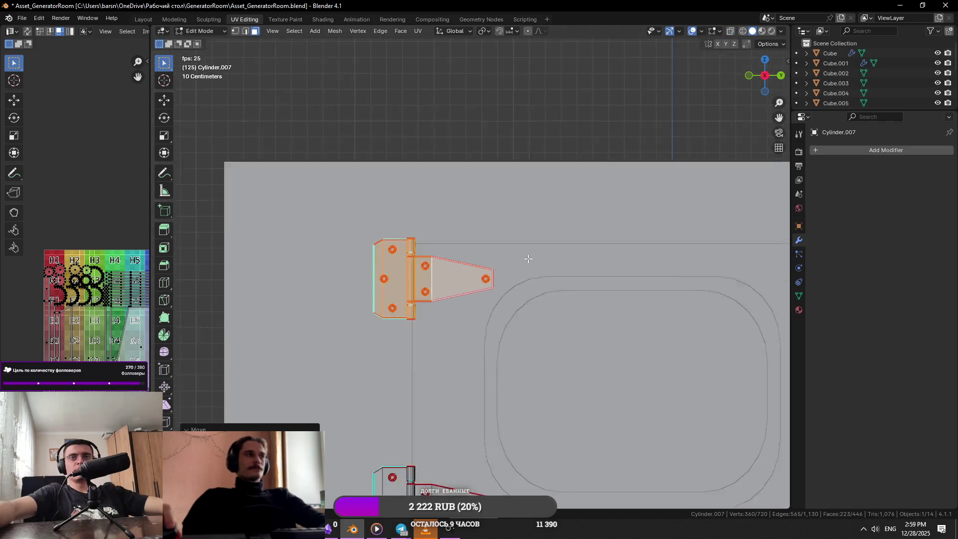
Step: Leave Edit Mode, save the file, and view the generator at three-quarters
{"action": "key", "text": "alt+z"}
{"action": "key", "text": "alt+z"}
{"action": "key", "text": "Tab"}
{"action": "scroll", "coordinate": [534, 186], "scroll_direction": "down", "scroll_amount": 8}
{"action": "left_click", "coordinate": [535, 150]}
{"action": "middle_click_drag", "start_coordinate": [536, 151], "coordinate": [583, 216]}
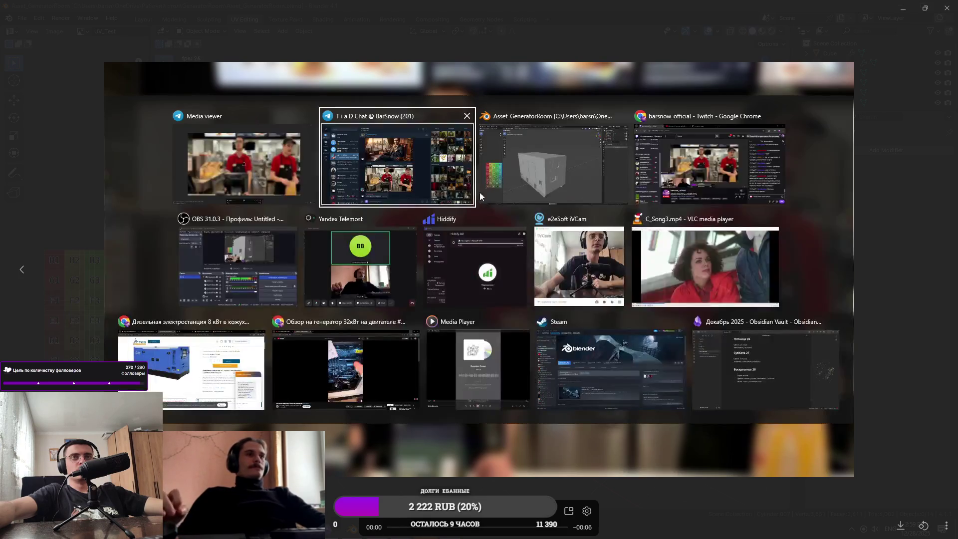
{"action": "key", "text": "alt+Tab"}
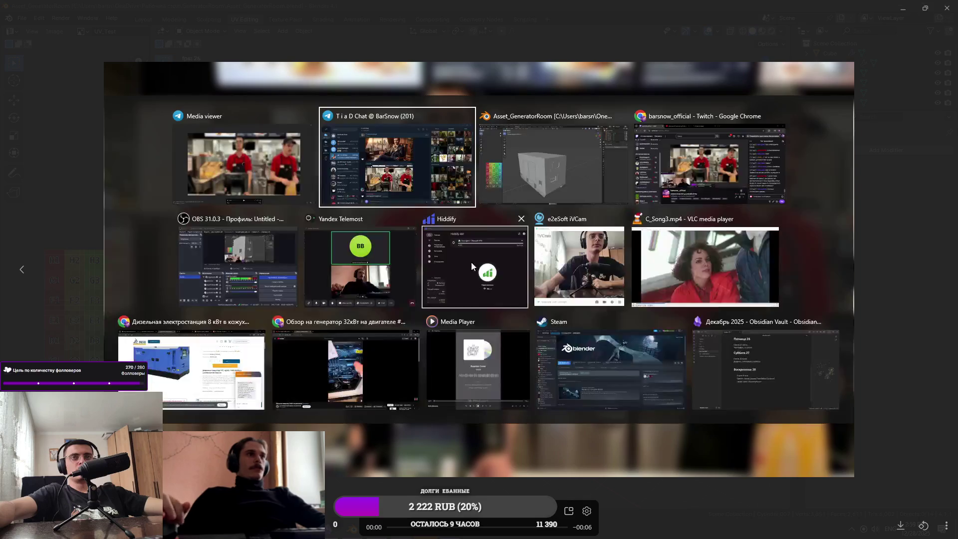
{"action": "mouse_move", "coordinate": [484, 281]}
{"action": "middle_mouse_down"}
{"action": "mouse_move", "coordinate": [550, 297]}
{"action": "mouse_move", "coordinate": [582, 288]}
{"action": "mouse_move", "coordinate": [303, 288]}
{"action": "middle_mouse_up"}
{"action": "scroll", "coordinate": [583, 287], "scroll_direction": "up", "scroll_amount": 3}
{"action": "mouse_move", "coordinate": [305, 528]}
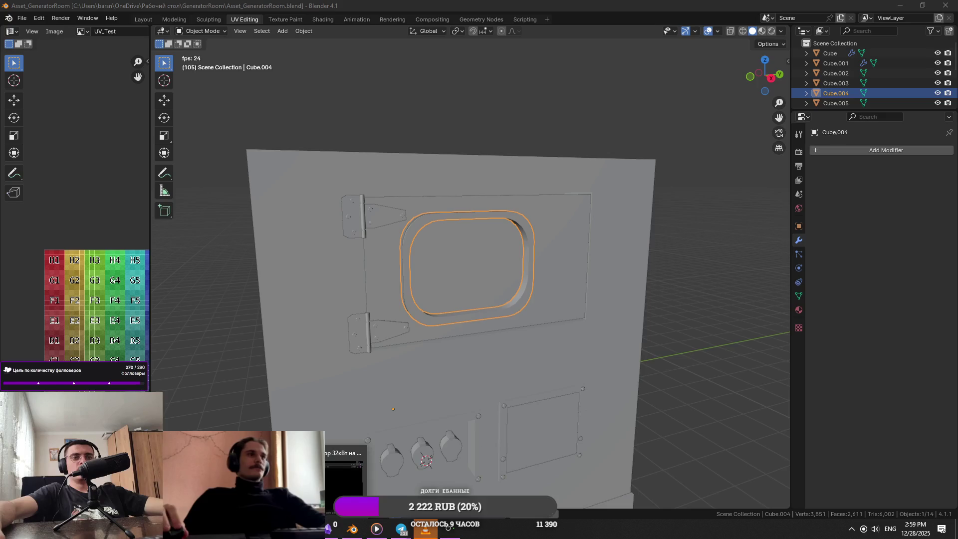
{"action": "scroll", "coordinate": [466, 304], "scroll_direction": "down", "scroll_amount": 4}
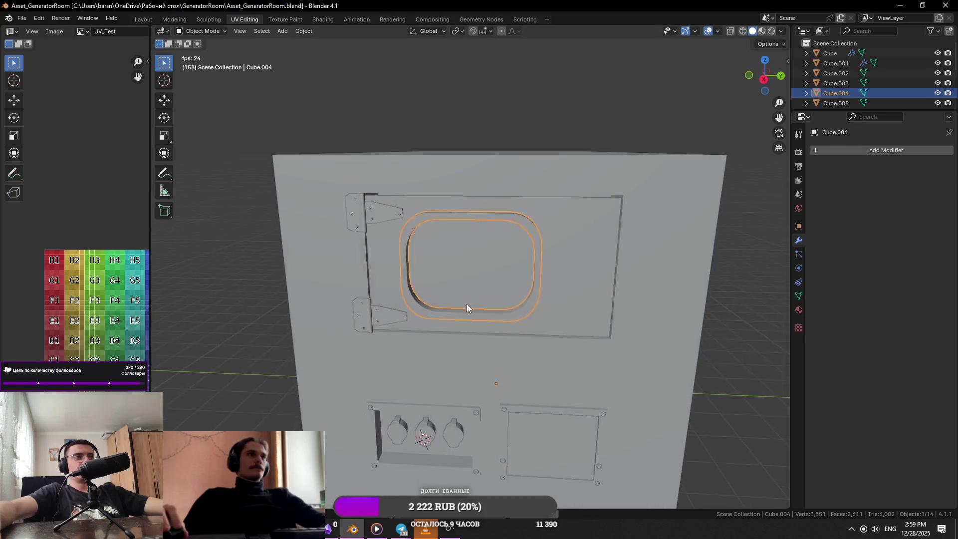
{"action": "left_click", "coordinate": [467, 302]}
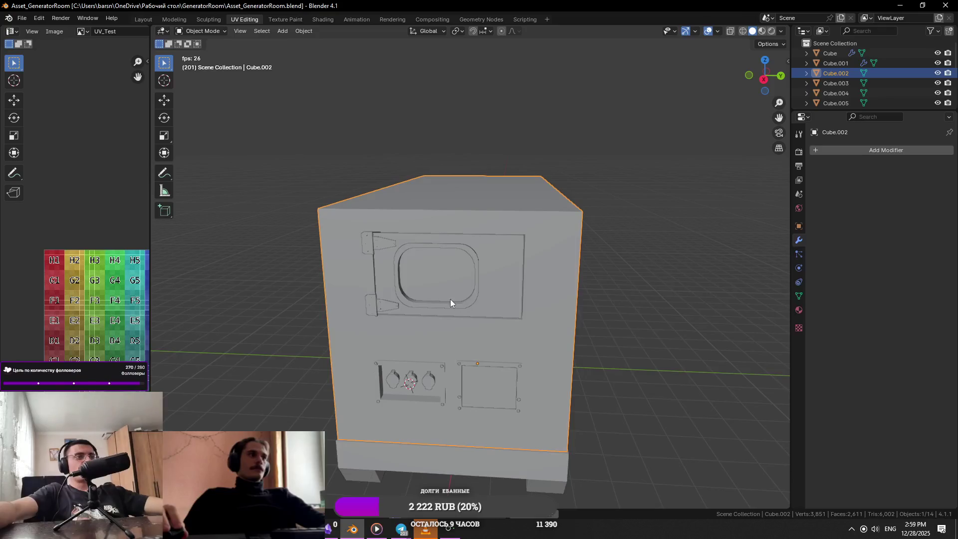
{"action": "left_click", "coordinate": [614, 239]}
{"action": "middle_click_drag", "start_coordinate": [614, 239], "coordinate": [592, 303]}
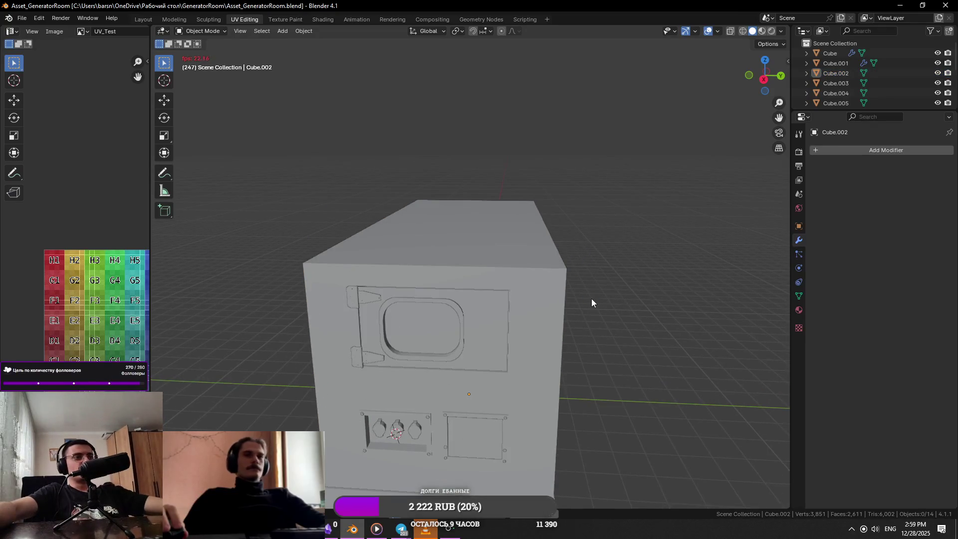
{"action": "scroll", "coordinate": [592, 302], "scroll_direction": "up", "scroll_amount": 5}
{"action": "middle_click_drag", "start_coordinate": [558, 353], "coordinate": [567, 337]}
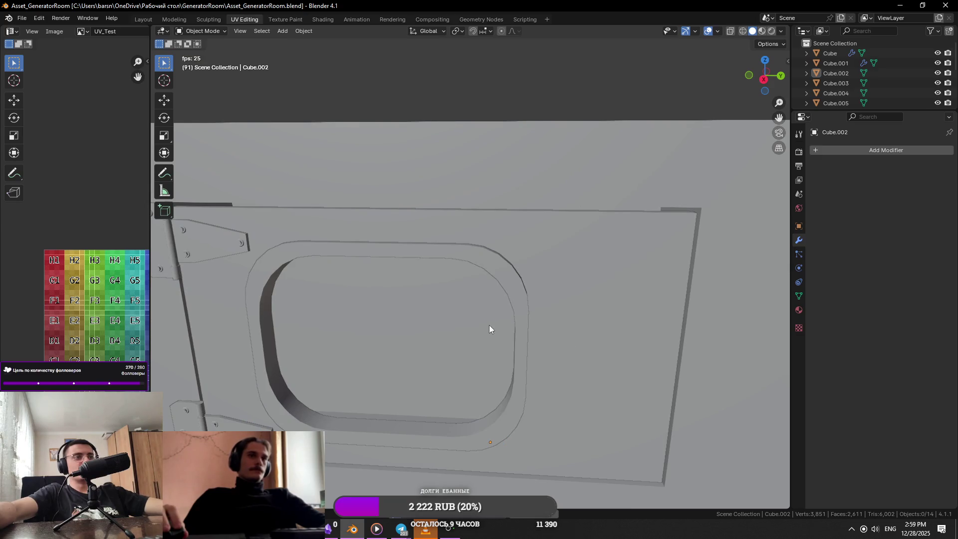
{"action": "scroll", "coordinate": [488, 327], "scroll_direction": "down", "scroll_amount": 5}
{"action": "left_click", "coordinate": [429, 268]}
{"action": "left_click", "coordinate": [444, 261]}
{"action": "scroll", "coordinate": [436, 262], "scroll_direction": "up", "scroll_amount": 6}
{"action": "scroll", "coordinate": [411, 262], "scroll_direction": "down", "scroll_amount": 3}
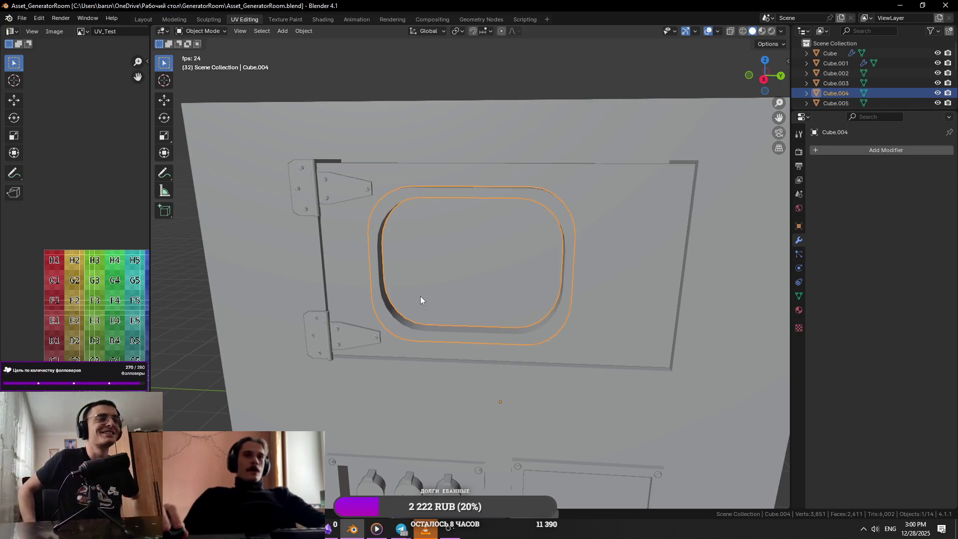
{"action": "scroll", "coordinate": [420, 299], "scroll_direction": "up", "scroll_amount": 3}
{"action": "scroll", "coordinate": [474, 259], "scroll_direction": "down", "scroll_amount": 3}
{"action": "left_click", "coordinate": [460, 242]}
{"action": "mouse_move", "coordinate": [460, 242]}
{"action": "middle_mouse_down"}
{"action": "mouse_move", "coordinate": [519, 243]}
{"action": "mouse_move", "coordinate": [618, 170]}
{"action": "middle_mouse_up"}
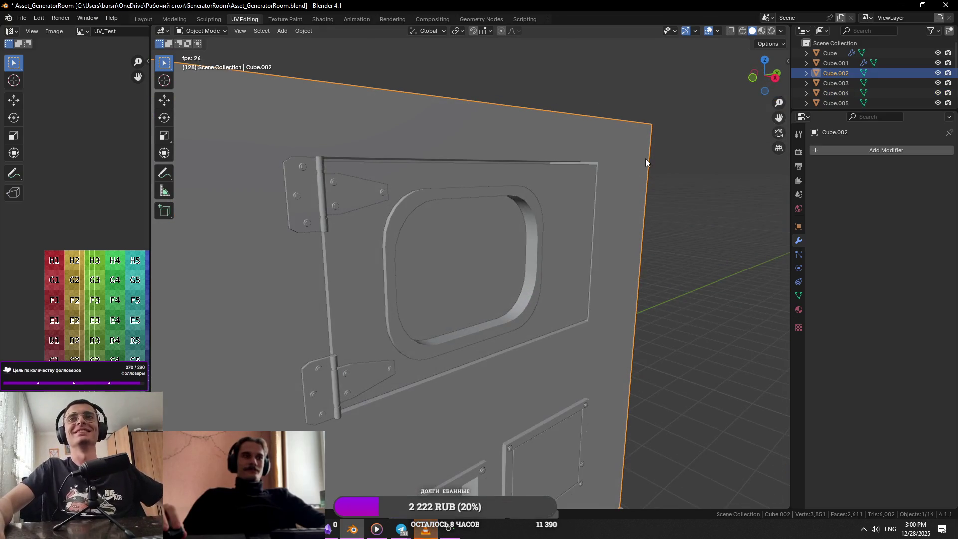
{"action": "left_click", "coordinate": [648, 162]}
{"action": "key", "text": "super+Tab"}
{"action": "left_click", "coordinate": [602, 172]}
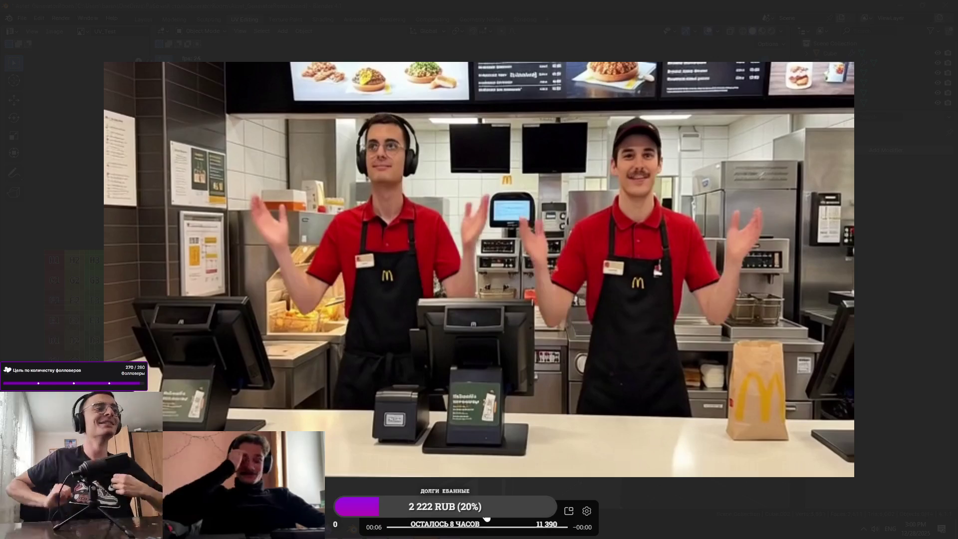
{"action": "key", "text": "alt+Tab"}
{"action": "left_click", "coordinate": [487, 166]}
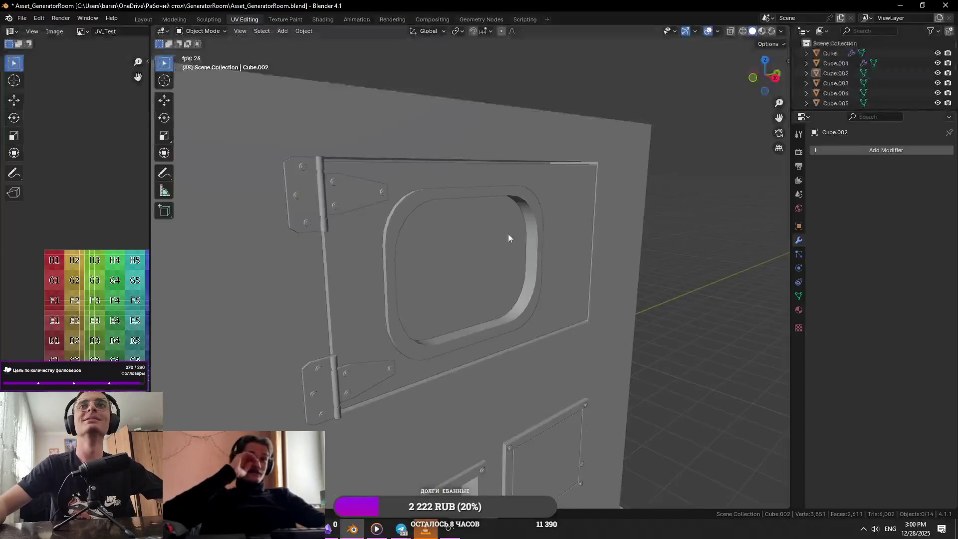
{"action": "key", "text": "KP_1"}
{"action": "key", "text": "alt+Tab"}
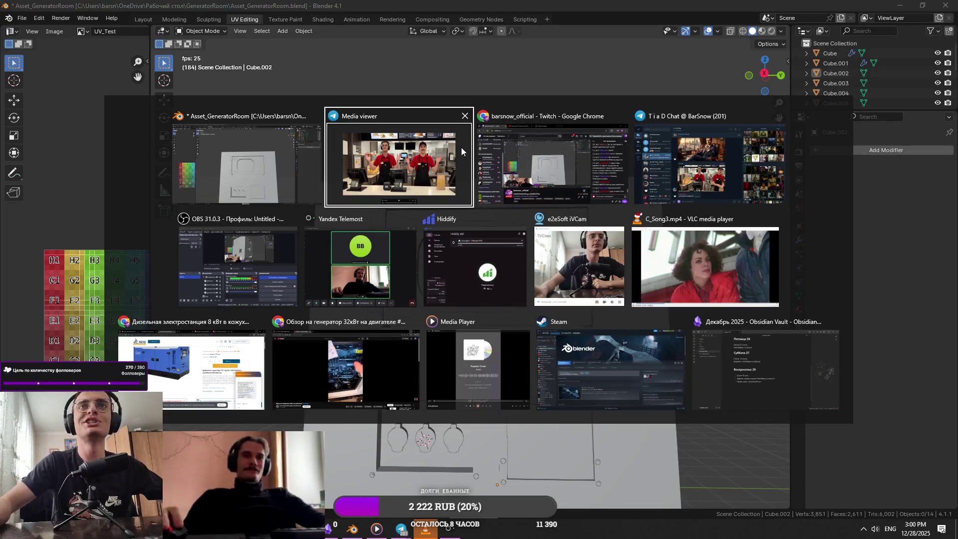
Step: Review the 8 kW diesel generator photo, then edit Cube.002's mesh selecting a side face
{"action": "left_click", "coordinate": [242, 389]}
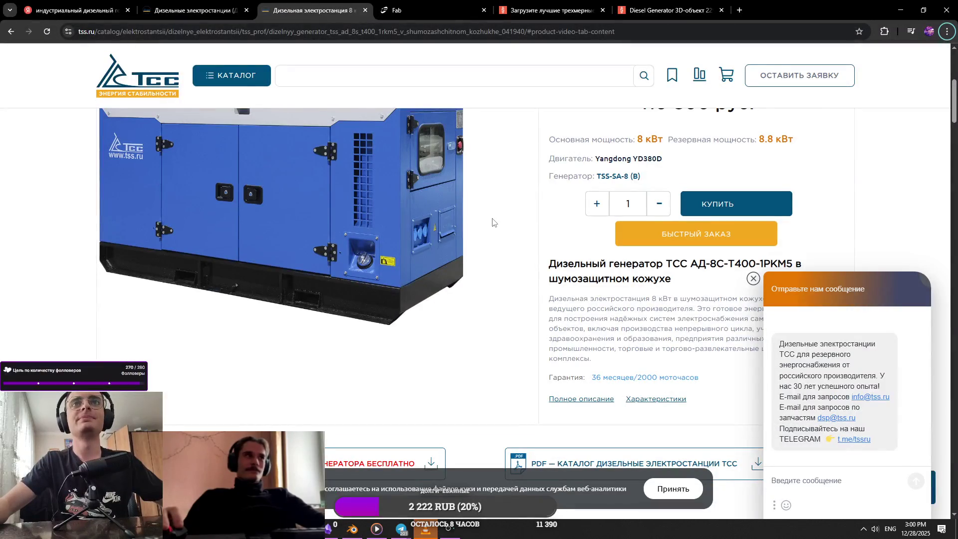
{"action": "key", "text": "alt+Tab"}
{"action": "key", "text": "alt+Tab"}
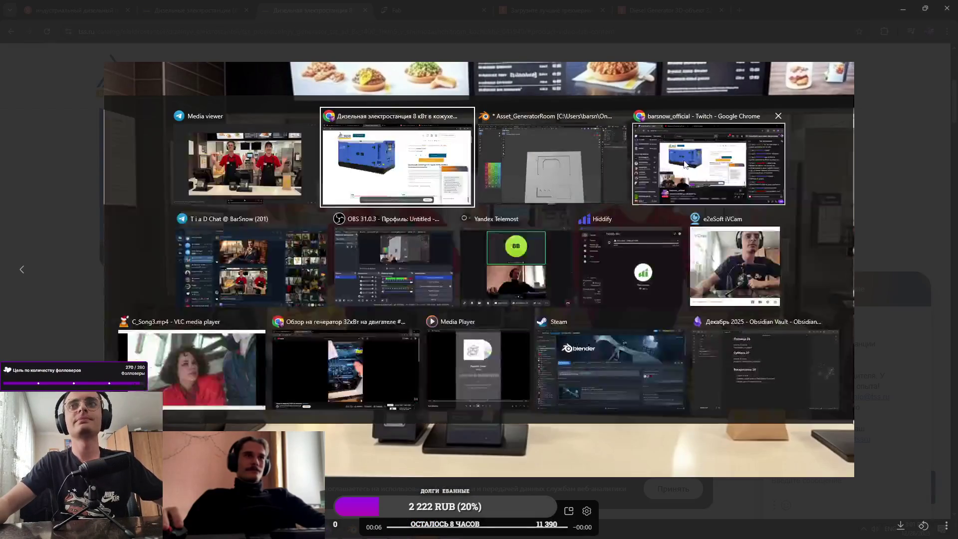
{"action": "left_click", "coordinate": [627, 188]}
{"action": "left_click", "coordinate": [636, 210]}
{"action": "key", "text": "Tab"}
{"action": "left_click", "coordinate": [628, 257]}
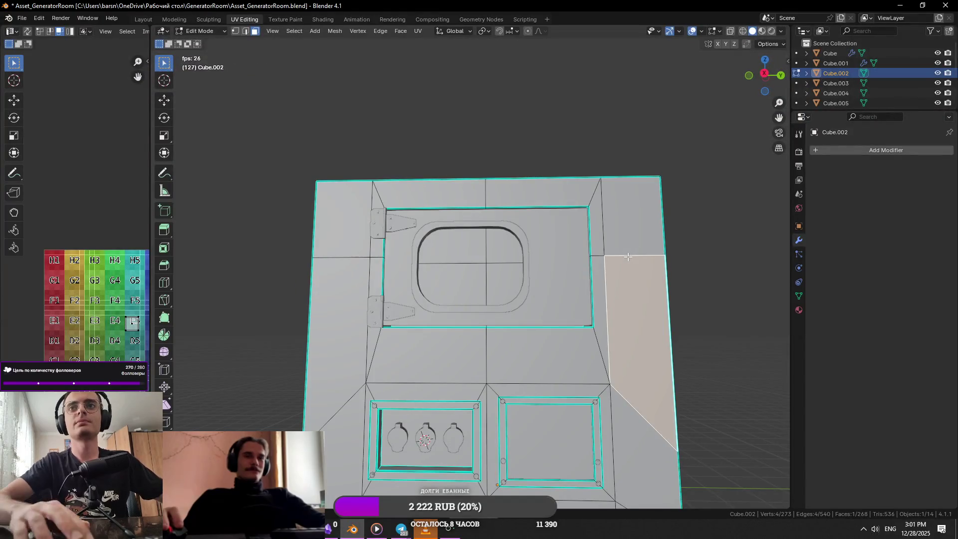
Step: Select only the lower side face of the strip beside the door window
{"action": "scroll", "coordinate": [627, 266], "scroll_direction": "up", "scroll_amount": 3}
{"action": "scroll", "coordinate": [627, 265], "scroll_direction": "down", "scroll_amount": 3}
{"action": "left_click", "coordinate": [492, 200], "text": "shift"}
{"action": "left_click", "coordinate": [487, 255], "text": "shift"}
{"action": "scroll", "coordinate": [487, 248], "scroll_direction": "up", "scroll_amount": 2}
{"action": "left_click", "coordinate": [487, 245]}
Step: Switch to another window and come back to editing the enclosure mesh
{"action": "key", "text": "Tab"}
{"action": "key", "text": "alt+Tab"}
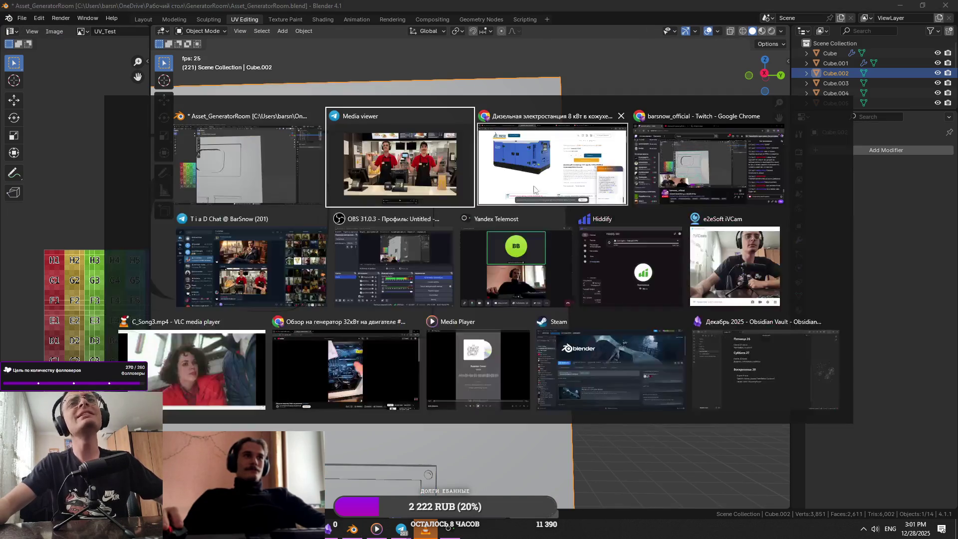
{"action": "key", "text": "alt+Tab"}
{"action": "left_click", "coordinate": [518, 204]}
{"action": "key", "text": "alt+Tab"}
{"action": "key", "text": "Tab"}
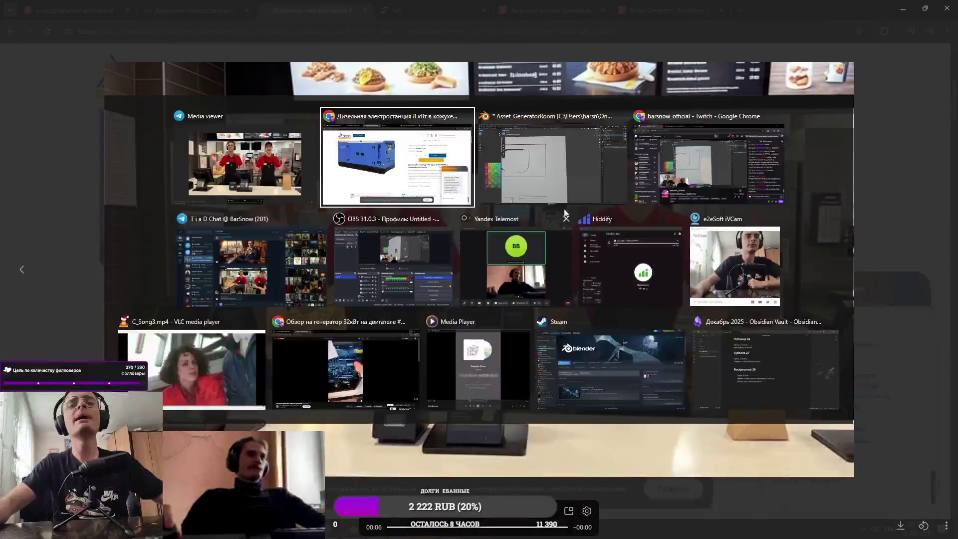
{"action": "key", "text": "Tab"}
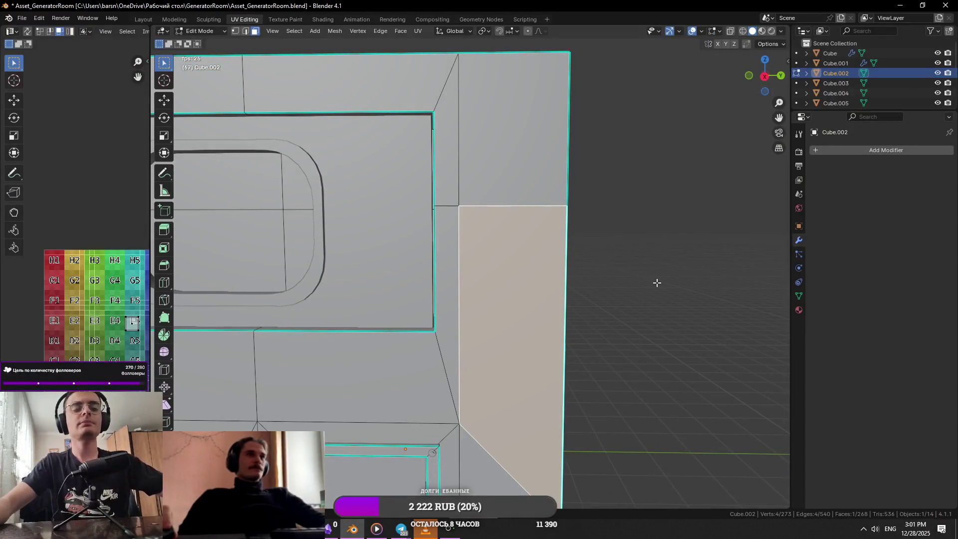
Step: Inset the strip face and flatten the inset's bottom edge along X
{"action": "key", "text": "i"}
{"action": "left_click", "coordinate": [614, 291]}
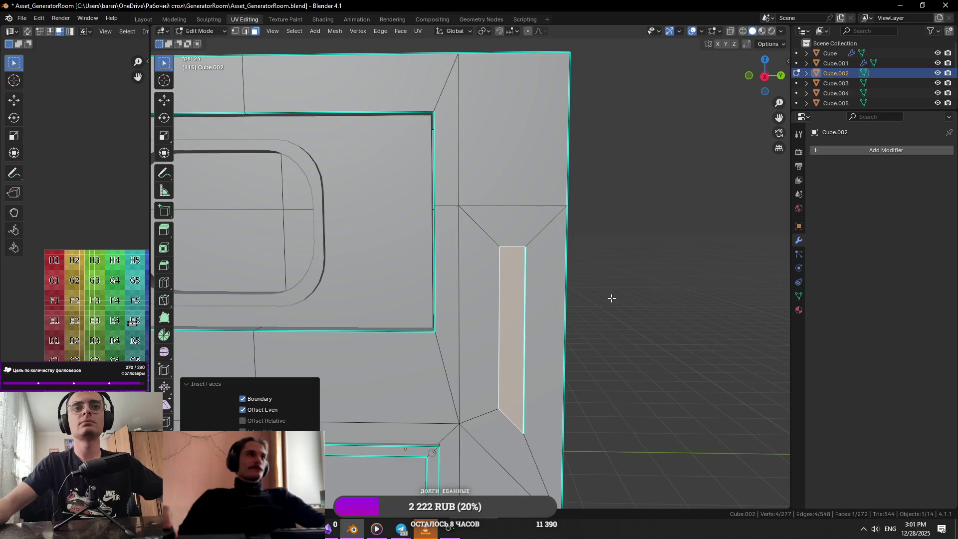
{"action": "key", "text": "2"}
{"action": "left_click", "coordinate": [510, 420]}
{"action": "key", "text": "s"}
{"action": "key", "text": "x"}
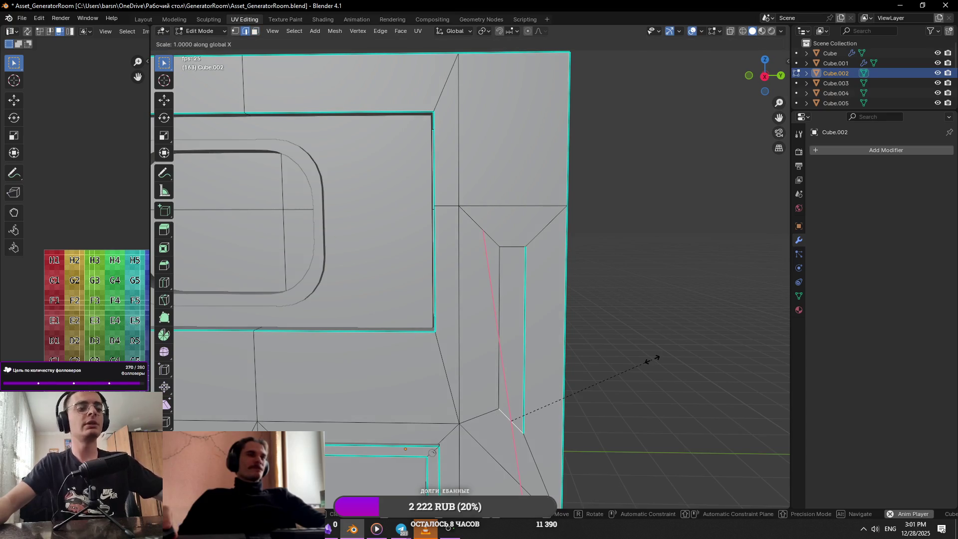
{"action": "type", "text": "0"}
{"action": "key", "text": "Return"}
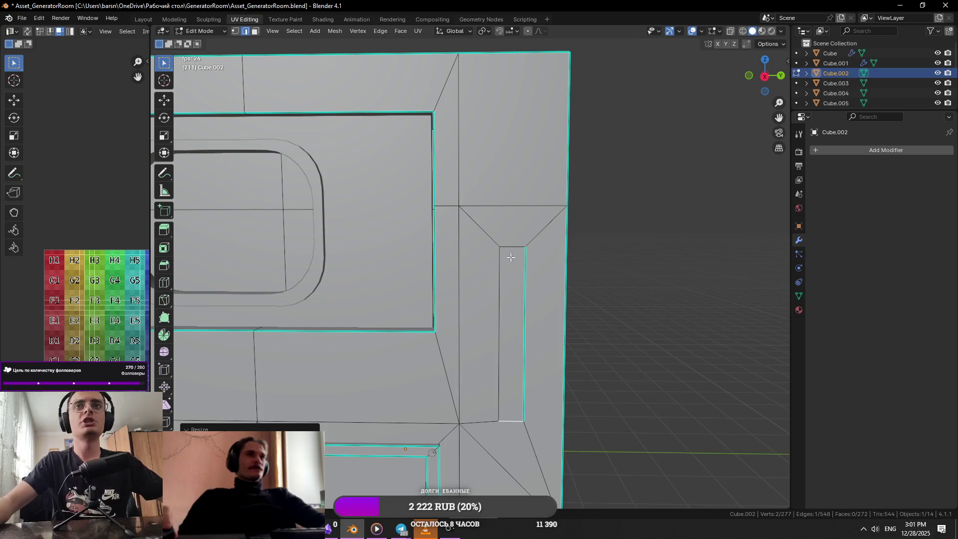
Step: Scale the inset face's top and bottom edges along Z to shorten it
{"action": "left_click", "coordinate": [511, 257]}
{"action": "left_click", "coordinate": [517, 423], "text": "shift"}
{"action": "key", "text": "s"}
{"action": "key", "text": "z"}
{"action": "left_click", "coordinate": [560, 343]}
Step: Move the shortened face up near the strip's top and widen it along Y into a square
{"action": "key", "text": "3"}
{"action": "key", "text": "g"}
{"action": "key", "text": "z"}
{"action": "left_click", "coordinate": [605, 294]}
{"action": "key", "text": "s"}
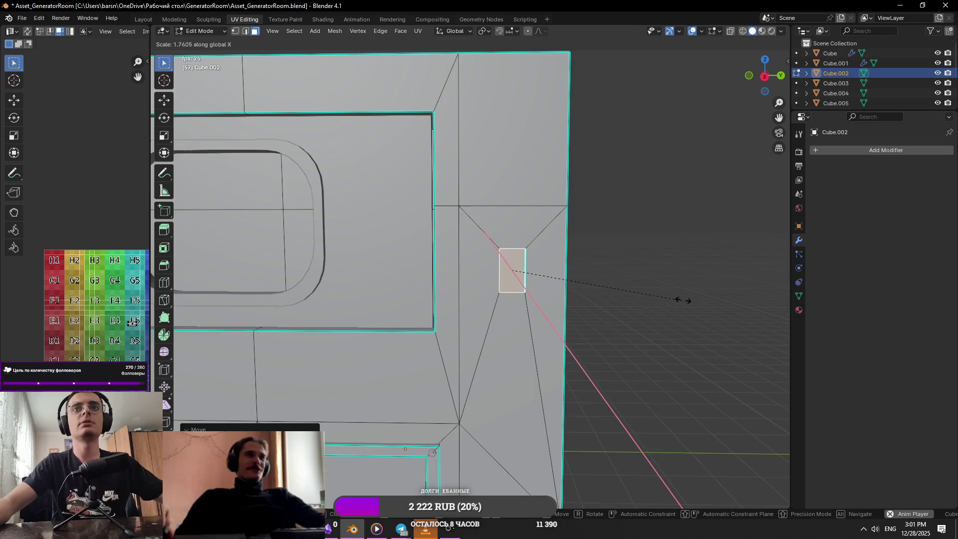
{"action": "key", "text": "y"}
{"action": "left_click", "coordinate": [713, 298]}
{"action": "scroll", "coordinate": [636, 293], "scroll_direction": "down", "scroll_amount": 3}
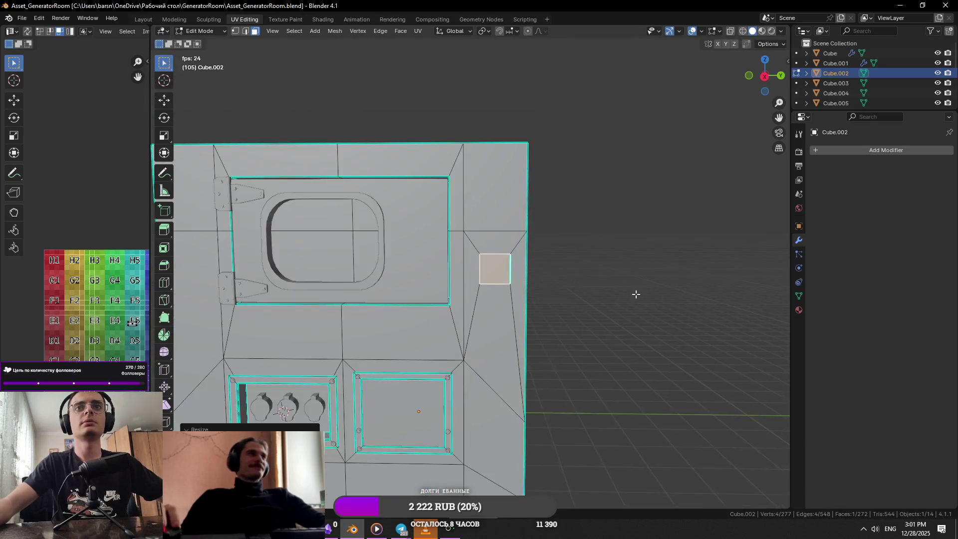
Step: Frame and orbit around the small square face, then save the file
{"action": "scroll", "coordinate": [582, 294], "scroll_direction": "up", "scroll_amount": 2}
{"action": "key", "text": "KP_Decimal"}
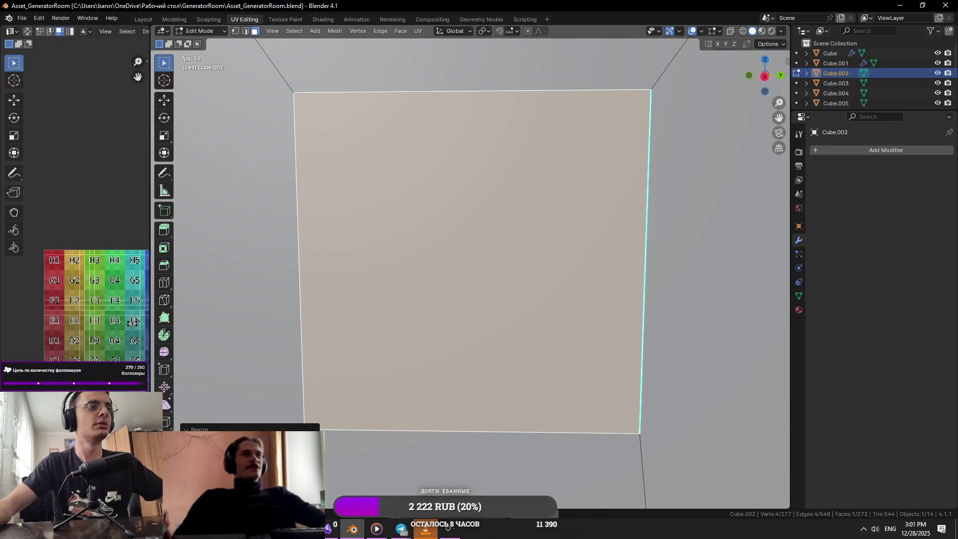
{"action": "scroll", "coordinate": [460, 316], "scroll_direction": "down", "scroll_amount": 4}
{"action": "mouse_move", "coordinate": [460, 316]}
{"action": "middle_mouse_down"}
{"action": "mouse_move", "coordinate": [449, 292]}
{"action": "mouse_move", "coordinate": [460, 295]}
{"action": "mouse_move", "coordinate": [454, 335]}
{"action": "middle_mouse_up"}
{"action": "scroll", "coordinate": [460, 295], "scroll_direction": "up", "scroll_amount": 5}
{"action": "scroll", "coordinate": [460, 295], "scroll_direction": "down", "scroll_amount": 4}
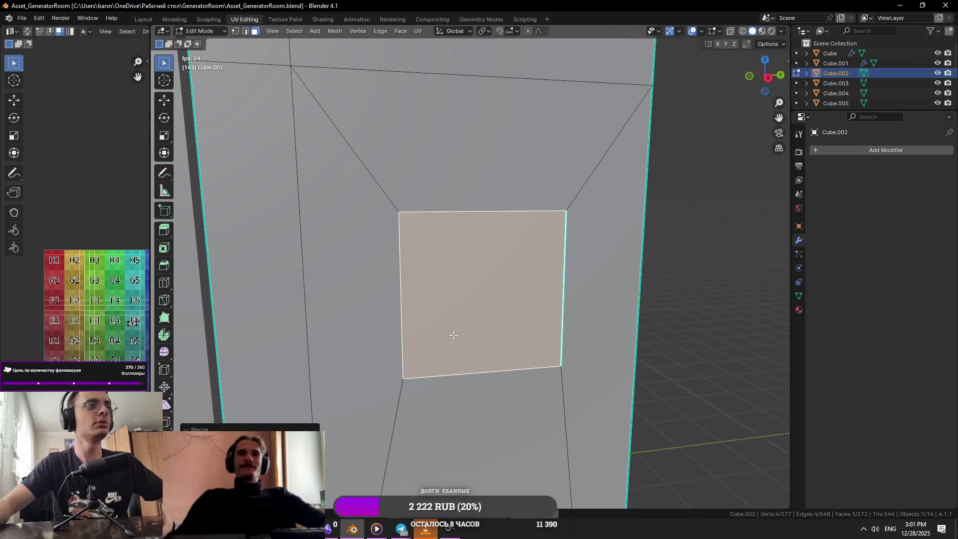
{"action": "mouse_move", "coordinate": [713, 316]}
{"action": "middle_mouse_down"}
{"action": "mouse_move", "coordinate": [674, 312]}
{"action": "mouse_move", "coordinate": [730, 301]}
{"action": "middle_mouse_up"}
{"action": "key", "text": "ctrl+s"}
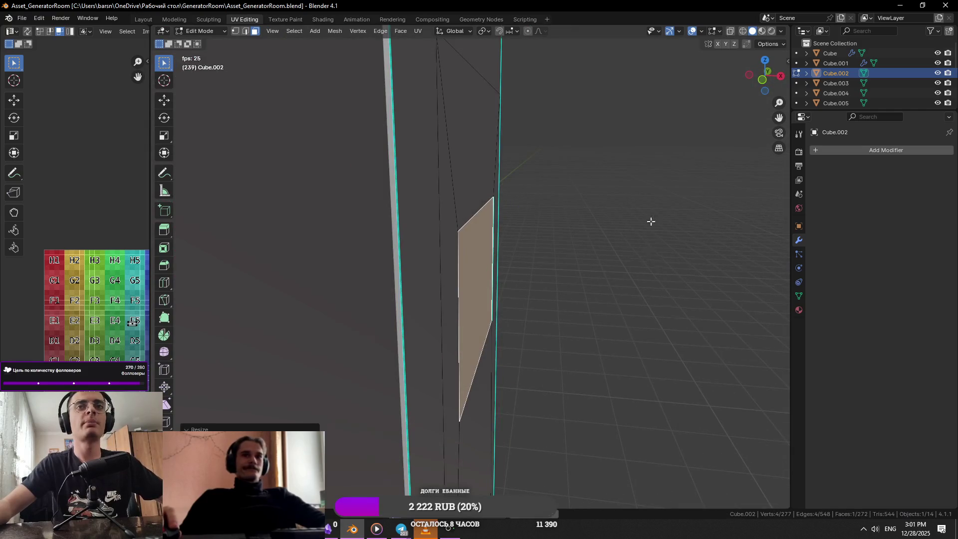
Step: View the wall from the side, then extrude the square face inward to form the pocket
{"action": "key", "text": "KP_3"}
{"action": "key", "text": "s"}
{"action": "key", "text": "z"}
{"action": "key", "text": "Escape"}
{"action": "scroll", "coordinate": [746, 181], "scroll_direction": "down", "scroll_amount": 8}
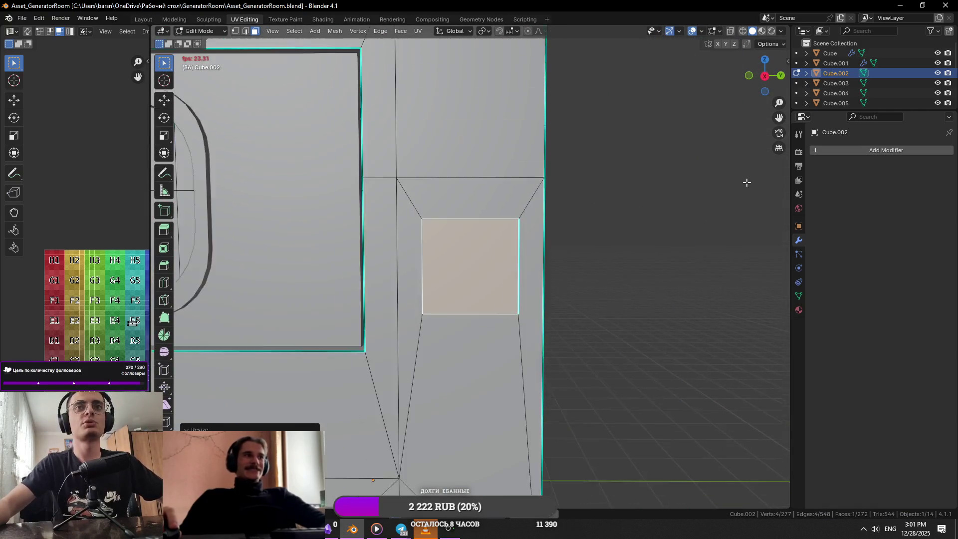
{"action": "mouse_move", "coordinate": [573, 301]}
{"action": "middle_mouse_down"}
{"action": "mouse_move", "coordinate": [541, 289]}
{"action": "mouse_move", "coordinate": [624, 356]}
{"action": "middle_mouse_up"}
{"action": "key", "text": "KP_Decimal"}
{"action": "scroll", "coordinate": [541, 289], "scroll_direction": "down", "scroll_amount": 3}
{"action": "key", "text": "e"}
{"action": "left_click", "coordinate": [563, 315]}
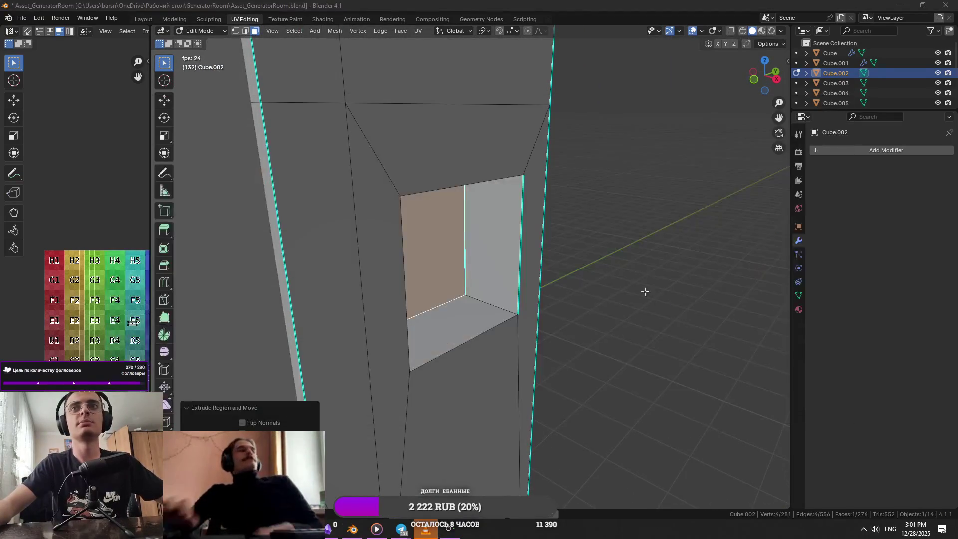
Step: Glance at the generator reference page and save the Blender file
{"action": "key", "text": "alt+Tab"}
{"action": "key", "text": "alt+Tab"}
{"action": "key", "text": "alt+Tab"}
{"action": "key", "text": "alt+Tab"}
{"action": "key", "text": "alt+Tab"}
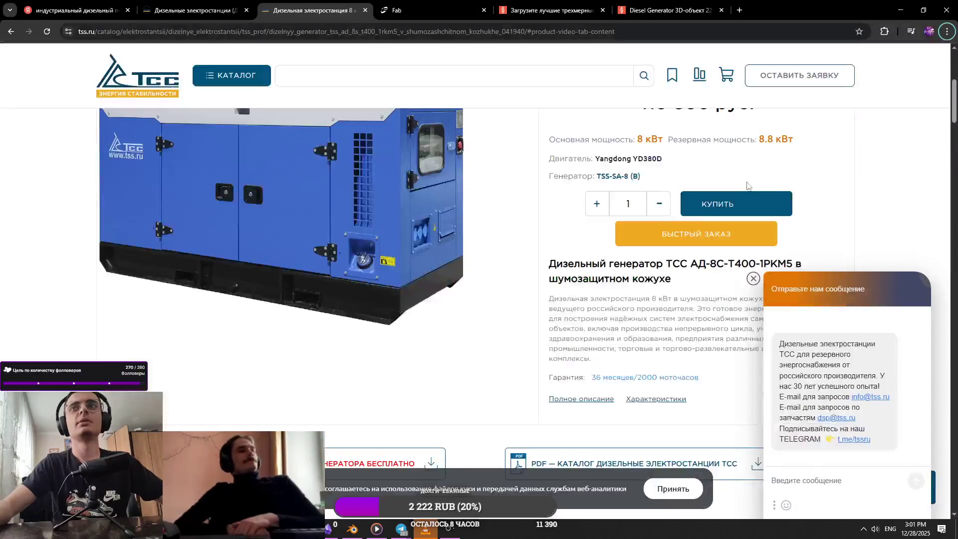
{"action": "key", "text": "alt+Tab"}
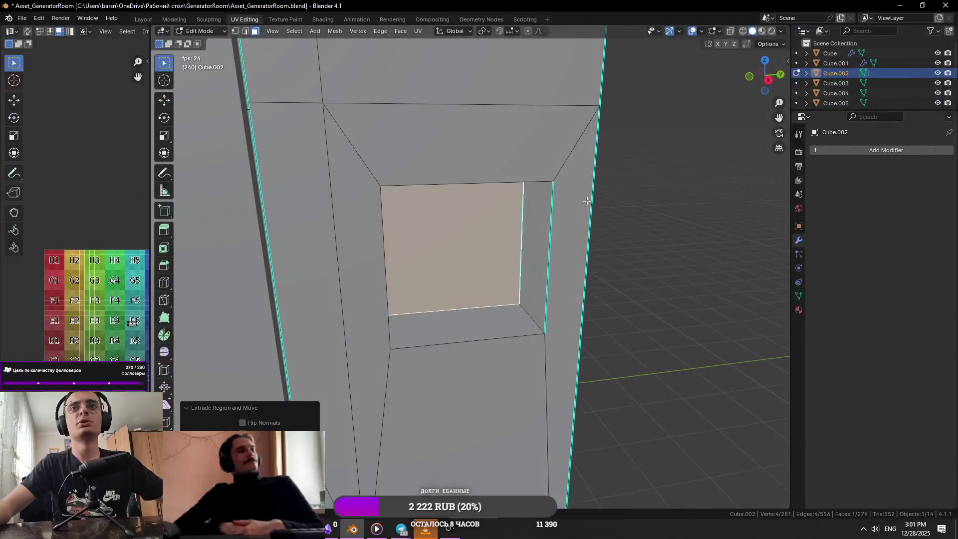
{"action": "key", "text": "ctrl+s"}
{"action": "key", "text": "Tab"}
Step: Orbit around the new pocket, select its face, save, then select the face below it
{"action": "mouse_move", "coordinate": [587, 206]}
{"action": "middle_mouse_down"}
{"action": "mouse_move", "coordinate": [532, 150]}
{"action": "mouse_move", "coordinate": [528, 206]}
{"action": "middle_mouse_up"}
{"action": "scroll", "coordinate": [528, 207], "scroll_direction": "down", "scroll_amount": 5}
{"action": "mouse_move", "coordinate": [539, 353]}
{"action": "middle_mouse_down"}
{"action": "mouse_move", "coordinate": [524, 342]}
{"action": "mouse_move", "coordinate": [547, 284]}
{"action": "mouse_move", "coordinate": [479, 320]}
{"action": "middle_mouse_up"}
{"action": "scroll", "coordinate": [548, 284], "scroll_direction": "up", "scroll_amount": 5}
{"action": "key", "text": "Tab"}
{"action": "left_click", "coordinate": [495, 292]}
{"action": "scroll", "coordinate": [479, 319], "scroll_direction": "down", "scroll_amount": 5}
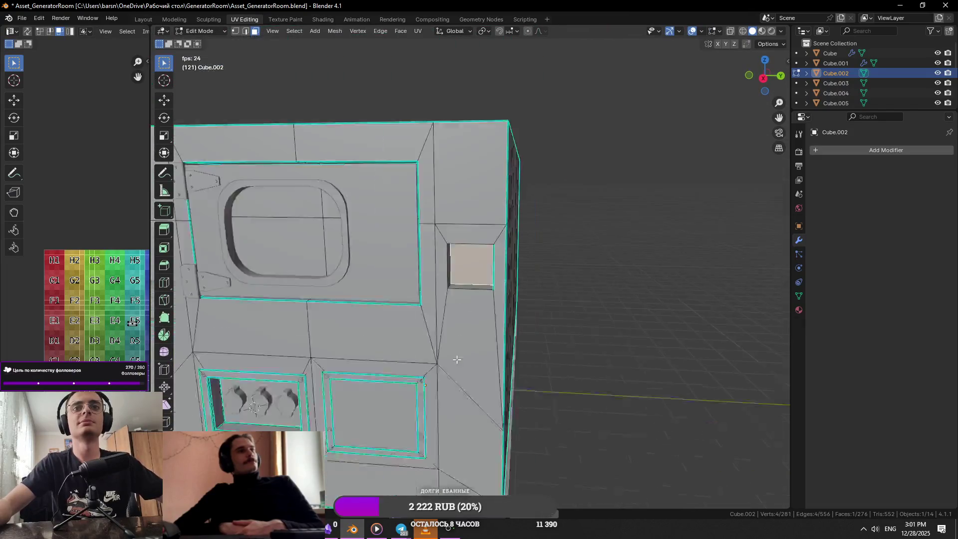
{"action": "scroll", "coordinate": [466, 350], "scroll_direction": "up", "scroll_amount": 6}
{"action": "key", "text": "ctrl+s"}
{"action": "left_click", "coordinate": [466, 352]}
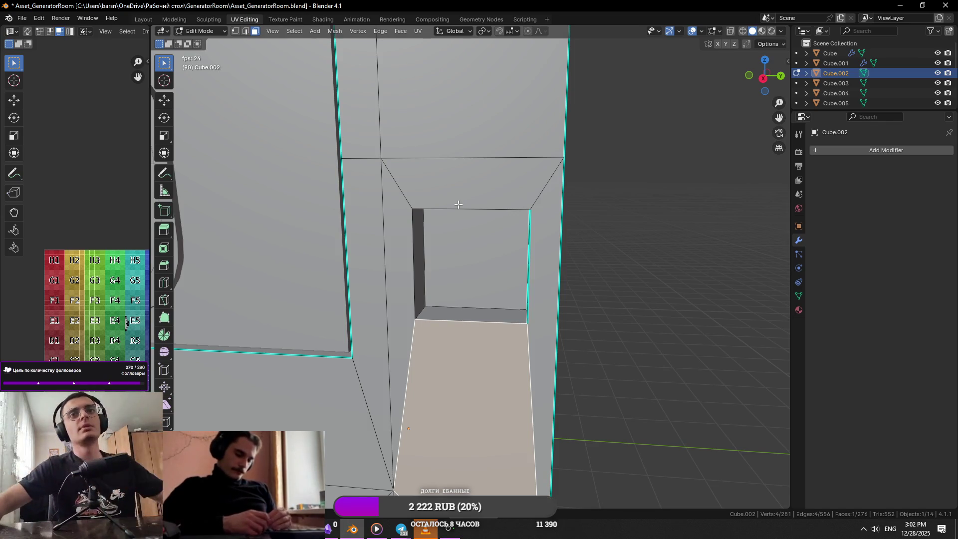
Step: Select and frame the pocket's back face, then save the file
{"action": "left_click", "coordinate": [436, 249]}
{"action": "key", "text": "KP_Decimal"}
{"action": "scroll", "coordinate": [437, 252], "scroll_direction": "down", "scroll_amount": 3}
{"action": "key", "text": "ctrl+s"}
{"action": "scroll", "coordinate": [440, 266], "scroll_direction": "up", "scroll_amount": 3}
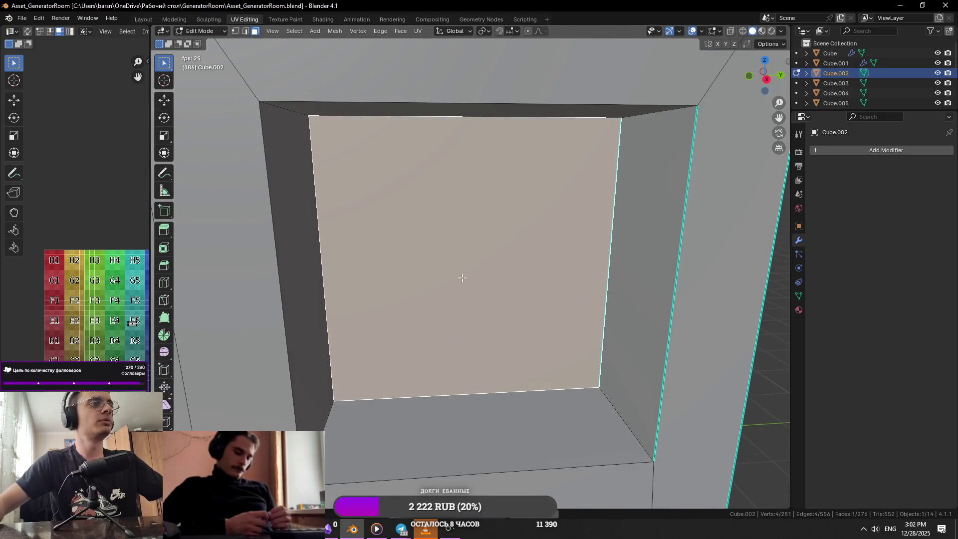
{"action": "scroll", "coordinate": [463, 277], "scroll_direction": "down", "scroll_amount": 4}
Step: Toggle between Blender and the TSS generator product page in Chrome
{"action": "key", "text": "alt+Tab"}
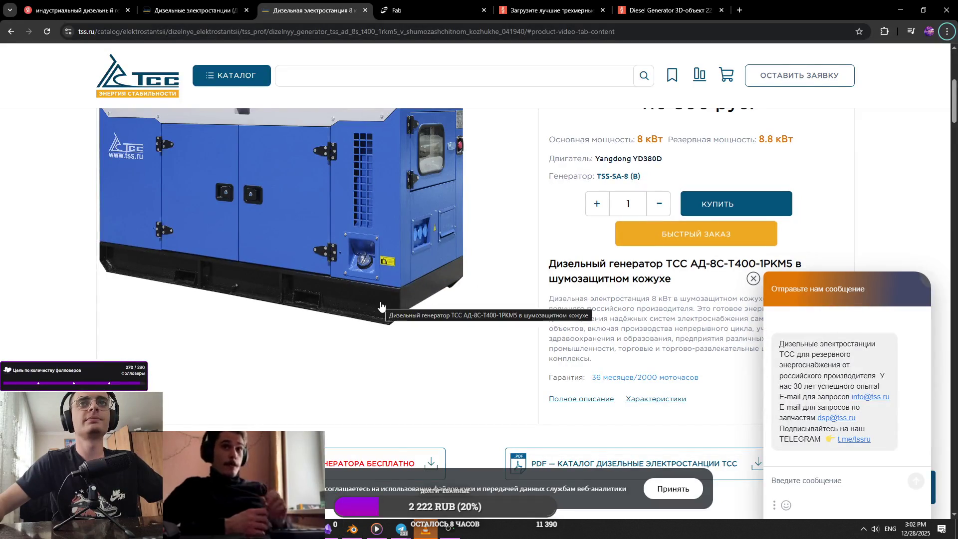
{"action": "key", "text": "alt+Tab"}
{"action": "key", "text": "alt+Tab"}
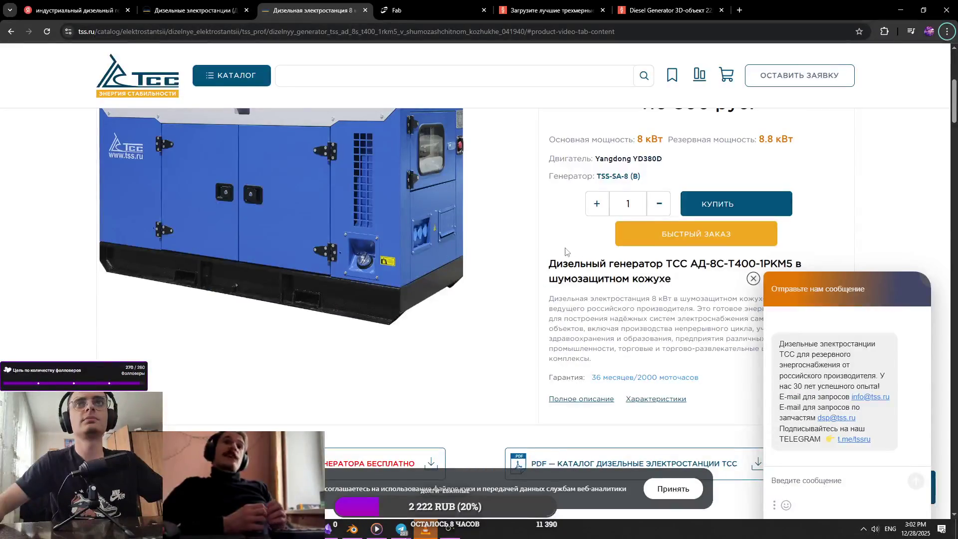
{"action": "key", "text": "alt+Tab"}
{"action": "right_click", "coordinate": [636, 226]}
Step: Add a cube mesh and shrink it to a small size
{"action": "key", "text": "ctrl+z"}
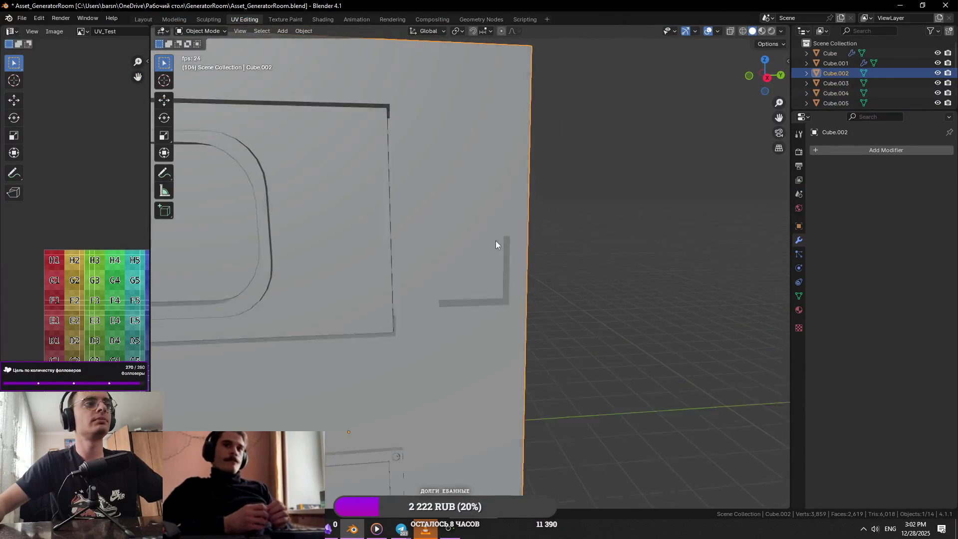
{"action": "key", "text": "shift+a"}
{"action": "mouse_move", "coordinate": [494, 243]}
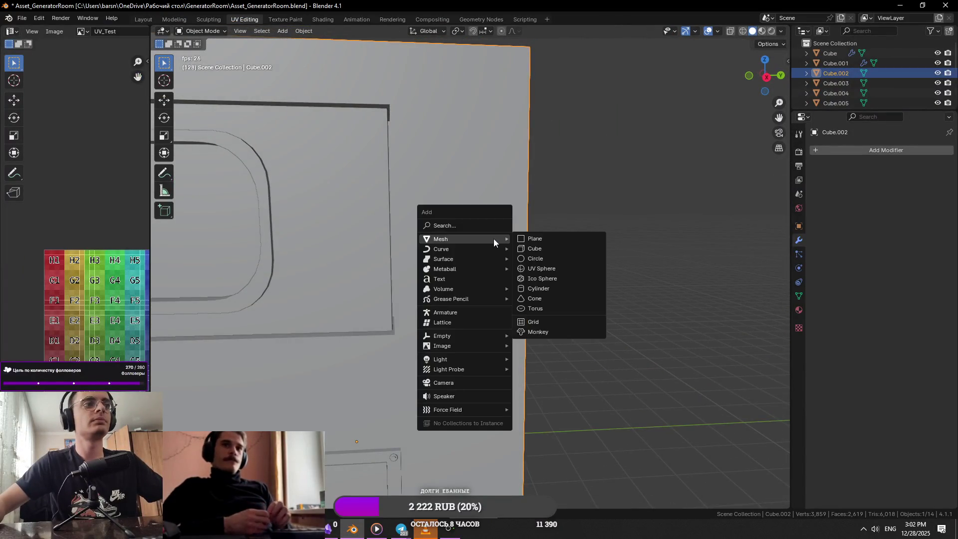
{"action": "key", "text": "shift+a"}
{"action": "mouse_move", "coordinate": [512, 321]}
{"action": "left_click", "coordinate": [554, 331]}
{"action": "key", "text": "s"}
{"action": "left_click", "coordinate": [495, 298]}
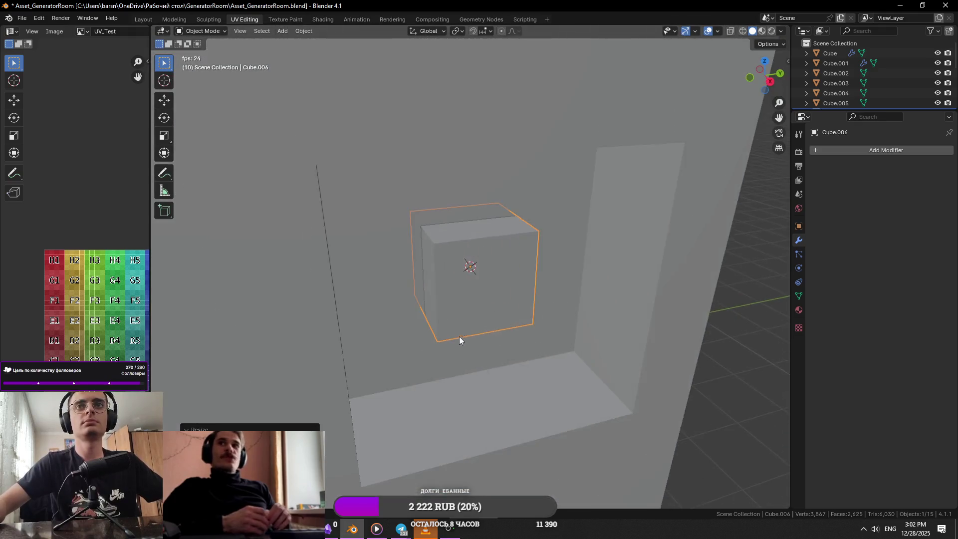
Step: Flatten the cube along X into a thin plate and slide it along X into place
{"action": "middle_click_drag", "start_coordinate": [460, 340], "coordinate": [567, 349]}
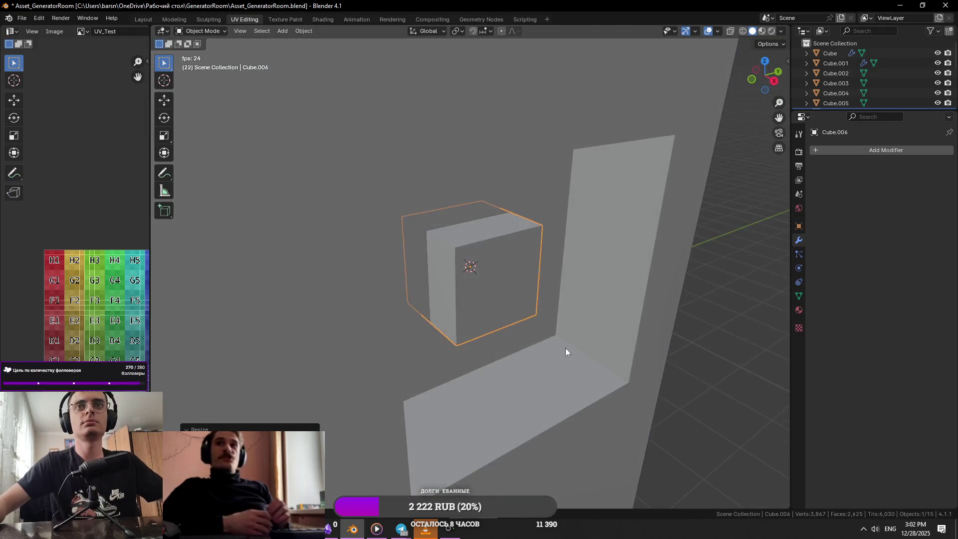
{"action": "key", "text": "s"}
{"action": "key", "text": "x"}
{"action": "left_click", "coordinate": [468, 277]}
{"action": "key", "text": "g"}
{"action": "key", "text": "x"}
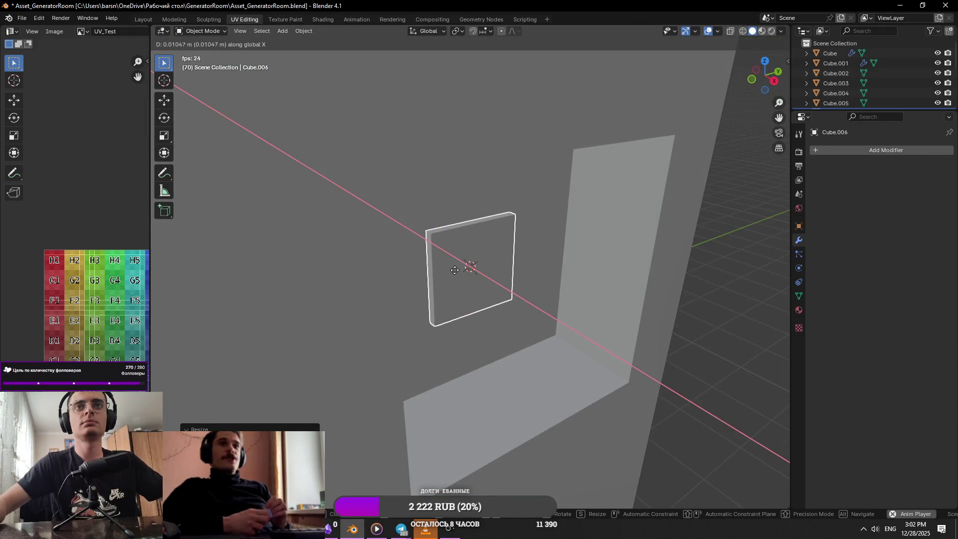
{"action": "left_click", "coordinate": [449, 263]}
Step: Enlarge the plate's front face in a top view, then undo the trial plate
{"action": "key", "text": "Tab"}
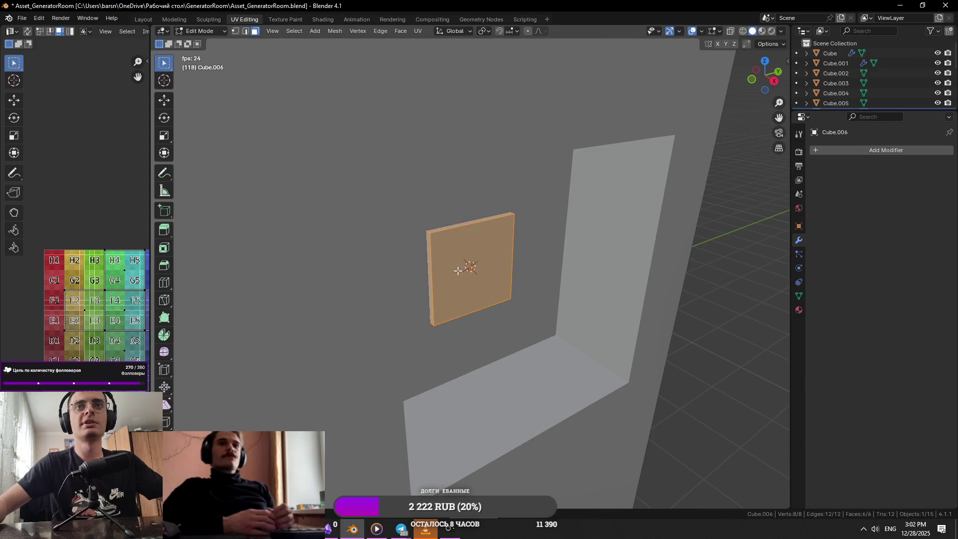
{"action": "key", "text": "shift+KP_7"}
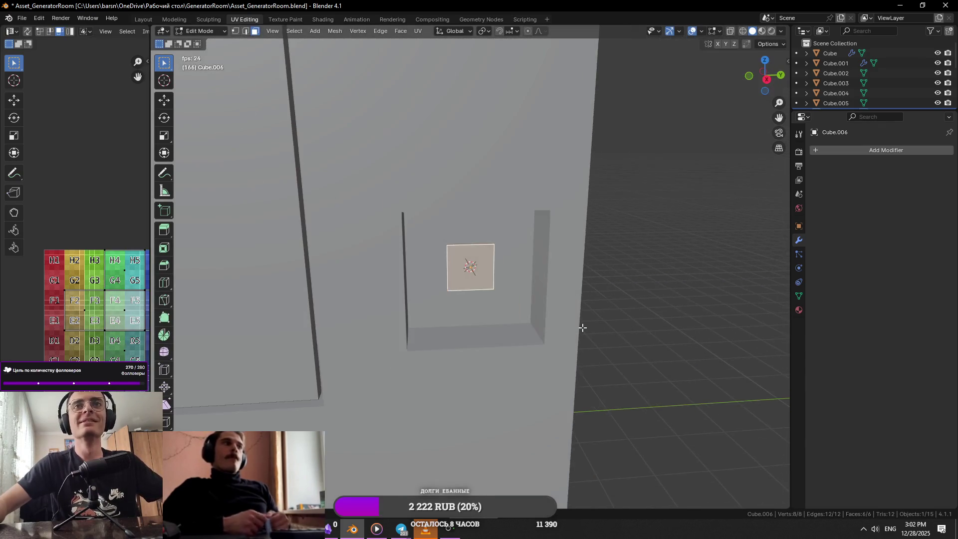
{"action": "key", "text": "s"}
{"action": "left_click", "coordinate": [661, 352]}
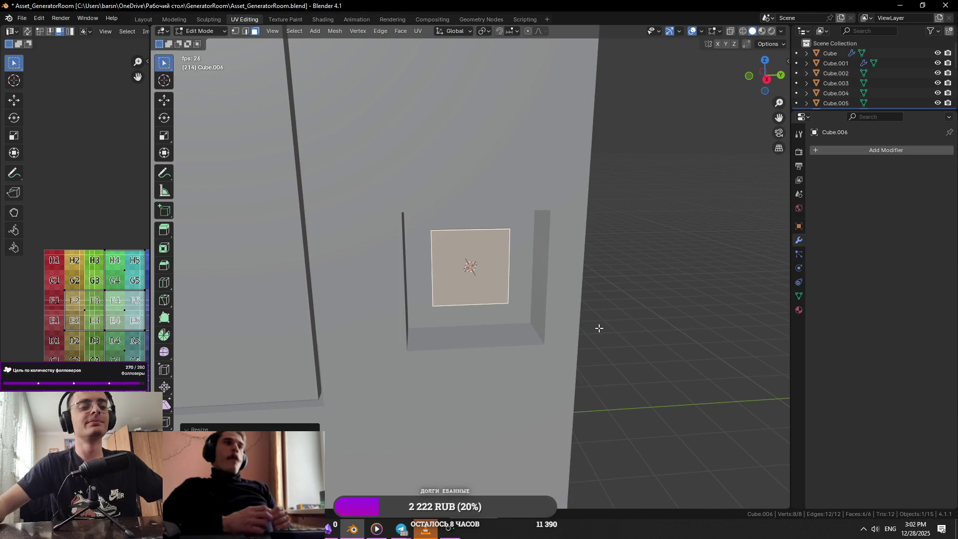
{"action": "key", "text": "ctrl+z"}
{"action": "key", "text": "shift+a"}
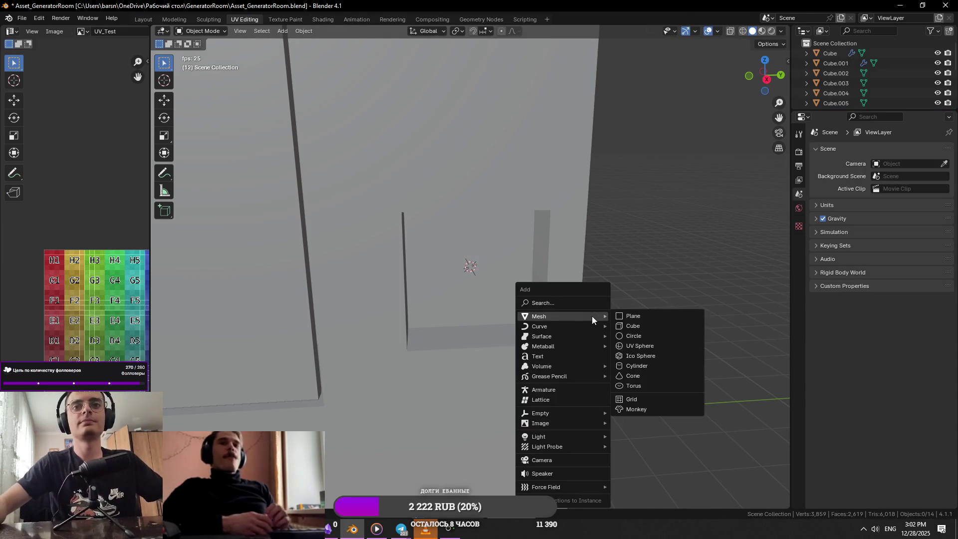
Step: Add a small cylinder and rotate it 90° about Z to face the wall
{"action": "left_click", "coordinate": [638, 367]}
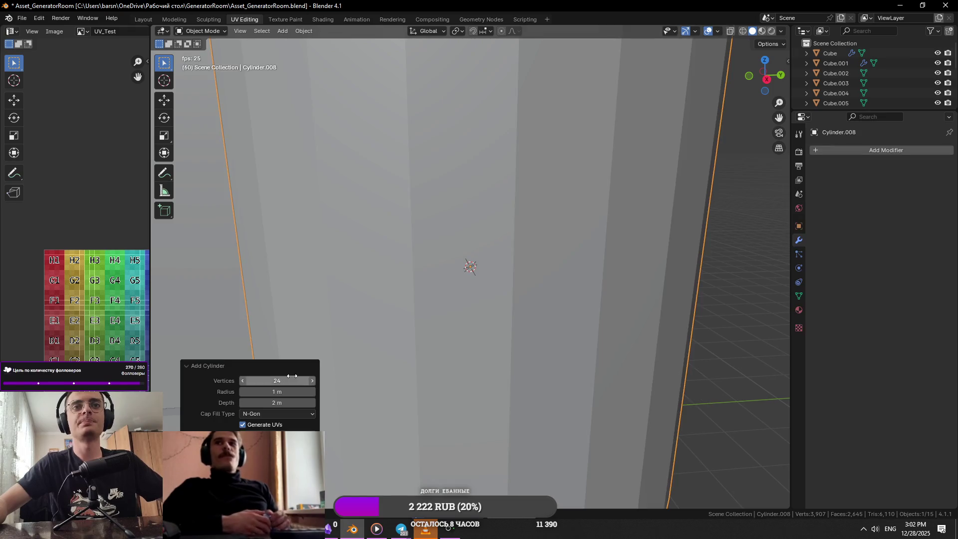
{"action": "key", "text": "s"}
{"action": "left_click", "coordinate": [481, 286]}
{"action": "key", "text": "r"}
{"action": "key", "text": "x"}
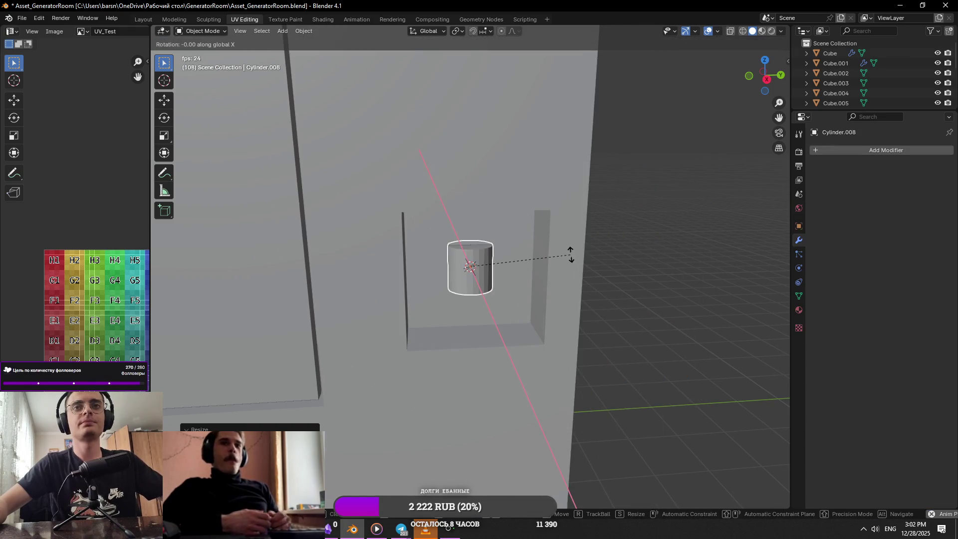
{"action": "key", "text": "Return"}
{"action": "type", "text": "rz90"}
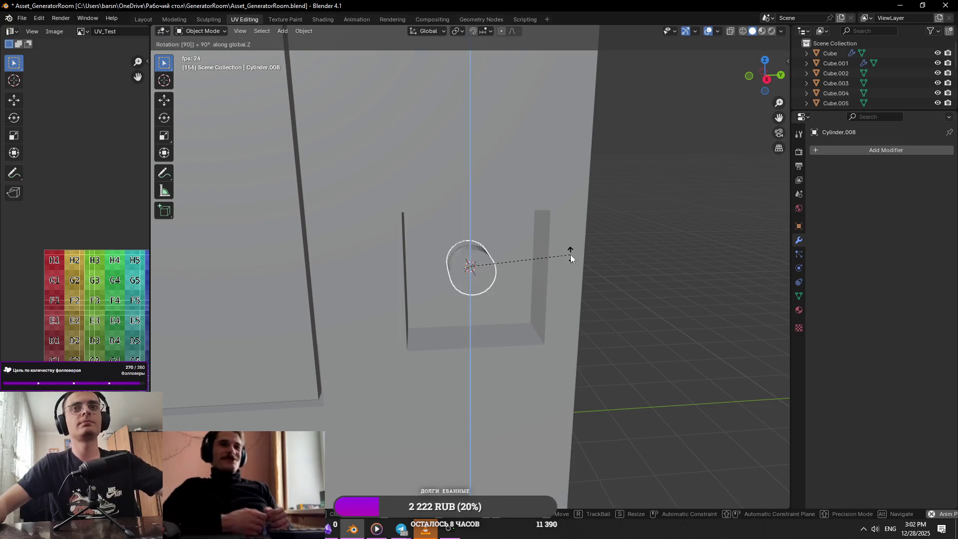
{"action": "key", "text": "Return"}
{"action": "scroll", "coordinate": [549, 275], "scroll_direction": "up", "scroll_amount": 3}
Step: Flatten the cylinder along X in edit mode and move it along X toward the plate
{"action": "key", "text": "Tab"}
{"action": "key", "text": "s"}
{"action": "key", "text": "x"}
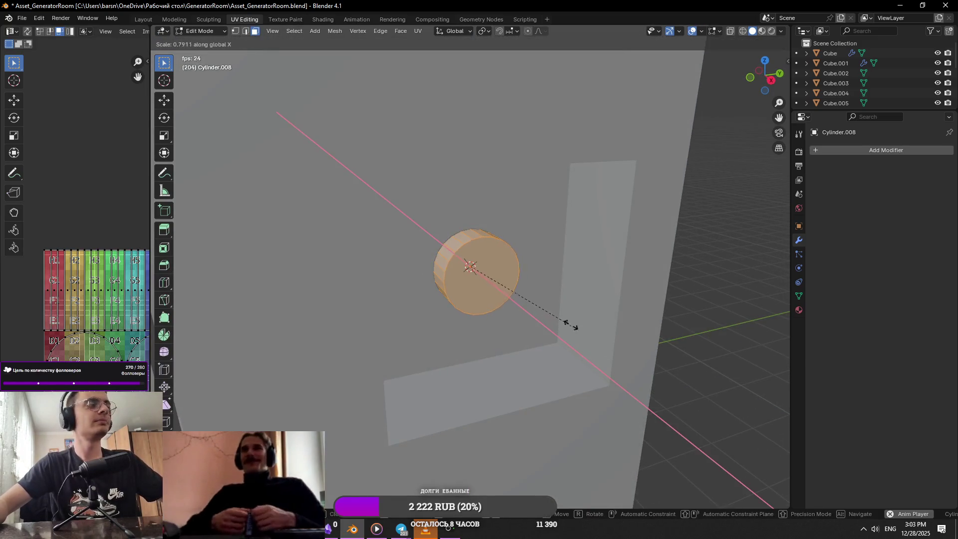
{"action": "left_click", "coordinate": [537, 289]}
{"action": "key", "text": "g"}
{"action": "key", "text": "x"}
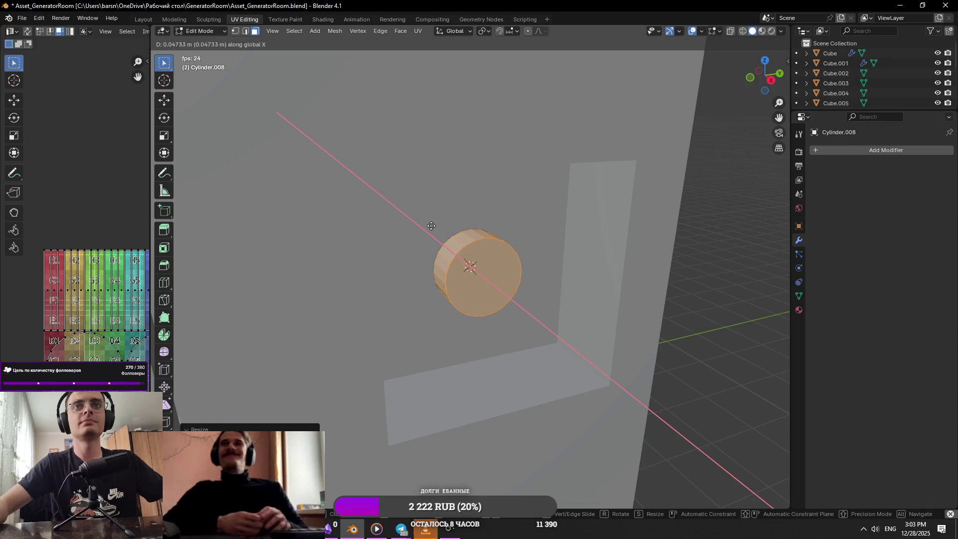
{"action": "left_click", "coordinate": [425, 221]}
{"action": "scroll", "coordinate": [483, 265], "scroll_direction": "down", "scroll_amount": 5}
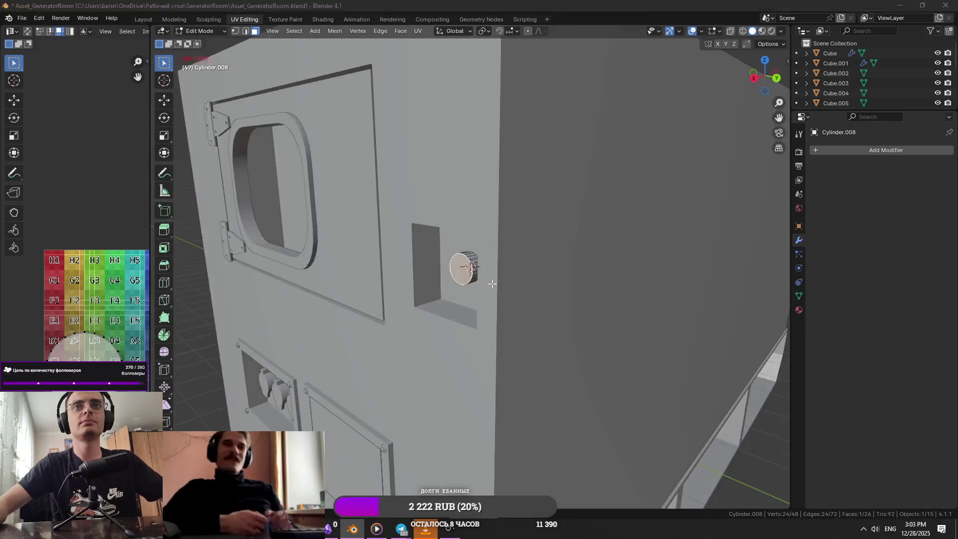
Step: Check the reference page, nudge the cylinder along X onto the plate, and return to object mode
{"action": "key", "text": "alt+Tab"}
{"action": "key", "text": "alt+Tab"}
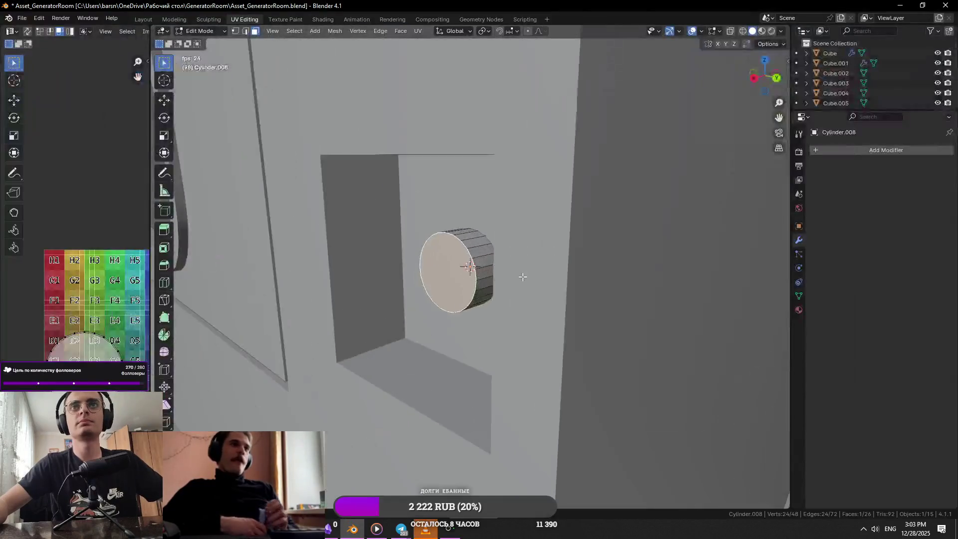
{"action": "key", "text": "x"}
{"action": "left_click", "coordinate": [520, 295]}
{"action": "middle_click_drag", "start_coordinate": [519, 295], "coordinate": [560, 295]}
{"action": "scroll", "coordinate": [544, 293], "scroll_direction": "up", "scroll_amount": 4}
{"action": "key", "text": "alt+Tab"}
{"action": "key", "text": "alt+Tab"}
{"action": "left_click", "coordinate": [512, 272]}
{"action": "key", "text": "Tab"}
Step: Add a small cube and scale it thin along X
{"action": "key", "text": "shift+a"}
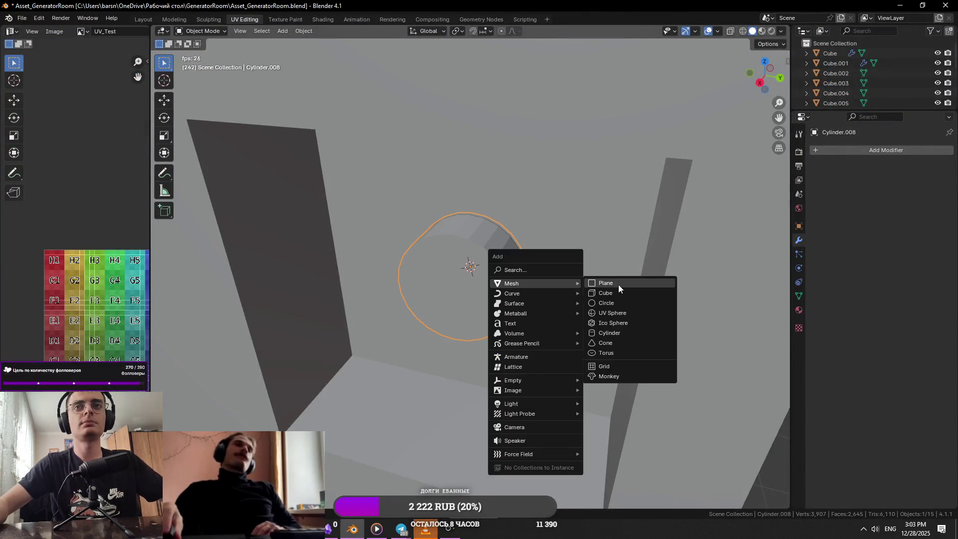
{"action": "left_click", "coordinate": [614, 292]}
{"action": "key", "text": "s"}
{"action": "left_click", "coordinate": [541, 278]}
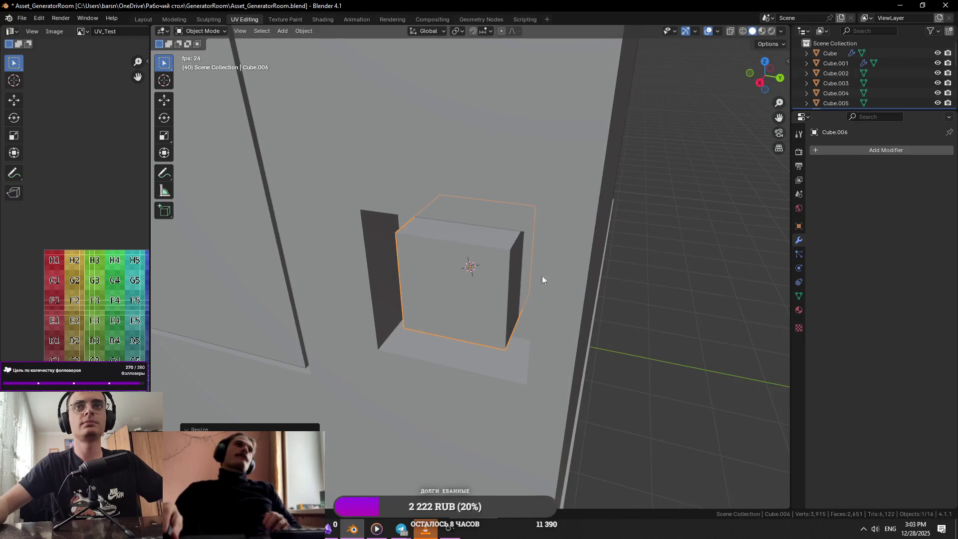
{"action": "key", "text": "s"}
{"action": "key", "text": "x"}
{"action": "left_click", "coordinate": [498, 275]}
Step: Orbit around the thin cube, then cancel its move and undo adding it
{"action": "key", "text": "s"}
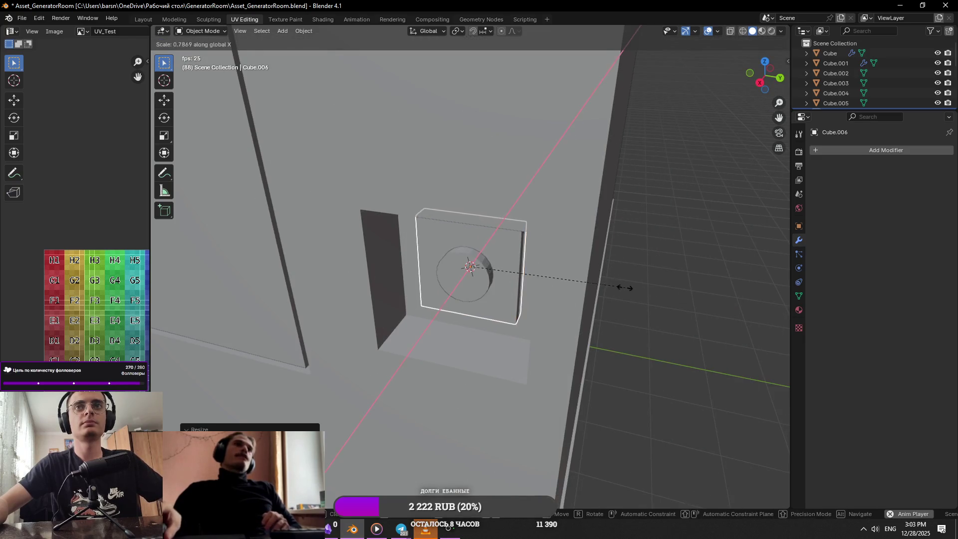
{"action": "left_click", "coordinate": [541, 273]}
{"action": "scroll", "coordinate": [541, 272], "scroll_direction": "up", "scroll_amount": 3}
{"action": "middle_click_drag", "start_coordinate": [541, 273], "coordinate": [668, 255]}
{"action": "key", "text": "g"}
{"action": "key", "text": "x"}
{"action": "key", "text": "Escape"}
{"action": "key", "text": "ctrl+z"}
{"action": "key", "text": "ctrl+z"}
{"action": "key", "text": "ctrl+z"}
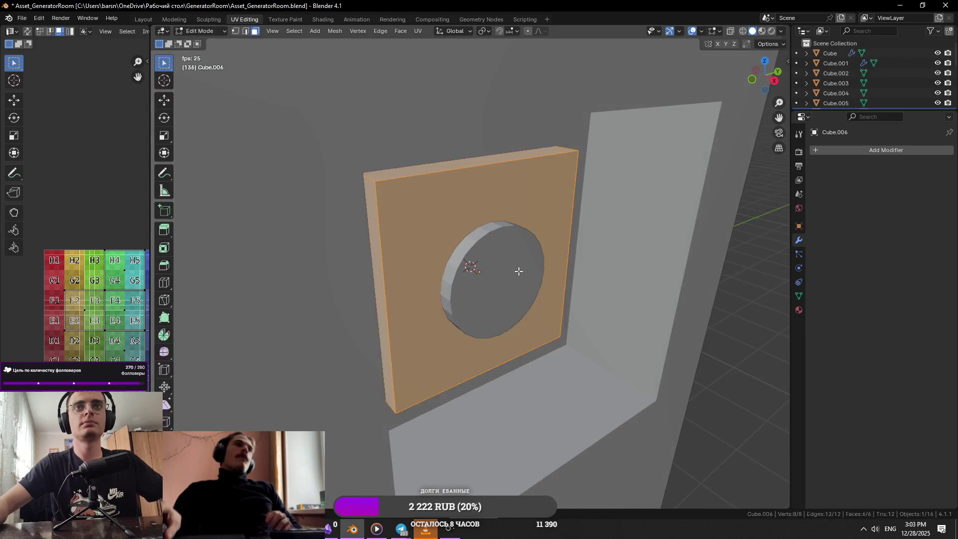
{"action": "key", "text": "Tab"}
Step: Slide the knob cylinder and its backing plate along X to set the plate's depth
{"action": "key", "text": "g"}
{"action": "key", "text": "x"}
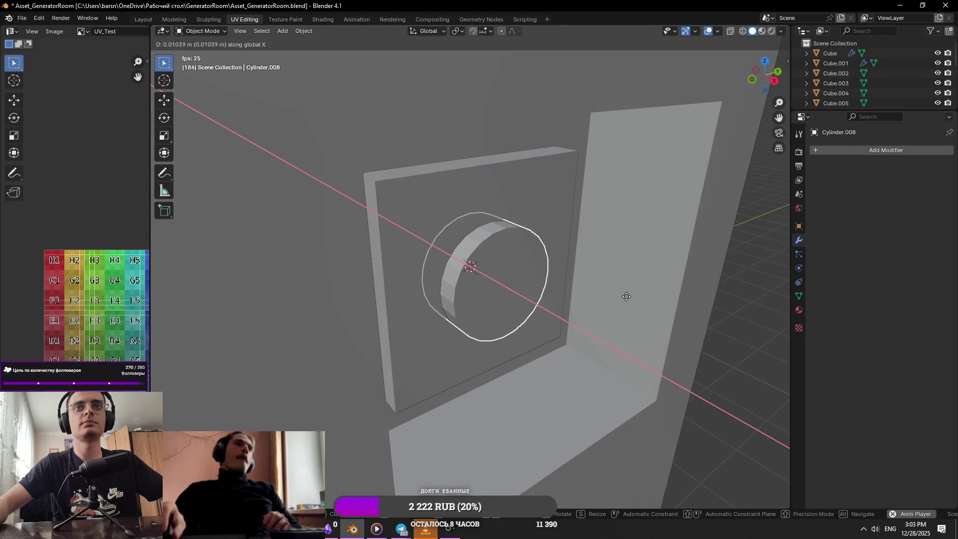
{"action": "left_click", "coordinate": [614, 299]}
{"action": "scroll", "coordinate": [613, 309], "scroll_direction": "down", "scroll_amount": 3}
{"action": "key", "text": "ctrl+shift+z"}
{"action": "key", "text": "ctrl+shift+z"}
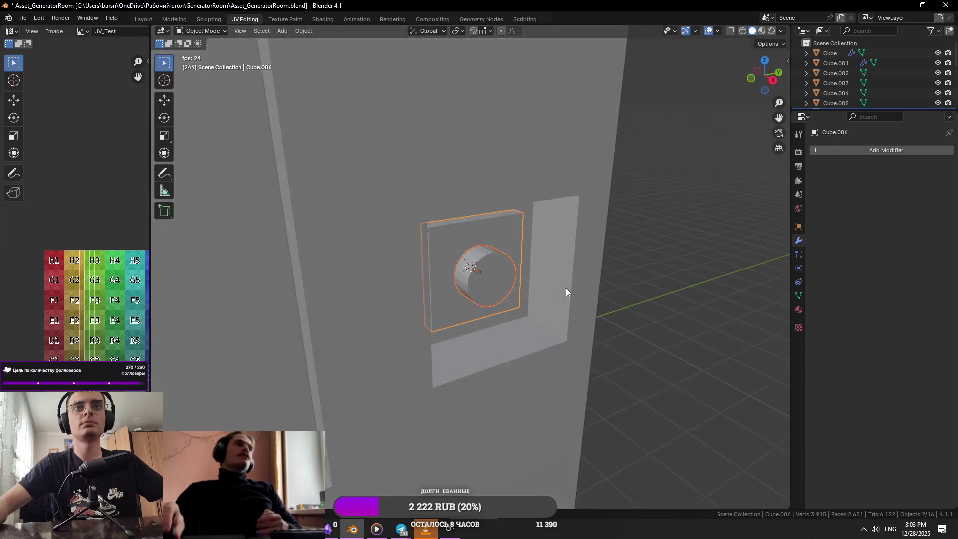
{"action": "key", "text": "g"}
{"action": "key", "text": "x"}
{"action": "mouse_move", "coordinate": [582, 294]}
{"action": "middle_mouse_down", "text": "alt"}
{"action": "mouse_move", "coordinate": [449, 293]}
{"action": "mouse_move", "coordinate": [474, 313]}
{"action": "middle_mouse_up", "text": "alt"}
{"action": "left_click", "coordinate": [634, 302]}
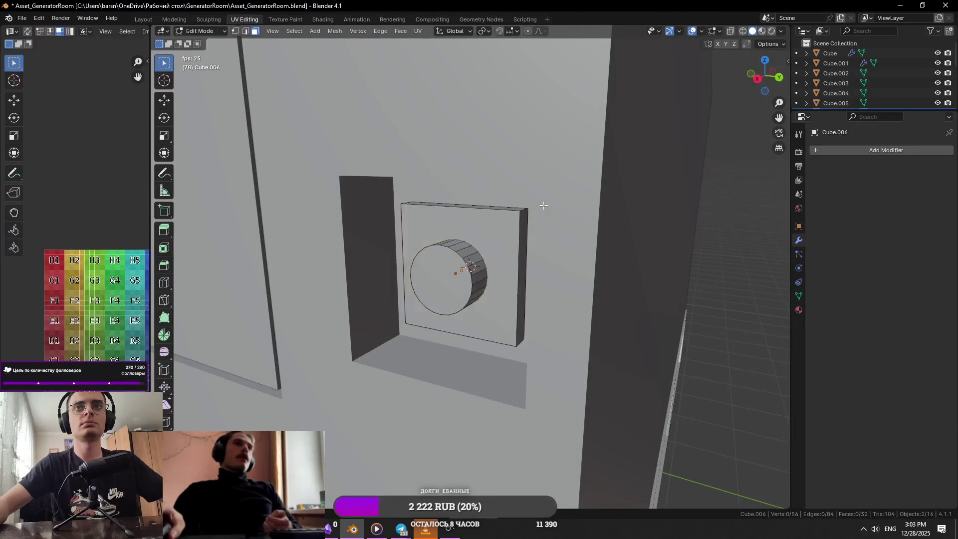
Step: Slide a face of the Cube.002 pocket frame 0.0175 m along X
{"action": "left_click", "coordinate": [580, 208]}
{"action": "key", "text": "Tab"}
{"action": "left_click", "coordinate": [543, 187]}
{"action": "key", "text": "g"}
{"action": "key", "text": "x"}
{"action": "mouse_move", "coordinate": [543, 188]}
{"action": "middle_mouse_down", "text": "alt"}
{"action": "mouse_move", "coordinate": [579, 224]}
{"action": "mouse_move", "coordinate": [556, 246]}
{"action": "middle_mouse_up", "text": "alt"}
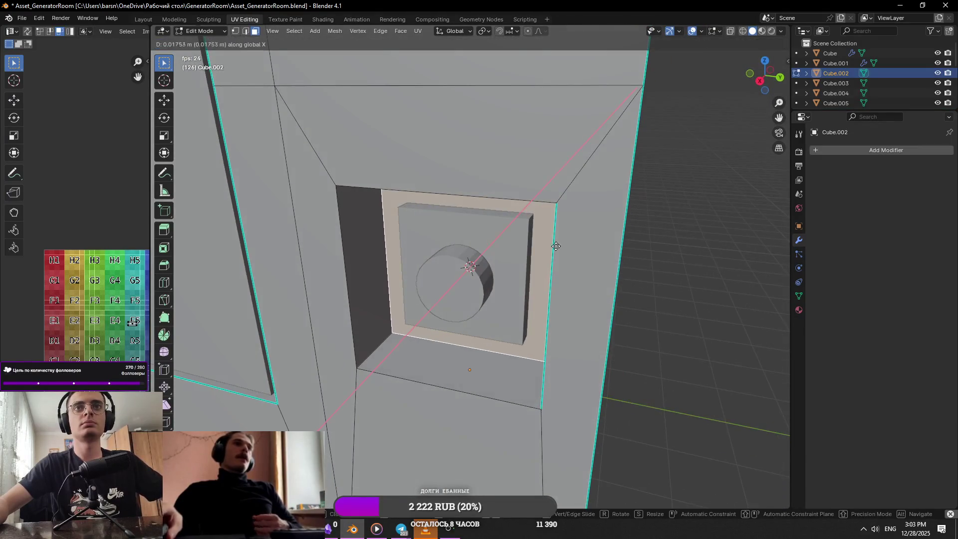
{"action": "left_click", "coordinate": [524, 252]}
Step: Open the backing plate's mesh and inspect its edge up close
{"action": "key", "text": "Tab"}
{"action": "left_click", "coordinate": [494, 238]}
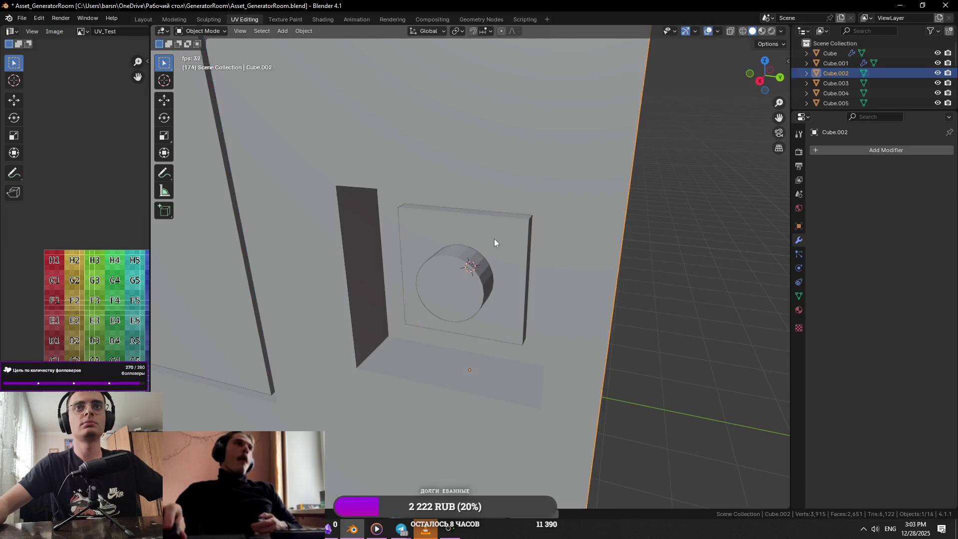
{"action": "key", "text": "Tab"}
{"action": "middle_click_drag", "start_coordinate": [494, 239], "coordinate": [536, 238], "text": "alt"}
{"action": "mouse_move", "coordinate": [470, 240]}
{"action": "middle_mouse_down"}
{"action": "mouse_move", "coordinate": [509, 256]}
{"action": "mouse_move", "coordinate": [516, 299]}
{"action": "mouse_move", "coordinate": [563, 295]}
{"action": "middle_mouse_up"}
Step: Delete the backing plate's front face and shift the whole plate along X
{"action": "key", "text": "a"}
{"action": "key", "text": "g"}
{"action": "key", "text": "x"}
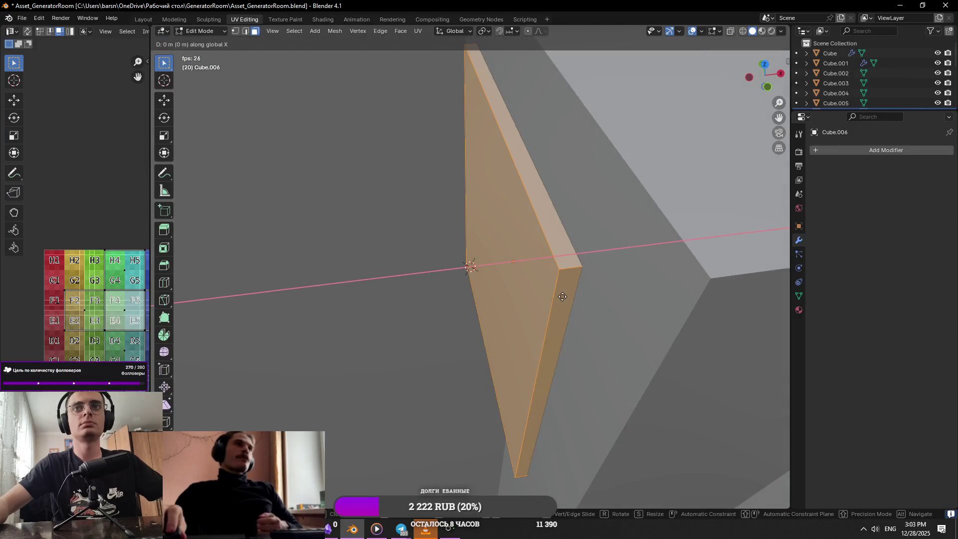
{"action": "key", "text": "Escape"}
{"action": "left_click", "coordinate": [520, 288]}
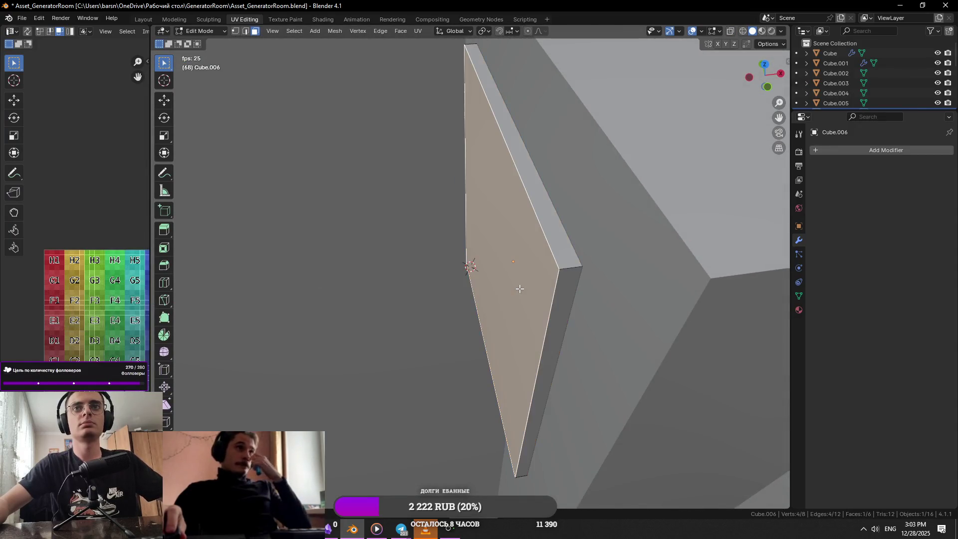
{"action": "key", "text": "x"}
{"action": "left_click", "coordinate": [570, 279]}
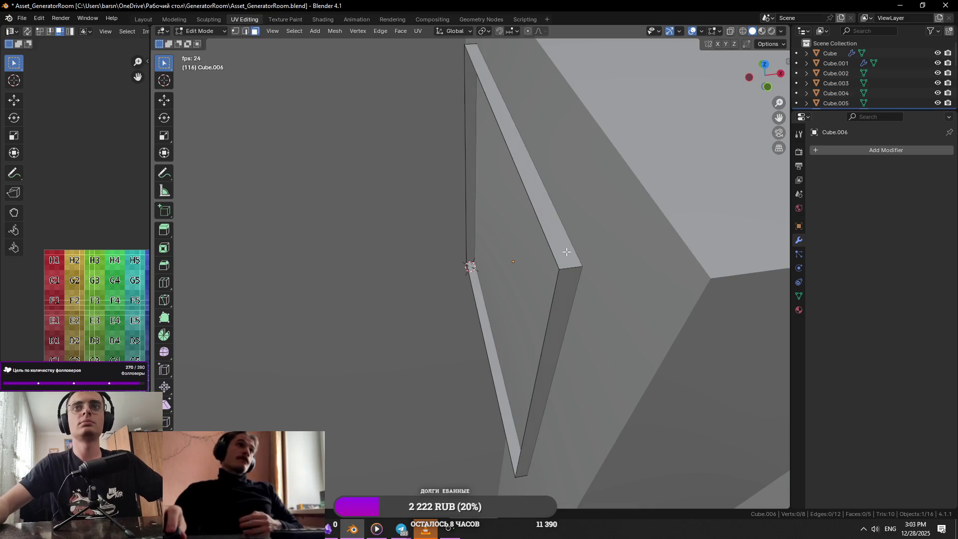
{"action": "key", "text": "a"}
{"action": "key", "text": "g"}
{"action": "key", "text": "x"}
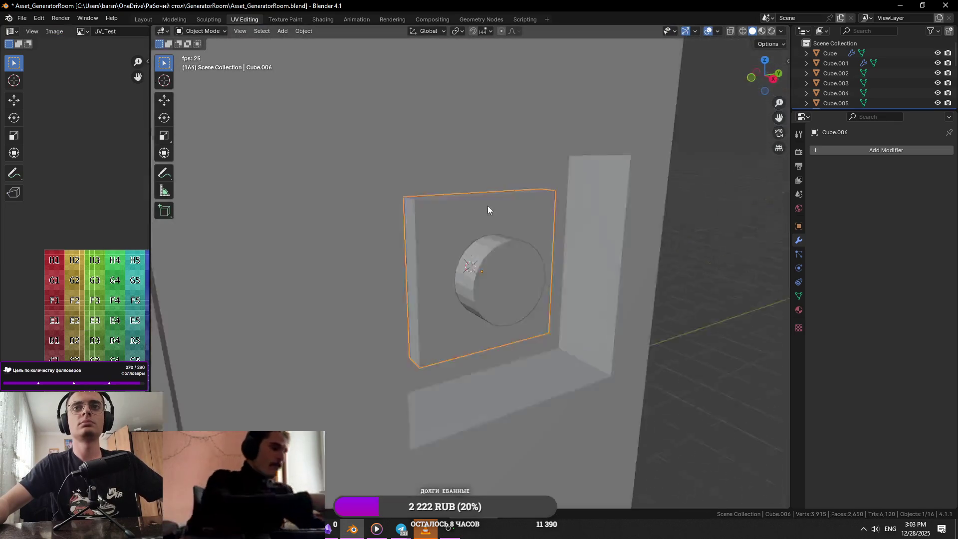
Step: Select the knob cylinder, Cylinder.008
{"action": "middle_click_drag", "start_coordinate": [488, 210], "coordinate": [486, 256]}
{"action": "left_click", "coordinate": [486, 256]}
{"action": "right_click", "coordinate": [487, 256]}
Step: Try insetting and extruding the knob's front cap, then undo both
{"action": "key", "text": "Escape"}
{"action": "key", "text": "Tab"}
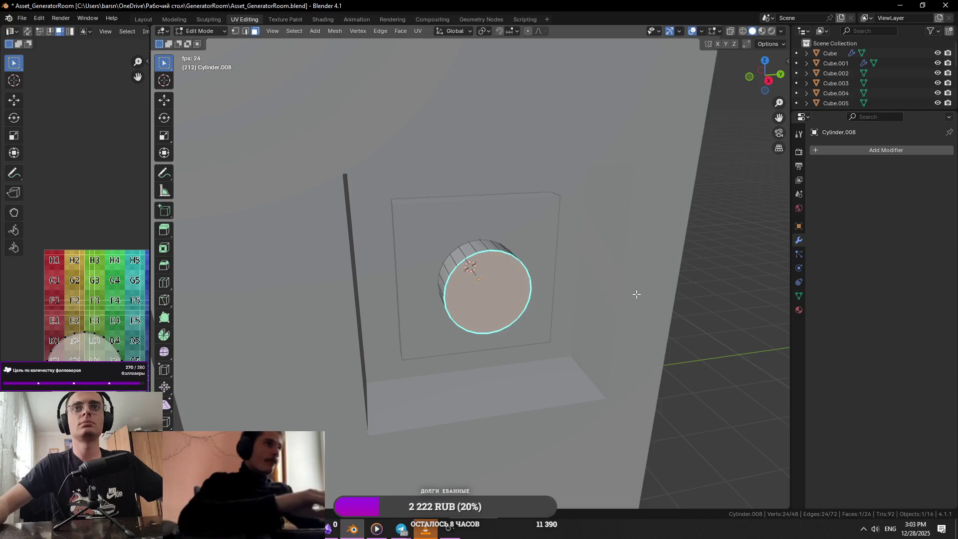
{"action": "key", "text": "i"}
{"action": "left_click", "coordinate": [639, 303]}
{"action": "key", "text": "e"}
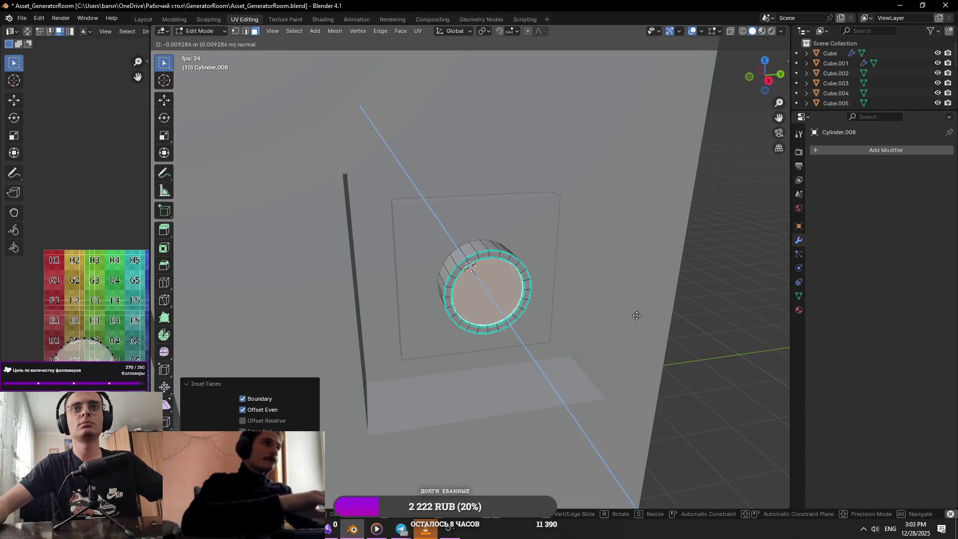
{"action": "left_click", "coordinate": [633, 314]}
{"action": "mouse_move", "coordinate": [614, 314]}
{"action": "middle_mouse_down"}
{"action": "mouse_move", "coordinate": [511, 271]}
{"action": "mouse_move", "coordinate": [534, 315]}
{"action": "mouse_move", "coordinate": [559, 289]}
{"action": "middle_mouse_up"}
{"action": "key", "text": "ctrl+z"}
{"action": "key", "text": "ctrl+z"}
{"action": "key", "text": "2"}
{"action": "scroll", "coordinate": [464, 265], "scroll_direction": "up", "scroll_amount": 4}
Step: Bevel the knob's front rim edge loop with several segments into a rounded edge
{"action": "key", "text": "space"}
{"action": "mouse_move", "coordinate": [464, 265]}
{"action": "middle_mouse_down"}
{"action": "mouse_move", "coordinate": [508, 275]}
{"action": "mouse_move", "coordinate": [485, 273]}
{"action": "middle_mouse_up"}
{"action": "key", "text": "ctrl+b"}
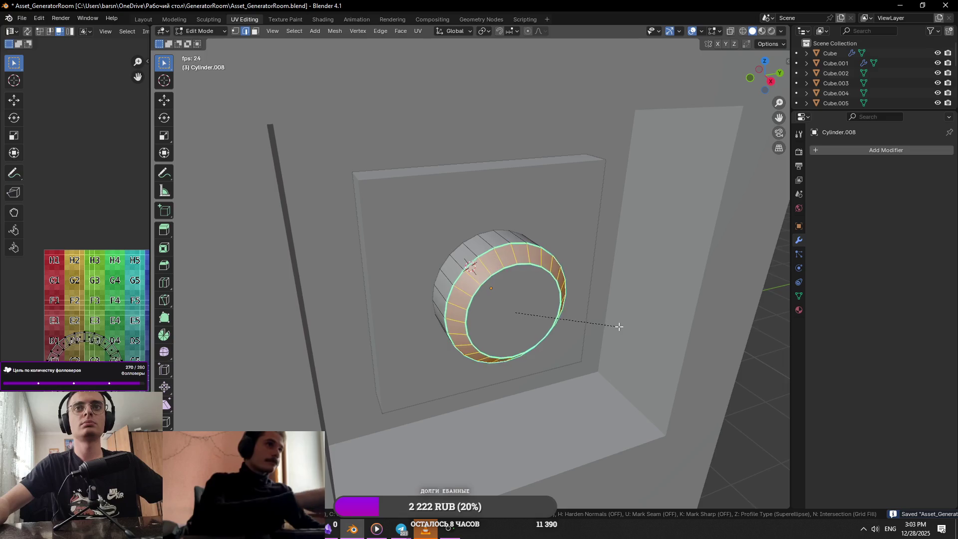
{"action": "scroll", "coordinate": [627, 327], "scroll_direction": "up", "scroll_amount": 3}
{"action": "left_click", "coordinate": [629, 327]}
Step: Clear the seam from the knob's selected edges
{"action": "key", "text": "Tab"}
{"action": "scroll", "coordinate": [553, 303], "scroll_direction": "down", "scroll_amount": 4}
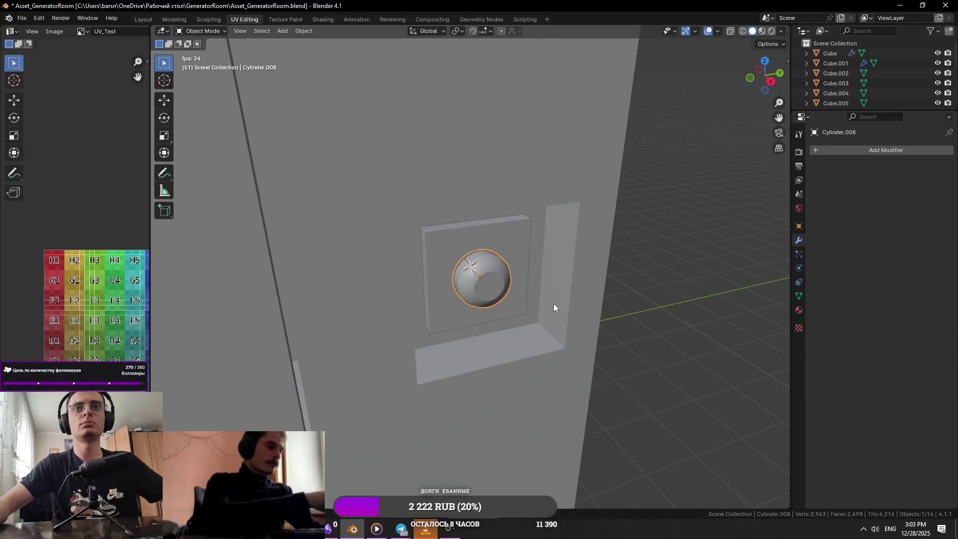
{"action": "scroll", "coordinate": [520, 302], "scroll_direction": "up", "scroll_amount": 3}
{"action": "right_click", "coordinate": [513, 299]}
{"action": "key", "text": "Escape"}
{"action": "key", "text": "Tab"}
{"action": "right_click", "coordinate": [515, 285]}
{"action": "key", "text": "Escape"}
{"action": "right_click", "coordinate": [524, 291]}
{"action": "left_click", "coordinate": [504, 394]}
{"action": "right_click", "coordinate": [517, 342]}
{"action": "key", "text": "Escape"}
{"action": "key", "text": "Tab"}
Step: Apply Shade Smooth to the knob
{"action": "scroll", "coordinate": [530, 294], "scroll_direction": "up", "scroll_amount": 3}
{"action": "right_click", "coordinate": [479, 274]}
{"action": "left_click", "coordinate": [480, 278]}
{"action": "scroll", "coordinate": [525, 285], "scroll_direction": "down", "scroll_amount": 6}
Step: Compare the model with the generator reference page and select the recess's inner square edges
{"action": "left_click", "coordinate": [607, 270]}
{"action": "scroll", "coordinate": [594, 275], "scroll_direction": "down", "scroll_amount": 2}
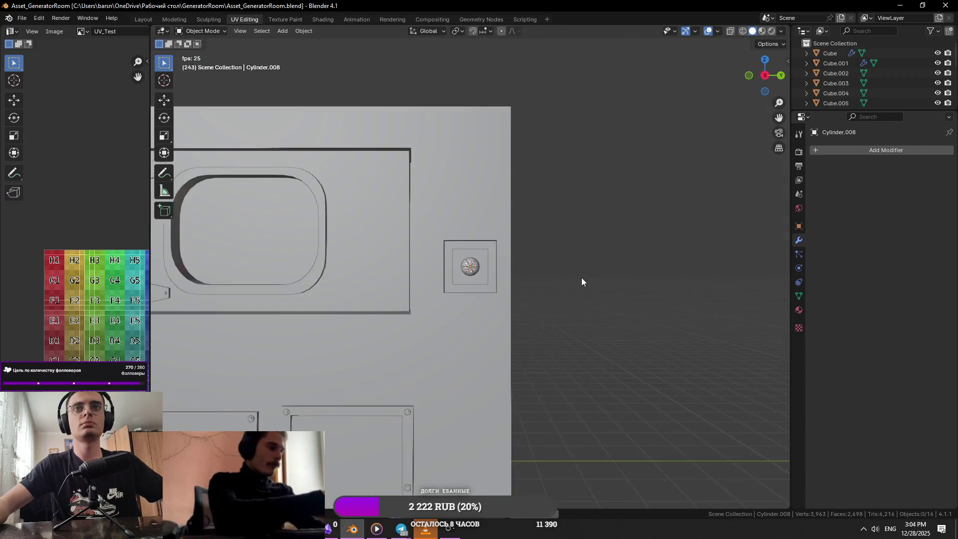
{"action": "middle_click_drag", "start_coordinate": [582, 277], "coordinate": [614, 299]}
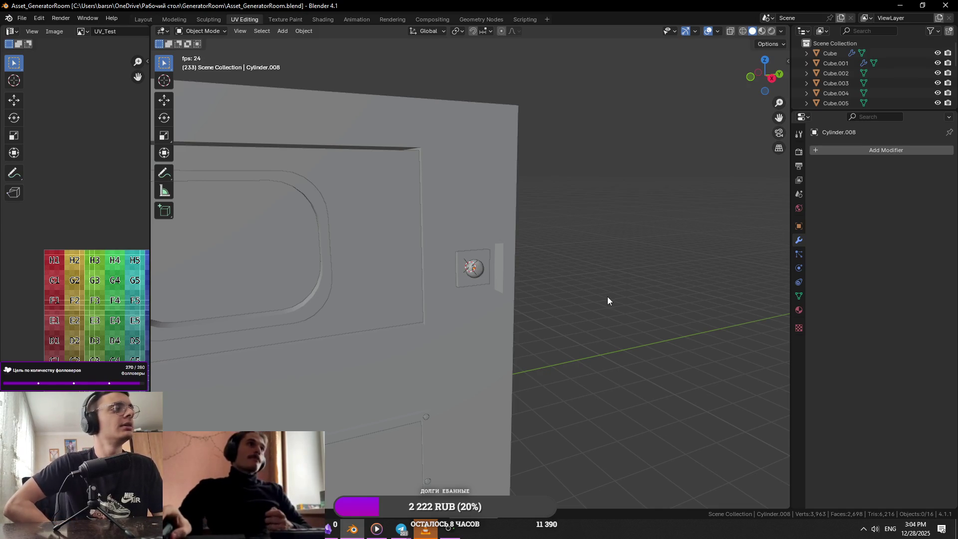
{"action": "scroll", "coordinate": [607, 296], "scroll_direction": "down", "scroll_amount": 5}
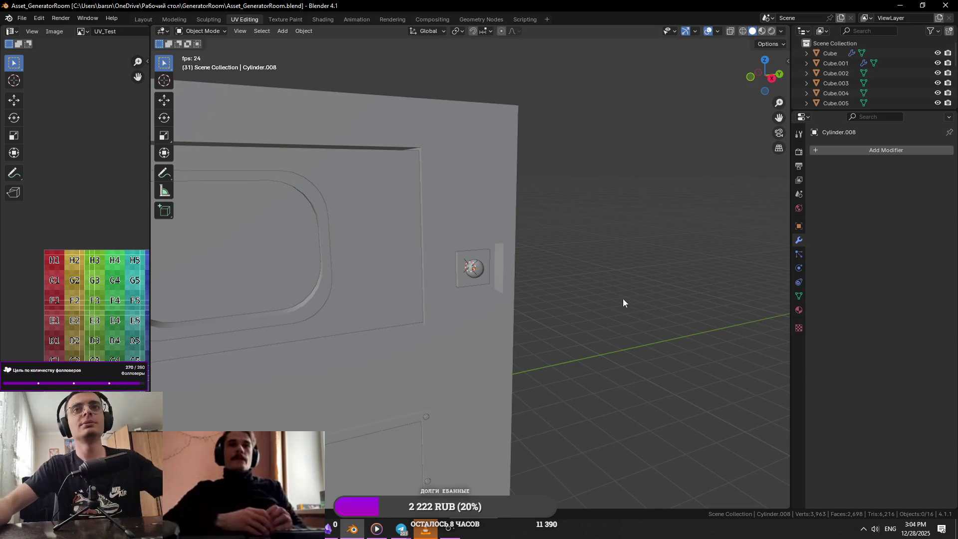
{"action": "key", "text": "alt+Tab"}
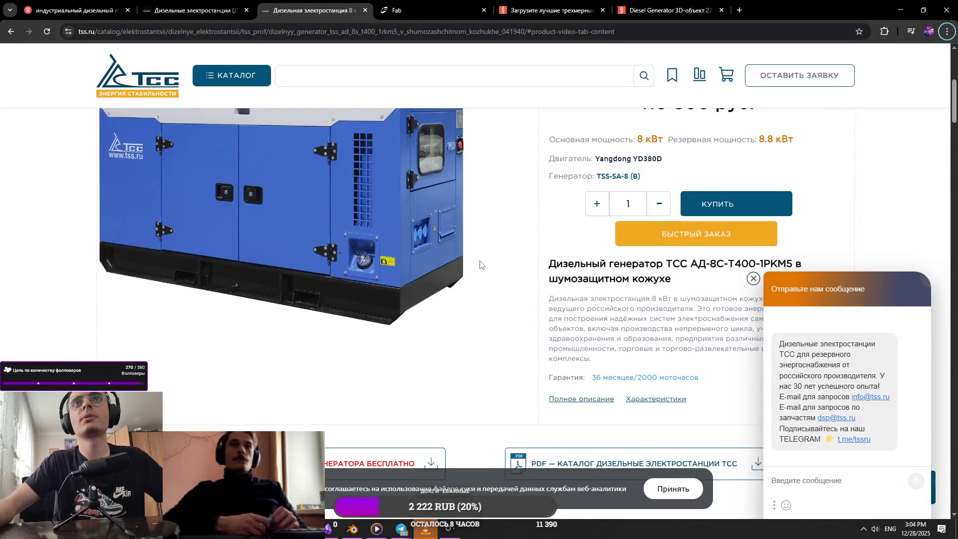
{"action": "key", "text": "alt+Tab"}
{"action": "scroll", "coordinate": [501, 231], "scroll_direction": "up", "scroll_amount": 5}
{"action": "left_click", "coordinate": [415, 218]}
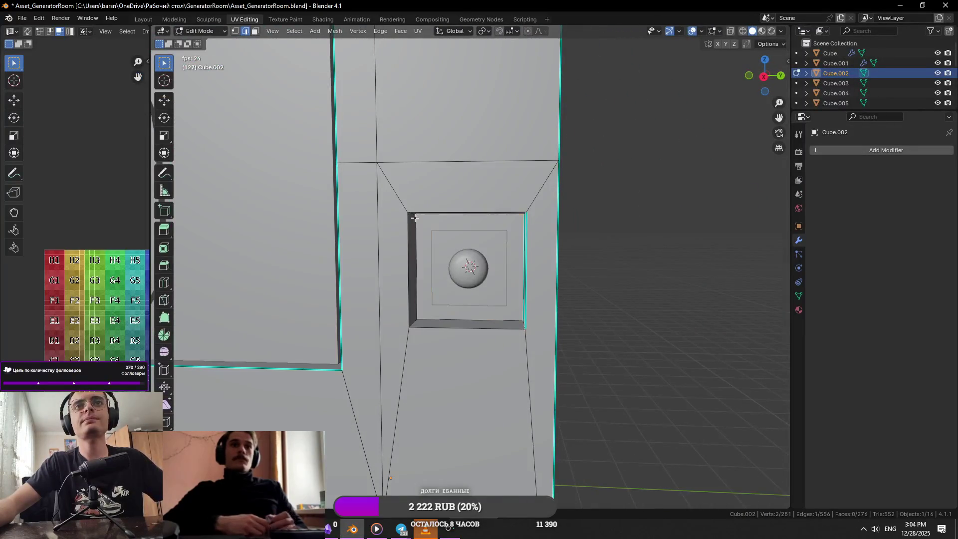
Step: Bevel the recess's corner edges to round the pocket's corners
{"action": "middle_click_drag", "start_coordinate": [624, 243], "coordinate": [620, 267]}
{"action": "left_click", "coordinate": [533, 239]}
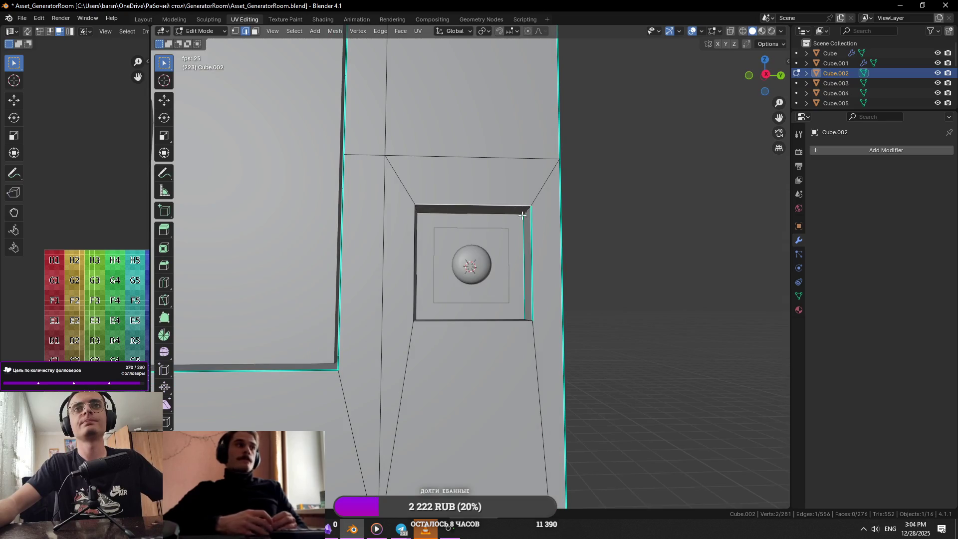
{"action": "middle_click_drag", "start_coordinate": [531, 215], "coordinate": [418, 222]}
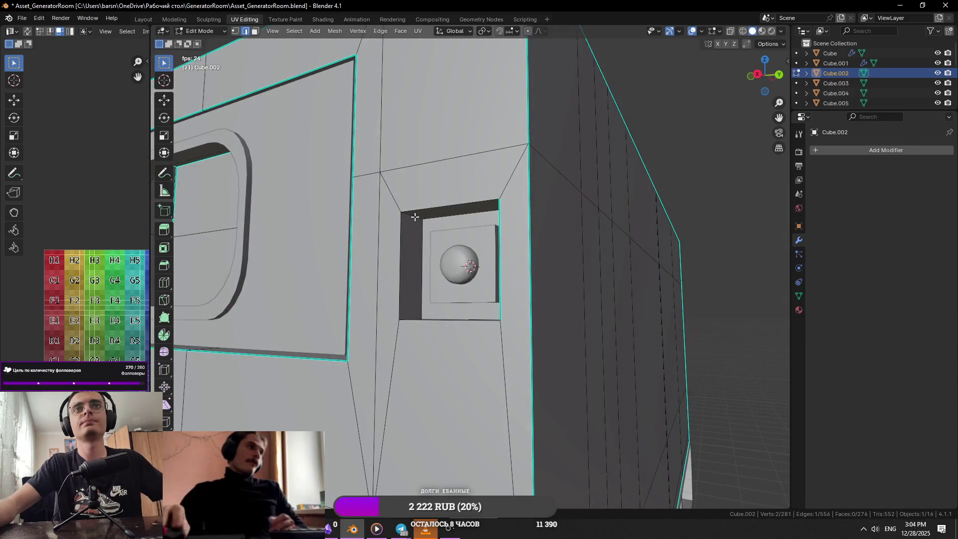
{"action": "left_click", "coordinate": [407, 318], "text": "shift"}
{"action": "mouse_move", "coordinate": [406, 318]}
{"action": "middle_mouse_down"}
{"action": "mouse_move", "coordinate": [484, 339]}
{"action": "mouse_move", "coordinate": [537, 320]}
{"action": "middle_mouse_up"}
{"action": "key", "text": "ctrl+b"}
{"action": "left_click", "coordinate": [605, 317]}
{"action": "key", "text": "Tab"}
{"action": "mouse_move", "coordinate": [606, 317]}
{"action": "middle_mouse_down"}
{"action": "mouse_move", "coordinate": [572, 310]}
{"action": "mouse_move", "coordinate": [575, 299]}
{"action": "middle_mouse_up"}
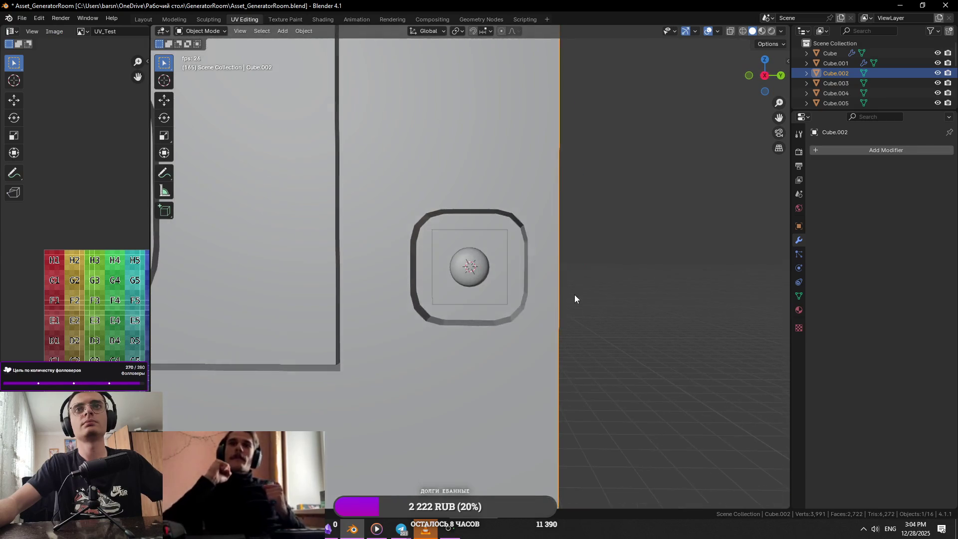
Step: Redo the socket bevel wider and check it against the reference
{"action": "key", "text": "ctrl+z"}
{"action": "key", "text": "ctrl+z"}
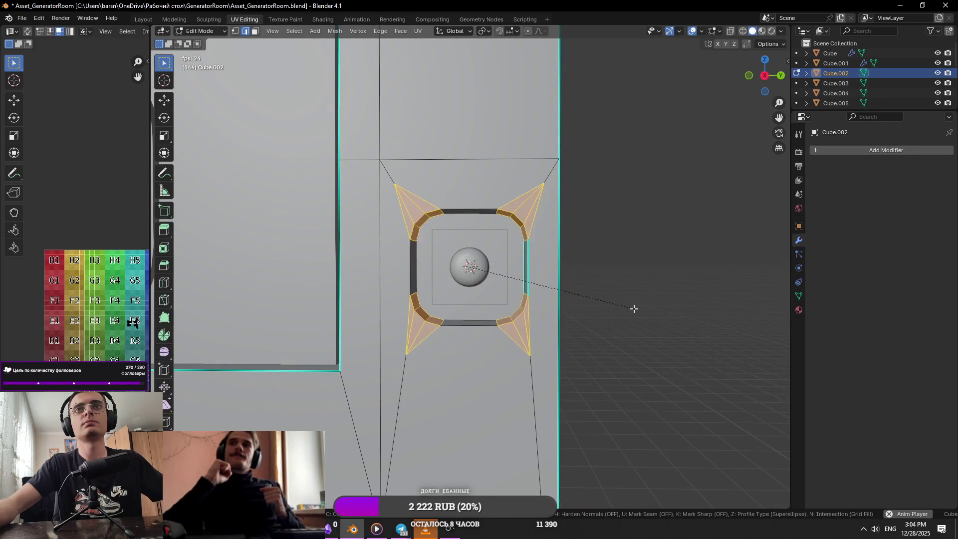
{"action": "left_click", "coordinate": [636, 308]}
{"action": "key", "text": "Tab"}
{"action": "mouse_move", "coordinate": [599, 310]}
{"action": "middle_mouse_down"}
{"action": "mouse_move", "coordinate": [554, 311]}
{"action": "mouse_move", "coordinate": [526, 273]}
{"action": "middle_mouse_up"}
{"action": "right_click", "coordinate": [526, 273]}
{"action": "key", "text": "Escape"}
{"action": "key", "text": "Tab"}
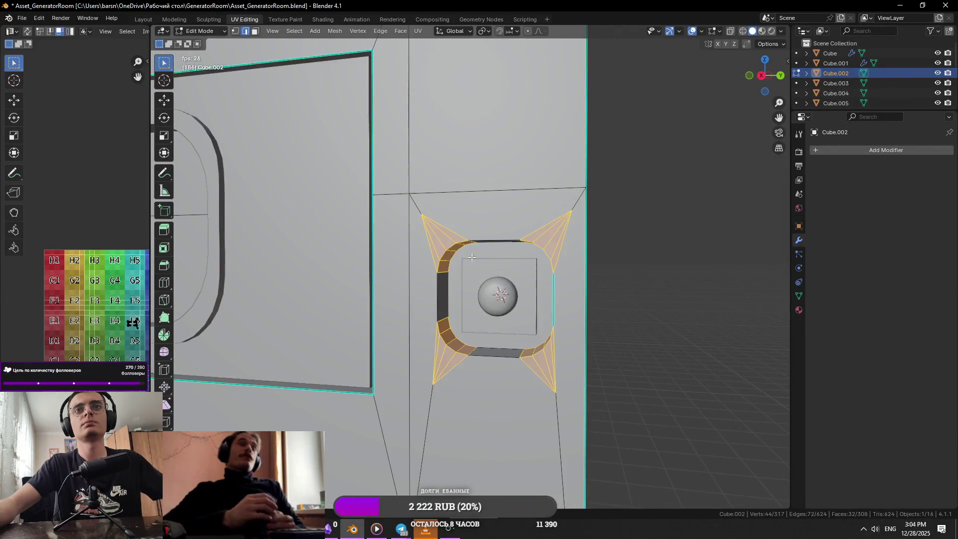
{"action": "scroll", "coordinate": [524, 279], "scroll_direction": "up", "scroll_amount": 2}
{"action": "scroll", "coordinate": [524, 279], "scroll_direction": "down", "scroll_amount": 2}
{"action": "mouse_move", "coordinate": [524, 279]}
{"action": "middle_mouse_down"}
{"action": "mouse_move", "coordinate": [488, 299]}
{"action": "mouse_move", "coordinate": [492, 321]}
{"action": "middle_mouse_up"}
{"action": "key", "text": "alt+Tab"}
{"action": "key", "text": "alt+Tab"}
{"action": "mouse_move", "coordinate": [592, 301]}
{"action": "middle_mouse_down"}
{"action": "mouse_move", "coordinate": [574, 310]}
{"action": "mouse_move", "coordinate": [518, 282]}
{"action": "mouse_move", "coordinate": [638, 312]}
{"action": "middle_mouse_up"}
Step: Scale the ring of bevel faces slightly smaller
{"action": "key", "text": "3"}
{"action": "left_click", "coordinate": [517, 282], "text": "alt"}
{"action": "key", "text": "s"}
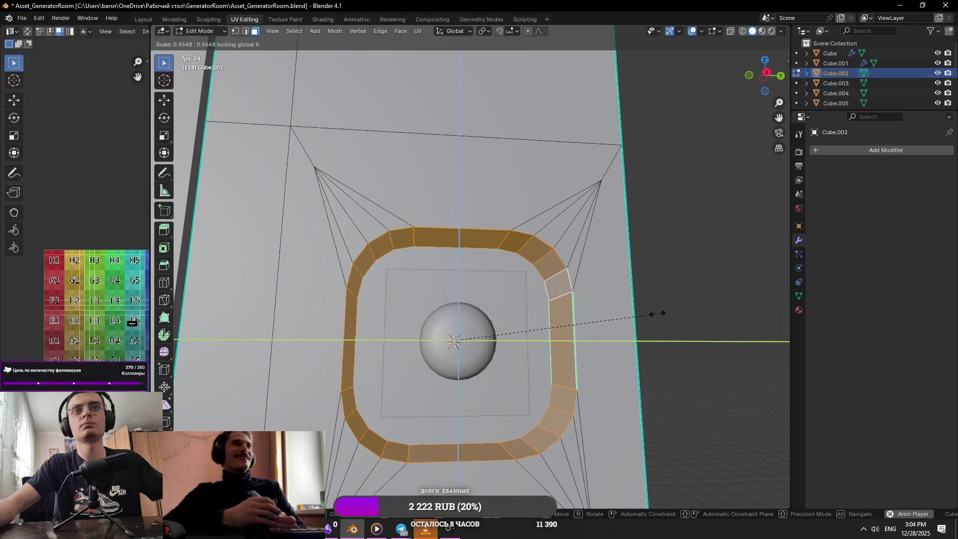
{"action": "left_click", "coordinate": [640, 312]}
Step: Push the ring's inner loop into the panel along X and scale it, keeping X fixed
{"action": "key", "text": "2"}
{"action": "middle_click_drag", "start_coordinate": [640, 313], "coordinate": [607, 317]}
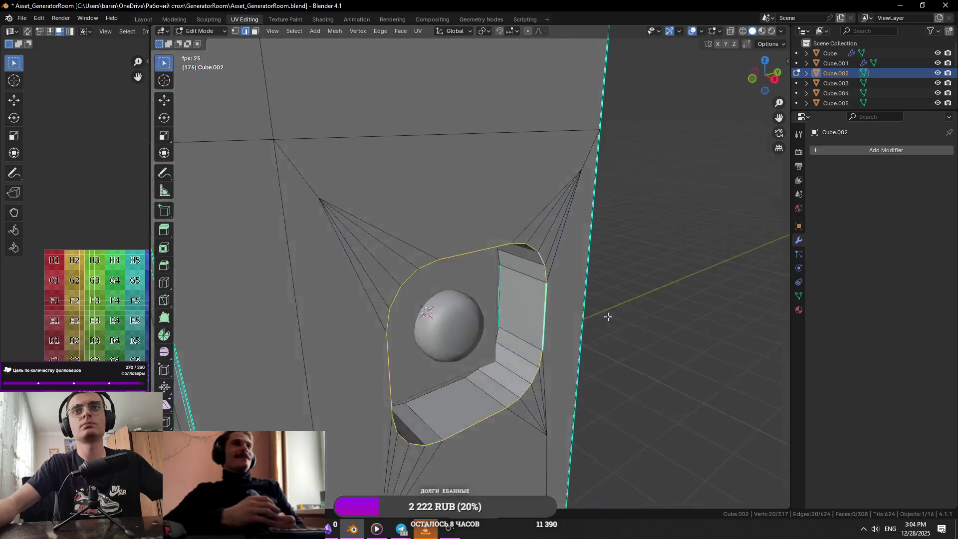
{"action": "key", "text": "g"}
{"action": "key", "text": "x"}
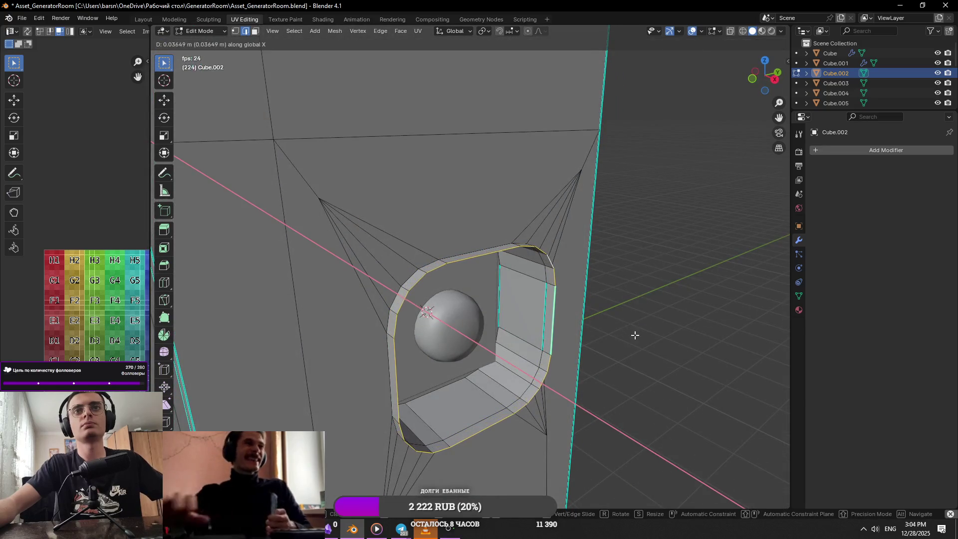
{"action": "left_click", "coordinate": [637, 335]}
{"action": "key", "text": "g"}
{"action": "key", "text": "shift+x"}
{"action": "left_click", "coordinate": [651, 328]}
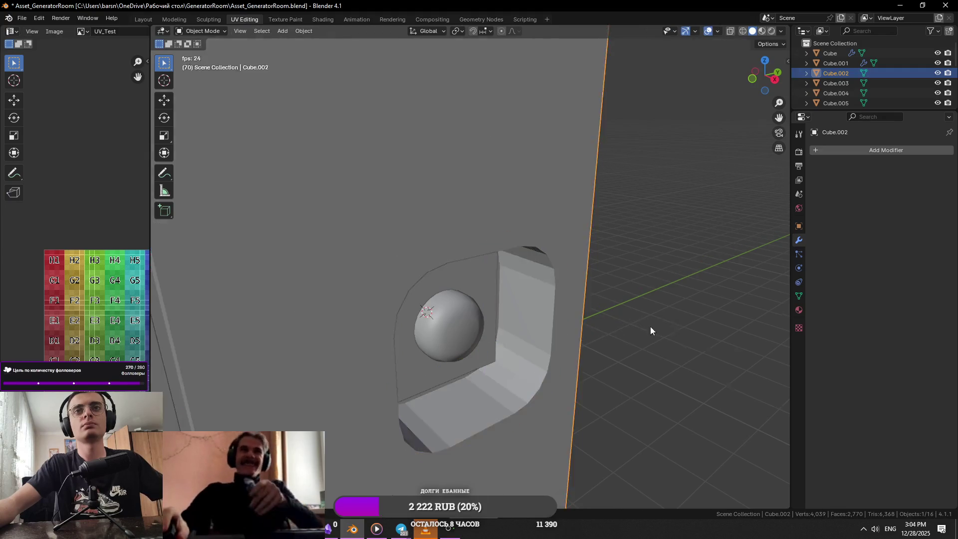
Step: Nudge the pocket loop slightly along X and check the pocket around the knob
{"action": "middle_click_drag", "start_coordinate": [651, 328], "coordinate": [519, 310]}
{"action": "key", "text": "alt+Tab"}
{"action": "key", "text": "alt+Tab"}
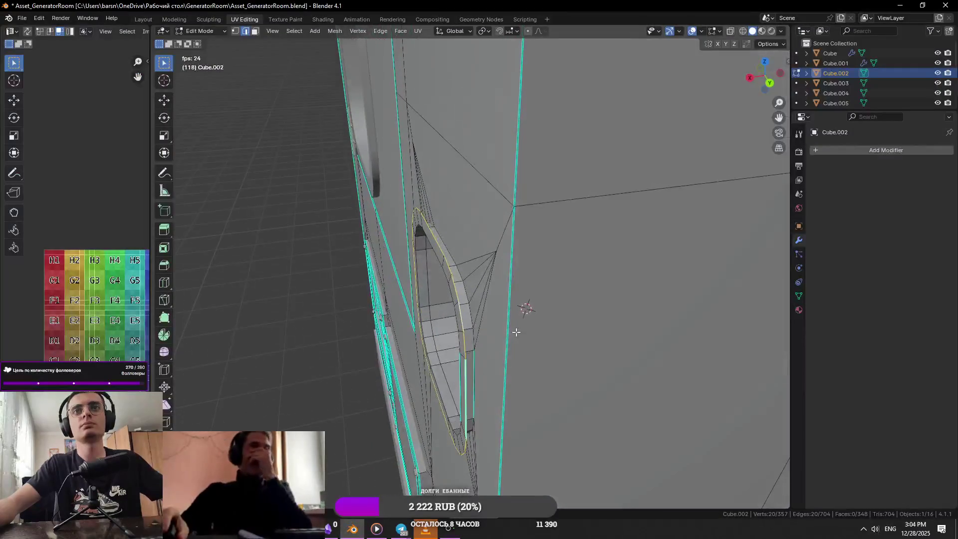
{"action": "key", "text": "g"}
{"action": "key", "text": "x"}
{"action": "left_click", "coordinate": [624, 320]}
{"action": "key", "text": "Tab"}
{"action": "mouse_move", "coordinate": [624, 320]}
{"action": "middle_mouse_down"}
{"action": "mouse_move", "coordinate": [634, 302]}
{"action": "mouse_move", "coordinate": [549, 245]}
{"action": "mouse_move", "coordinate": [621, 262]}
{"action": "mouse_move", "coordinate": [508, 323]}
{"action": "middle_mouse_up"}
{"action": "key", "text": "Tab"}
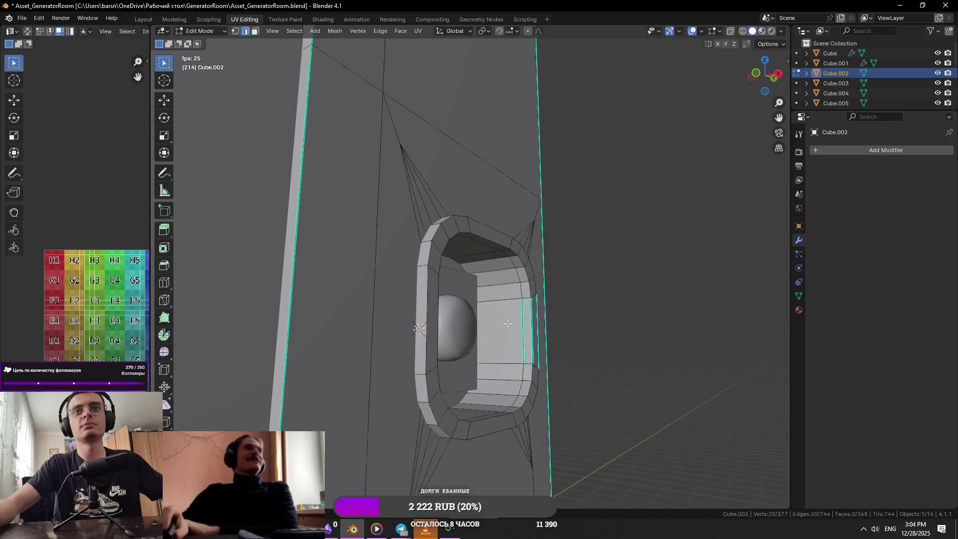
{"action": "key", "text": "Tab"}
{"action": "mouse_move", "coordinate": [439, 248]}
{"action": "middle_mouse_down"}
{"action": "mouse_move", "coordinate": [548, 299]}
{"action": "mouse_move", "coordinate": [504, 307]}
{"action": "mouse_move", "coordinate": [557, 366]}
{"action": "mouse_move", "coordinate": [594, 352]}
{"action": "mouse_move", "coordinate": [549, 355]}
{"action": "mouse_move", "coordinate": [495, 301]}
{"action": "middle_mouse_up"}
{"action": "key", "text": "Tab"}
{"action": "key", "text": "Tab"}
Step: Apply Shade Smooth by Angle to Cube.002
{"action": "right_click", "coordinate": [538, 316]}
{"action": "left_click", "coordinate": [537, 316]}
{"action": "mouse_move", "coordinate": [553, 316]}
{"action": "middle_mouse_down"}
{"action": "mouse_move", "coordinate": [491, 292]}
{"action": "mouse_move", "coordinate": [461, 343]}
{"action": "middle_mouse_up"}
{"action": "middle_click_drag", "start_coordinate": [642, 288], "coordinate": [670, 274]}
{"action": "scroll", "coordinate": [573, 284], "scroll_direction": "up", "scroll_amount": 5}
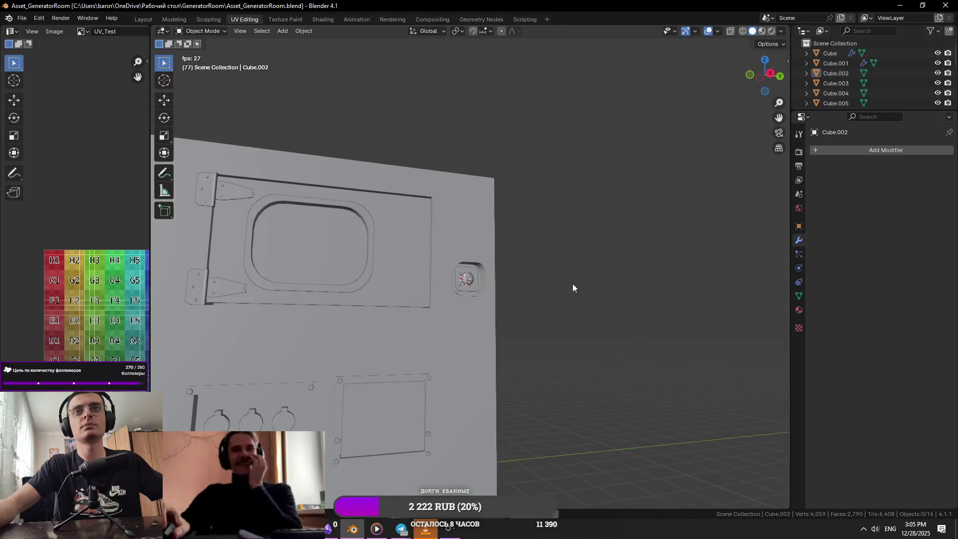
Step: Back in Edit Mode on the pocket mesh, select corner faces of the rounded frame
{"action": "key", "text": "alt+Tab"}
{"action": "key", "text": "alt+Tab"}
{"action": "scroll", "coordinate": [529, 256], "scroll_direction": "up", "scroll_amount": 4}
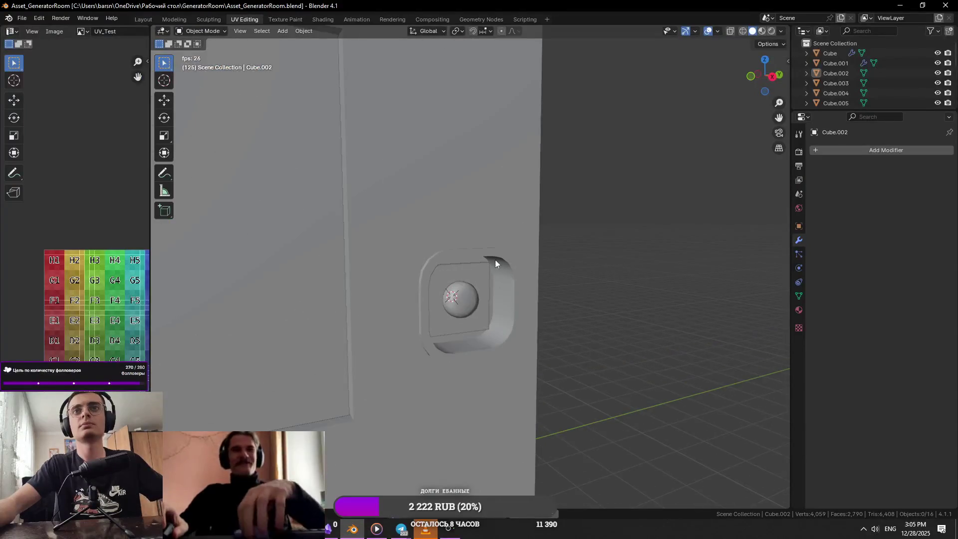
{"action": "key", "text": "Tab"}
{"action": "scroll", "coordinate": [429, 254], "scroll_direction": "up", "scroll_amount": 2}
{"action": "left_click", "coordinate": [386, 260]}
{"action": "mouse_move", "coordinate": [389, 264]}
{"action": "middle_mouse_down"}
{"action": "mouse_move", "coordinate": [503, 293]}
{"action": "mouse_move", "coordinate": [496, 278]}
{"action": "mouse_move", "coordinate": [470, 328]}
{"action": "middle_mouse_up"}
{"action": "left_click", "coordinate": [394, 274], "text": "shift"}
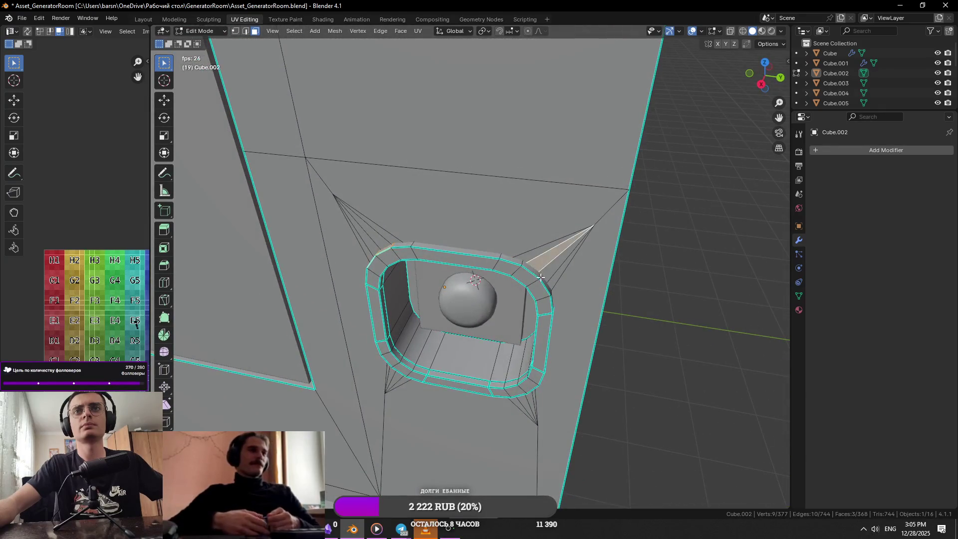
{"action": "mouse_move", "coordinate": [545, 283]}
{"action": "middle_mouse_down"}
{"action": "mouse_move", "coordinate": [574, 276]}
{"action": "mouse_move", "coordinate": [527, 271]}
{"action": "middle_mouse_up"}
Step: Trial-extrude the corner faces, undo it, and add another corner face to the selection
{"action": "key", "text": "e"}
{"action": "left_click", "coordinate": [587, 274]}
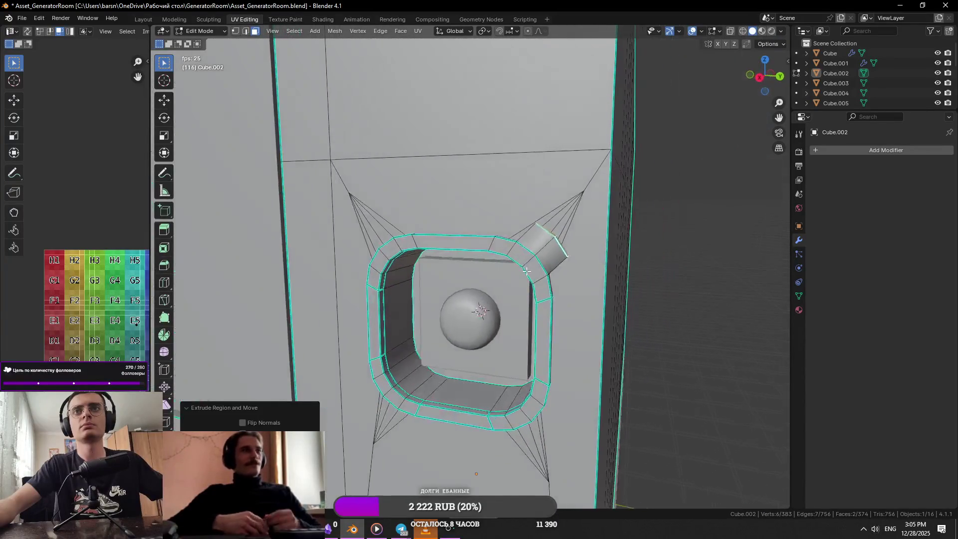
{"action": "middle_click_drag", "start_coordinate": [460, 270], "coordinate": [417, 265]}
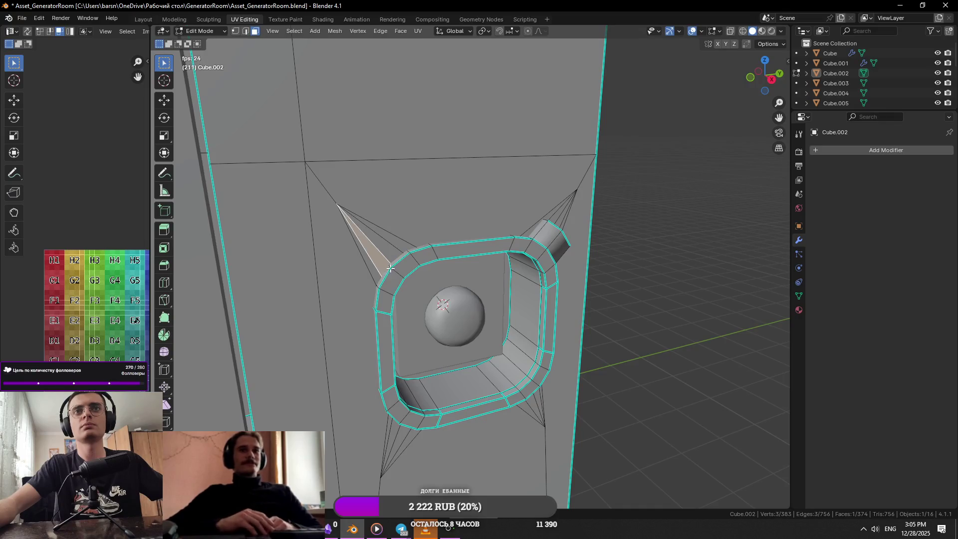
{"action": "key", "text": "ctrl+z"}
{"action": "mouse_move", "coordinate": [469, 278]}
{"action": "middle_mouse_down"}
{"action": "mouse_move", "coordinate": [531, 280]}
{"action": "mouse_move", "coordinate": [385, 274]}
{"action": "mouse_move", "coordinate": [424, 307]}
{"action": "mouse_move", "coordinate": [533, 354]}
{"action": "mouse_move", "coordinate": [529, 344]}
{"action": "mouse_move", "coordinate": [496, 365]}
{"action": "mouse_move", "coordinate": [406, 382]}
{"action": "middle_mouse_up"}
{"action": "left_click", "coordinate": [522, 354], "text": "shift"}
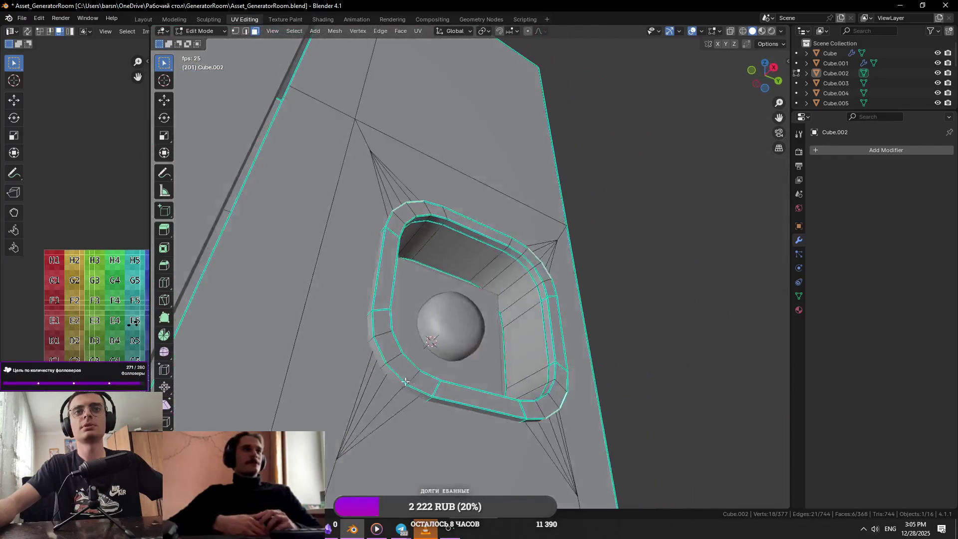
{"action": "middle_click_drag", "start_coordinate": [492, 354], "coordinate": [544, 381]}
{"action": "key", "text": "e"}
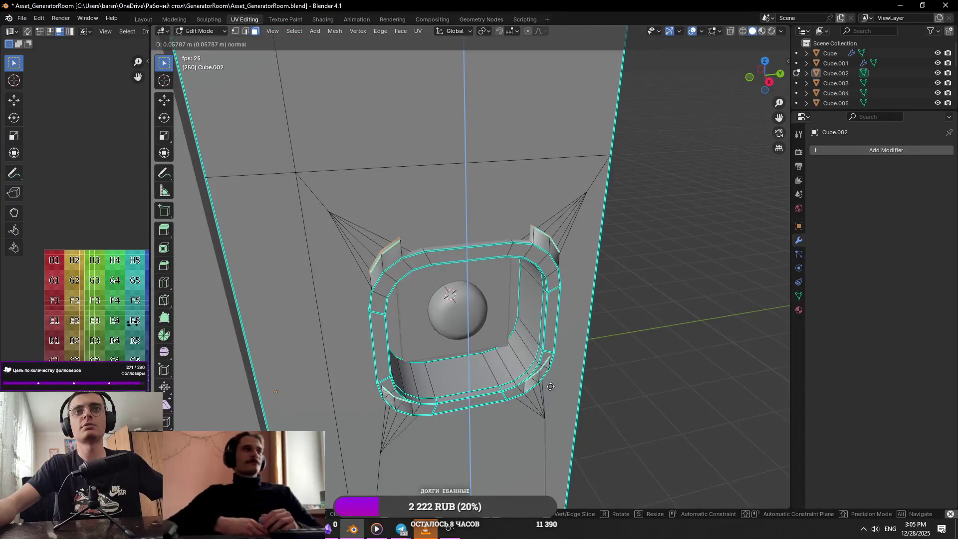
{"action": "right_click", "coordinate": [549, 389]}
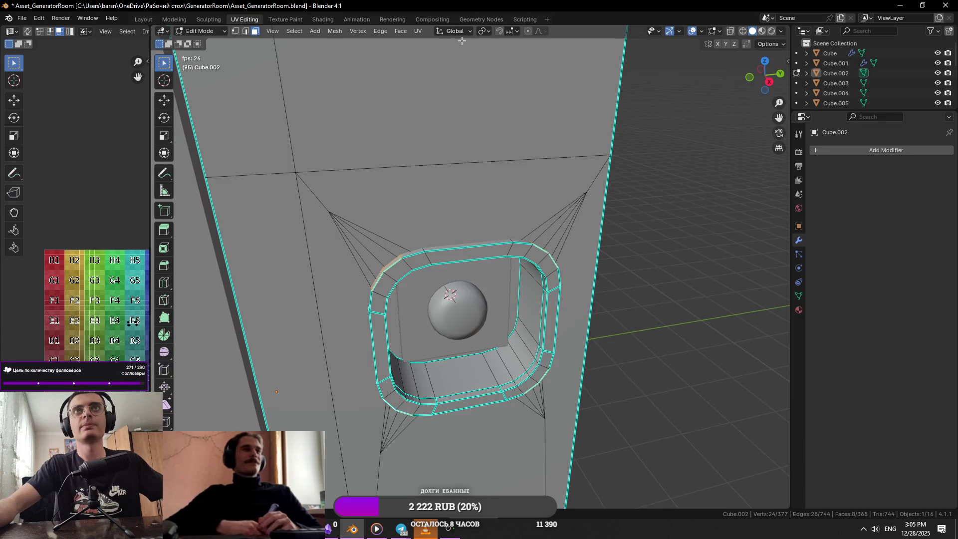
Step: With Pivot set to Individual Origins, extrude the four corner faces into short tabs
{"action": "left_click", "coordinate": [484, 31]}
{"action": "left_click", "coordinate": [501, 77]}
{"action": "key", "text": "e"}
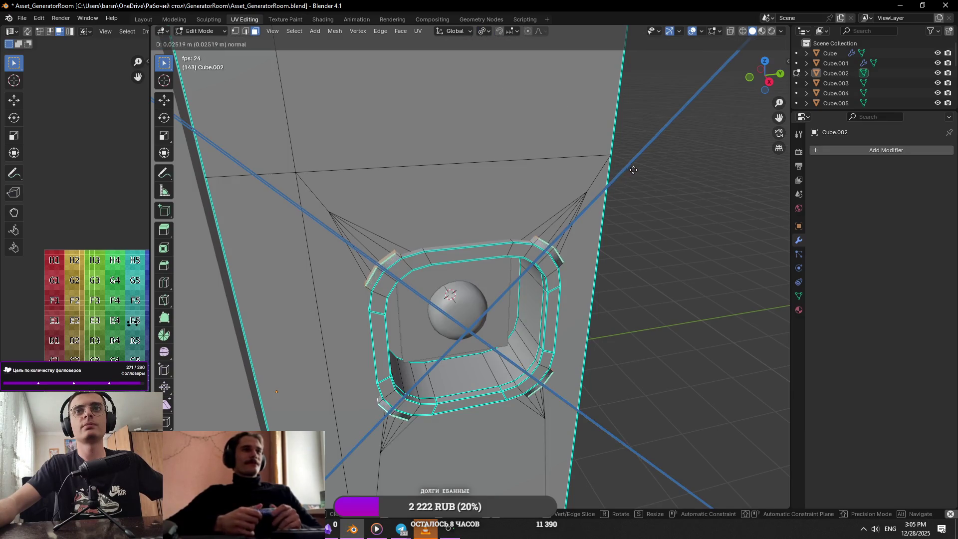
{"action": "left_click", "coordinate": [658, 156]}
{"action": "mouse_move", "coordinate": [688, 253]}
{"action": "middle_mouse_down"}
{"action": "mouse_move", "coordinate": [642, 190]}
{"action": "mouse_move", "coordinate": [588, 271]}
{"action": "mouse_move", "coordinate": [560, 257]}
{"action": "middle_mouse_up"}
{"action": "scroll", "coordinate": [605, 265], "scroll_direction": "up", "scroll_amount": 3}
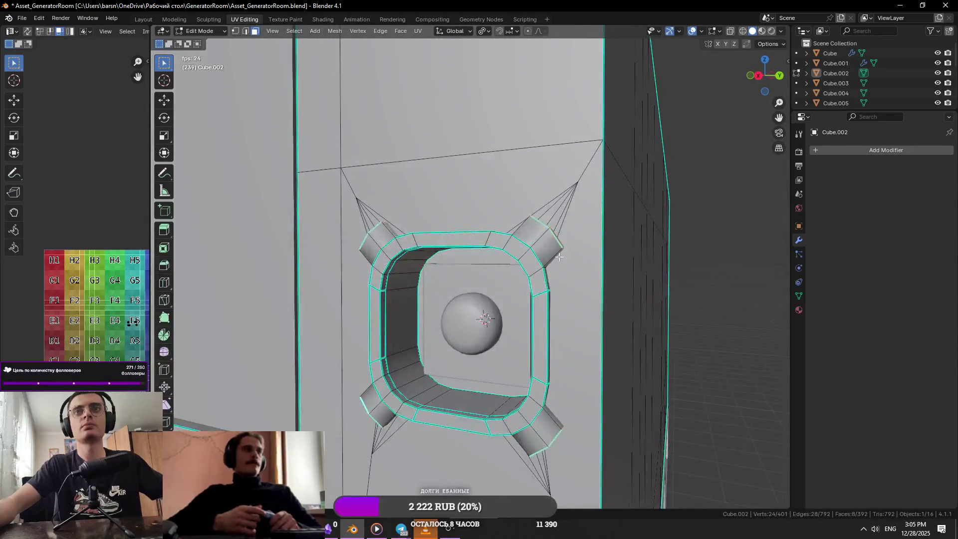
Step: Return to Object Mode and apply smooth shading to the pocket object
{"action": "key", "text": "Tab"}
{"action": "right_click", "coordinate": [553, 250]}
{"action": "left_click", "coordinate": [551, 255]}
{"action": "left_click", "coordinate": [553, 247]}
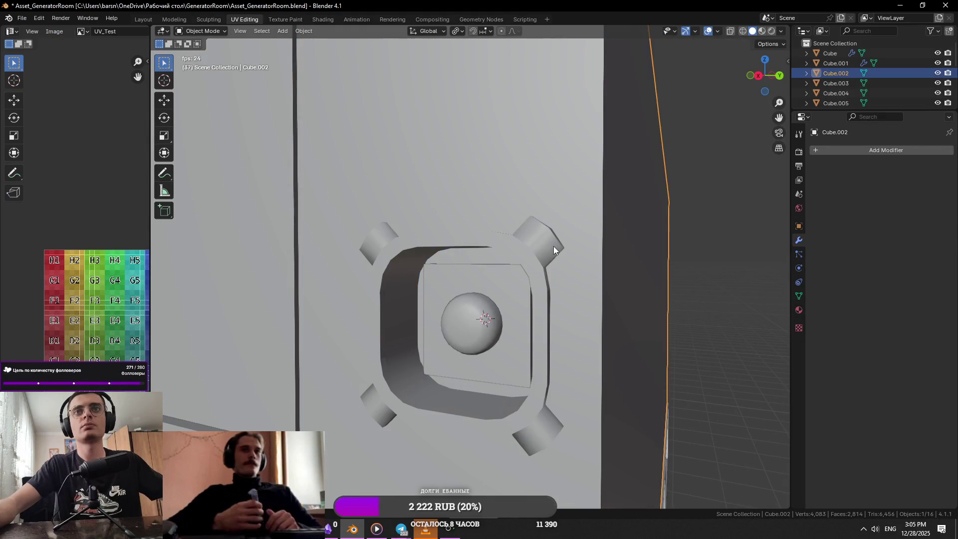
{"action": "right_click", "coordinate": [553, 247]}
{"action": "left_click", "coordinate": [550, 246]}
Step: Inspect the finished corner tabs from several angles, then bring the Telegram window forward
{"action": "scroll", "coordinate": [574, 267], "scroll_direction": "down", "scroll_amount": 5}
{"action": "mouse_move", "coordinate": [605, 268]}
{"action": "middle_mouse_down"}
{"action": "mouse_move", "coordinate": [592, 237]}
{"action": "mouse_move", "coordinate": [605, 261]}
{"action": "middle_mouse_up"}
{"action": "scroll", "coordinate": [594, 287], "scroll_direction": "down", "scroll_amount": 5}
{"action": "mouse_move", "coordinate": [584, 313]}
{"action": "middle_mouse_down"}
{"action": "mouse_move", "coordinate": [597, 282]}
{"action": "mouse_move", "coordinate": [549, 289]}
{"action": "middle_mouse_up"}
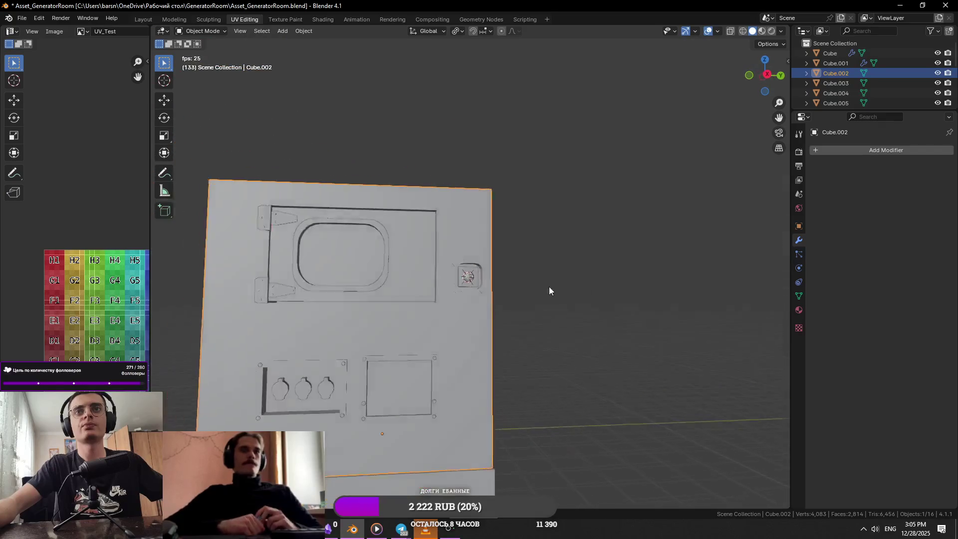
{"action": "scroll", "coordinate": [487, 298], "scroll_direction": "up", "scroll_amount": 6}
{"action": "middle_click_drag", "start_coordinate": [487, 298], "coordinate": [474, 302]}
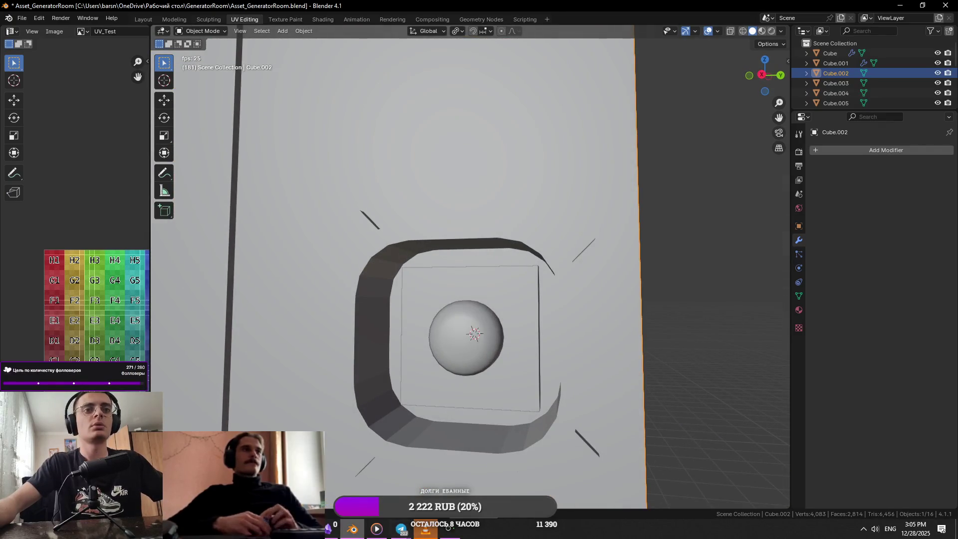
{"action": "left_click", "coordinate": [408, 530]}
{"action": "left_click", "coordinate": [362, 481]}
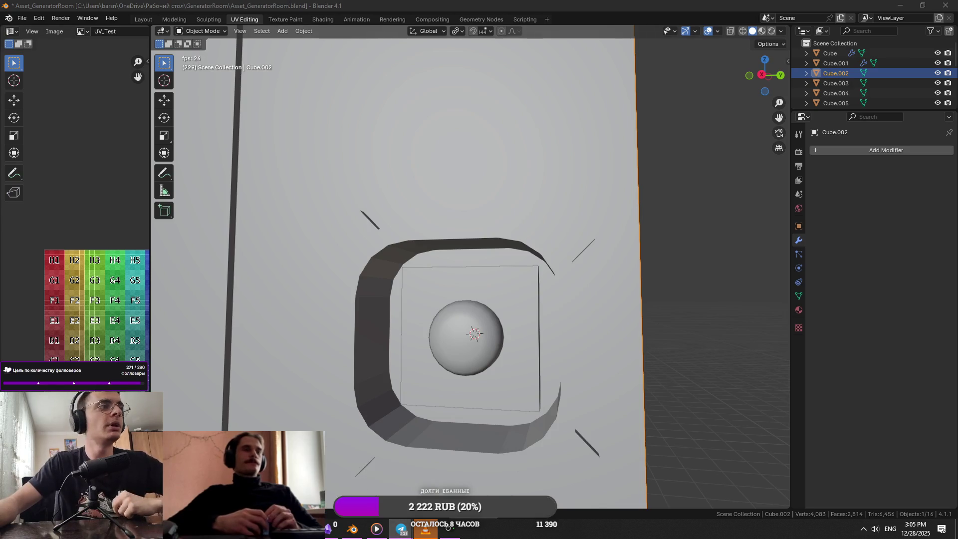
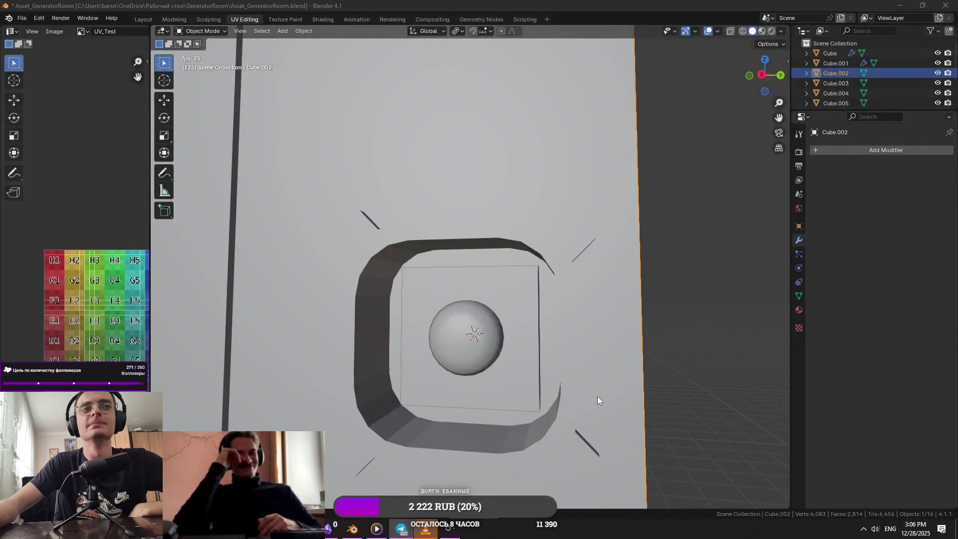
Step: Back in the lamp housing scene, select the inner square frame piece
{"action": "mouse_move", "coordinate": [598, 396]}
{"action": "middle_mouse_down"}
{"action": "mouse_move", "coordinate": [517, 375]}
{"action": "mouse_move", "coordinate": [401, 370]}
{"action": "mouse_move", "coordinate": [534, 364]}
{"action": "mouse_move", "coordinate": [526, 349]}
{"action": "mouse_move", "coordinate": [534, 349]}
{"action": "mouse_move", "coordinate": [518, 355]}
{"action": "mouse_move", "coordinate": [499, 336]}
{"action": "middle_mouse_up"}
{"action": "left_click", "coordinate": [543, 298]}
Step: In Edit Mode on the wall mesh, select the four corner faces around the lamp housing
{"action": "left_click", "coordinate": [560, 285]}
{"action": "key", "text": "Tab"}
{"action": "scroll", "coordinate": [554, 280], "scroll_direction": "up", "scroll_amount": 3}
{"action": "left_click", "coordinate": [553, 279]}
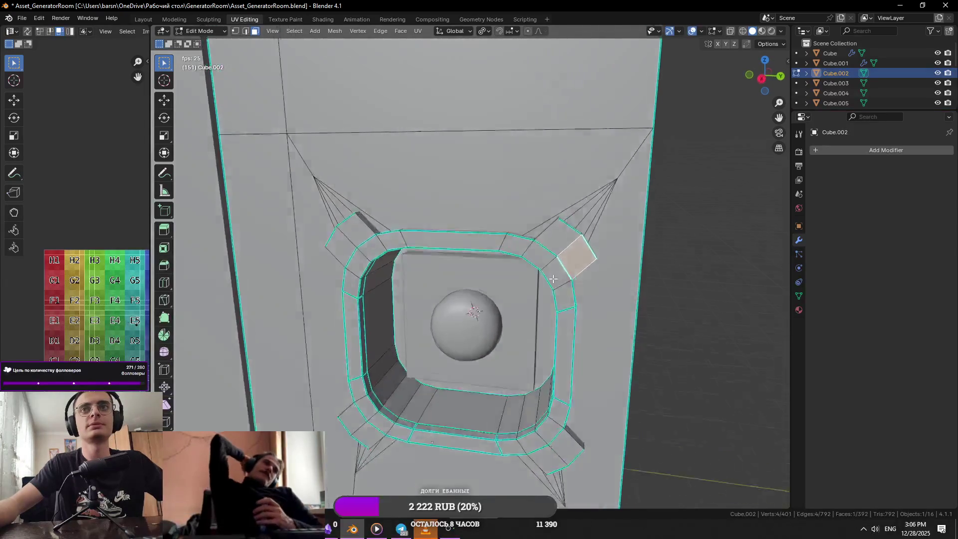
{"action": "scroll", "coordinate": [554, 280], "scroll_direction": "down", "scroll_amount": 5}
{"action": "mouse_move", "coordinate": [556, 284]}
{"action": "middle_mouse_down"}
{"action": "mouse_move", "coordinate": [428, 274]}
{"action": "mouse_move", "coordinate": [696, 259]}
{"action": "mouse_move", "coordinate": [436, 249]}
{"action": "middle_mouse_up"}
{"action": "left_click", "coordinate": [462, 274], "text": "shift"}
{"action": "mouse_move", "coordinate": [448, 322]}
{"action": "middle_mouse_down"}
{"action": "mouse_move", "coordinate": [413, 341]}
{"action": "mouse_move", "coordinate": [604, 394]}
{"action": "middle_mouse_up"}
{"action": "left_click", "coordinate": [412, 349], "text": "shift"}
{"action": "left_click", "coordinate": [543, 363], "text": "shift"}
Step: Vertex-slide the corner vertices past the edge ends to form the tabs, using a median point pivot
{"action": "key", "text": "shift+v"}
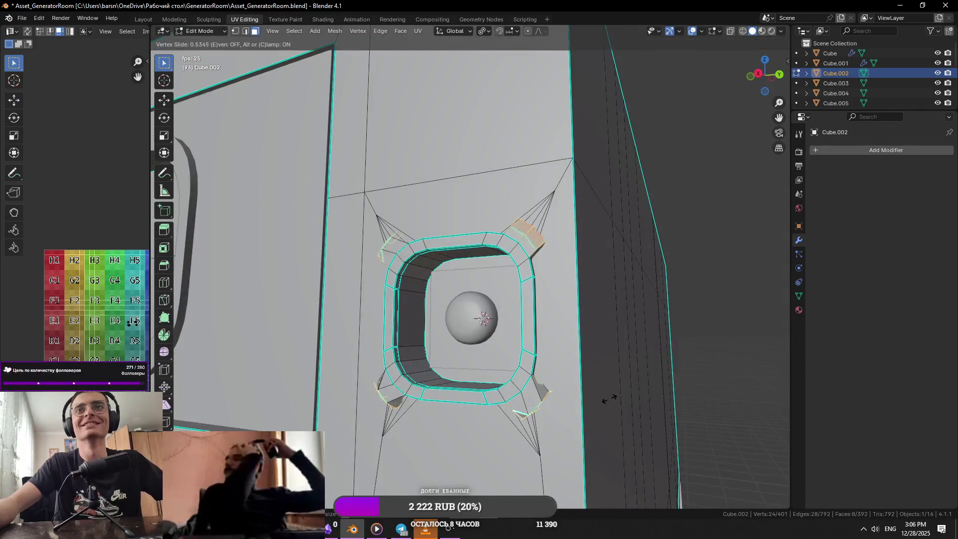
{"action": "key", "text": "c"}
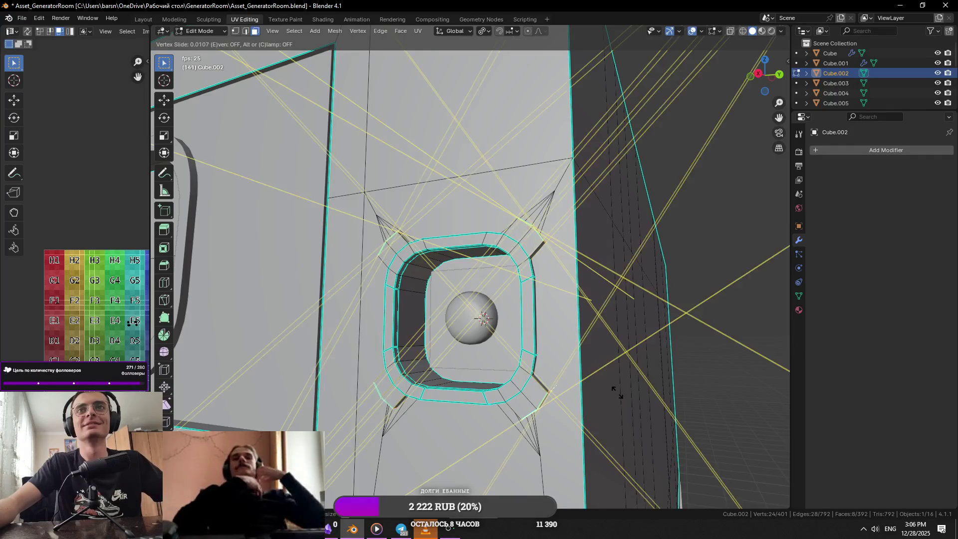
{"action": "right_click", "coordinate": [642, 385]}
{"action": "key", "text": "shift+v"}
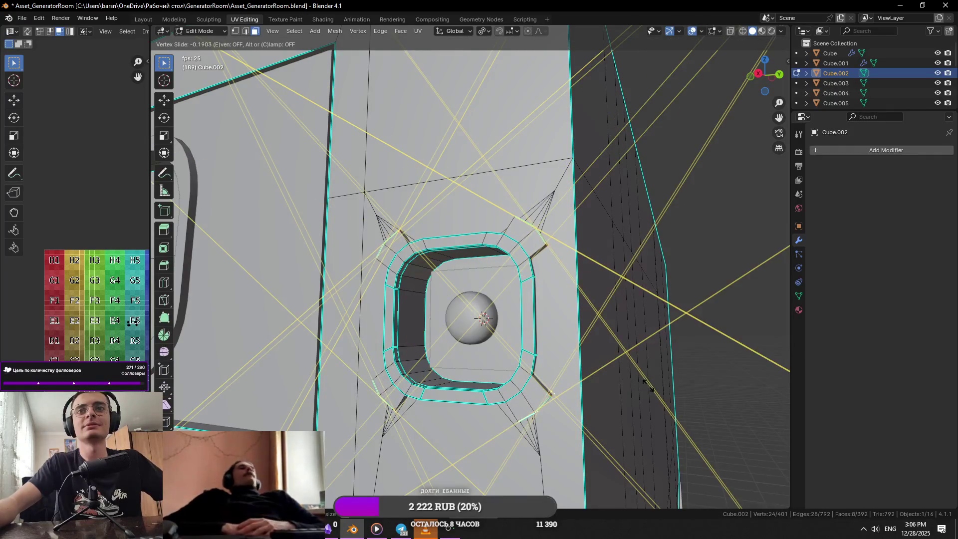
{"action": "left_click", "coordinate": [557, 221]}
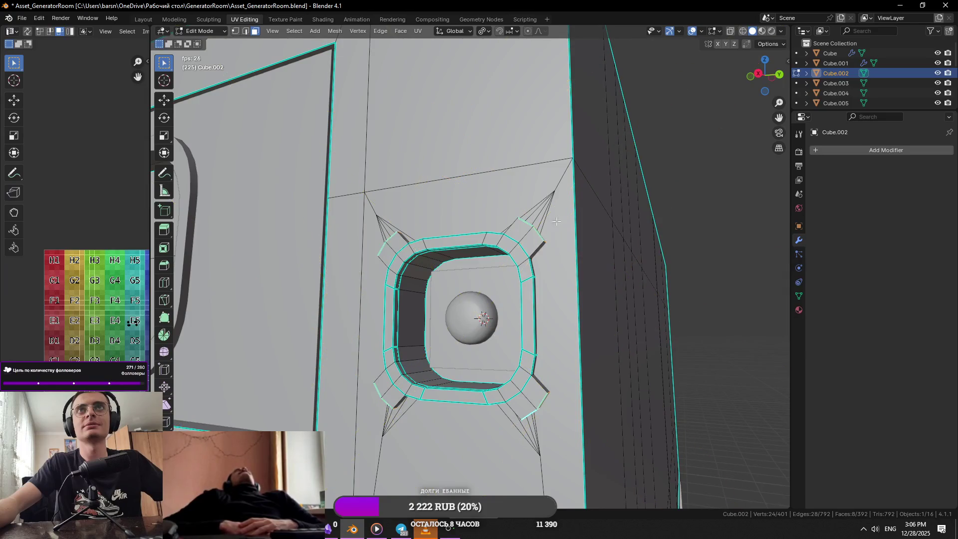
{"action": "left_click", "coordinate": [484, 31]}
{"action": "left_click", "coordinate": [507, 89]}
{"action": "key", "text": "shift+v"}
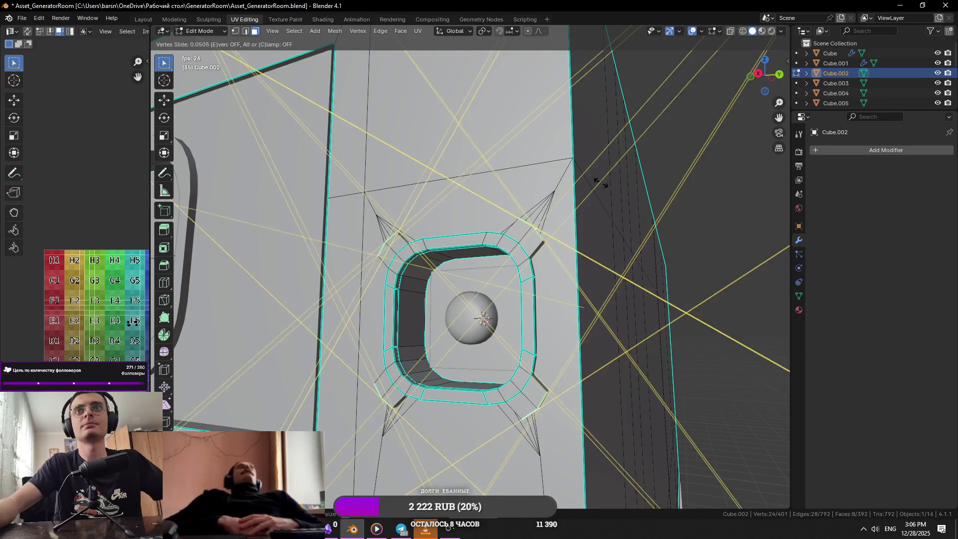
{"action": "key", "text": "c"}
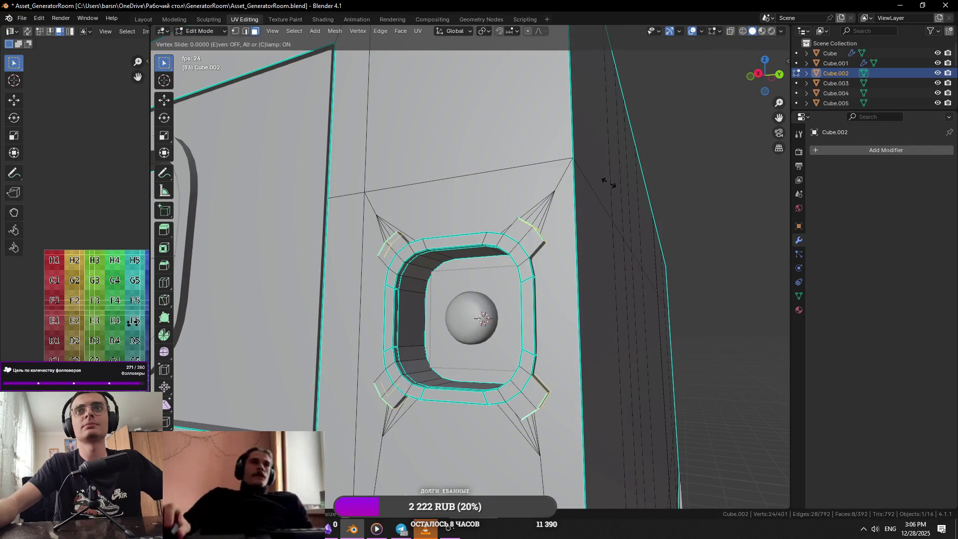
{"action": "key", "text": "c"}
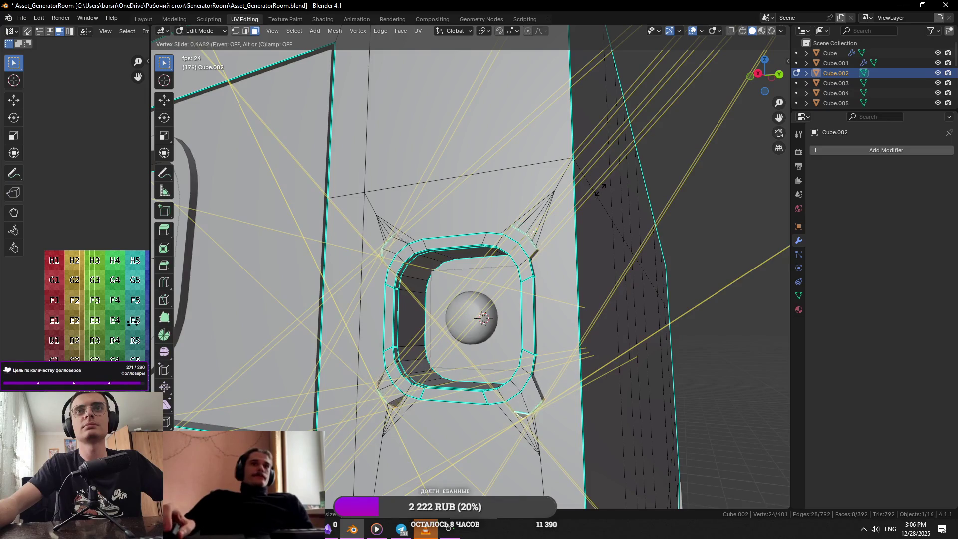
{"action": "left_click", "coordinate": [566, 162]}
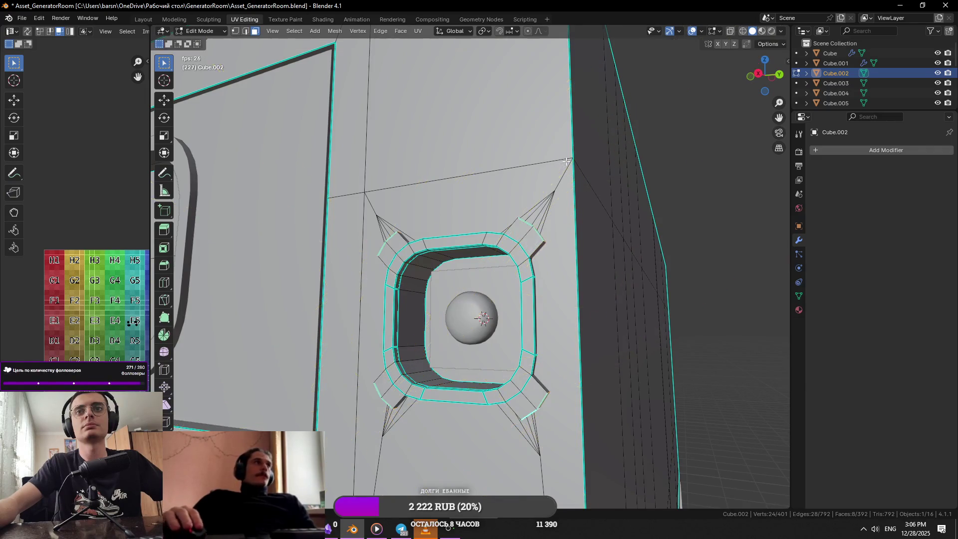
Step: Check the slid corners in Object Mode, then extrude the selected corner faces
{"action": "middle_click_drag", "start_coordinate": [578, 214], "coordinate": [584, 253]}
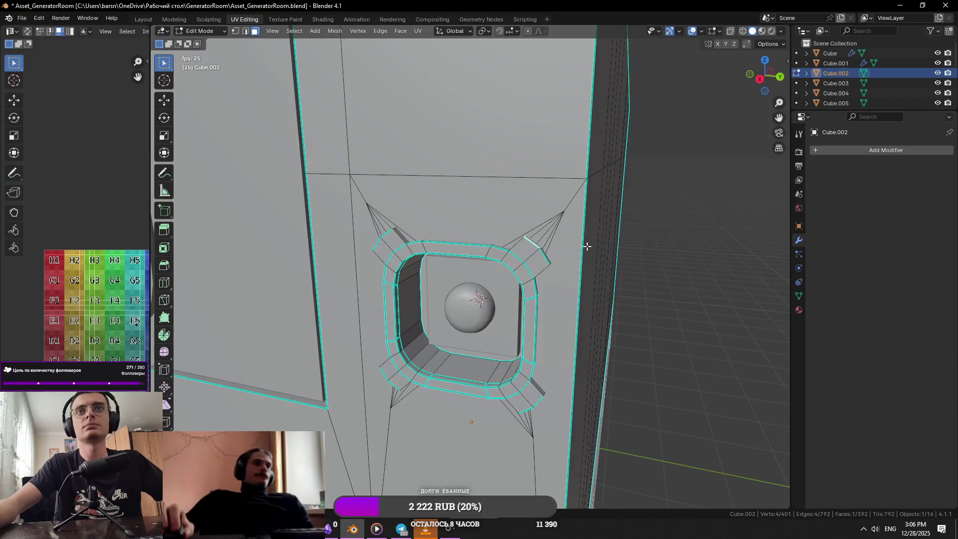
{"action": "key", "text": "Tab"}
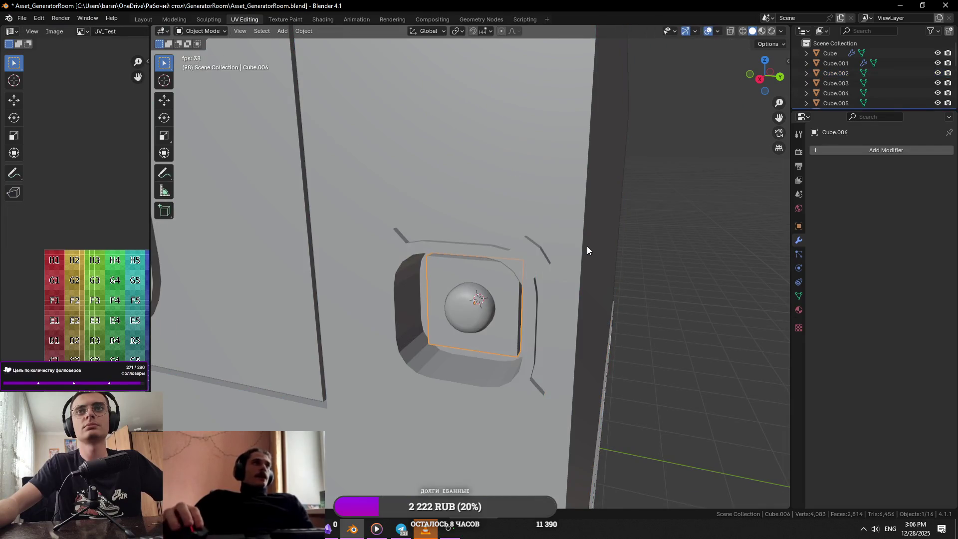
{"action": "key", "text": "Tab"}
{"action": "key", "text": "Tab"}
{"action": "key", "text": "Tab"}
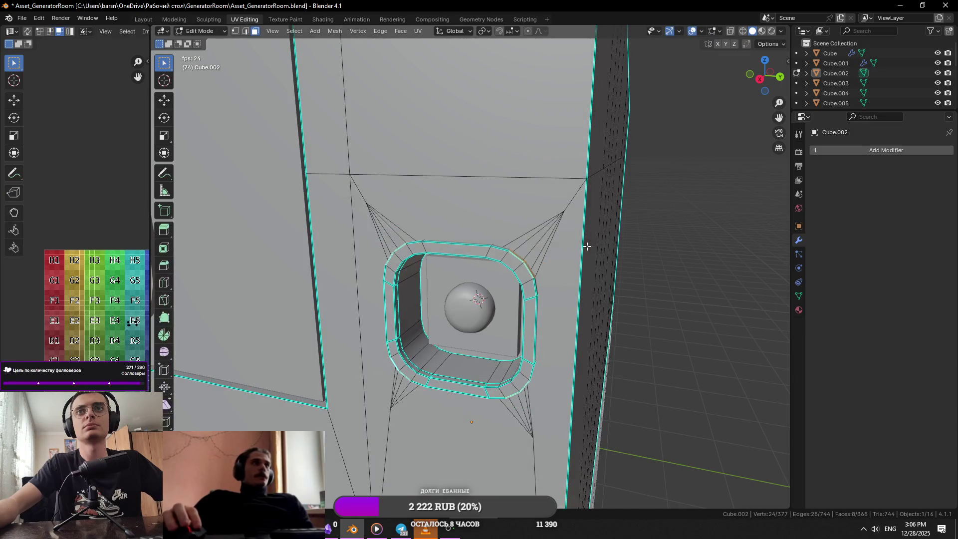
{"action": "key", "text": "e"}
{"action": "right_click", "coordinate": [630, 224]}
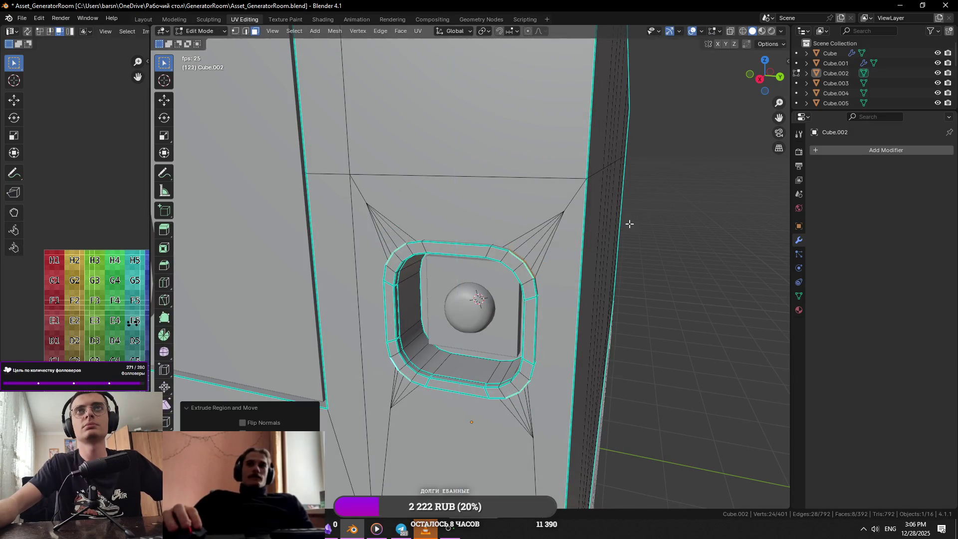
Step: Undo the extrusion, reselect the corner tab faces and extrude them slightly outward along their normals
{"action": "key", "text": "ctrl+z"}
{"action": "left_click", "coordinate": [491, 47]}
{"action": "key", "text": "alt+a"}
{"action": "mouse_move", "coordinate": [491, 47]}
{"action": "middle_mouse_down"}
{"action": "mouse_move", "coordinate": [509, 269]}
{"action": "mouse_move", "coordinate": [435, 262]}
{"action": "mouse_move", "coordinate": [409, 348]}
{"action": "mouse_move", "coordinate": [492, 360]}
{"action": "mouse_move", "coordinate": [602, 325]}
{"action": "middle_mouse_up"}
{"action": "left_click", "coordinate": [509, 272]}
{"action": "left_click", "coordinate": [419, 276], "text": "shift"}
{"action": "left_click", "coordinate": [514, 359], "text": "shift"}
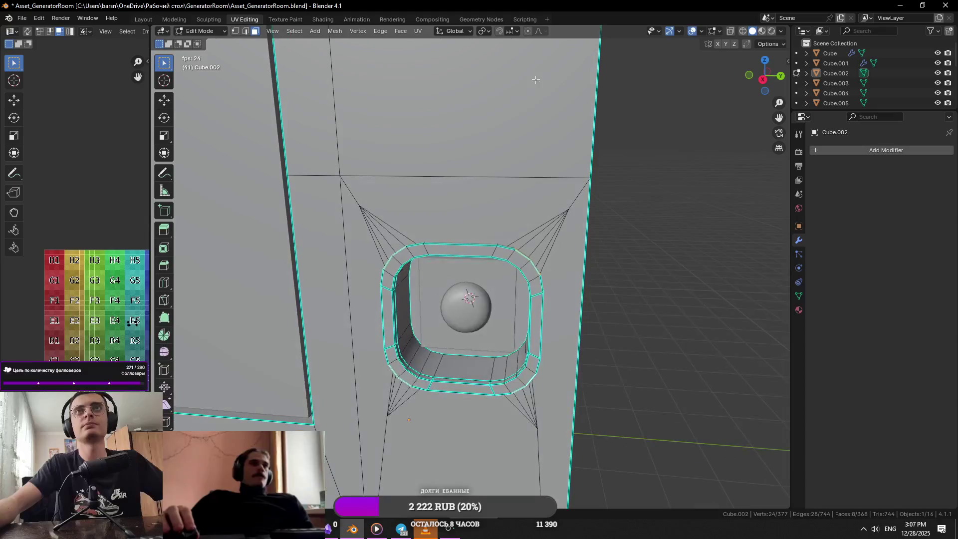
{"action": "left_click", "coordinate": [482, 31]}
{"action": "left_click", "coordinate": [498, 89]}
{"action": "key", "text": "e"}
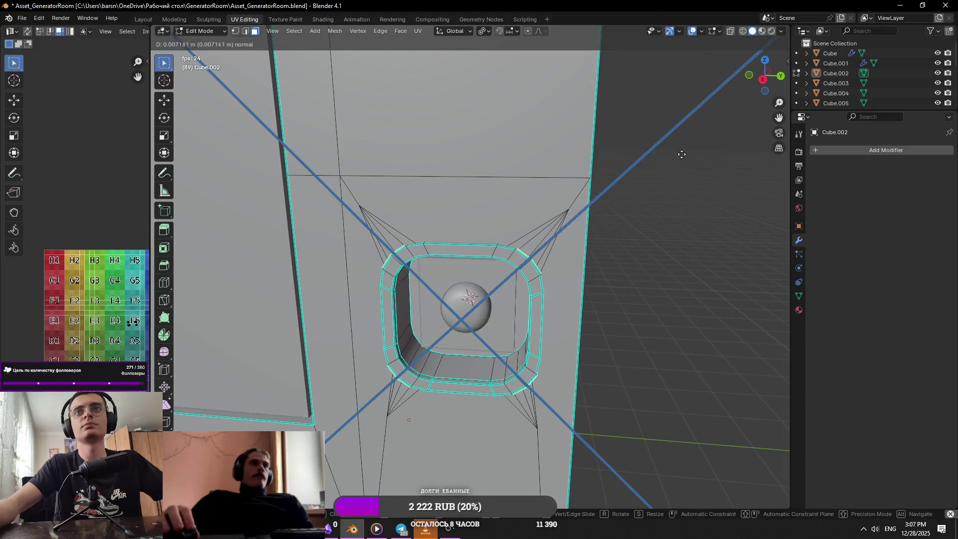
{"action": "left_click", "coordinate": [749, 100]}
Step: Return to Object Mode, save the file, and select the bolt object
{"action": "key", "text": "Tab"}
{"action": "mouse_move", "coordinate": [749, 100]}
{"action": "middle_mouse_down"}
{"action": "mouse_move", "coordinate": [615, 215]}
{"action": "mouse_move", "coordinate": [545, 231]}
{"action": "middle_mouse_up"}
{"action": "right_click", "coordinate": [583, 223]}
{"action": "key", "text": "ctrl+s"}
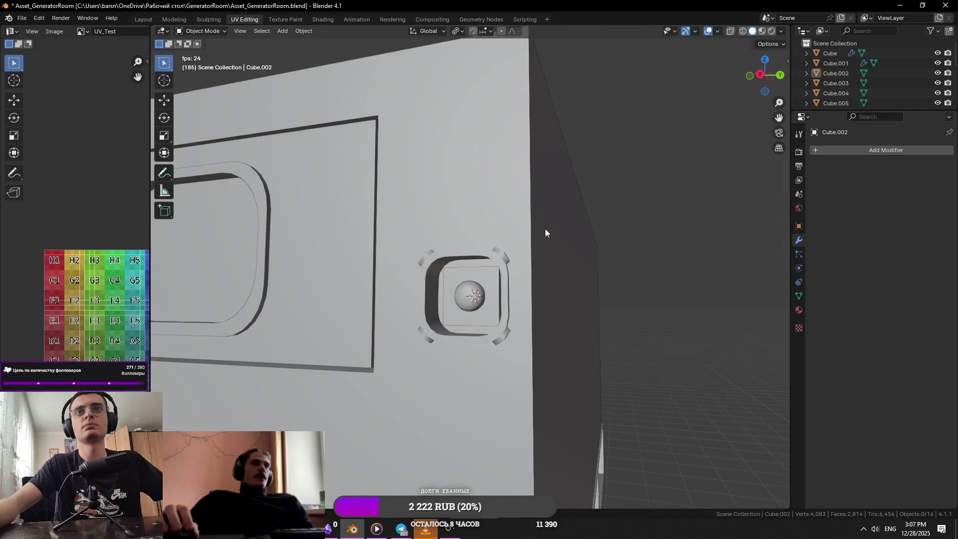
{"action": "right_click", "coordinate": [489, 257]}
{"action": "mouse_move", "coordinate": [489, 256]}
{"action": "middle_mouse_down"}
{"action": "mouse_move", "coordinate": [642, 265]}
{"action": "mouse_move", "coordinate": [549, 283]}
{"action": "middle_mouse_up"}
{"action": "left_click", "coordinate": [474, 292]}
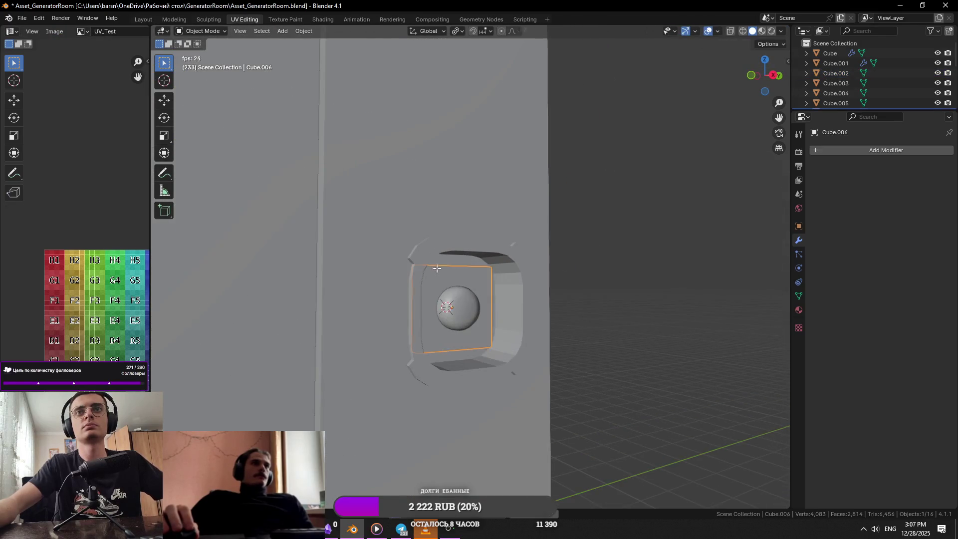
{"action": "scroll", "coordinate": [418, 264], "scroll_direction": "down", "scroll_amount": 3}
{"action": "mouse_move", "coordinate": [418, 264]}
{"action": "middle_mouse_down"}
{"action": "mouse_move", "coordinate": [448, 365]}
{"action": "mouse_move", "coordinate": [481, 295]}
{"action": "middle_mouse_up"}
{"action": "left_click", "coordinate": [482, 296]}
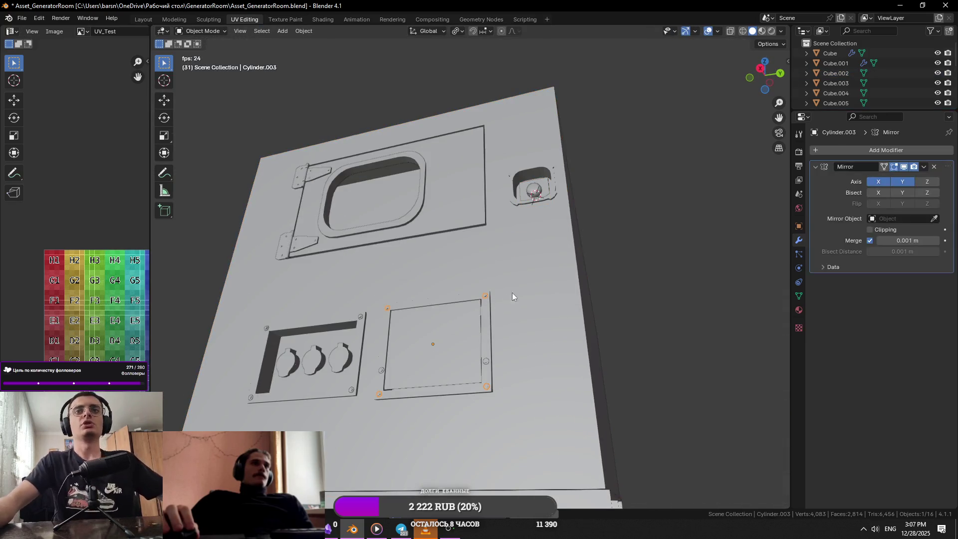
Step: Select the whole bolt mesh in Edit Mode and move it along Y toward the wall
{"action": "key", "text": "Tab"}
{"action": "key", "text": "alt+z"}
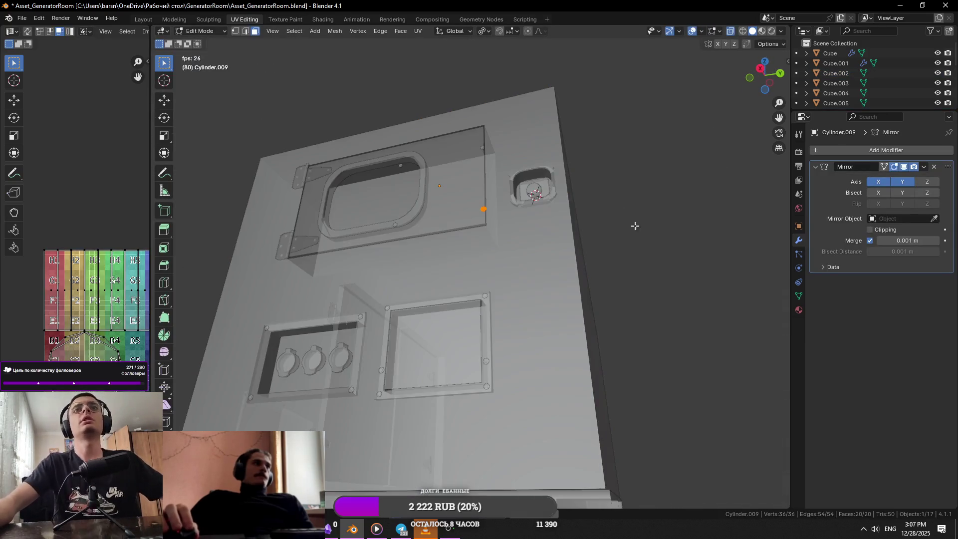
{"action": "key", "text": "alt+z"}
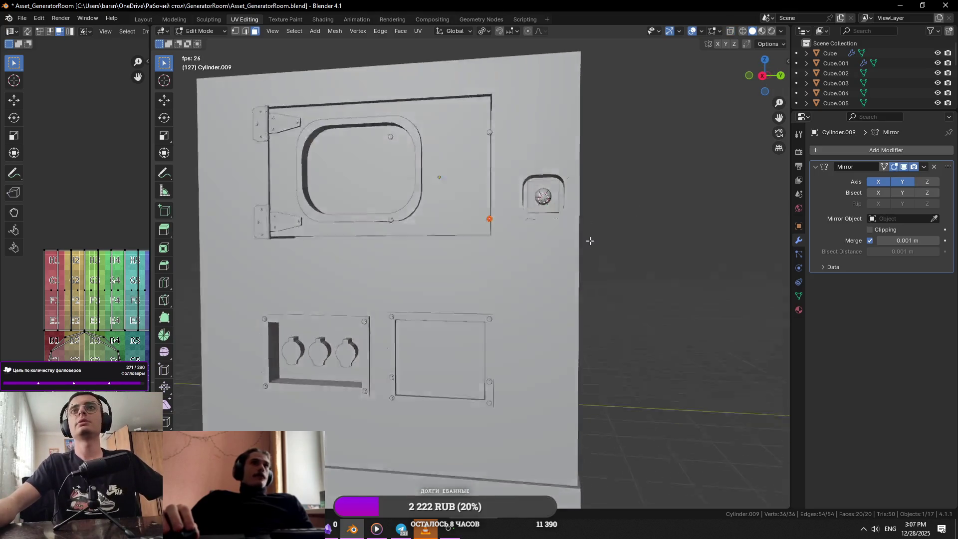
{"action": "key", "text": "a"}
{"action": "key", "text": "KP_Decimal"}
{"action": "scroll", "coordinate": [607, 252], "scroll_direction": "down", "scroll_amount": 8}
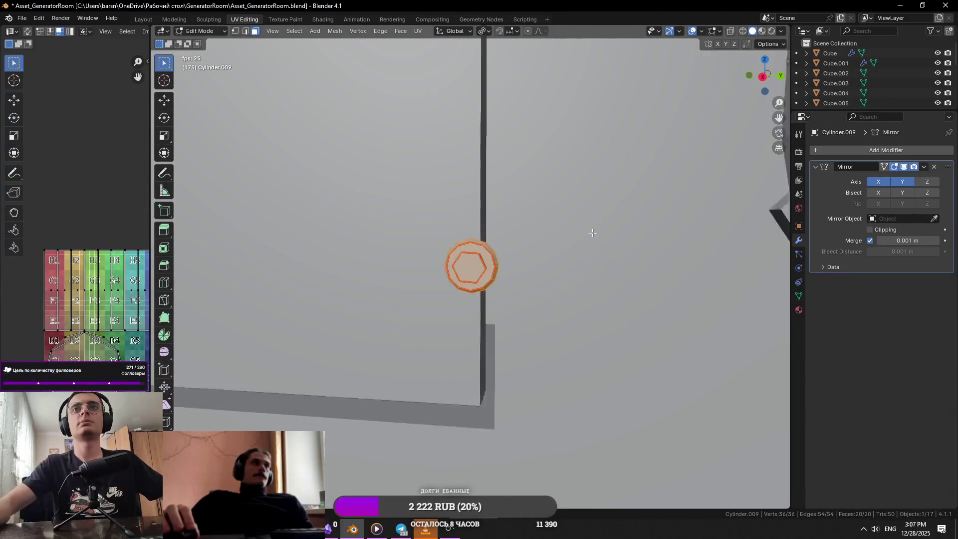
{"action": "middle_click_drag", "start_coordinate": [593, 229], "coordinate": [578, 278], "text": "shift"}
{"action": "key", "text": "g"}
{"action": "key", "text": "y"}
{"action": "left_click", "coordinate": [604, 319]}
{"action": "middle_click_drag", "start_coordinate": [604, 319], "coordinate": [449, 379]}
Step: Move the bolt along X toward a corner tab
{"action": "key", "text": "g"}
{"action": "key", "text": "y"}
{"action": "key", "text": "x"}
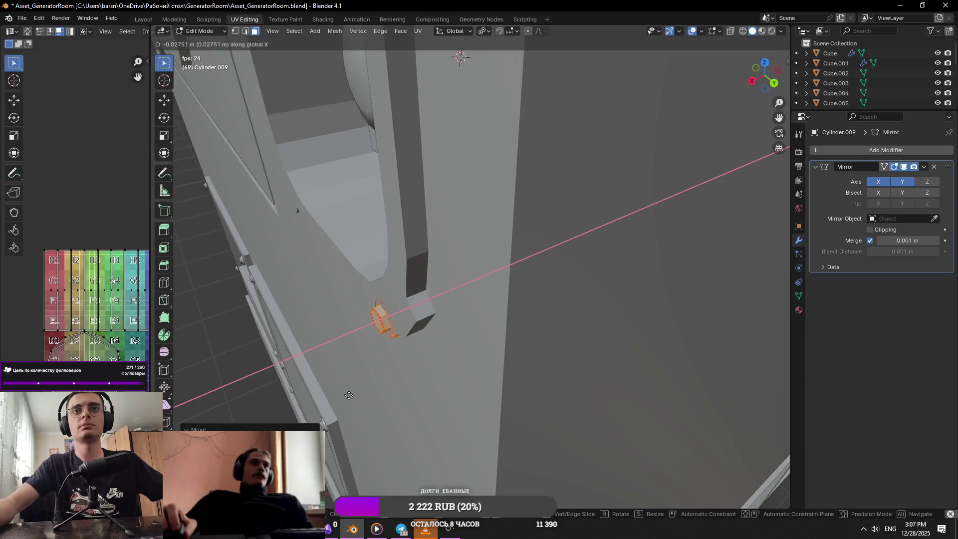
{"action": "left_click", "coordinate": [306, 396]}
{"action": "key", "text": "KP_Decimal"}
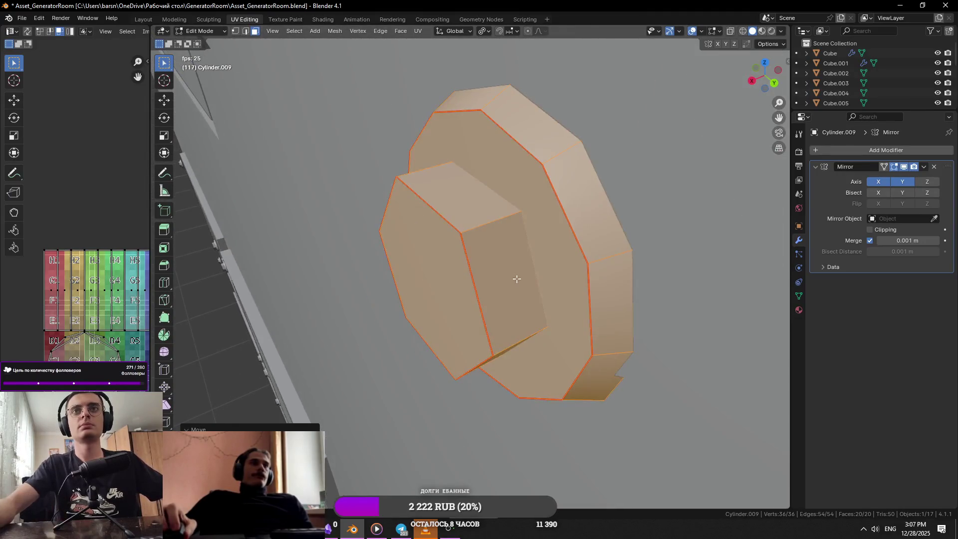
{"action": "scroll", "coordinate": [465, 265], "scroll_direction": "down", "scroll_amount": 5}
{"action": "mouse_move", "coordinate": [464, 265]}
{"action": "middle_mouse_down"}
{"action": "mouse_move", "coordinate": [589, 240]}
{"action": "mouse_move", "coordinate": [526, 240]}
{"action": "mouse_move", "coordinate": [578, 255]}
{"action": "mouse_move", "coordinate": [588, 248]}
{"action": "mouse_move", "coordinate": [605, 265]}
{"action": "mouse_move", "coordinate": [592, 259]}
{"action": "mouse_move", "coordinate": [599, 253]}
{"action": "middle_mouse_up"}
Step: Refine the bolt's X position, scale it smaller, and settle it onto the corner tab
{"action": "key", "text": "g"}
{"action": "left_click", "coordinate": [607, 222]}
{"action": "key", "text": "g"}
{"action": "key", "text": "x"}
{"action": "left_click", "coordinate": [542, 236]}
{"action": "key", "text": "s"}
{"action": "key", "text": "y"}
{"action": "left_click", "coordinate": [566, 235]}
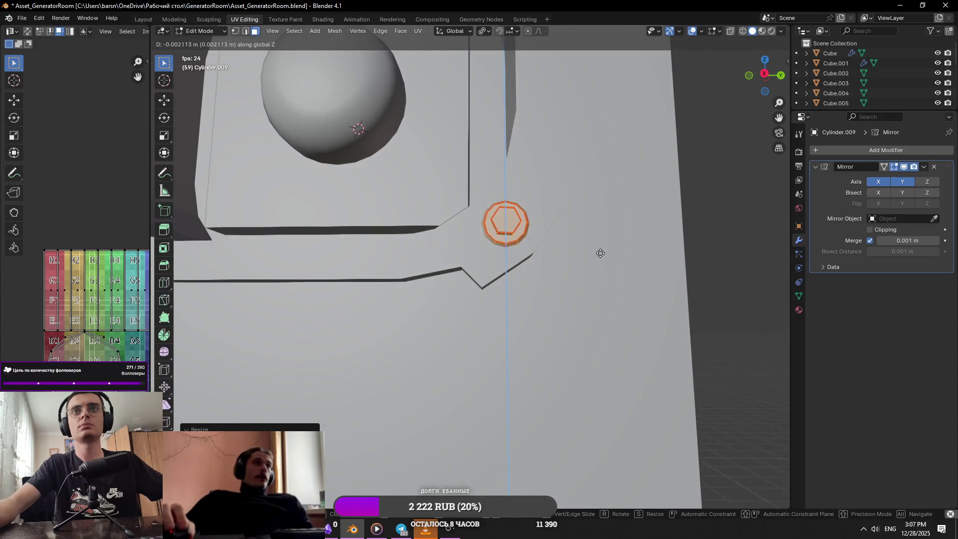
{"action": "key", "text": "g"}
{"action": "left_click", "coordinate": [534, 247]}
Step: Put the 3D cursor at the housing's centre, set the bolt's origin there, and save
{"action": "scroll", "coordinate": [534, 247], "scroll_direction": "down", "scroll_amount": 5}
{"action": "key", "text": "Tab"}
{"action": "key", "text": "Tab"}
{"action": "key", "text": "ctrl+Tab"}
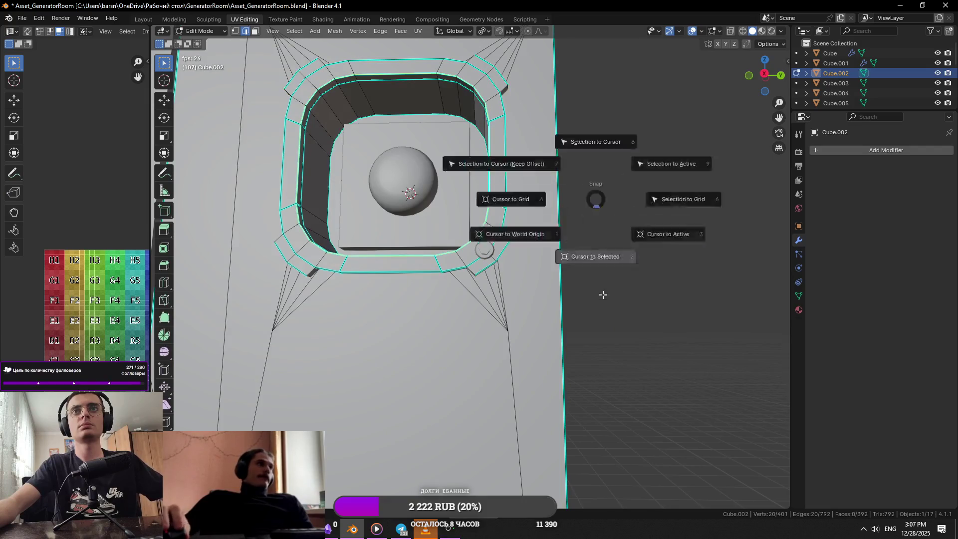
{"action": "left_click", "coordinate": [494, 248]}
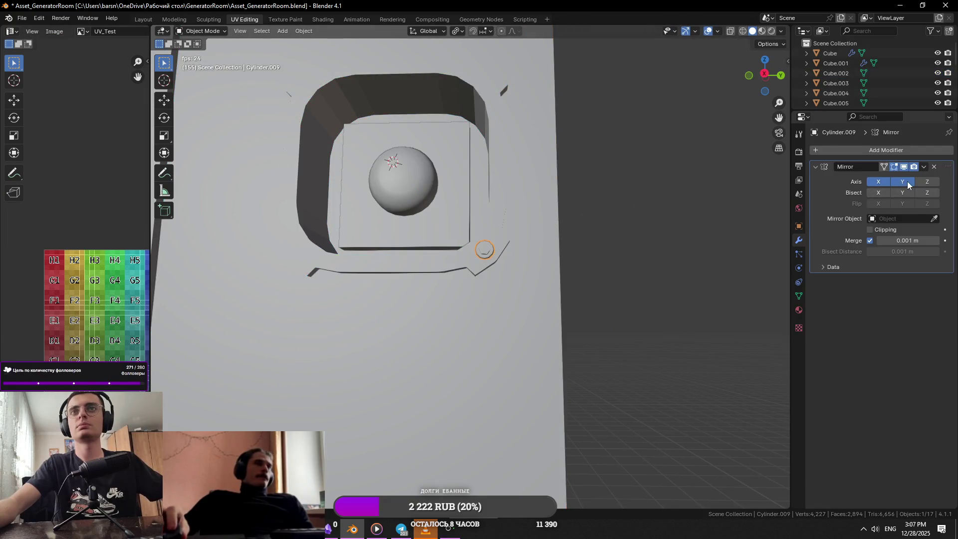
{"action": "key", "text": "Tab"}
{"action": "left_click", "coordinate": [419, 31]}
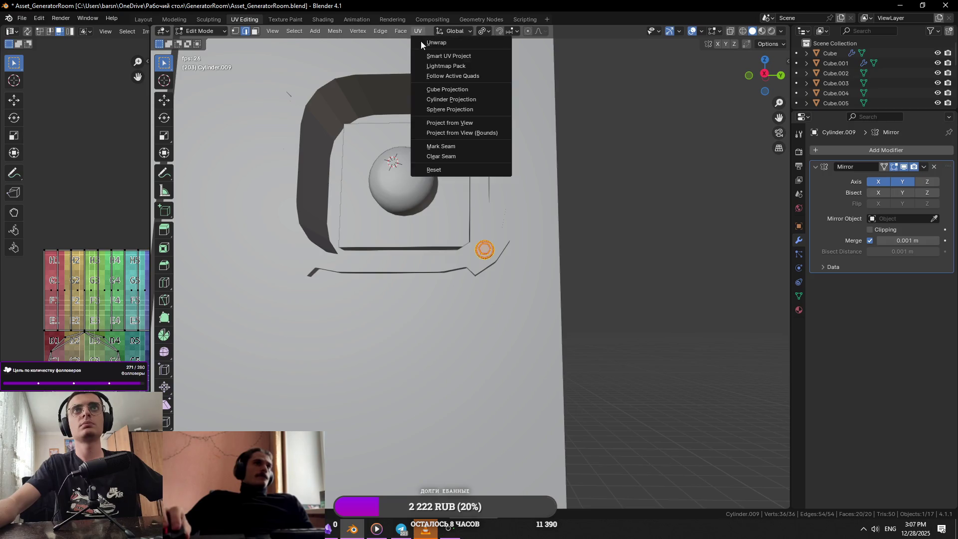
{"action": "key", "text": "Tab"}
{"action": "left_click", "coordinate": [304, 31]}
{"action": "left_click", "coordinate": [433, 71]}
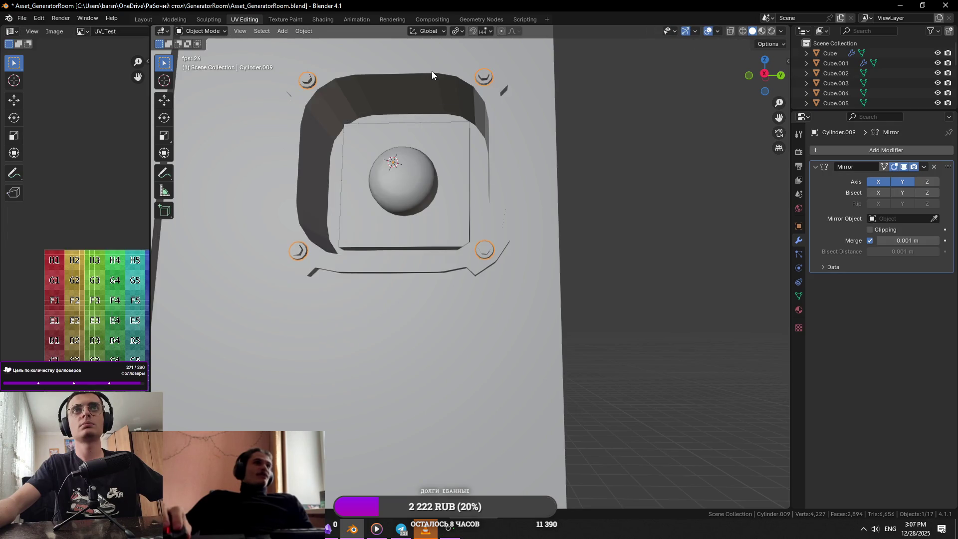
{"action": "key", "text": "ctrl+s"}
{"action": "scroll", "coordinate": [550, 204], "scroll_direction": "down", "scroll_amount": 10}
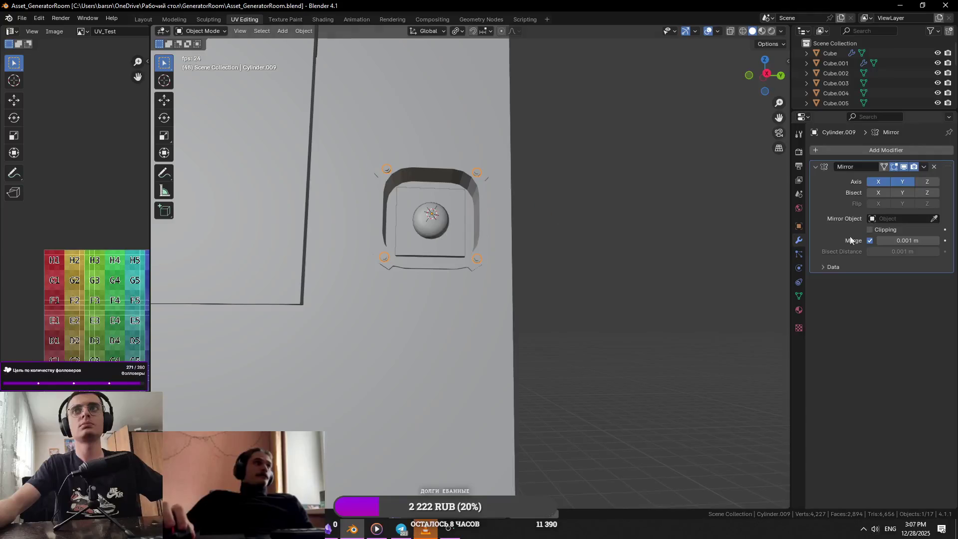
{"action": "left_click", "coordinate": [554, 212]}
Step: Select Cylinder.008, then the wall's inner panel face, to inspect the lamp housing
{"action": "scroll", "coordinate": [461, 256], "scroll_direction": "up", "scroll_amount": 5}
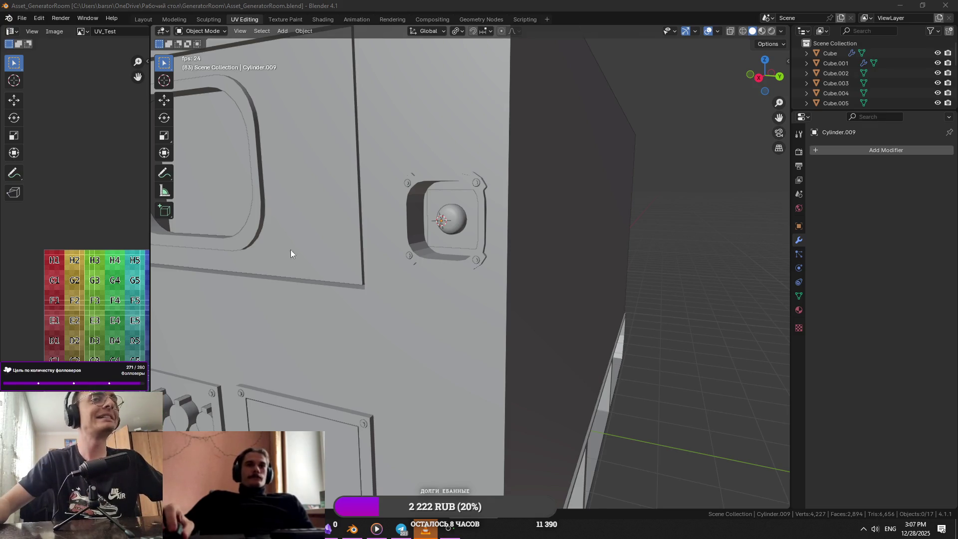
{"action": "middle_click_drag", "start_coordinate": [290, 249], "coordinate": [449, 231]}
{"action": "left_click", "coordinate": [434, 225]}
{"action": "scroll", "coordinate": [433, 225], "scroll_direction": "up", "scroll_amount": 5}
{"action": "mouse_move", "coordinate": [450, 272]}
{"action": "middle_mouse_down"}
{"action": "mouse_move", "coordinate": [467, 227]}
{"action": "mouse_move", "coordinate": [504, 194]}
{"action": "mouse_move", "coordinate": [464, 229]}
{"action": "middle_mouse_up"}
{"action": "left_click", "coordinate": [511, 184]}
{"action": "key", "text": "Tab"}
{"action": "left_click", "coordinate": [465, 229]}
{"action": "key", "text": "Tab"}
Step: With X-ray on, select the backing plate and move it along X
{"action": "key", "text": "alt+z"}
{"action": "left_click", "coordinate": [423, 209]}
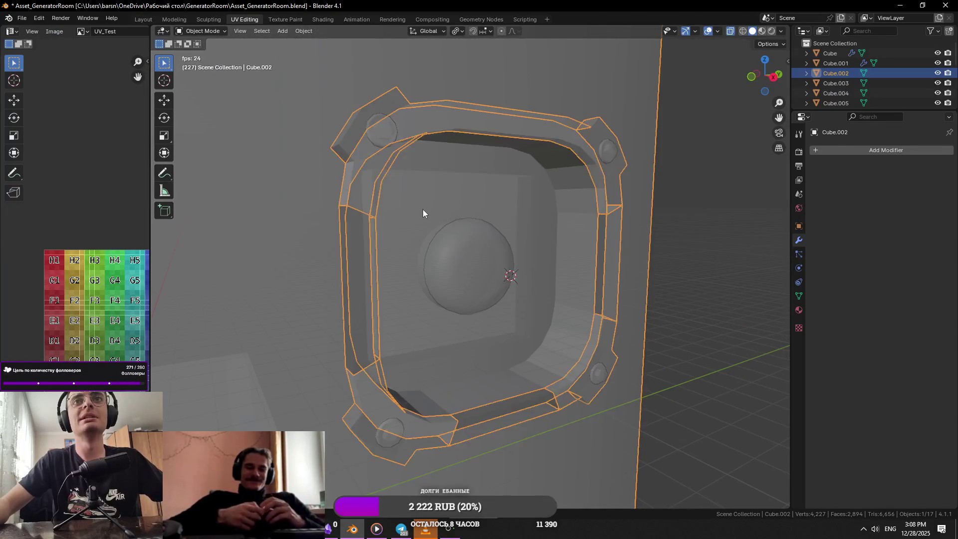
{"action": "left_click", "coordinate": [476, 242]}
{"action": "key", "text": "alt+z"}
{"action": "key", "text": "g"}
{"action": "key", "text": "x"}
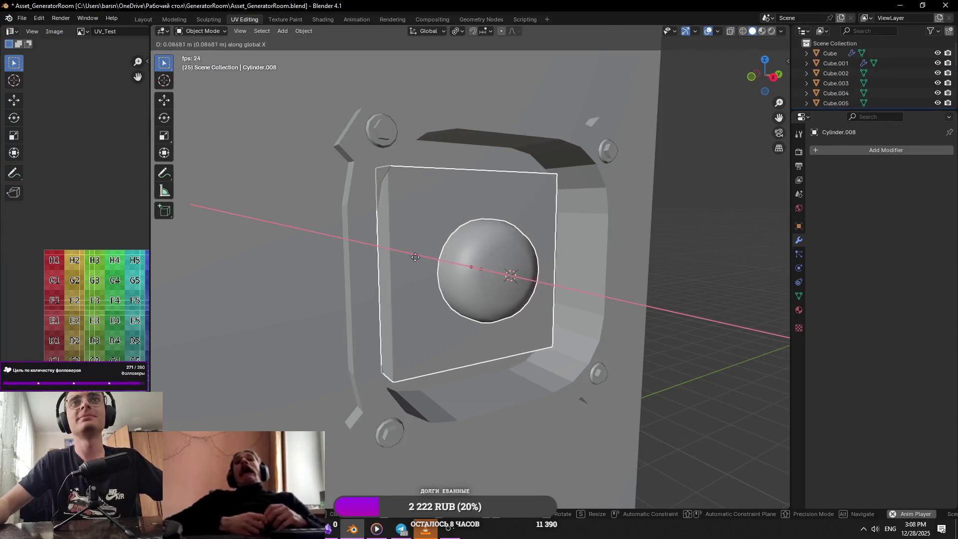
{"action": "left_click", "coordinate": [380, 258]}
Step: Adjust the backing plate's X position again to sit inside the housing
{"action": "scroll", "coordinate": [394, 275], "scroll_direction": "up", "scroll_amount": 5}
{"action": "mouse_move", "coordinate": [394, 275]}
{"action": "middle_mouse_down"}
{"action": "mouse_move", "coordinate": [412, 296]}
{"action": "mouse_move", "coordinate": [494, 318]}
{"action": "mouse_move", "coordinate": [474, 306]}
{"action": "middle_mouse_up"}
{"action": "scroll", "coordinate": [412, 296], "scroll_direction": "up", "scroll_amount": 5}
{"action": "scroll", "coordinate": [470, 294], "scroll_direction": "down", "scroll_amount": 6}
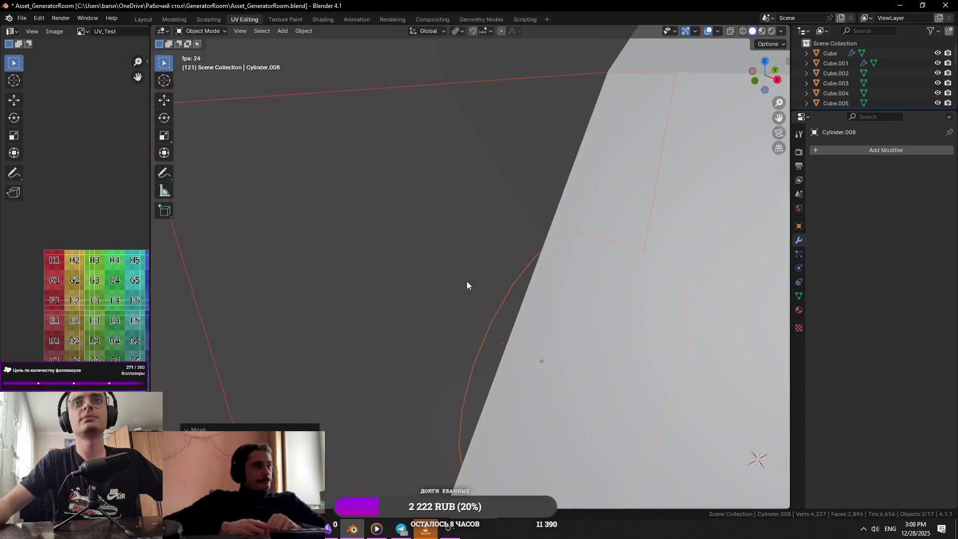
{"action": "scroll", "coordinate": [439, 260], "scroll_direction": "down", "scroll_amount": 4}
{"action": "key", "text": "g"}
{"action": "key", "text": "x"}
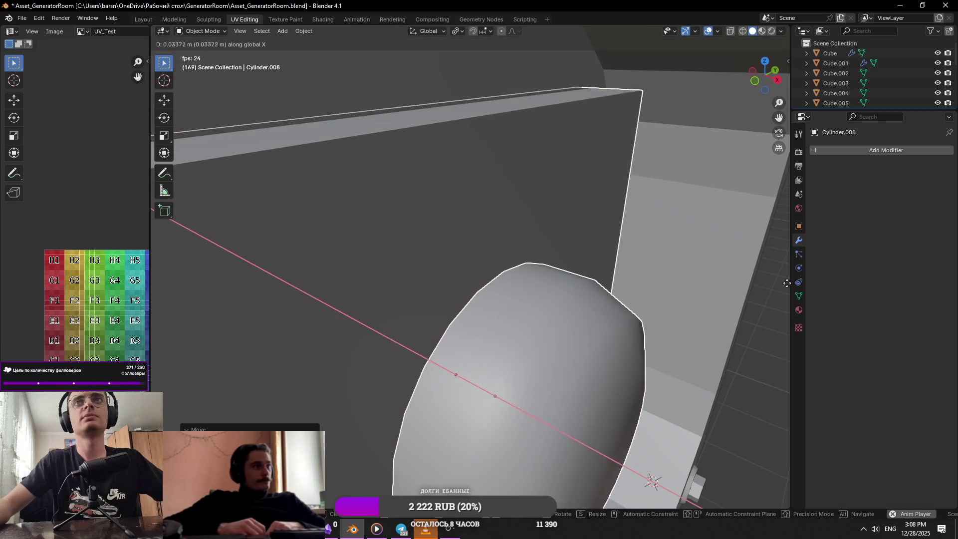
{"action": "left_click", "coordinate": [619, 265]}
Step: In side view, select the dome sphere, save, and shift it along X into the housing's recess
{"action": "key", "text": "KP_3"}
{"action": "scroll", "coordinate": [438, 260], "scroll_direction": "down", "scroll_amount": 5}
{"action": "mouse_move", "coordinate": [563, 262]}
{"action": "middle_mouse_down"}
{"action": "mouse_move", "coordinate": [524, 217]}
{"action": "mouse_move", "coordinate": [413, 292]}
{"action": "middle_mouse_up"}
{"action": "left_click", "coordinate": [413, 292]}
{"action": "scroll", "coordinate": [487, 304], "scroll_direction": "up", "scroll_amount": 4}
{"action": "mouse_move", "coordinate": [487, 305]}
{"action": "middle_mouse_down"}
{"action": "mouse_move", "coordinate": [536, 325]}
{"action": "mouse_move", "coordinate": [511, 317]}
{"action": "middle_mouse_up"}
{"action": "key", "text": "ctrl+s"}
{"action": "key", "text": "g"}
{"action": "key", "text": "x"}
{"action": "key", "text": "y"}
{"action": "key", "text": "x"}
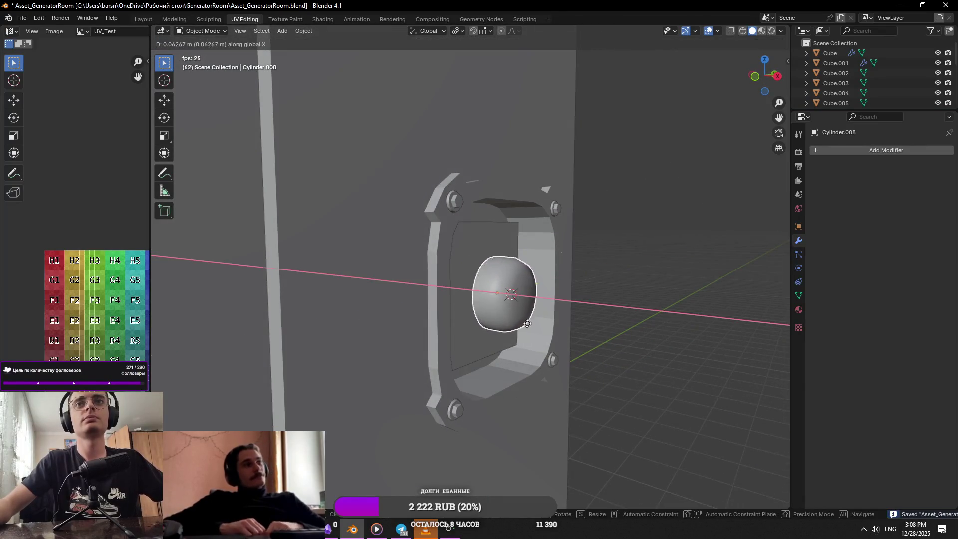
{"action": "left_click", "coordinate": [574, 307]}
{"action": "key", "text": "shift+a"}
{"action": "key", "text": "shift+a"}
{"action": "key", "text": "shift+a"}
{"action": "mouse_move", "coordinate": [634, 295]}
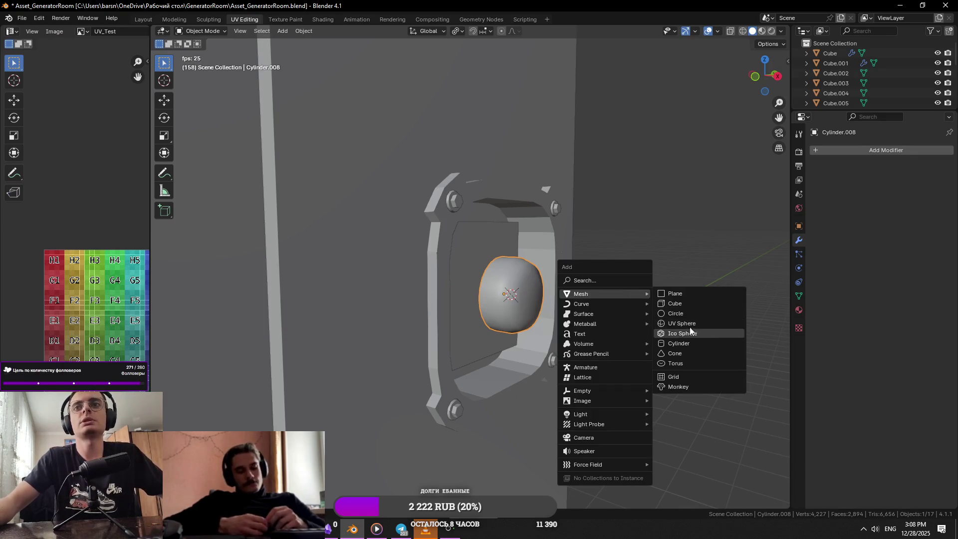
Step: Add a cylinder, shrink it and rotate it 90° on X so it lies sideways
{"action": "left_click", "coordinate": [692, 348]}
{"action": "key", "text": "s"}
{"action": "left_click", "coordinate": [589, 307]}
{"action": "type", "text": "rx90"}
{"action": "key", "text": "Return"}
Step: Flatten the cylinder along X into a ring and slide it into place along X
{"action": "key", "text": "g"}
{"action": "key", "text": "x"}
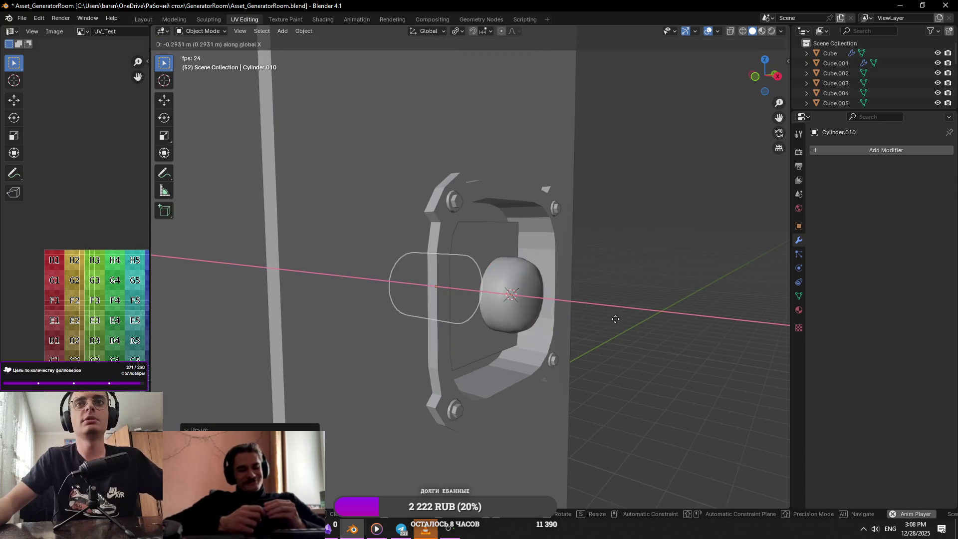
{"action": "left_click", "coordinate": [639, 321]}
{"action": "key", "text": "s"}
{"action": "key", "text": "x"}
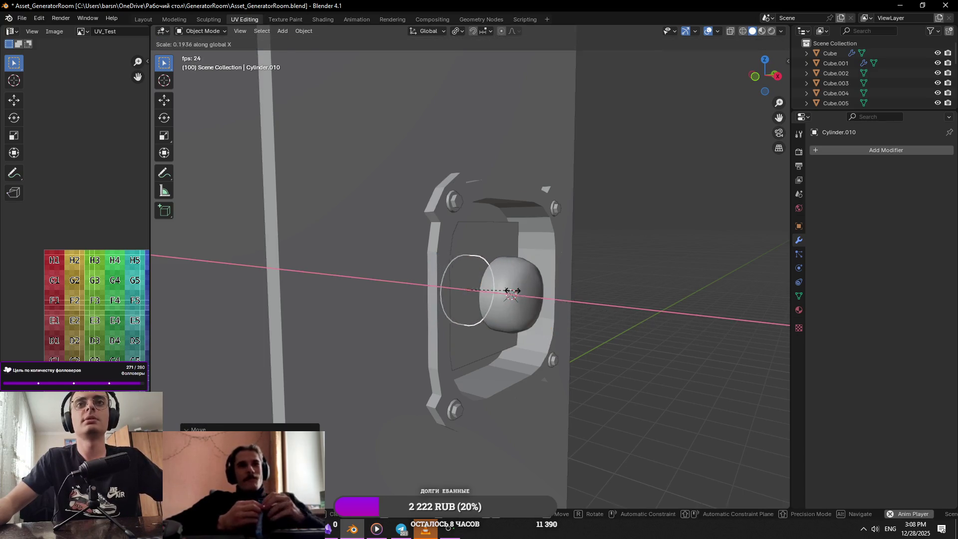
{"action": "left_click", "coordinate": [513, 290]}
{"action": "key", "text": "g"}
{"action": "key", "text": "x"}
{"action": "left_click", "coordinate": [635, 323]}
Step: Nudge the dome sphere along X, then check the ring's mesh in Edit Mode
{"action": "left_click", "coordinate": [509, 295]}
{"action": "mouse_move", "coordinate": [628, 325]}
{"action": "middle_mouse_down"}
{"action": "mouse_move", "coordinate": [480, 290]}
{"action": "mouse_move", "coordinate": [575, 308]}
{"action": "middle_mouse_up"}
{"action": "key", "text": "g"}
{"action": "key", "text": "x"}
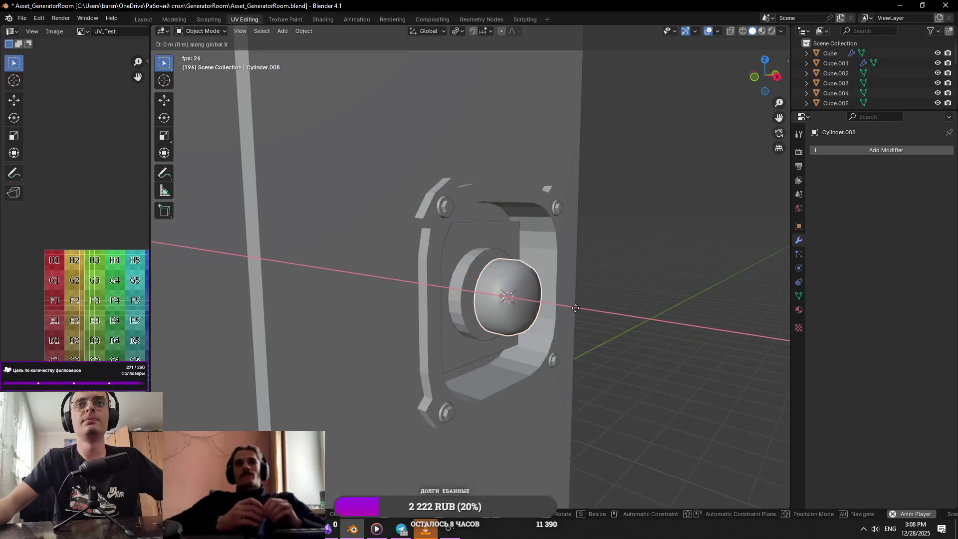
{"action": "left_click", "coordinate": [460, 293]}
{"action": "right_click", "coordinate": [538, 307]}
{"action": "right_click", "coordinate": [496, 295]}
{"action": "key", "text": "Tab"}
{"action": "mouse_move", "coordinate": [508, 310]}
{"action": "middle_mouse_down"}
{"action": "mouse_move", "coordinate": [489, 326]}
{"action": "mouse_move", "coordinate": [505, 310]}
{"action": "middle_mouse_up"}
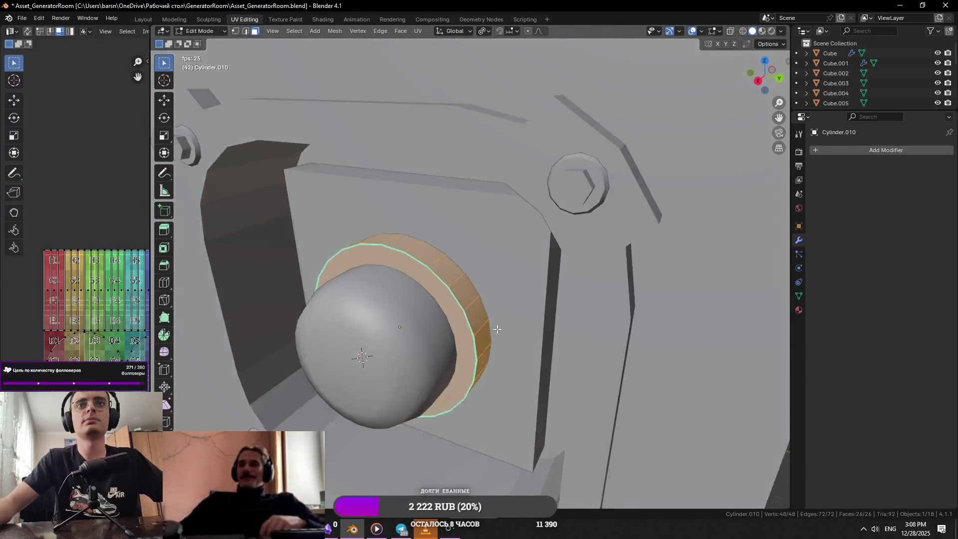
{"action": "scroll", "coordinate": [505, 310], "scroll_direction": "up", "scroll_amount": 5}
{"action": "key", "text": "Tab"}
{"action": "scroll", "coordinate": [502, 313], "scroll_direction": "down", "scroll_amount": 8}
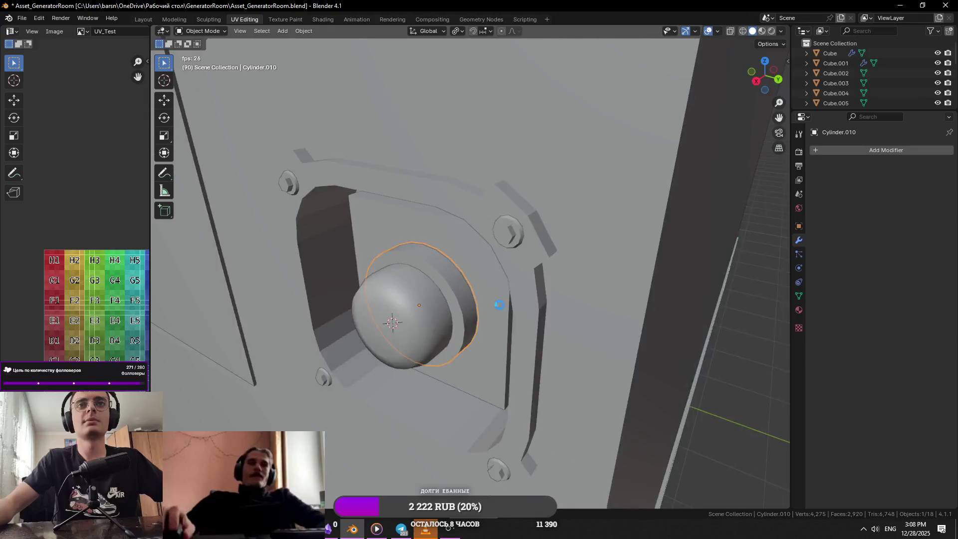
Step: Zoom onto the round lamp and inspect a face of the ring in Edit Mode
{"action": "left_click", "coordinate": [703, 272]}
{"action": "left_click", "coordinate": [719, 272]}
{"action": "mouse_move", "coordinate": [735, 273]}
{"action": "middle_mouse_down"}
{"action": "mouse_move", "coordinate": [599, 243]}
{"action": "mouse_move", "coordinate": [568, 305]}
{"action": "mouse_move", "coordinate": [472, 298]}
{"action": "mouse_move", "coordinate": [525, 307]}
{"action": "middle_mouse_up"}
{"action": "scroll", "coordinate": [471, 298], "scroll_direction": "up", "scroll_amount": 4}
{"action": "left_click", "coordinate": [430, 302]}
{"action": "scroll", "coordinate": [431, 302], "scroll_direction": "up", "scroll_amount": 2}
{"action": "key", "text": "Tab"}
{"action": "left_click", "coordinate": [524, 307]}
{"action": "right_click", "coordinate": [524, 307]}
{"action": "key", "text": "Tab"}
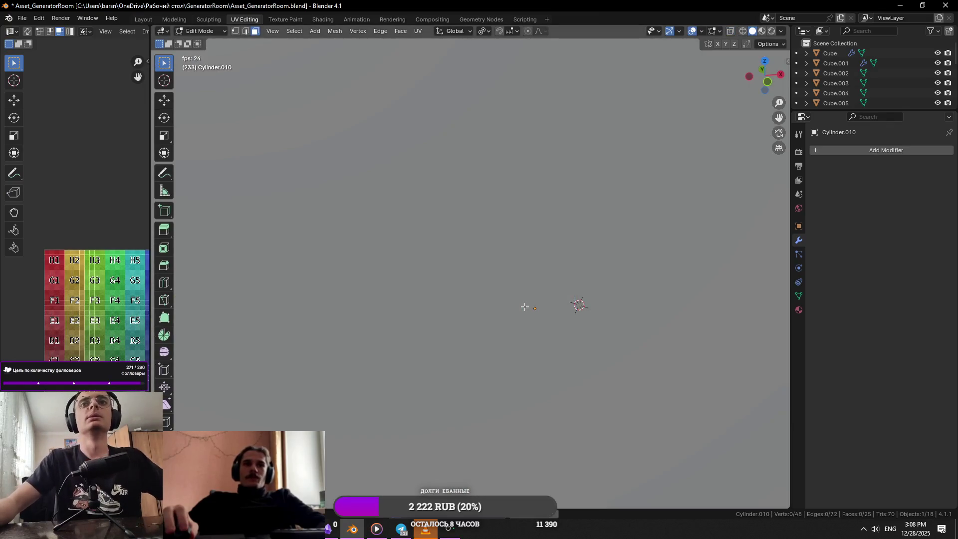
{"action": "scroll", "coordinate": [442, 293], "scroll_direction": "down", "scroll_amount": 5}
{"action": "scroll", "coordinate": [428, 296], "scroll_direction": "up", "scroll_amount": 3}
{"action": "middle_click_drag", "start_coordinate": [433, 281], "coordinate": [485, 299]}
{"action": "scroll", "coordinate": [485, 299], "scroll_direction": "up", "scroll_amount": 2}
Step: Realign the ring along X and reposition the dome sphere, saving the file
{"action": "key", "text": "ctrl+s"}
{"action": "key", "text": "g"}
{"action": "key", "text": "x"}
{"action": "left_click", "coordinate": [519, 319]}
{"action": "left_click", "coordinate": [549, 343]}
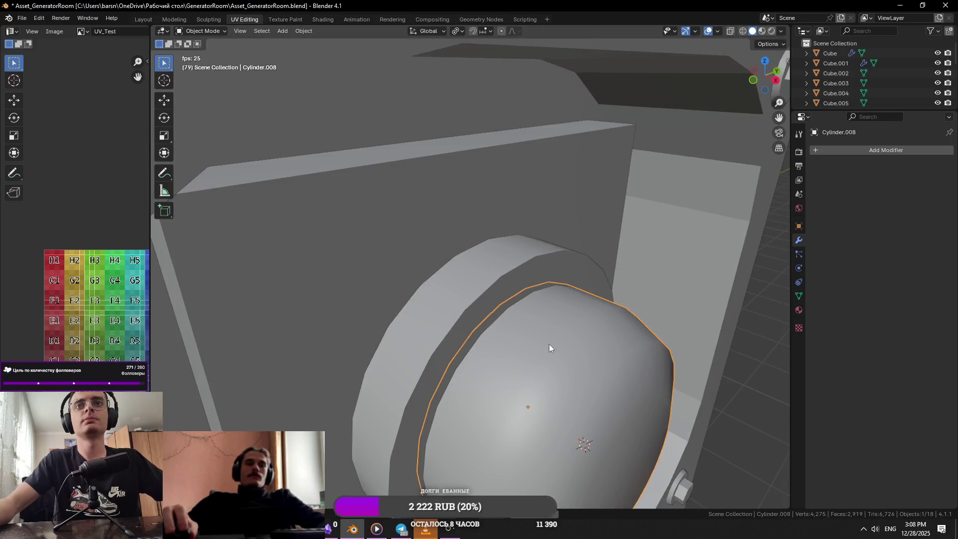
{"action": "key", "text": "g"}
{"action": "left_click", "coordinate": [585, 369]}
{"action": "left_click", "coordinate": [405, 193]}
{"action": "mouse_move", "coordinate": [677, 274]}
{"action": "middle_mouse_down"}
{"action": "mouse_move", "coordinate": [584, 253]}
{"action": "mouse_move", "coordinate": [461, 250]}
{"action": "mouse_move", "coordinate": [447, 262]}
{"action": "mouse_move", "coordinate": [504, 286]}
{"action": "middle_mouse_up"}
{"action": "left_click", "coordinate": [671, 282]}
{"action": "key", "text": "ctrl+s"}
Step: Switch to the TSS 8 kW diesel generator product page in Chrome
{"action": "left_click", "coordinate": [503, 287]}
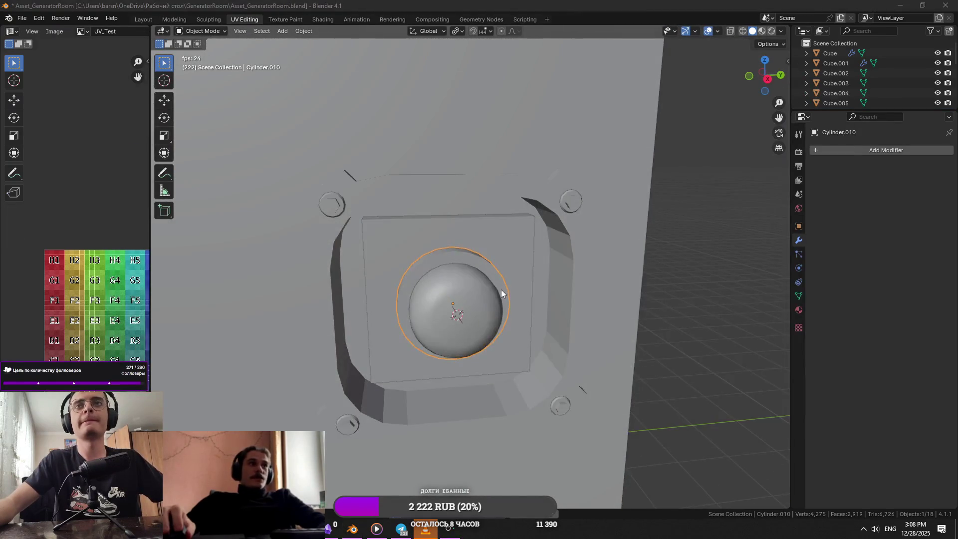
{"action": "key", "text": "alt+Tab"}
{"action": "left_click", "coordinate": [715, 167]}
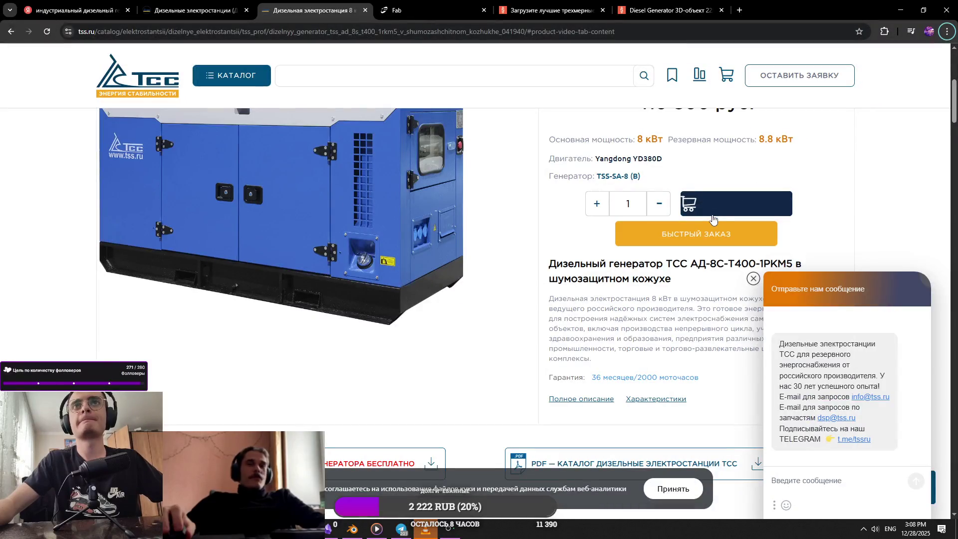
{"action": "left_click", "coordinate": [902, 6]}
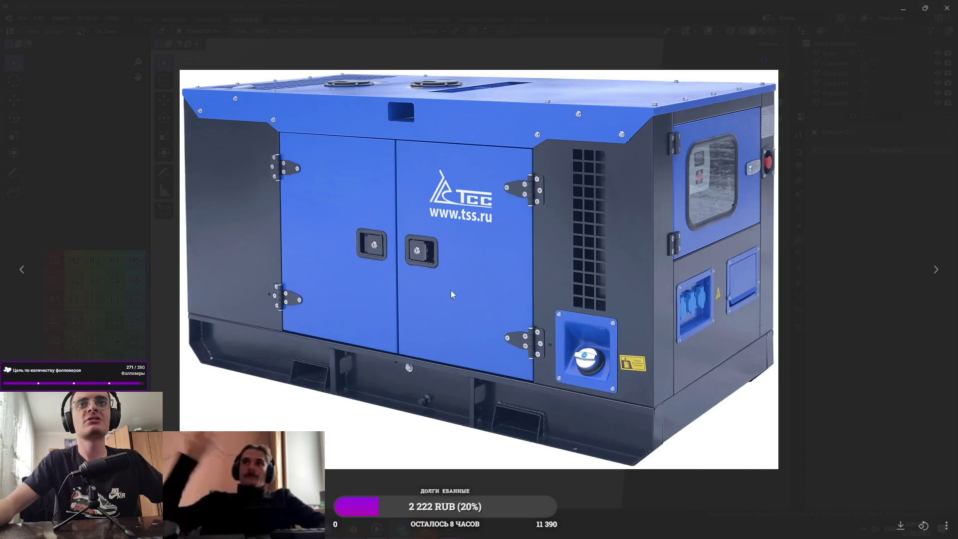
{"action": "key", "text": "alt+Tab"}
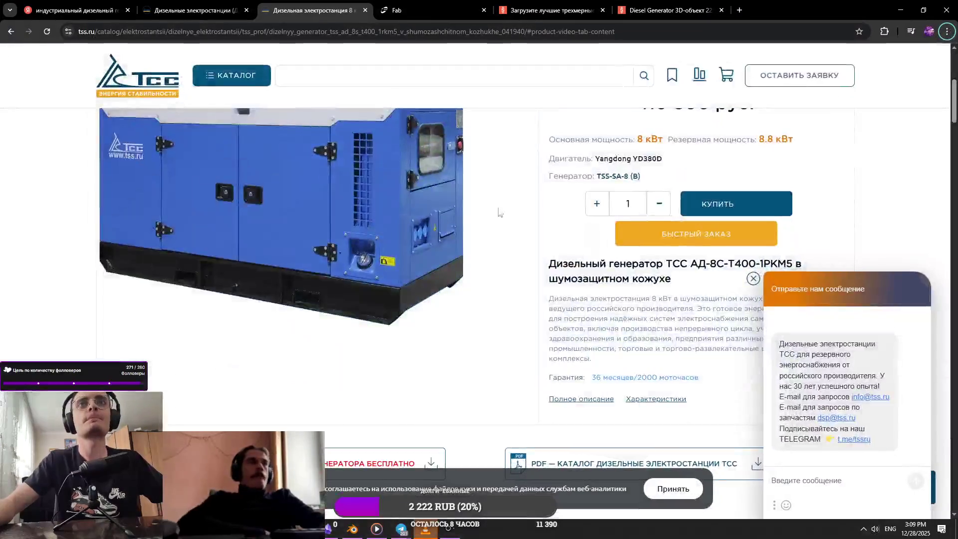
{"action": "key", "text": "alt+Tab"}
{"action": "key", "text": "alt+Tab"}
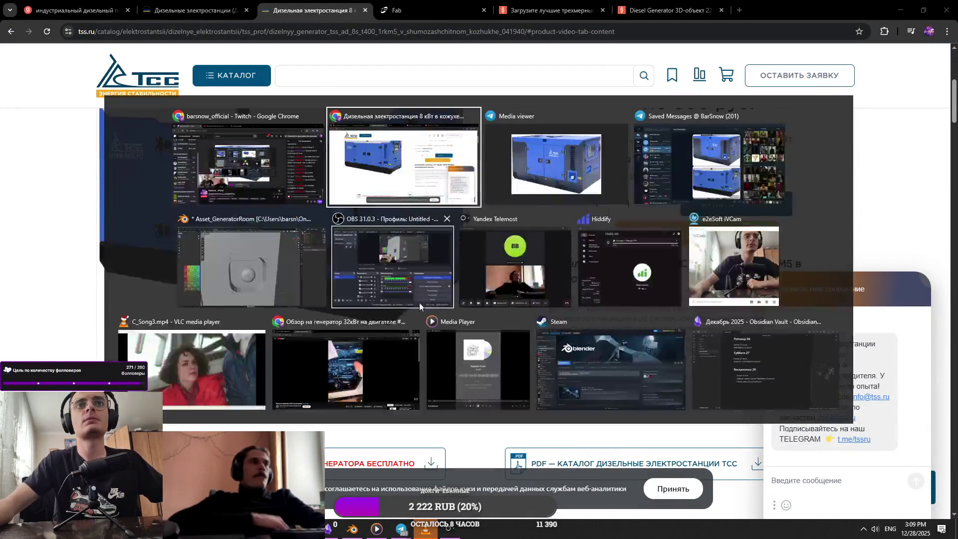
{"action": "key", "text": "alt+Tab"}
{"action": "key", "text": "alt+Tab"}
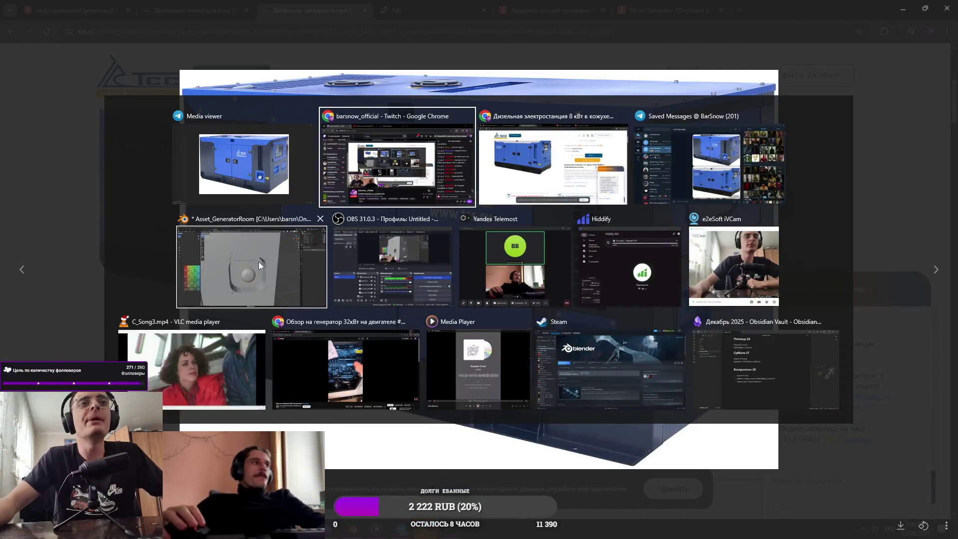
Step: Switch from the browser back to the Blender lamp housing model
{"action": "left_click", "coordinate": [259, 262]}
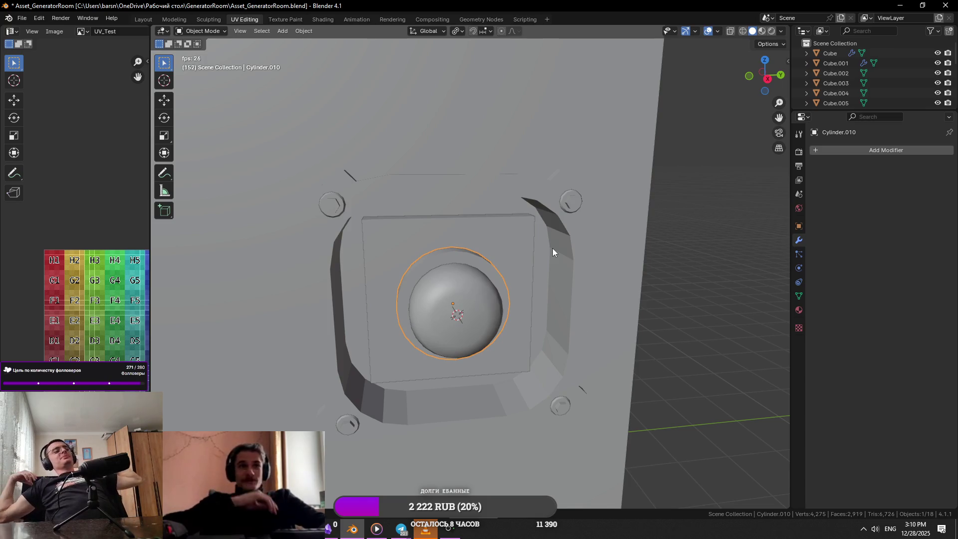
Step: Save the lamp work and stop the animation playback
{"action": "key", "text": "ctrl+s"}
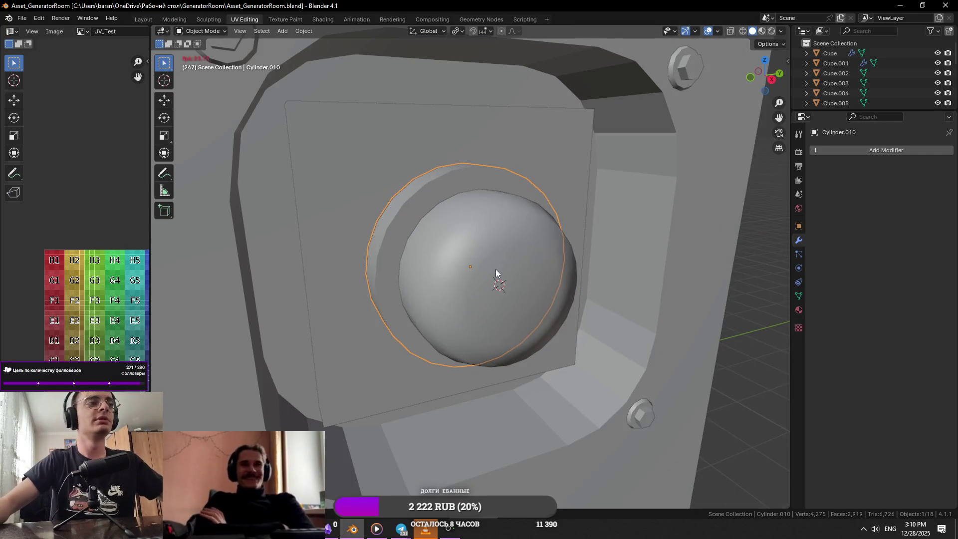
{"action": "left_click", "coordinate": [495, 269]}
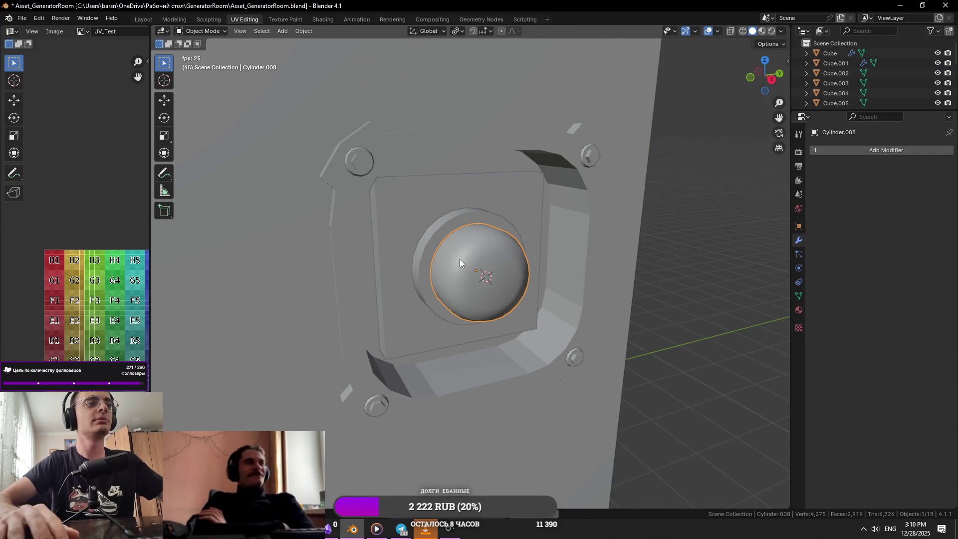
{"action": "key", "text": "ctrl+s"}
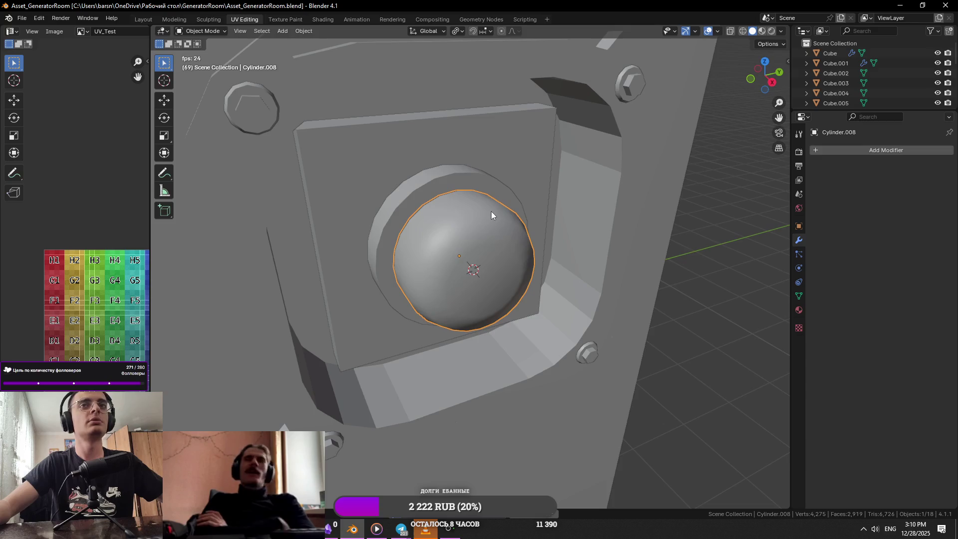
{"action": "key", "text": "space"}
{"action": "scroll", "coordinate": [493, 220], "scroll_direction": "down", "scroll_amount": 8}
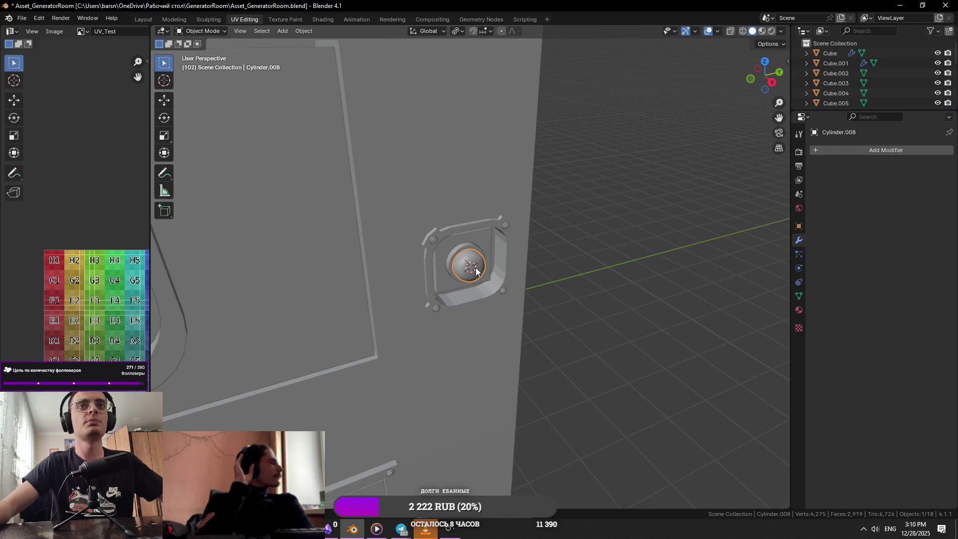
{"action": "scroll", "coordinate": [411, 168], "scroll_direction": "up", "scroll_amount": 7}
{"action": "scroll", "coordinate": [412, 169], "scroll_direction": "up", "scroll_amount": 4}
{"action": "scroll", "coordinate": [623, 237], "scroll_direction": "down", "scroll_amount": 4}
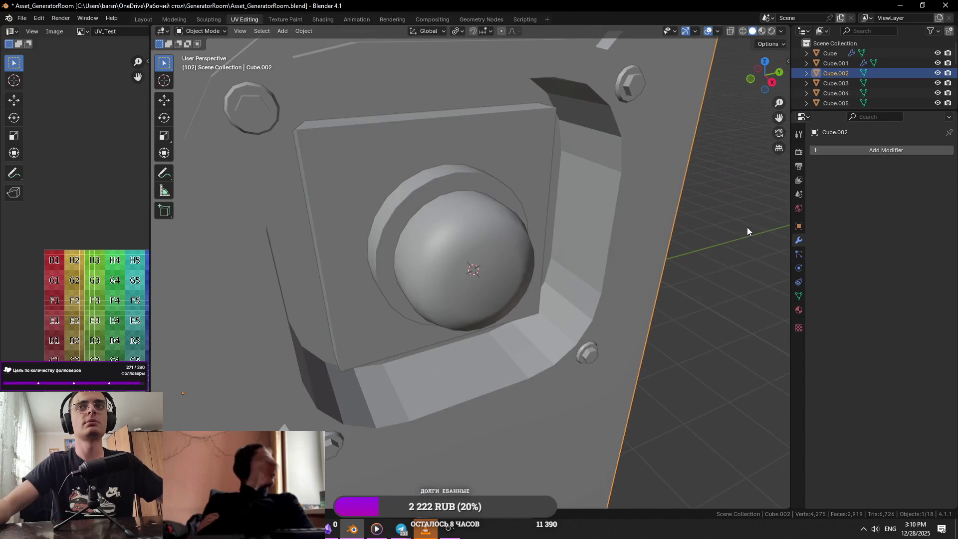
{"action": "scroll", "coordinate": [517, 217], "scroll_direction": "up", "scroll_amount": 5}
Step: Select the surrounding housing frame Cube.002 and enter Edit Mode on it
{"action": "mouse_move", "coordinate": [516, 217]}
{"action": "middle_mouse_down"}
{"action": "mouse_move", "coordinate": [584, 231]}
{"action": "mouse_move", "coordinate": [486, 214]}
{"action": "mouse_move", "coordinate": [574, 229]}
{"action": "middle_mouse_up"}
{"action": "scroll", "coordinate": [584, 232], "scroll_direction": "down", "scroll_amount": 5}
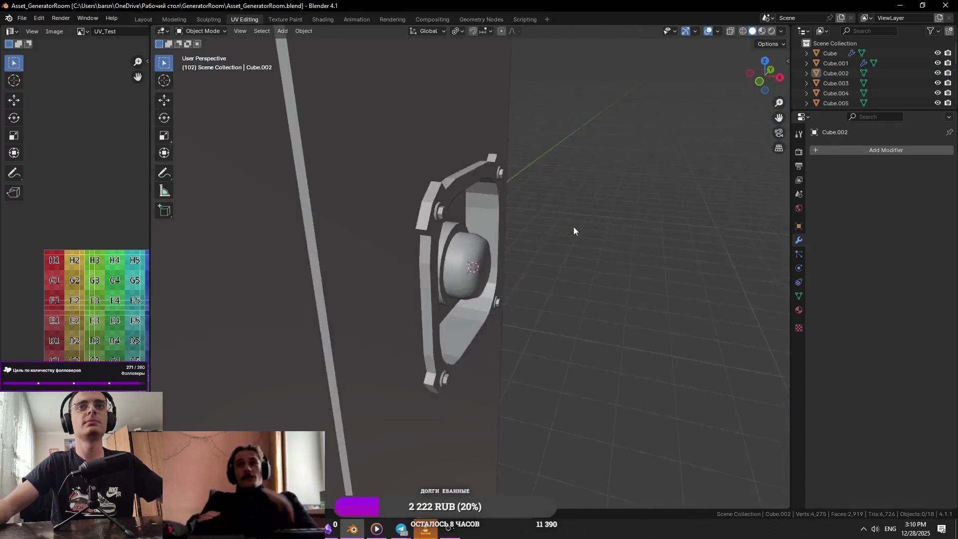
{"action": "scroll", "coordinate": [585, 209], "scroll_direction": "up", "scroll_amount": 3}
{"action": "middle_click_drag", "start_coordinate": [517, 241], "coordinate": [439, 206]}
{"action": "left_click", "coordinate": [438, 206]}
{"action": "left_click", "coordinate": [409, 163], "text": "shift"}
{"action": "scroll", "coordinate": [508, 242], "scroll_direction": "up", "scroll_amount": 2}
{"action": "scroll", "coordinate": [463, 222], "scroll_direction": "down", "scroll_amount": 3}
{"action": "left_click", "coordinate": [445, 118]}
{"action": "key", "text": "Tab"}
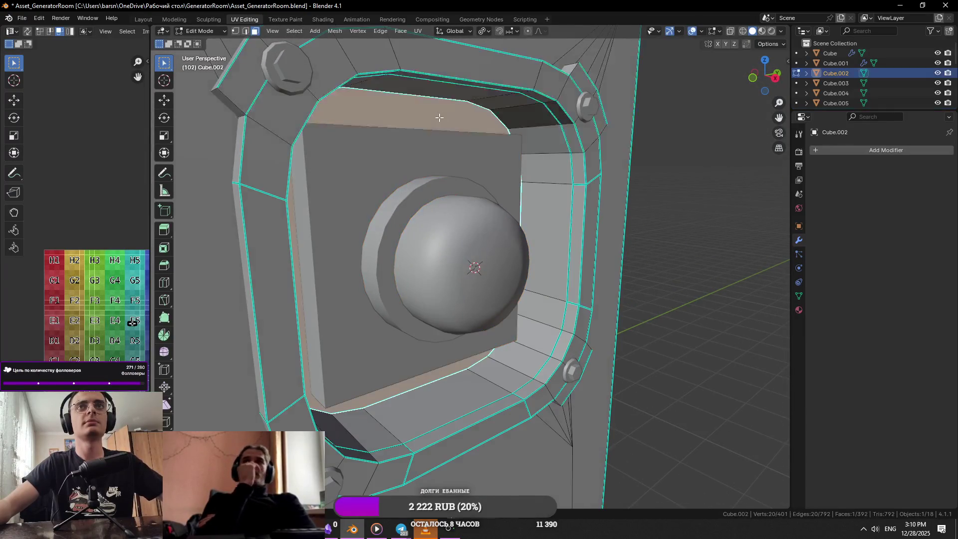
Step: Push one face of the frame along X to recess the lamp opening
{"action": "left_click", "coordinate": [461, 127]}
{"action": "scroll", "coordinate": [475, 165], "scroll_direction": "up", "scroll_amount": 8}
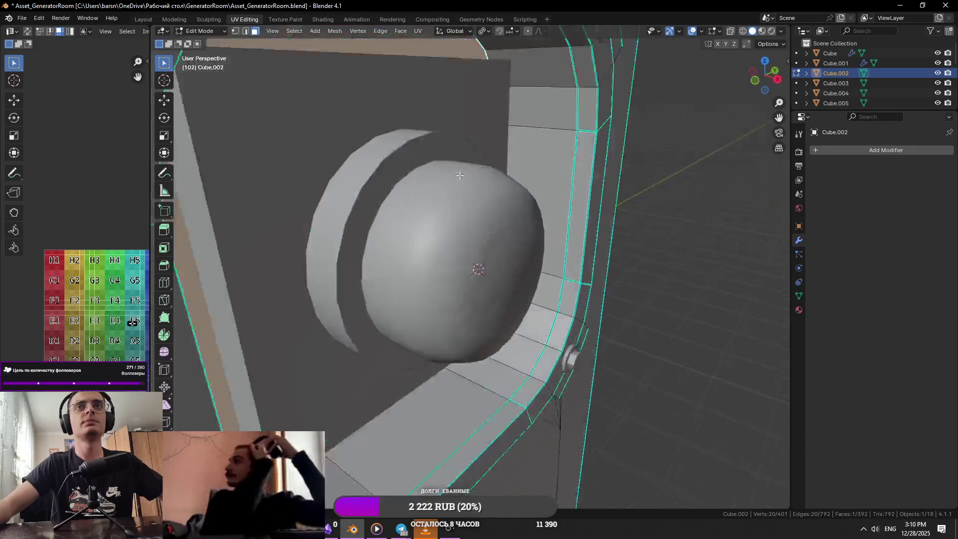
{"action": "scroll", "coordinate": [489, 201], "scroll_direction": "down", "scroll_amount": 5}
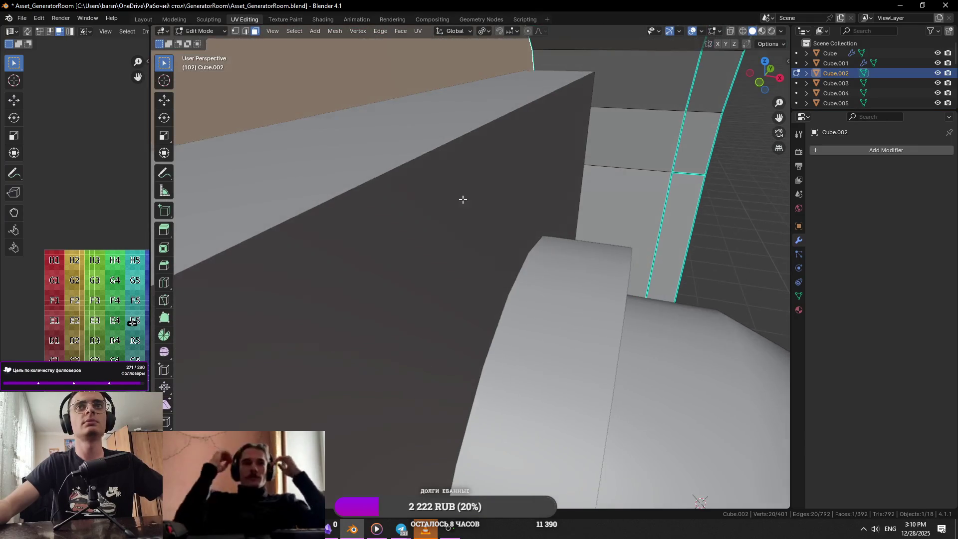
{"action": "mouse_move", "coordinate": [460, 199]}
{"action": "middle_mouse_down"}
{"action": "mouse_move", "coordinate": [586, 236]}
{"action": "mouse_move", "coordinate": [496, 224]}
{"action": "mouse_move", "coordinate": [549, 204]}
{"action": "mouse_move", "coordinate": [501, 286]}
{"action": "mouse_move", "coordinate": [449, 289]}
{"action": "middle_mouse_up"}
{"action": "scroll", "coordinate": [495, 223], "scroll_direction": "down", "scroll_amount": 5}
{"action": "key", "text": "g"}
{"action": "key", "text": "x"}
{"action": "left_click", "coordinate": [576, 187]}
{"action": "key", "text": "Tab"}
Step: Move the backing plate and ring together along X in two passes
{"action": "left_click", "coordinate": [501, 286]}
{"action": "left_click", "coordinate": [502, 285], "text": "shift"}
{"action": "key", "text": "g"}
{"action": "key", "text": "x"}
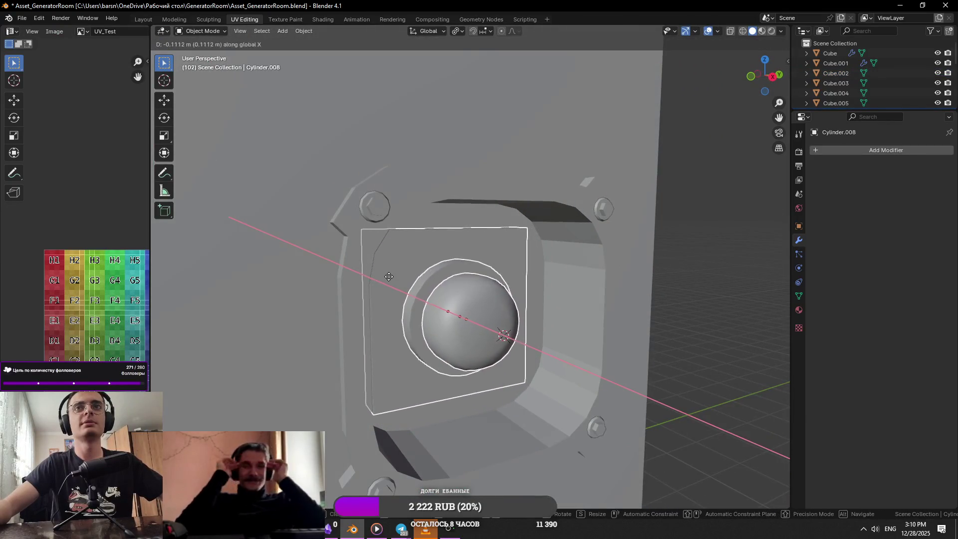
{"action": "left_click", "coordinate": [409, 270]}
{"action": "scroll", "coordinate": [421, 235], "scroll_direction": "up", "scroll_amount": 10}
{"action": "key", "text": "g"}
{"action": "key", "text": "x"}
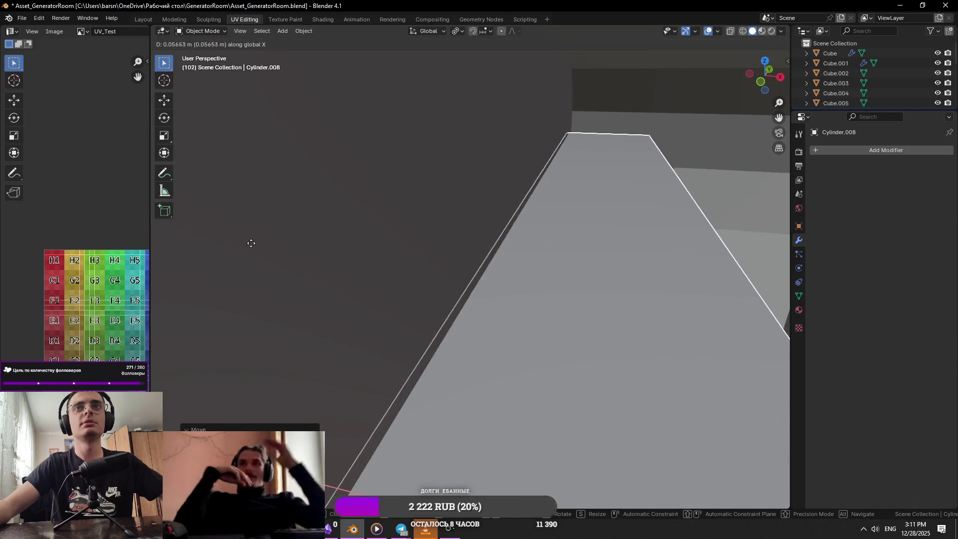
{"action": "left_click", "coordinate": [250, 241]}
Step: Save the file and switch to the generator reference photo
{"action": "scroll", "coordinate": [299, 254], "scroll_direction": "down", "scroll_amount": 10}
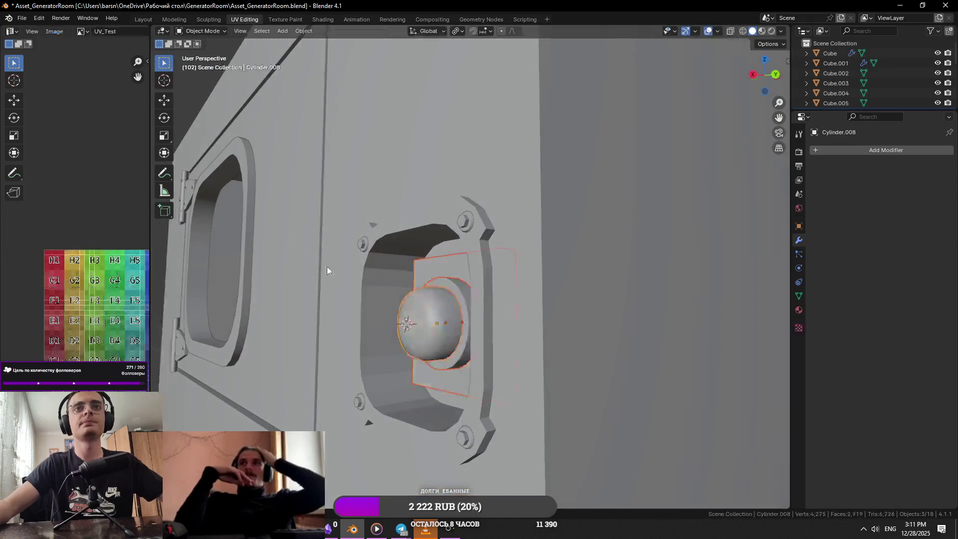
{"action": "mouse_move", "coordinate": [327, 271]}
{"action": "middle_mouse_down"}
{"action": "mouse_move", "coordinate": [265, 227]}
{"action": "mouse_move", "coordinate": [561, 255]}
{"action": "middle_mouse_up"}
{"action": "key", "text": "ctrl+s"}
{"action": "key", "text": "alt+Tab"}
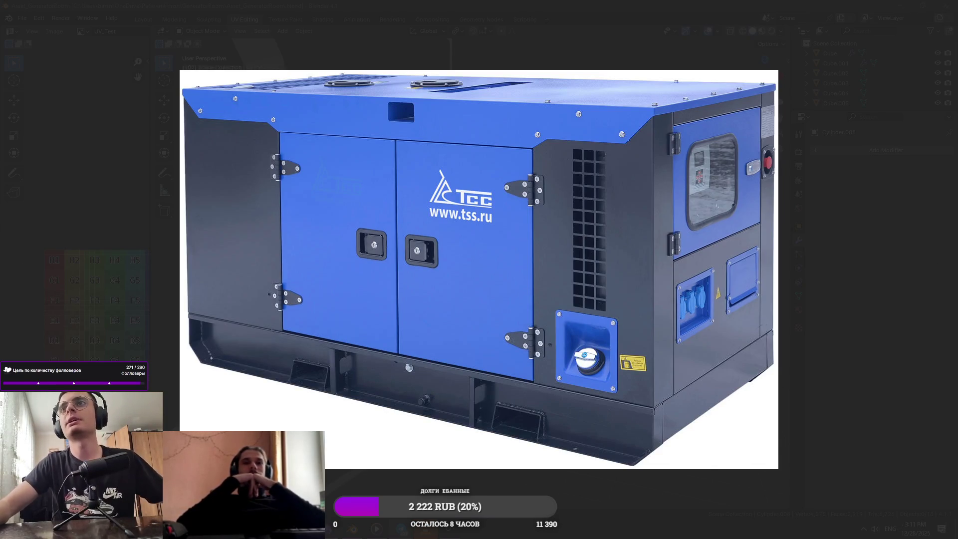
Step: Select the door panels object Cube.001 and, in Edit Mode, its right door face
{"action": "key", "text": "alt+Tab"}
{"action": "scroll", "coordinate": [511, 250], "scroll_direction": "down", "scroll_amount": 8}
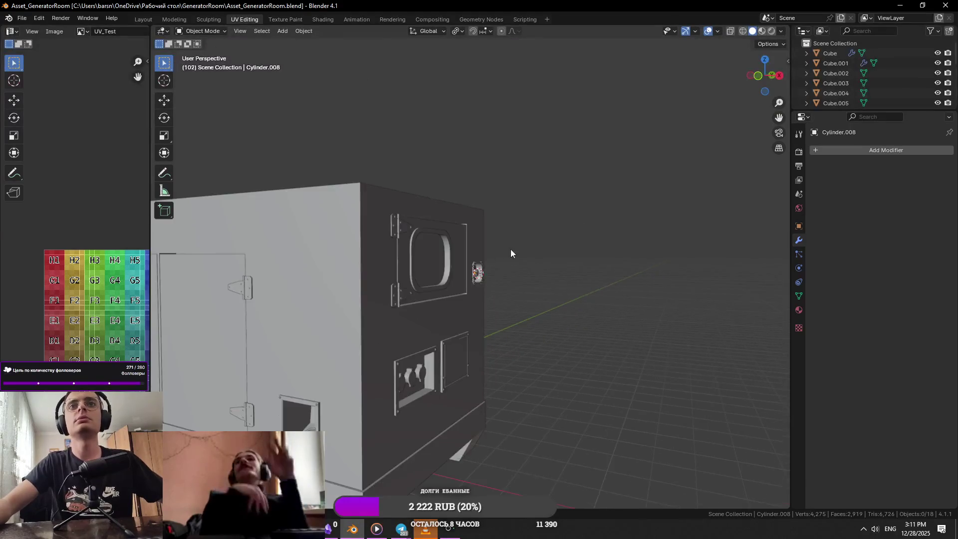
{"action": "scroll", "coordinate": [567, 274], "scroll_direction": "up", "scroll_amount": 5}
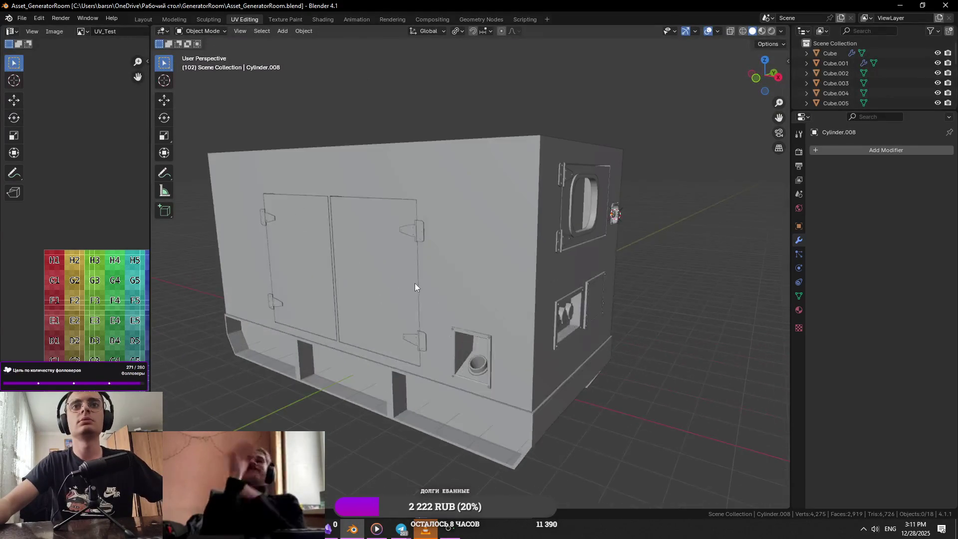
{"action": "left_click", "coordinate": [415, 283]}
{"action": "key", "text": "Tab"}
{"action": "left_click", "coordinate": [364, 269]}
{"action": "scroll", "coordinate": [365, 269], "scroll_direction": "up", "scroll_amount": 3}
Step: Check the generator reference photo, then turn the view to face the door more frontally
{"action": "key", "text": "Tab"}
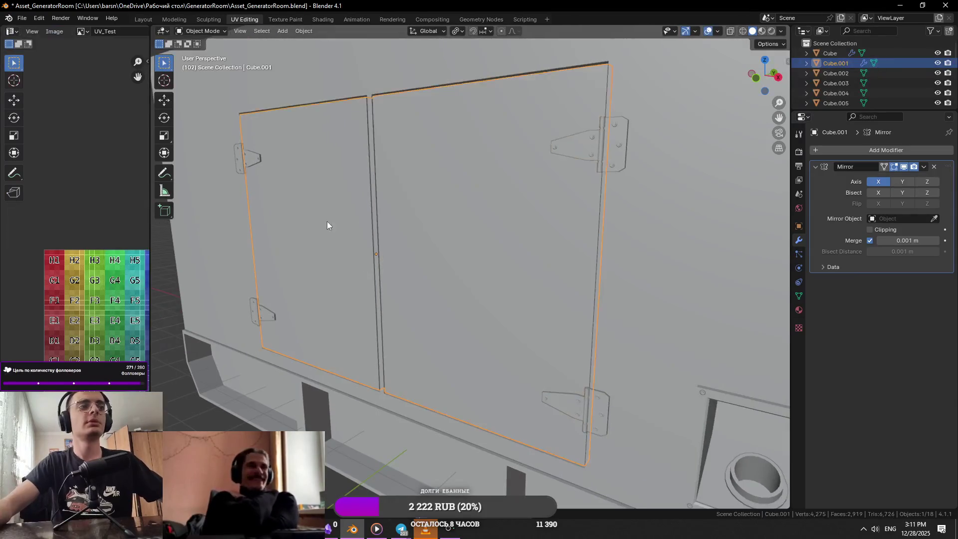
{"action": "scroll", "coordinate": [328, 221], "scroll_direction": "down", "scroll_amount": 2}
{"action": "key", "text": "alt+Tab"}
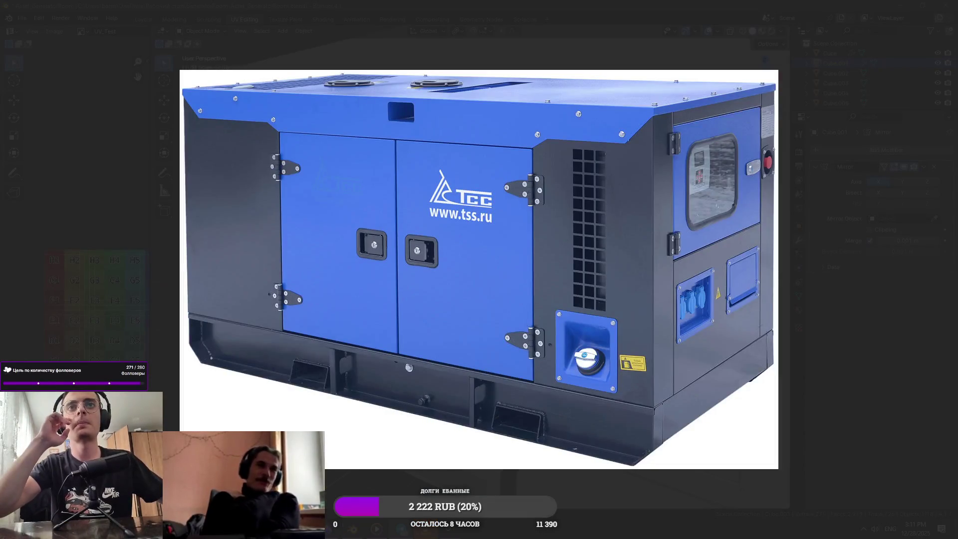
{"action": "key", "text": "alt+Tab"}
{"action": "key", "text": "Tab"}
{"action": "scroll", "coordinate": [445, 232], "scroll_direction": "up", "scroll_amount": 3}
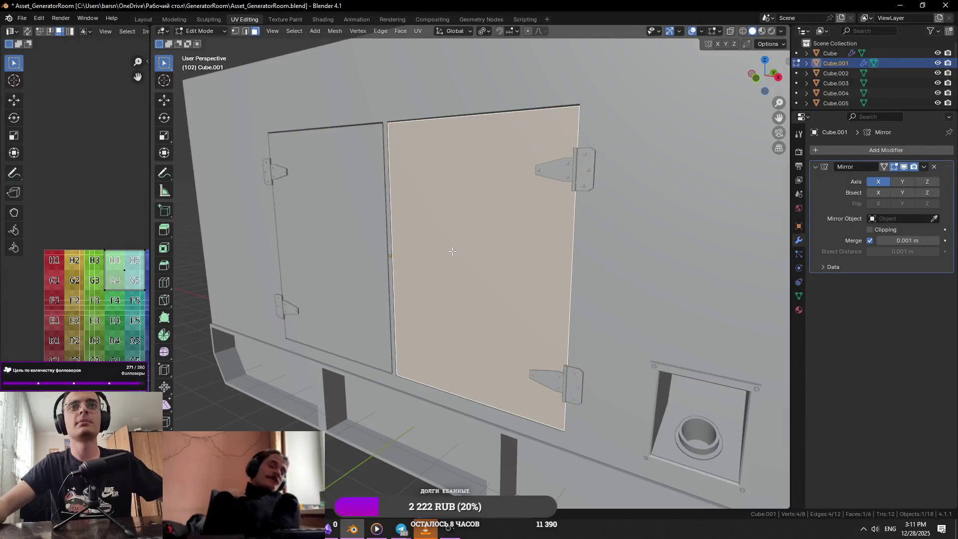
{"action": "middle_click_drag", "start_coordinate": [452, 251], "coordinate": [493, 254]}
Step: Inset the right door face and shrink the inner face to handle size
{"action": "key", "text": "i"}
{"action": "left_click", "coordinate": [637, 271]}
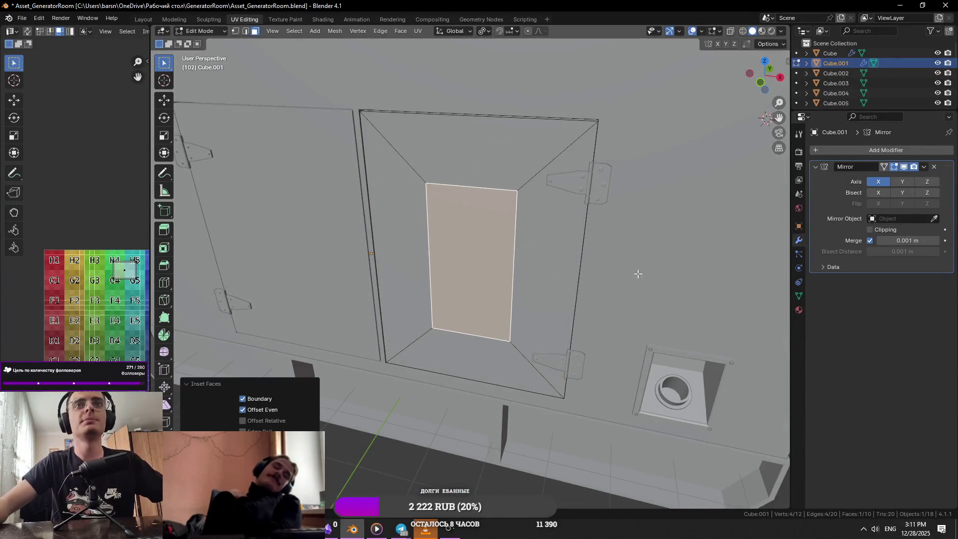
{"action": "key", "text": "s"}
{"action": "left_click", "coordinate": [565, 272]}
{"action": "key", "text": "KP_Decimal"}
{"action": "scroll", "coordinate": [562, 272], "scroll_direction": "down", "scroll_amount": 5}
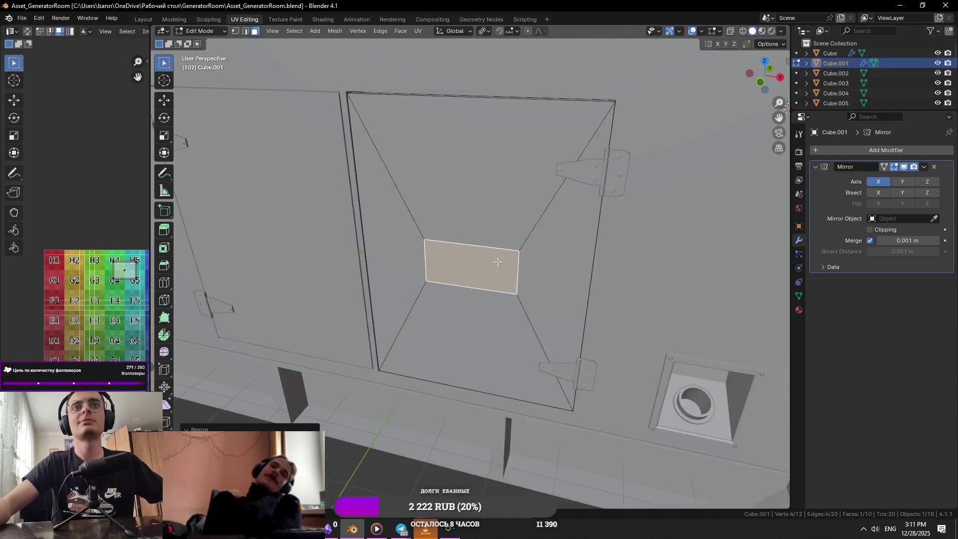
{"action": "key", "text": "alt+Tab"}
{"action": "key", "text": "alt+Tab"}
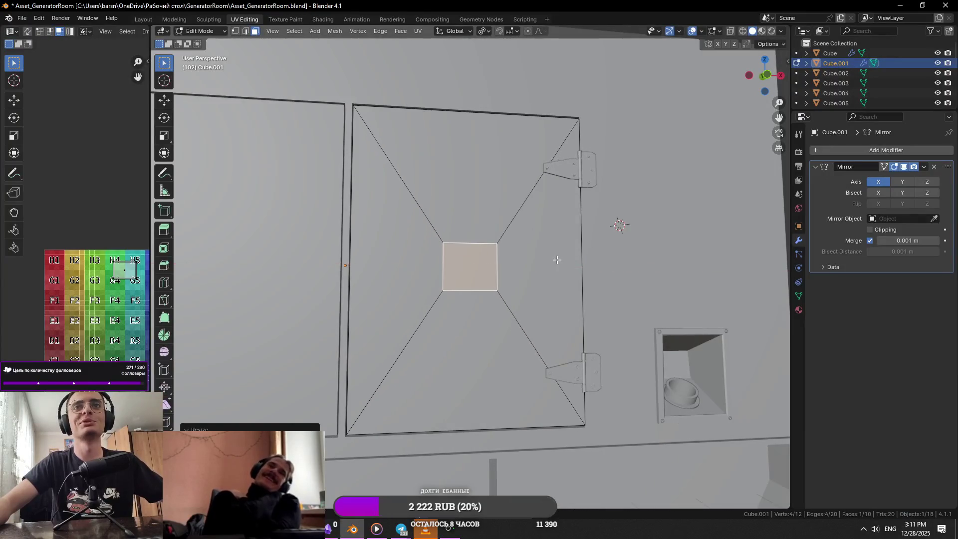
Step: Resize the inner handle face along X and shift it left along X
{"action": "key", "text": "s"}
{"action": "key", "text": "x"}
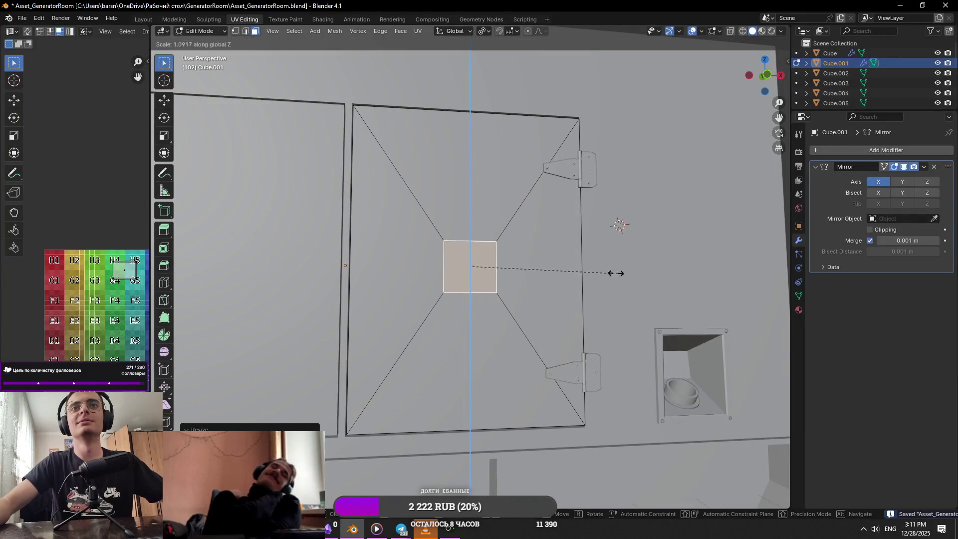
{"action": "key", "text": "g"}
{"action": "key", "text": "x"}
{"action": "left_click", "coordinate": [497, 271]}
{"action": "key", "text": "alt+Tab"}
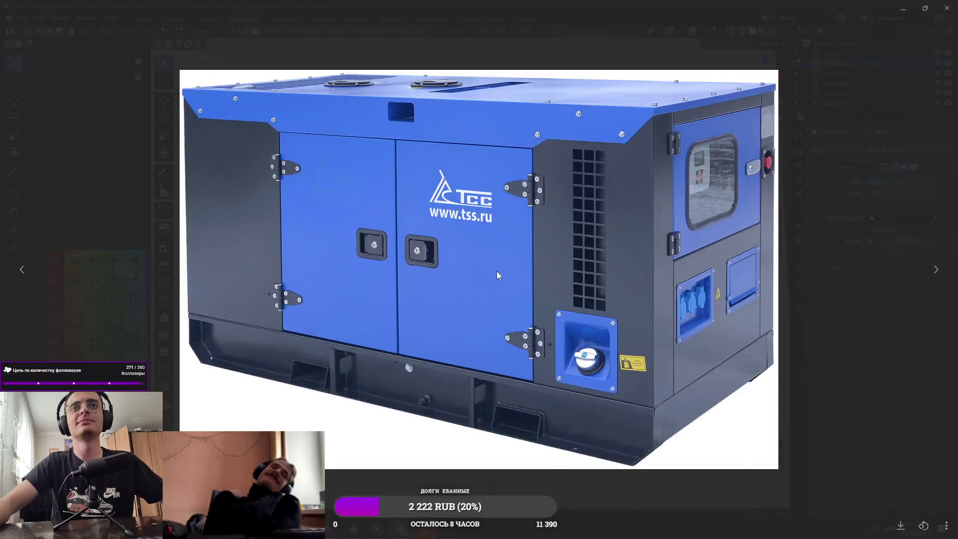
{"action": "key", "text": "alt+Tab"}
{"action": "key", "text": "s"}
{"action": "key", "text": "Escape"}
Step: Extrude the inner handle face of the door
{"action": "key", "text": "Tab"}
{"action": "mouse_move", "coordinate": [510, 268]}
{"action": "middle_mouse_down"}
{"action": "mouse_move", "coordinate": [568, 289]}
{"action": "mouse_move", "coordinate": [610, 332]}
{"action": "mouse_move", "coordinate": [519, 202]}
{"action": "middle_mouse_up"}
{"action": "key", "text": "Tab"}
{"action": "key", "text": "KP_Decimal"}
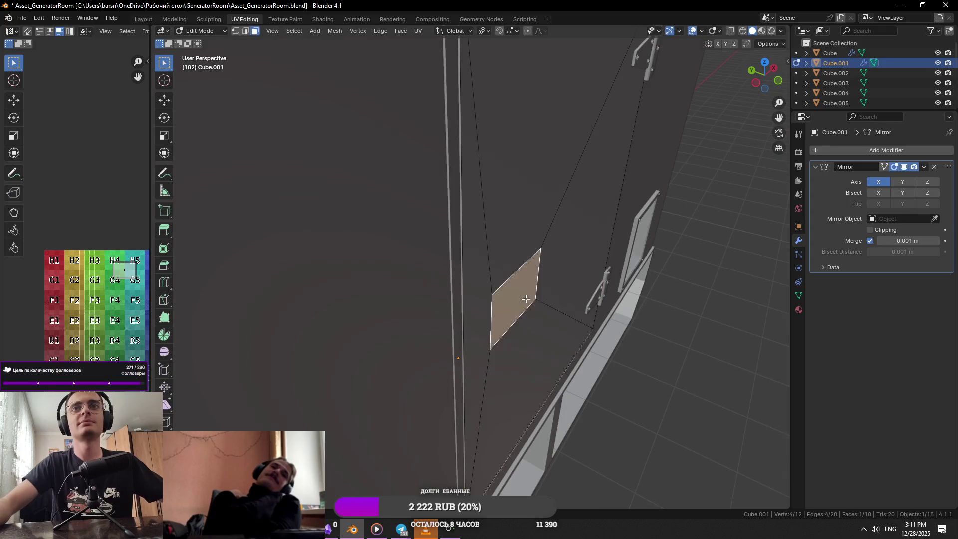
{"action": "key", "text": "e"}
{"action": "left_click", "coordinate": [477, 323]}
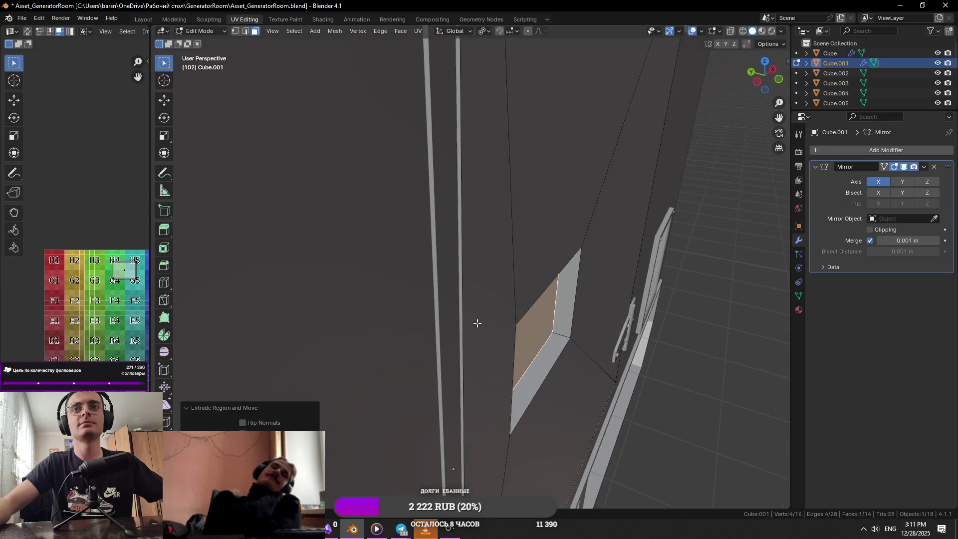
Step: Push the extruded face inward along Y to set the recess depth
{"action": "key", "text": "KP_Decimal"}
{"action": "key", "text": "g"}
{"action": "key", "text": "x"}
{"action": "key", "text": "y"}
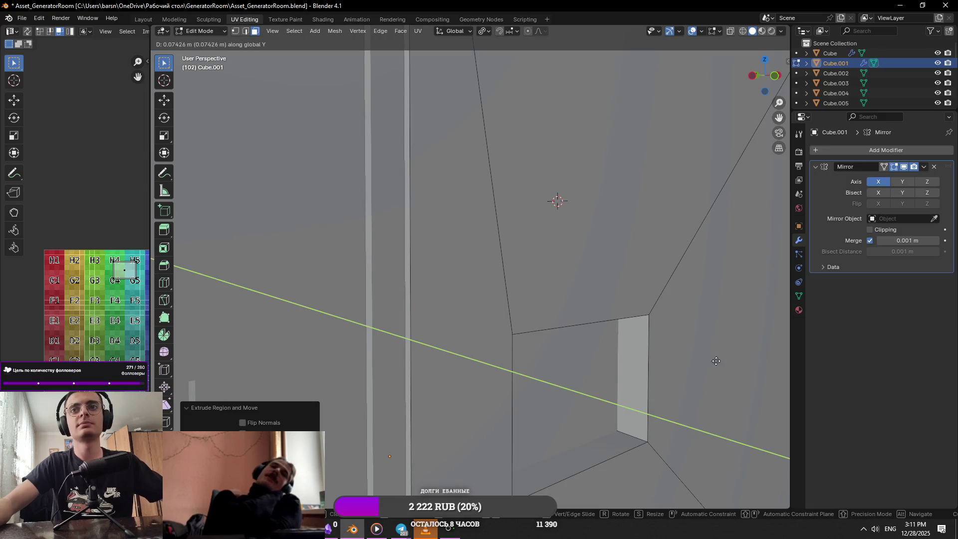
{"action": "left_click", "coordinate": [716, 360]}
{"action": "key", "text": "KP_1"}
{"action": "key", "text": "alt+Tab"}
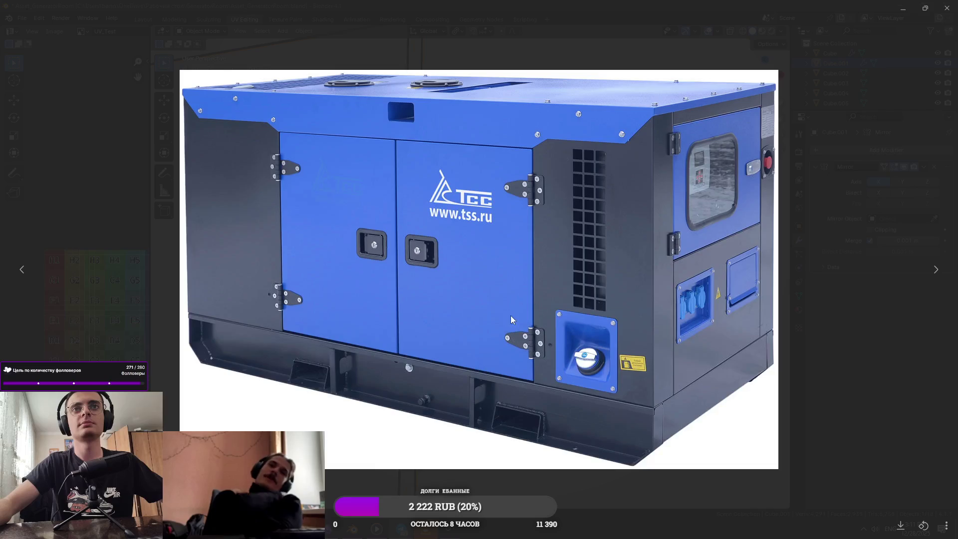
{"action": "key", "text": "alt+Tab"}
Step: In edge select, pick the recess opening's top and left edges for bevelling
{"action": "key", "text": "2"}
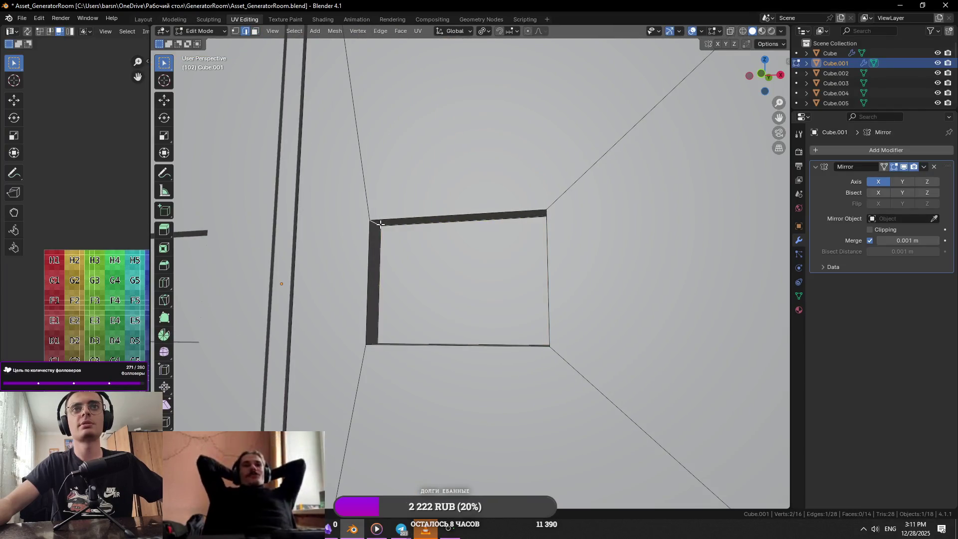
{"action": "middle_click_drag", "start_coordinate": [472, 273], "coordinate": [556, 226]}
{"action": "left_click", "coordinate": [556, 226]}
{"action": "mouse_move", "coordinate": [560, 323]}
{"action": "middle_mouse_down"}
{"action": "mouse_move", "coordinate": [572, 344]}
{"action": "mouse_move", "coordinate": [492, 353]}
{"action": "mouse_move", "coordinate": [401, 338]}
{"action": "mouse_move", "coordinate": [467, 310]}
{"action": "middle_mouse_up"}
{"action": "left_click", "coordinate": [375, 339], "text": "shift"}
{"action": "key", "text": "ctrl+b"}
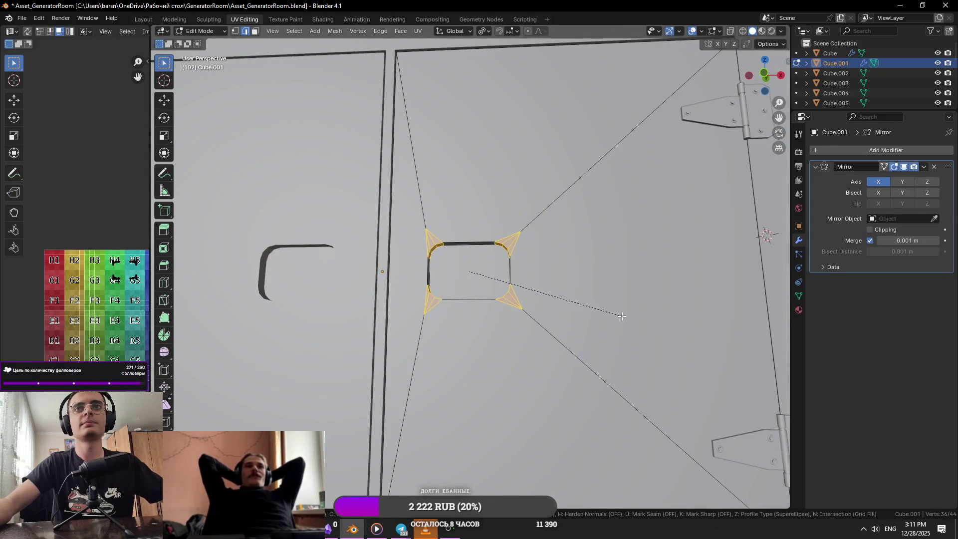
Step: Apply a 0.0882 m, 4-segment bevel to the recess corners, inspect it, then undo it
{"action": "left_click", "coordinate": [616, 315]}
{"action": "key", "text": "Tab"}
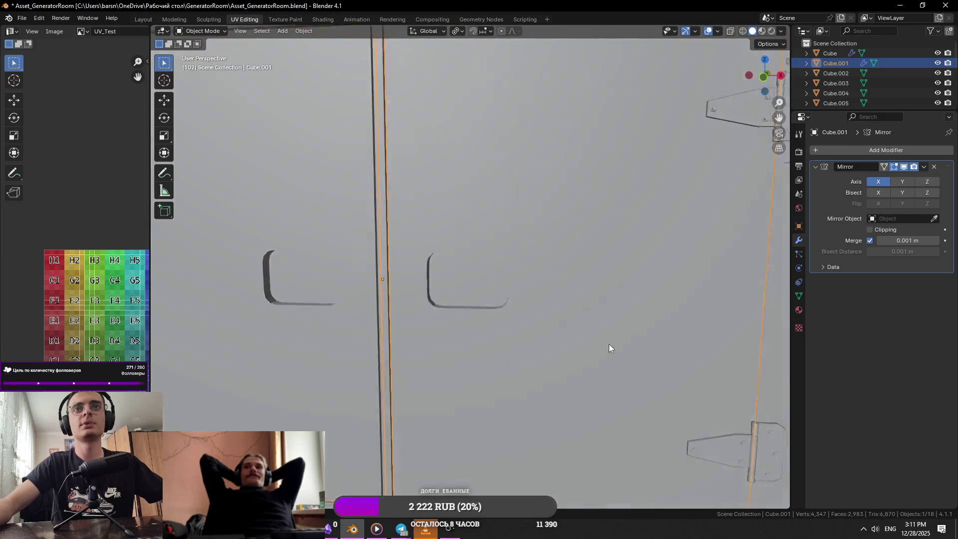
{"action": "scroll", "coordinate": [609, 345], "scroll_direction": "down", "scroll_amount": 2}
{"action": "key", "text": "ctrl+z"}
{"action": "scroll", "coordinate": [591, 289], "scroll_direction": "up", "scroll_amount": 5}
{"action": "key", "text": "ctrl+z"}
Step: Re-bevel the recess opening edges and compare the result with the reference photo
{"action": "key", "text": "ctrl+b"}
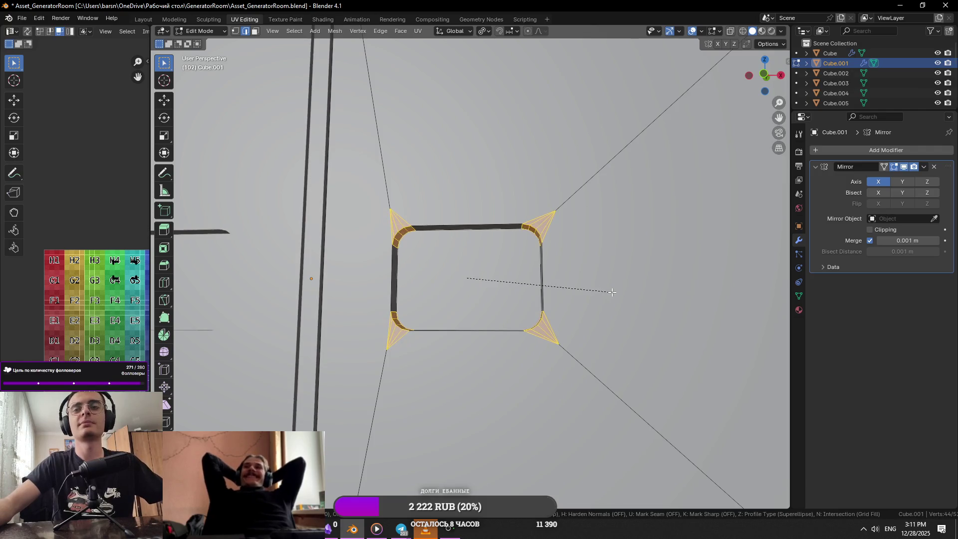
{"action": "left_click", "coordinate": [613, 292]}
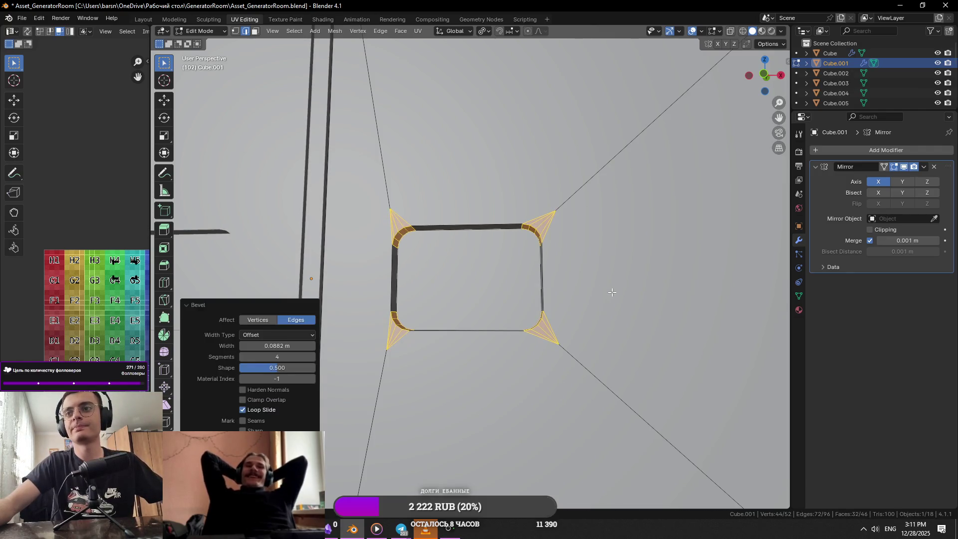
{"action": "key", "text": "Tab"}
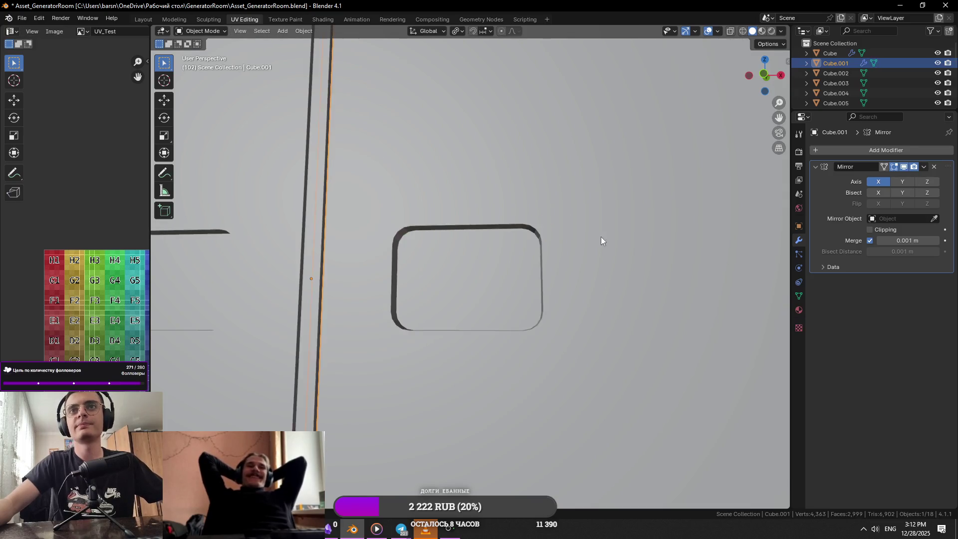
{"action": "key", "text": "alt+Tab"}
{"action": "key", "text": "alt+Tab"}
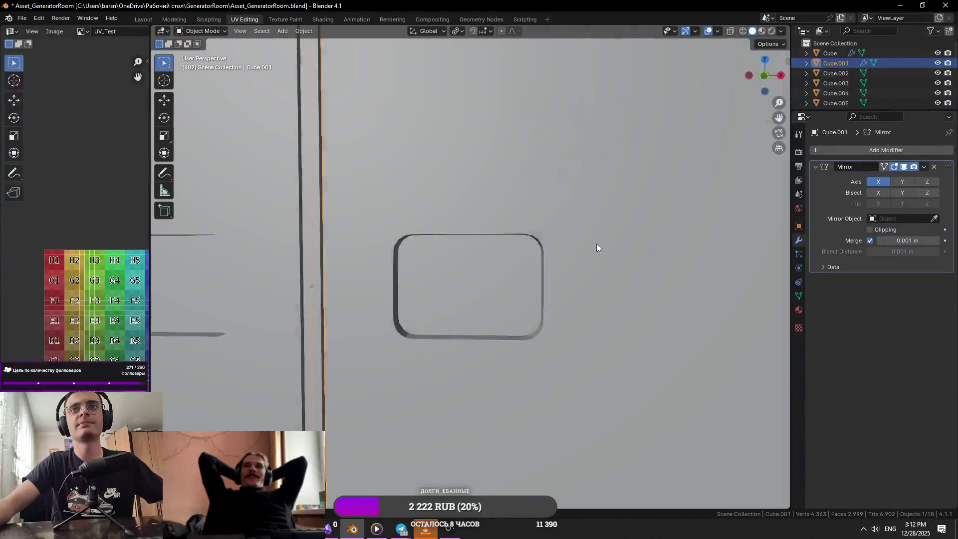
{"action": "key", "text": "Tab"}
{"action": "key", "text": "ctrl+b"}
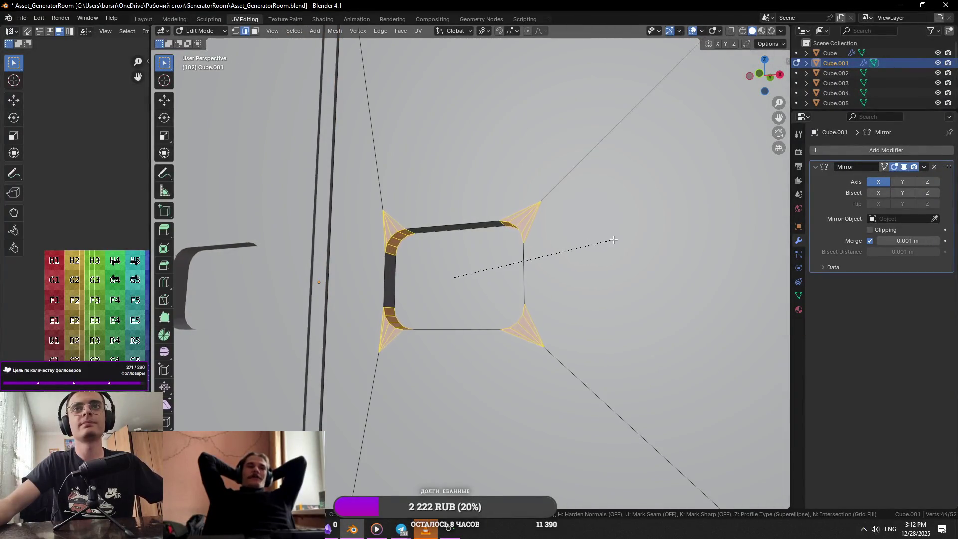
Step: Confirm the recess corner bevel and turn the view to face the handle recess
{"action": "left_click", "coordinate": [613, 240]}
{"action": "key", "text": "Tab"}
{"action": "scroll", "coordinate": [587, 275], "scroll_direction": "up", "scroll_amount": 5}
{"action": "middle_click_drag", "start_coordinate": [511, 313], "coordinate": [555, 295]}
{"action": "scroll", "coordinate": [556, 298], "scroll_direction": "down", "scroll_amount": 5}
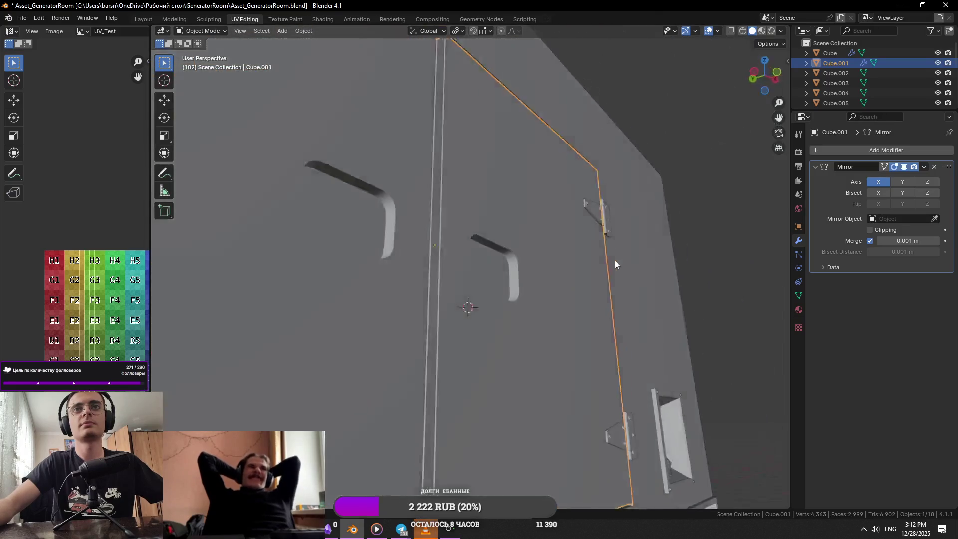
{"action": "key", "text": "alt+Tab"}
{"action": "key", "text": "alt+Tab"}
{"action": "key", "text": "Tab"}
{"action": "scroll", "coordinate": [565, 274], "scroll_direction": "up", "scroll_amount": 2}
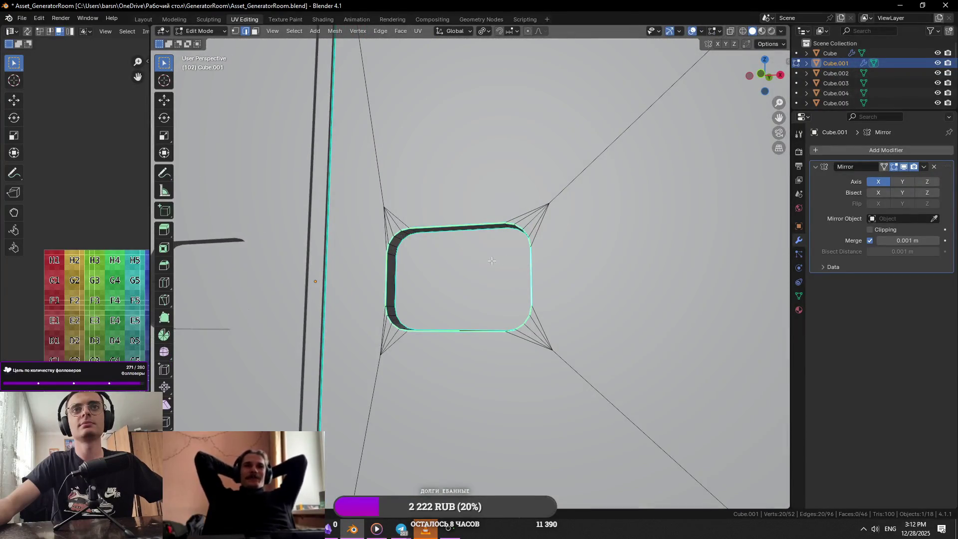
Step: Duplicate the recess edge loop and offset the copy along Y
{"action": "key", "text": "ctrl+KP_Add"}
{"action": "key", "text": "ctrl+KP_Subtract"}
{"action": "mouse_move", "coordinate": [582, 270]}
{"action": "middle_mouse_down"}
{"action": "mouse_move", "coordinate": [615, 291]}
{"action": "mouse_move", "coordinate": [625, 274]}
{"action": "middle_mouse_up"}
{"action": "key", "text": "shift+d"}
{"action": "key", "text": "x"}
{"action": "key", "text": "y"}
{"action": "left_click", "coordinate": [623, 293]}
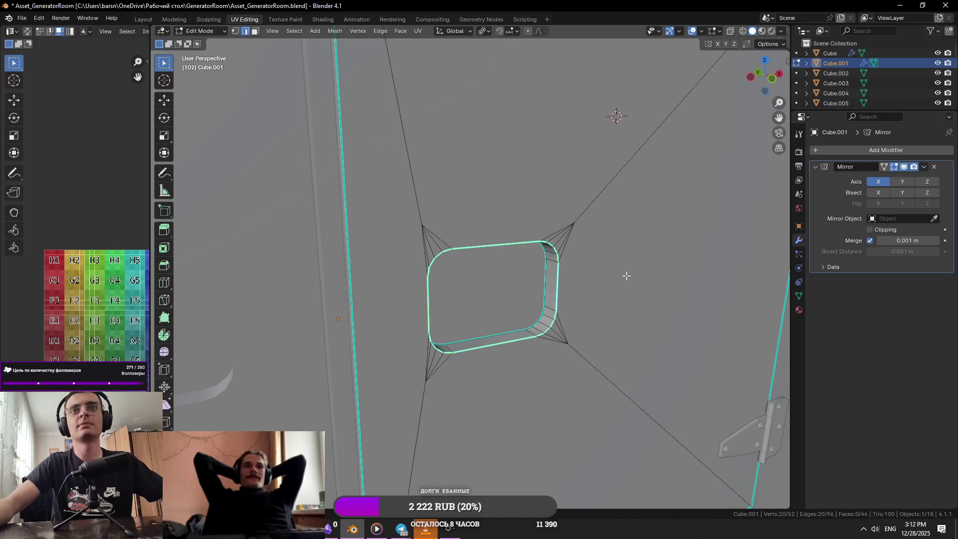
Step: Save the Blender file
{"action": "key", "text": "ctrl+KP_Add"}
{"action": "key", "text": "ctrl+s"}
{"action": "key", "text": "Tab"}
{"action": "key", "text": "Tab"}
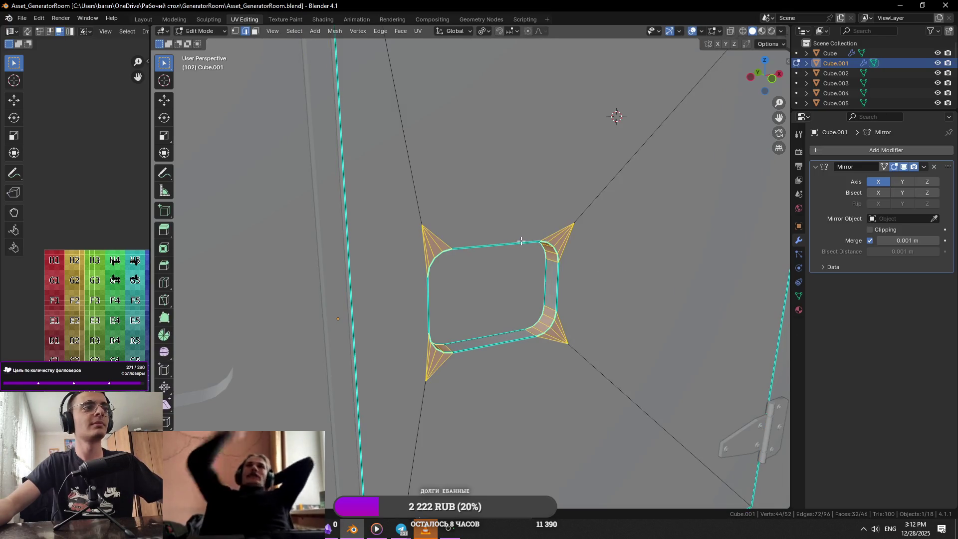
{"action": "key", "text": "ctrl+KP_Subtract"}
Step: Move the duplicated loop further along Y to position the rim
{"action": "scroll", "coordinate": [510, 240], "scroll_direction": "up", "scroll_amount": 3}
{"action": "scroll", "coordinate": [497, 229], "scroll_direction": "down", "scroll_amount": 3}
{"action": "middle_click_drag", "start_coordinate": [497, 230], "coordinate": [515, 293]}
{"action": "scroll", "coordinate": [516, 293], "scroll_direction": "up", "scroll_amount": 2}
{"action": "key", "text": "g"}
{"action": "key", "text": "x"}
{"action": "key", "text": "y"}
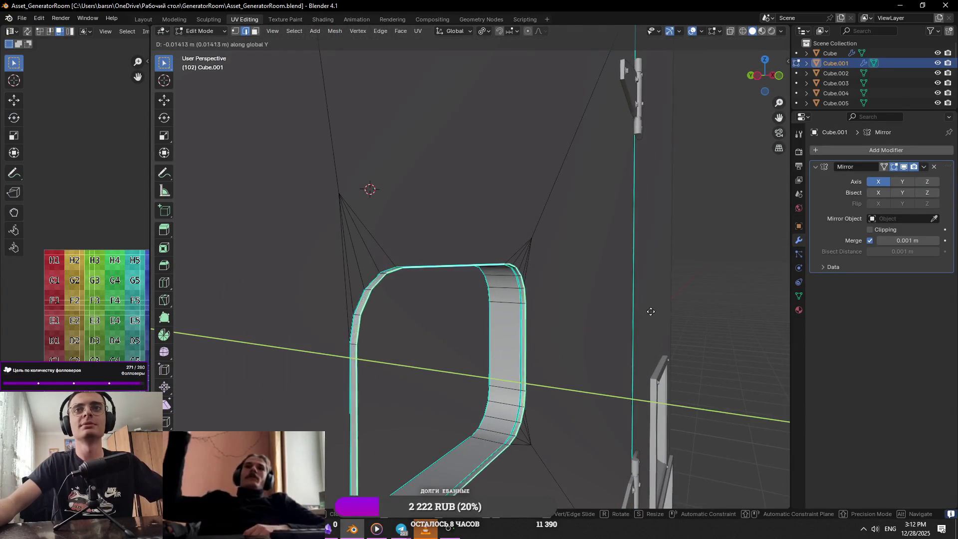
{"action": "left_click", "coordinate": [654, 312]}
{"action": "middle_click_drag", "start_coordinate": [662, 315], "coordinate": [604, 354]}
{"action": "key", "text": "g"}
{"action": "key", "text": "y"}
{"action": "left_click", "coordinate": [609, 357]}
Step: Enlarge the loop with Shift+Y scaling, widening it while keeping its depth
{"action": "key", "text": "s"}
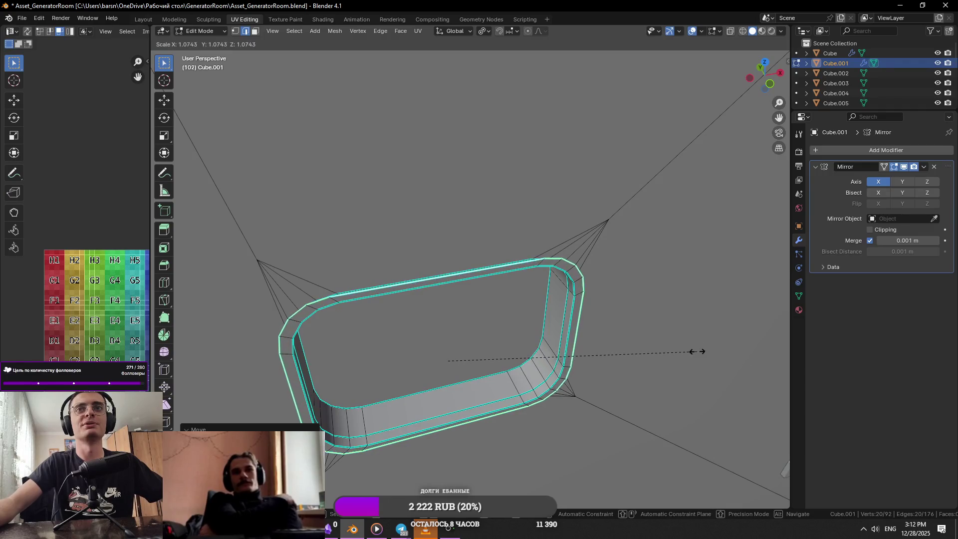
{"action": "key", "text": "shift+x"}
{"action": "key", "text": "shift+y"}
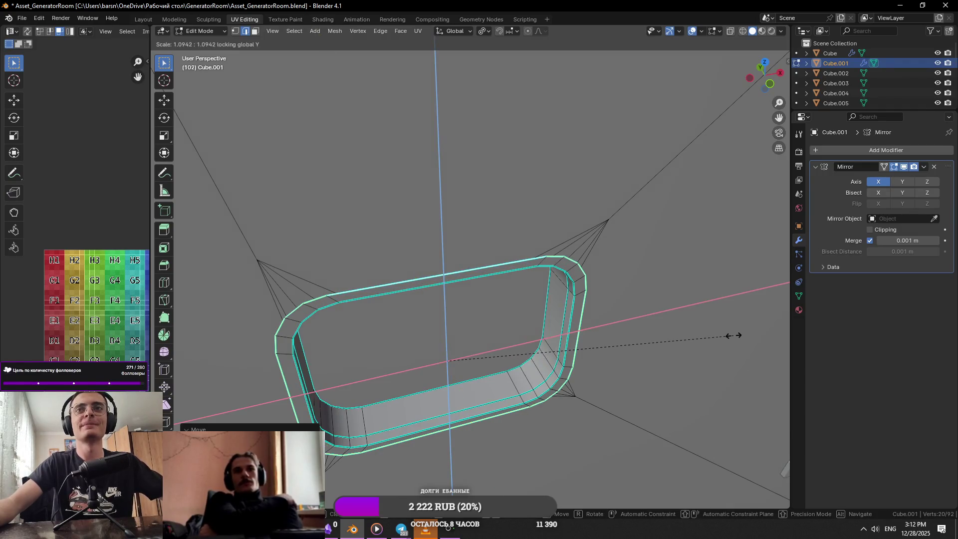
{"action": "left_click", "coordinate": [712, 338]}
Step: Extrude the enlarged loop along Y into a lip, then return to Object Mode
{"action": "middle_click_drag", "start_coordinate": [712, 338], "coordinate": [649, 337]}
{"action": "key", "text": "e"}
{"action": "key", "text": "x"}
{"action": "key", "text": "y"}
{"action": "left_click", "coordinate": [690, 346]}
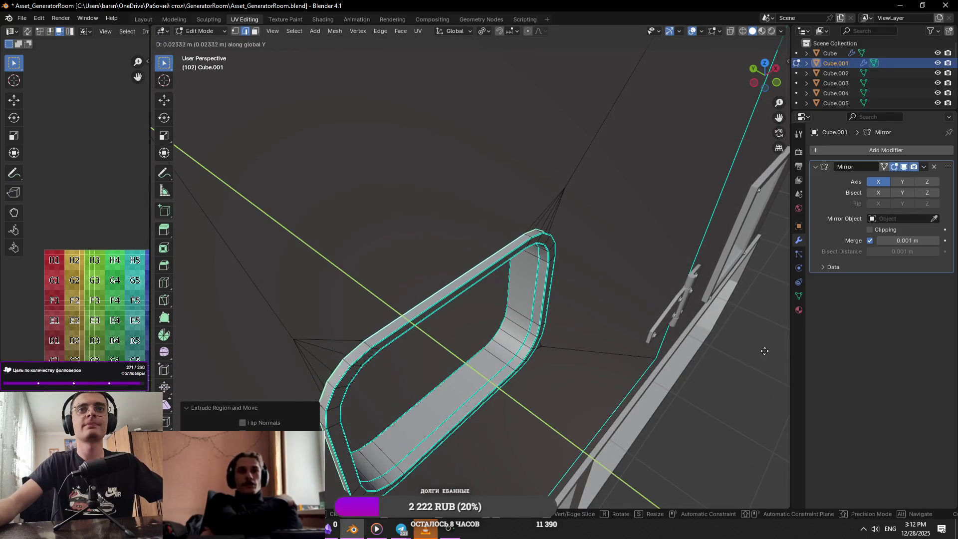
{"action": "key", "text": "Tab"}
{"action": "scroll", "coordinate": [510, 268], "scroll_direction": "down", "scroll_amount": 8}
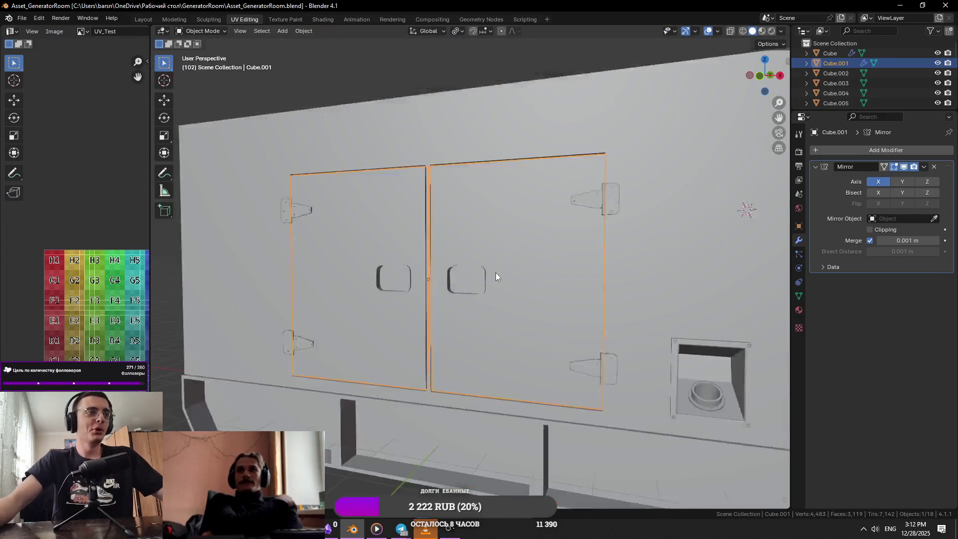
{"action": "left_click", "coordinate": [496, 118]}
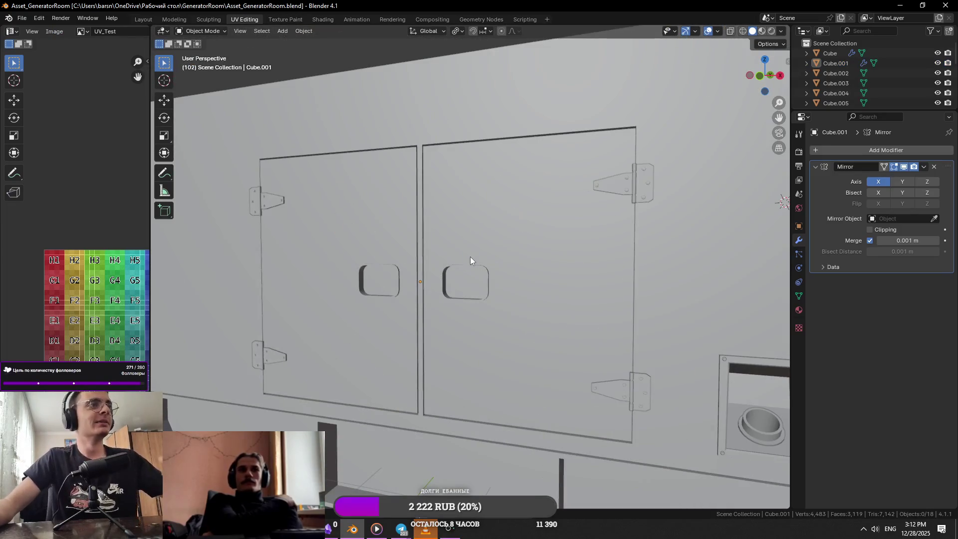